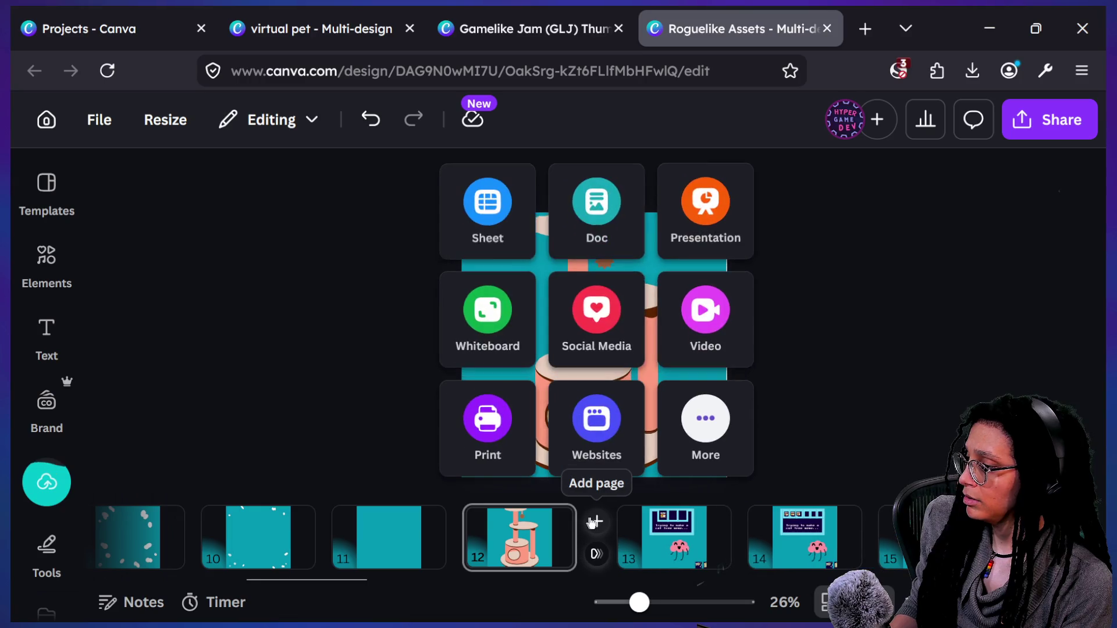
# Step: Paste the cat tree onto page 13 and limit the resize to the current page only
pyautogui.hotkey('ctrl', 'v')
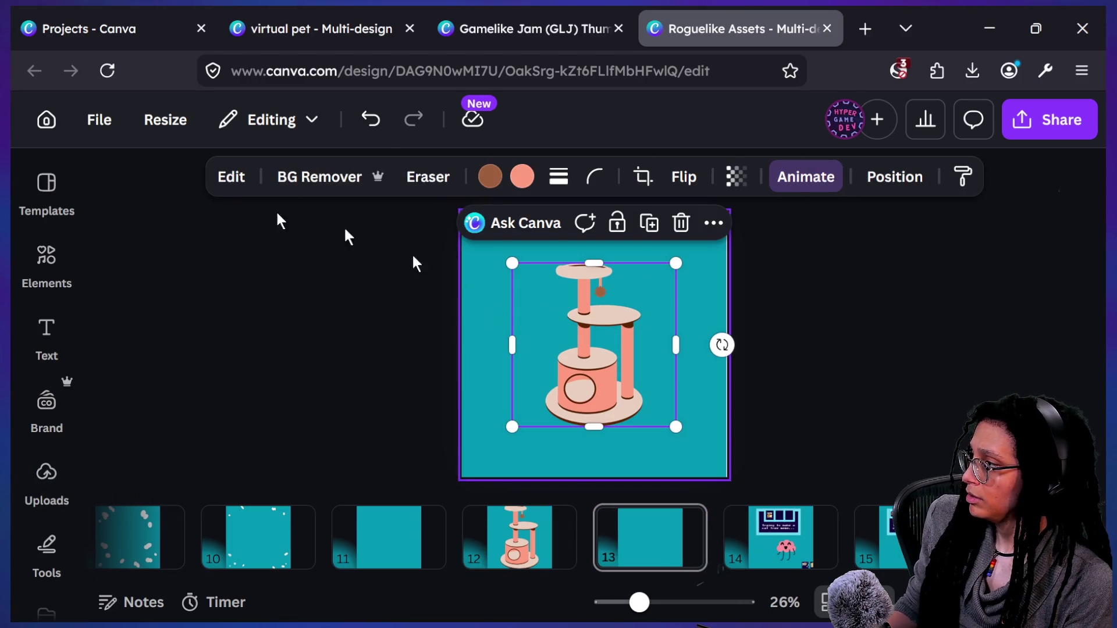
pyautogui.click(146, 128)
pyautogui.click(233, 457)
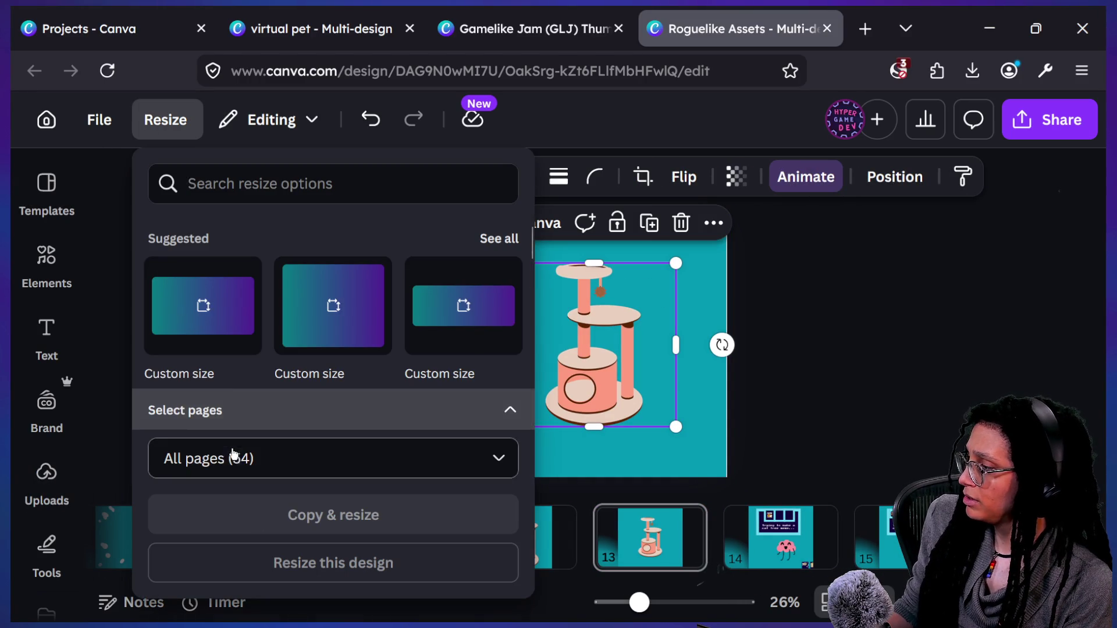
pyautogui.click(273, 460)
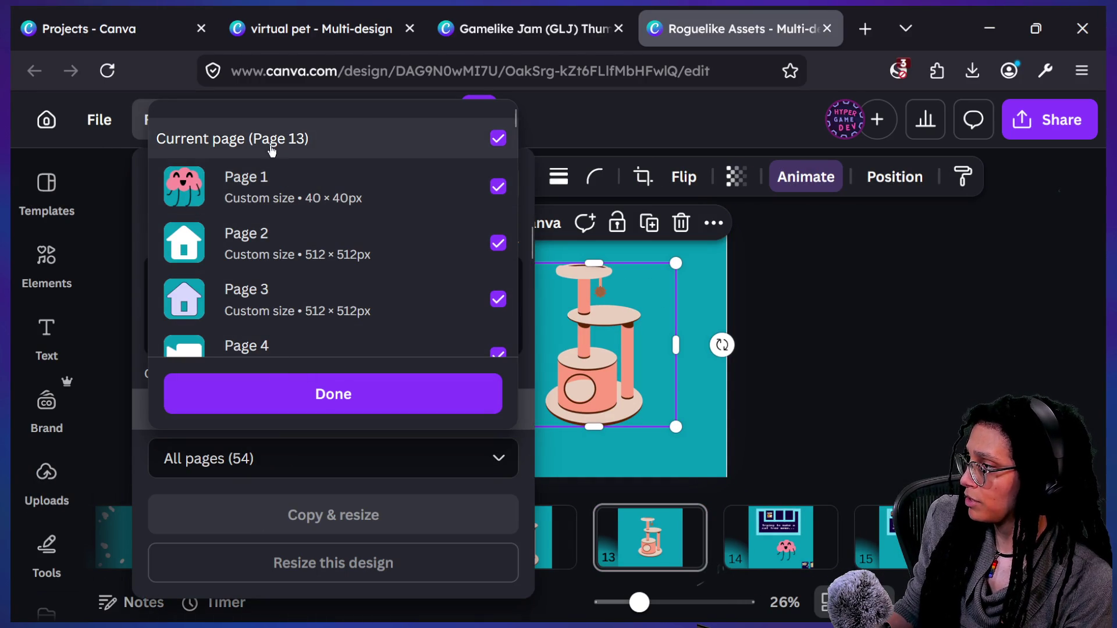
pyautogui.scroll(-1, 320, 224)
pyautogui.scroll(3, 318, 225)
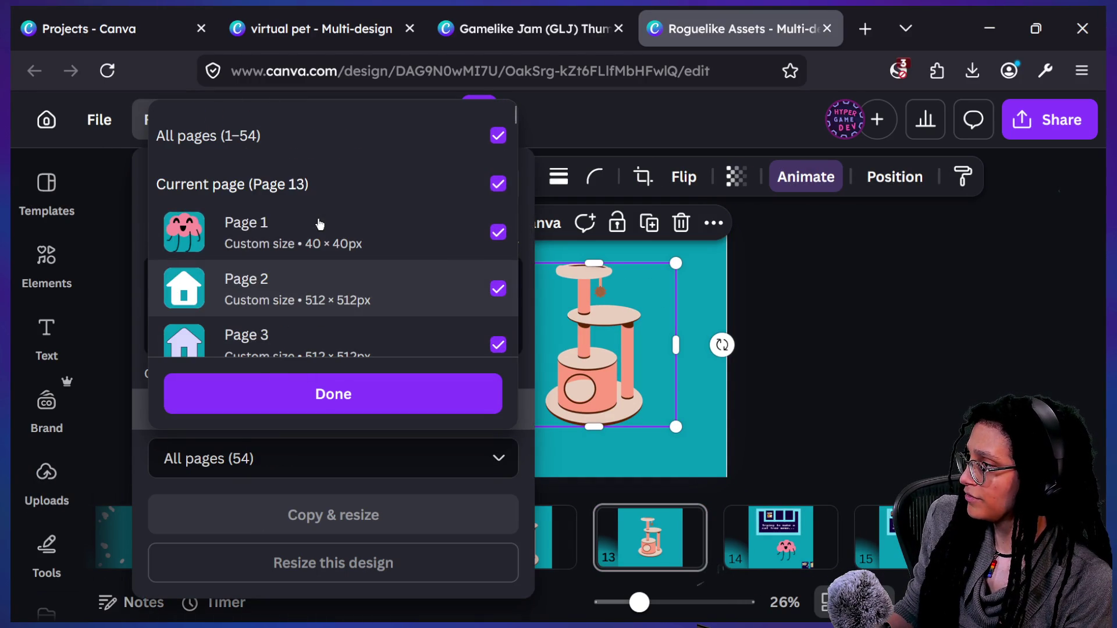
pyautogui.click(282, 137)
pyautogui.scroll(-3, 386, 275)
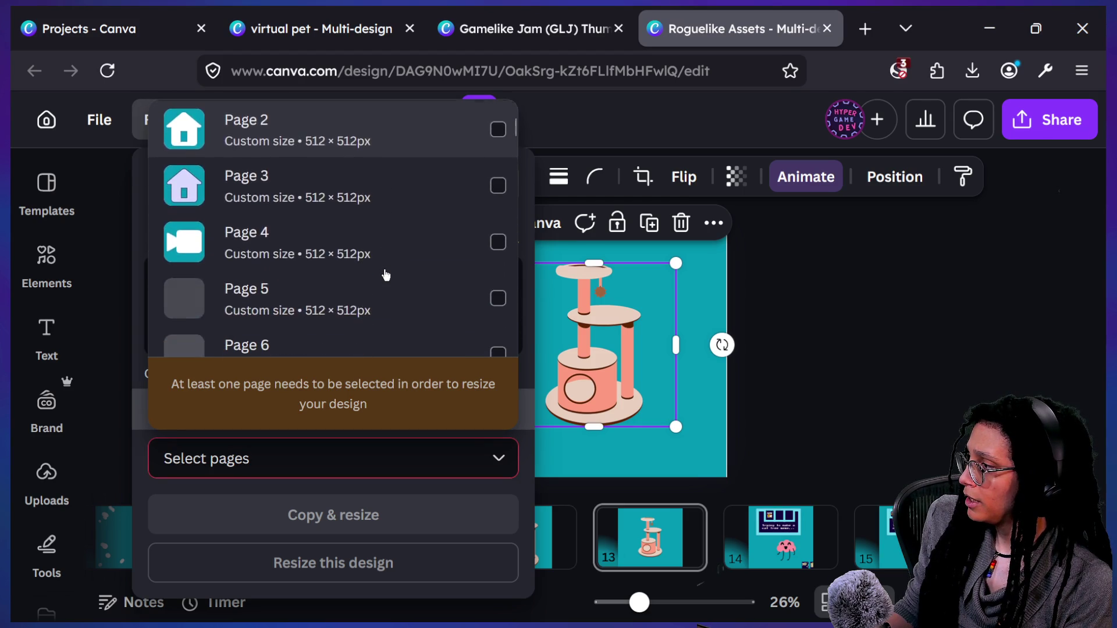
pyautogui.scroll(3, 386, 274)
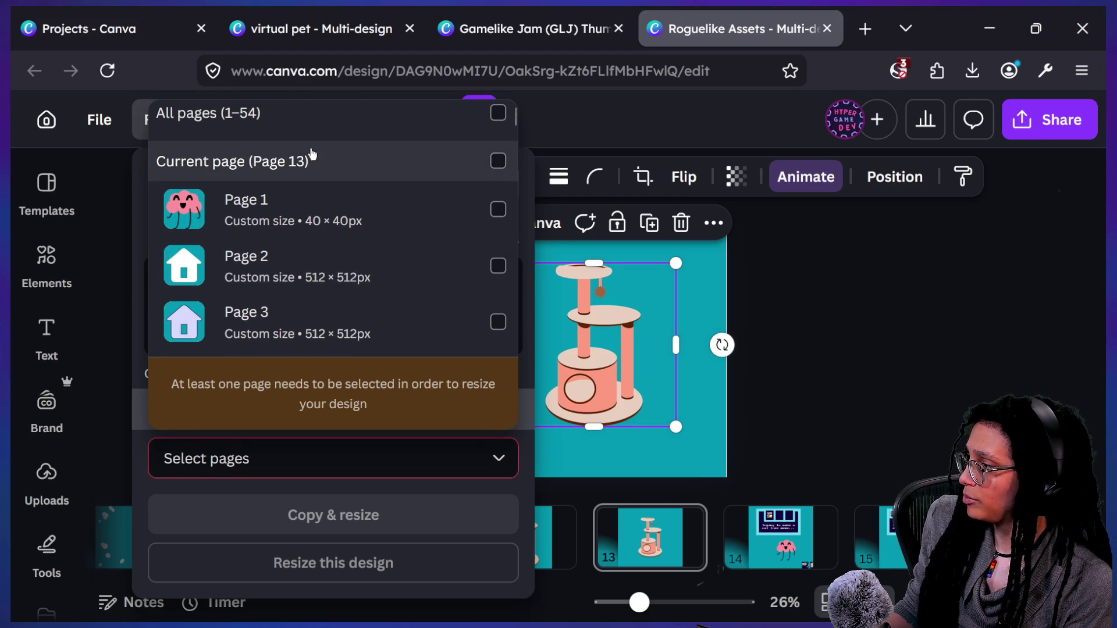
pyautogui.click(312, 157)
pyautogui.click(297, 412)
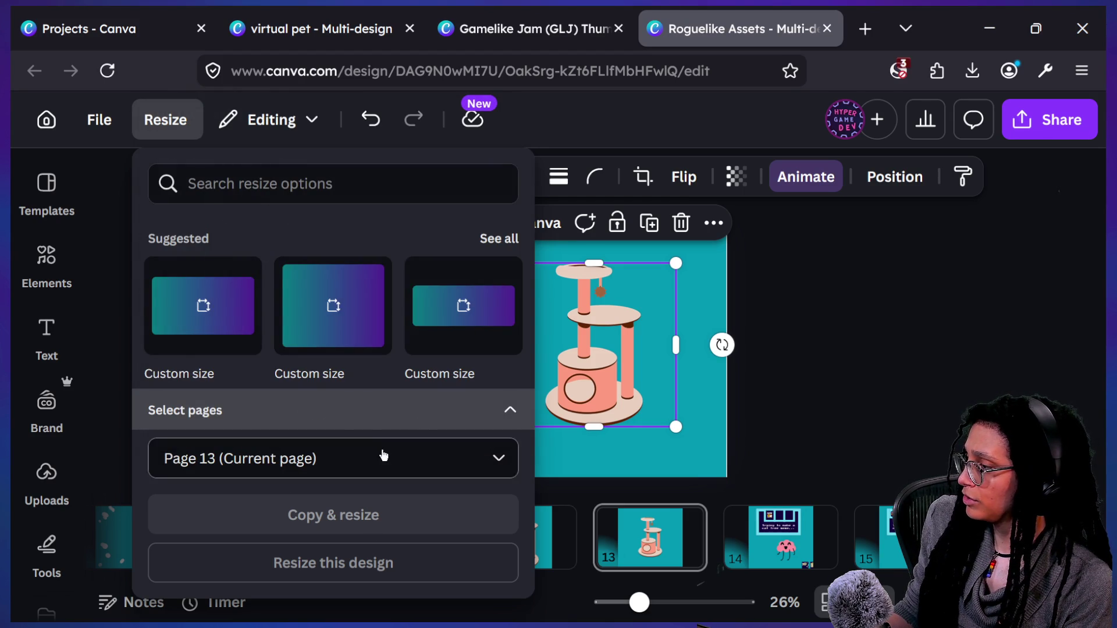
# Step: Set a custom size of 40 × 40 px and apply it to page 13
pyautogui.scroll(-4, 379, 382)
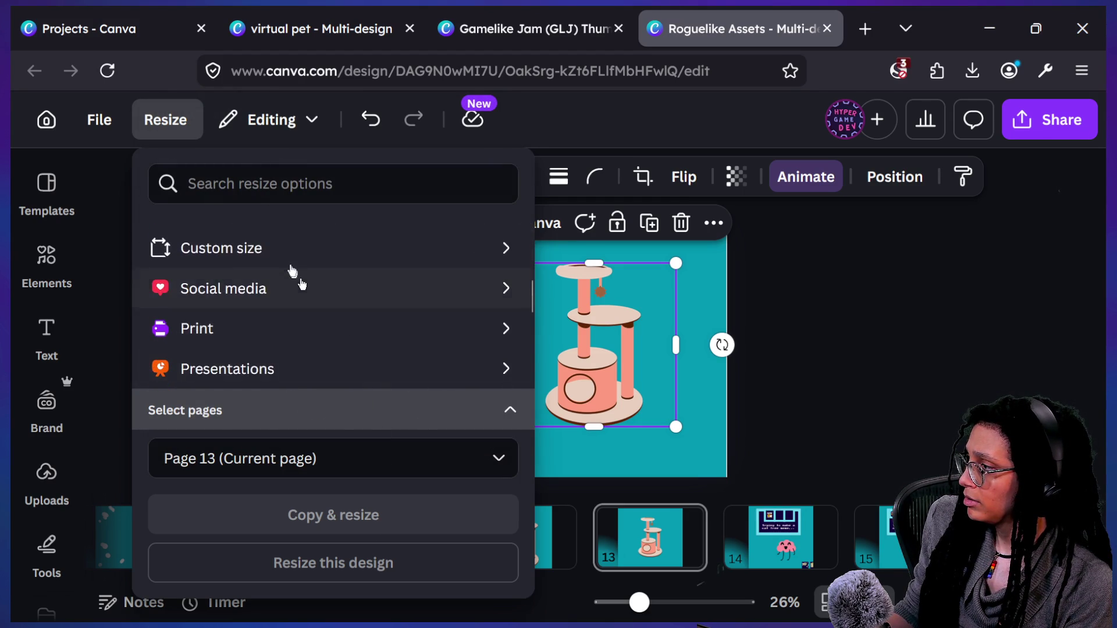
pyautogui.click(287, 256)
pyautogui.scroll(-2, 327, 319)
pyautogui.scroll(3, 329, 318)
pyautogui.scroll(2, 267, 294)
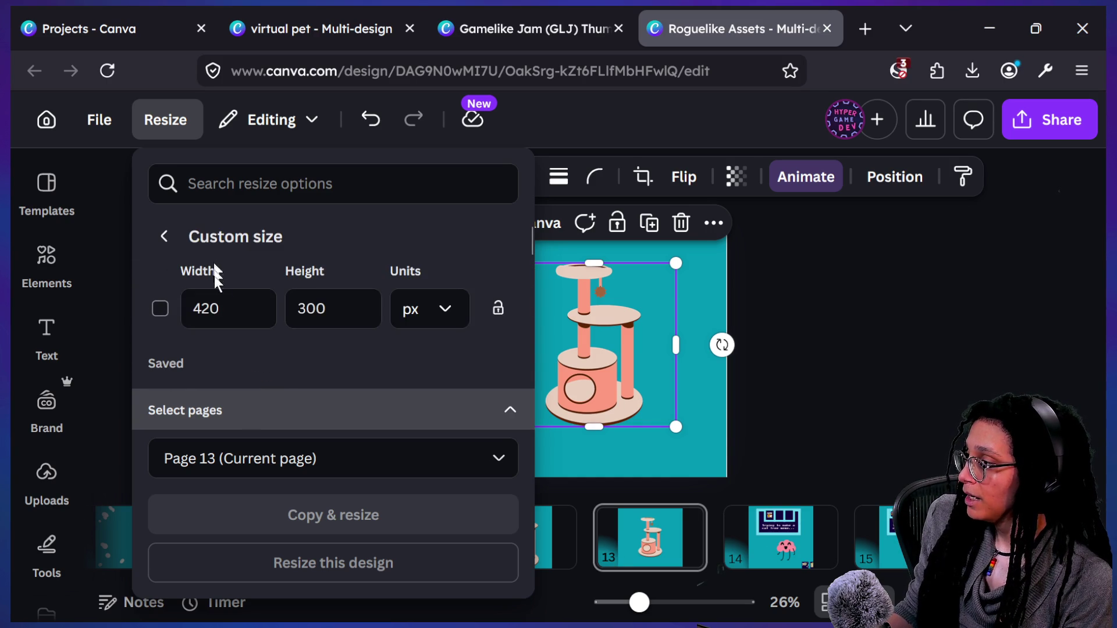
pyautogui.click(236, 309)
pyautogui.write('0')
pyautogui.press('Tab')
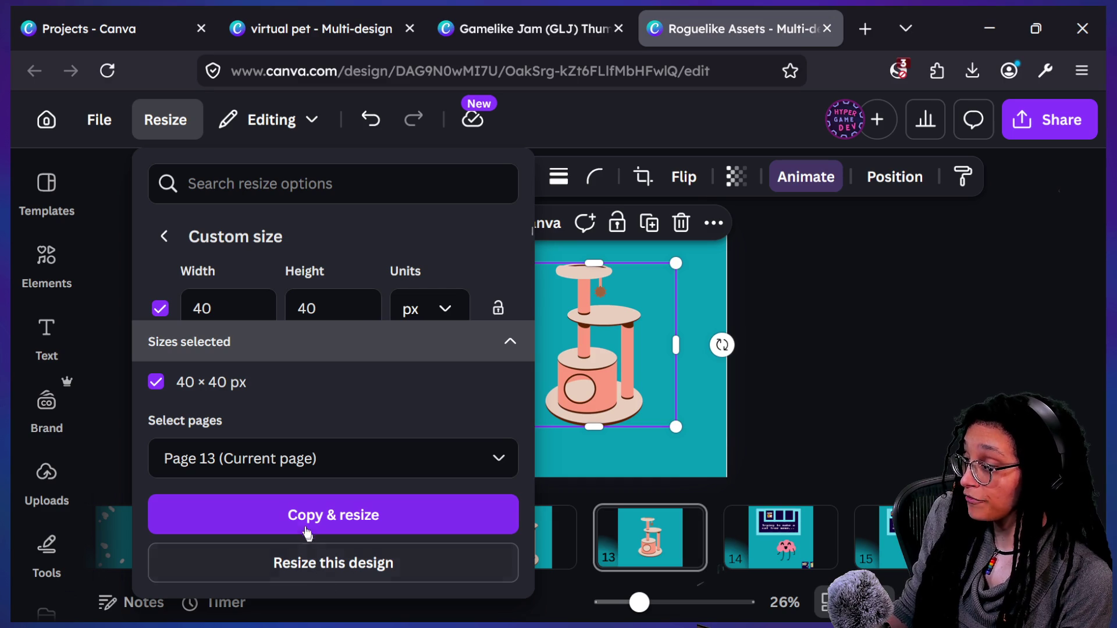
pyautogui.click(304, 564)
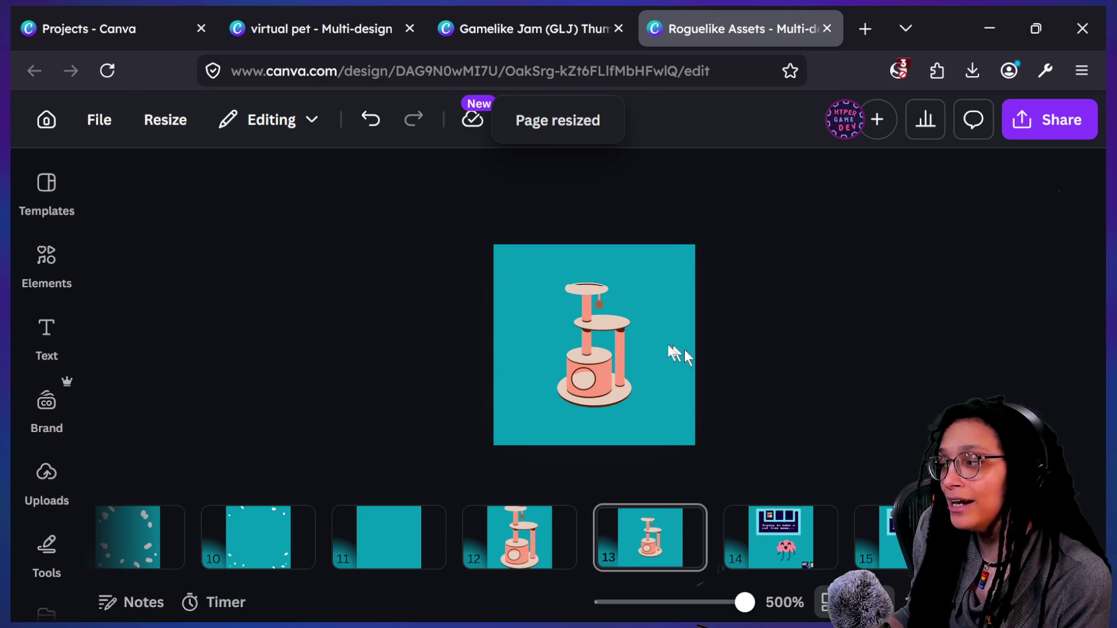
pyautogui.click(642, 349)
# Step: Drag the cat tree's corner handle so it fills the 40 × 40 page 13
pyautogui.moveTo(656, 283); pyautogui.dragTo(695, 245)
pyautogui.click(349, 400)
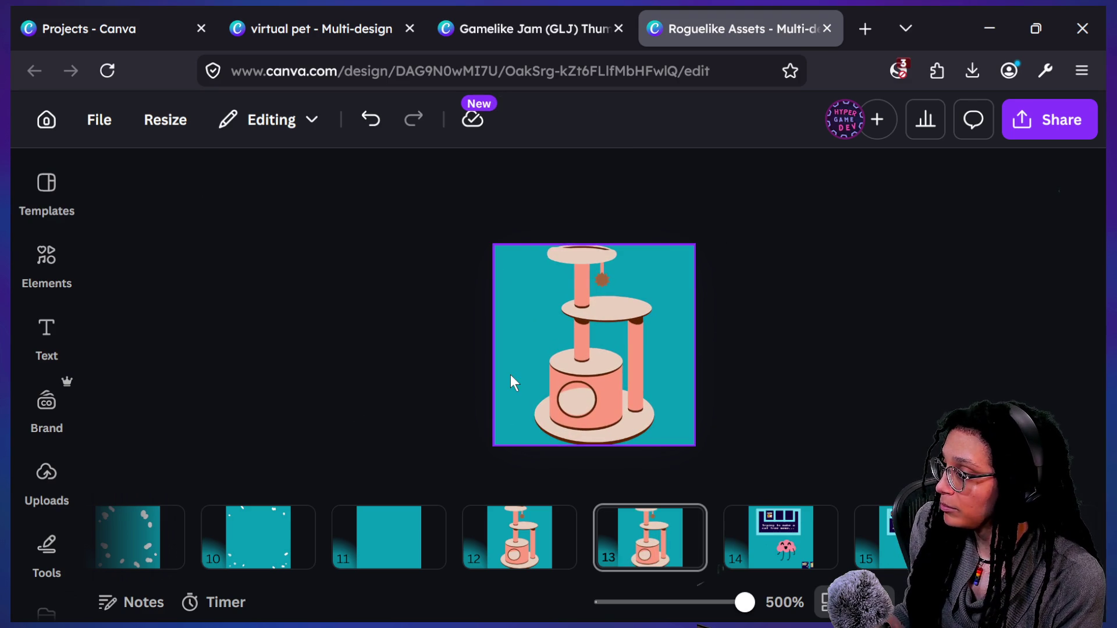
pyautogui.hscroll(5, 522, 554)
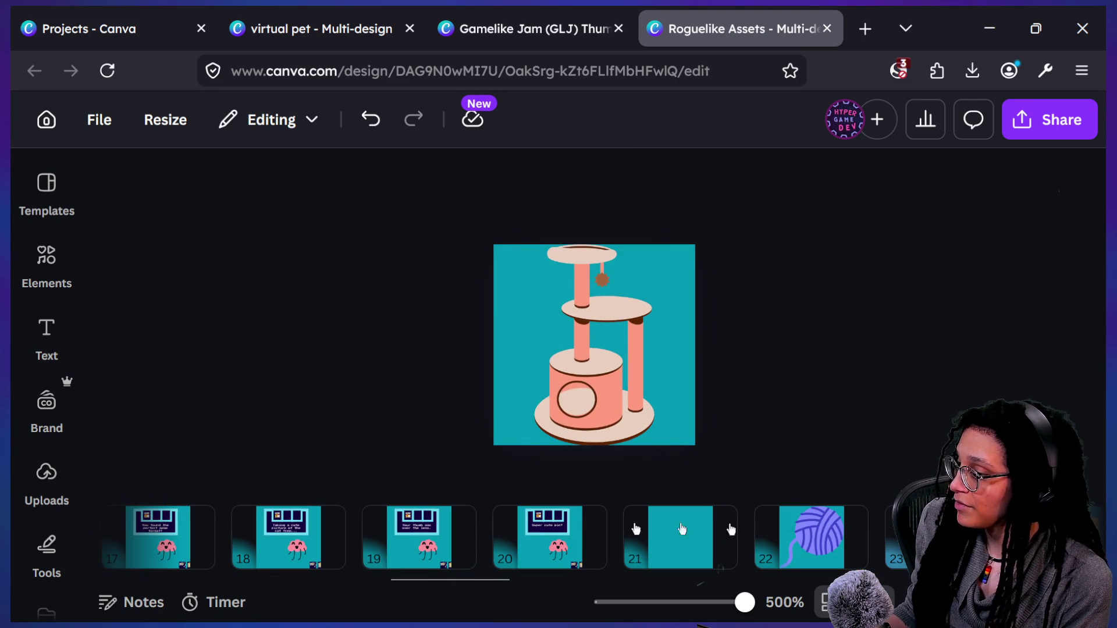
pyautogui.click(836, 540)
pyautogui.hscroll(-1, 506, 535)
pyautogui.scroll(-5, 522, 446)
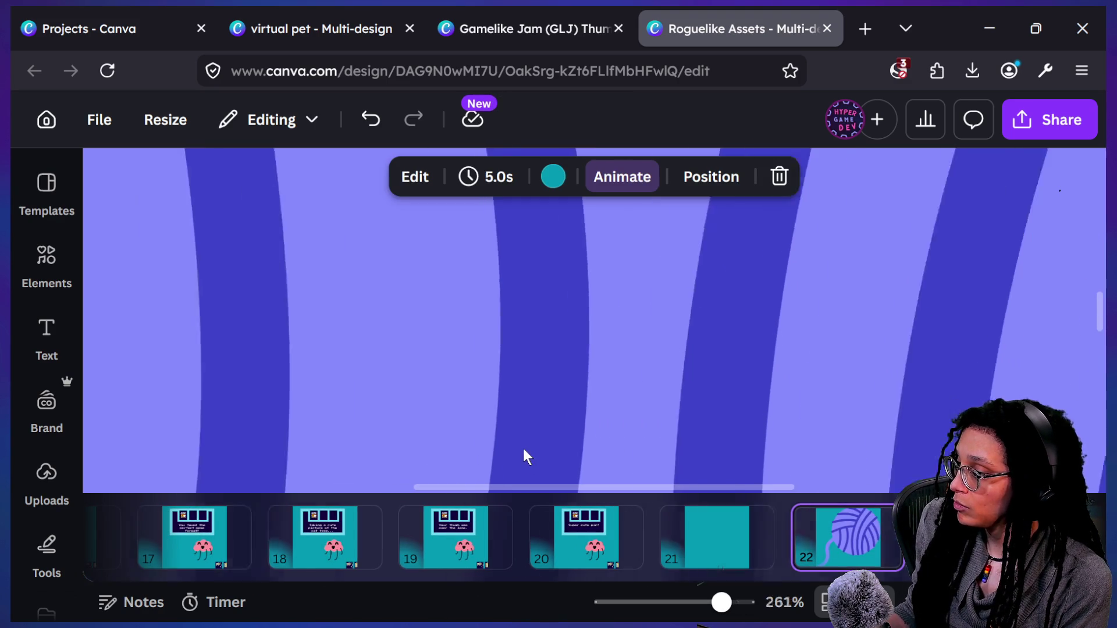
pyautogui.hscroll(-6, 459, 572)
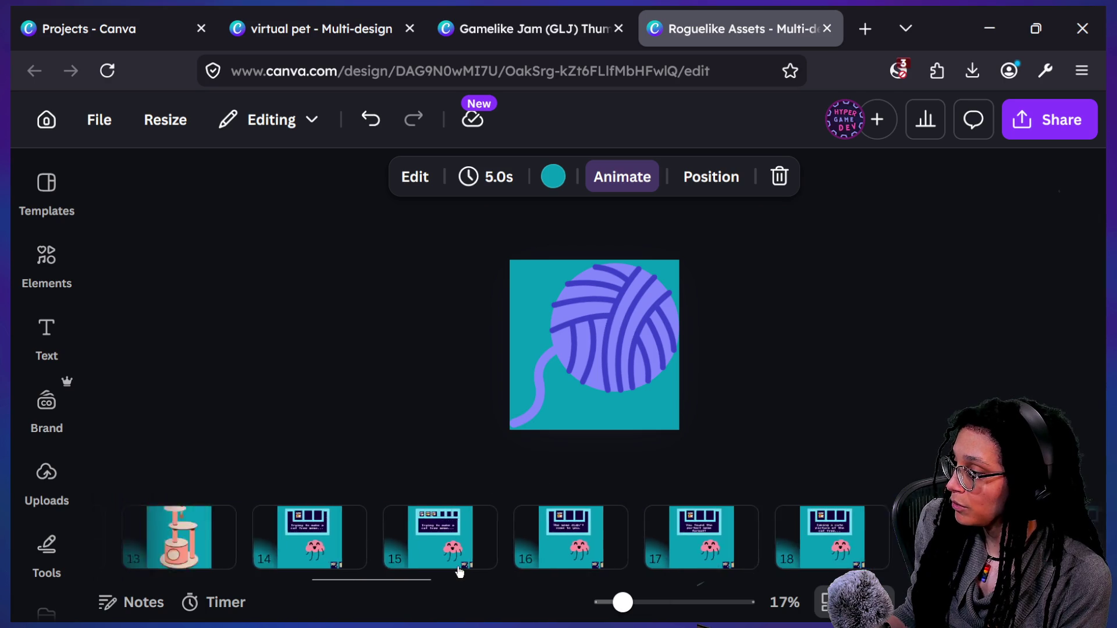
pyautogui.click(459, 569)
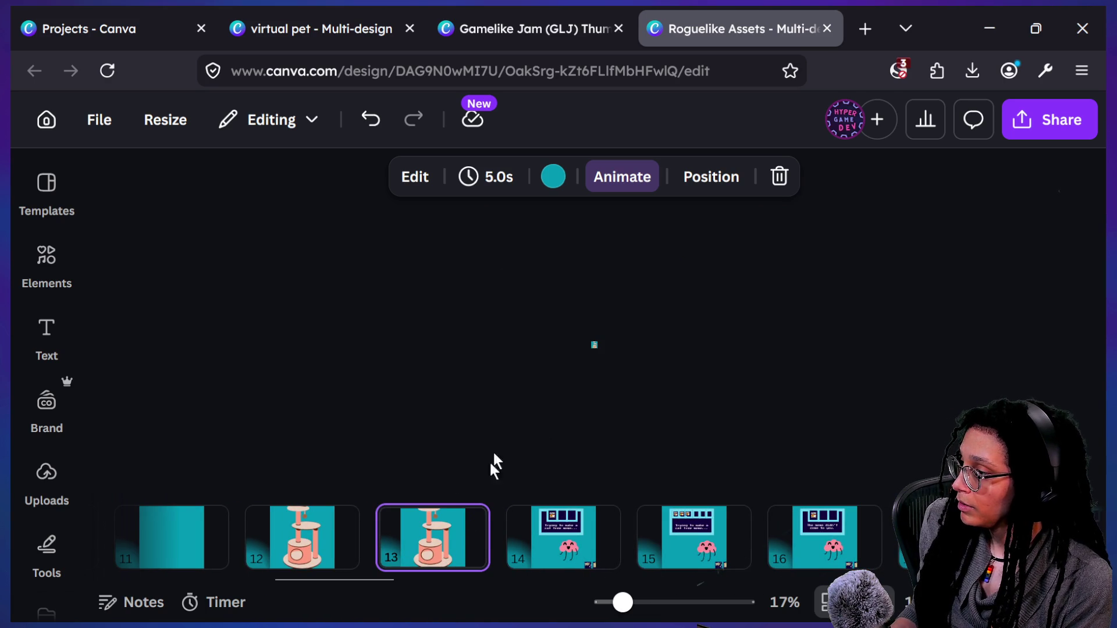
pyautogui.scroll(5, 593, 348)
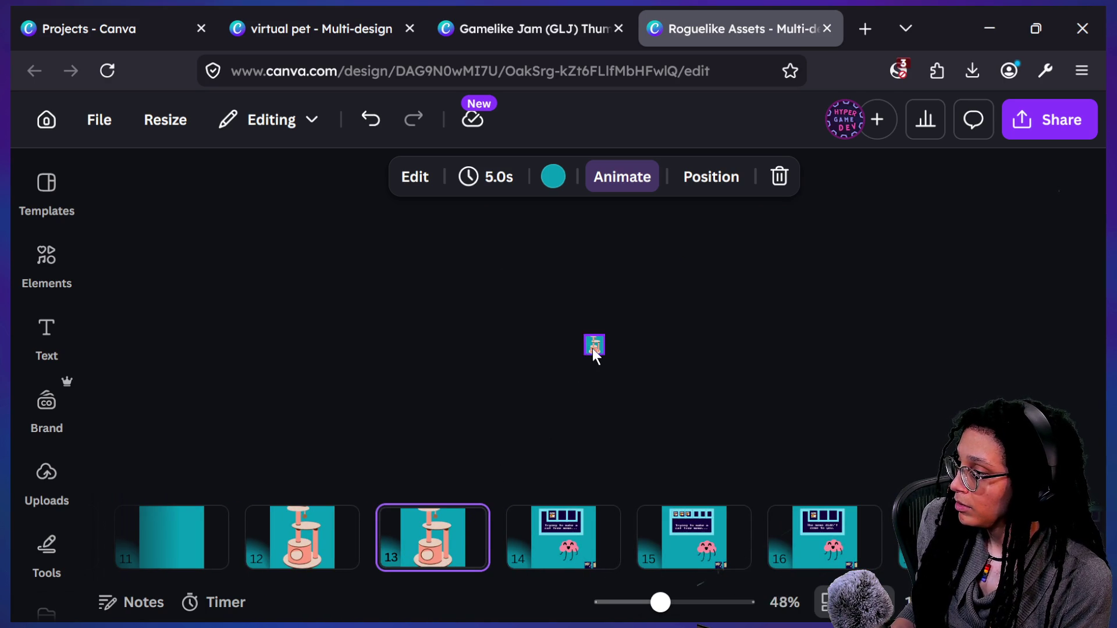
pyautogui.click(563, 380)
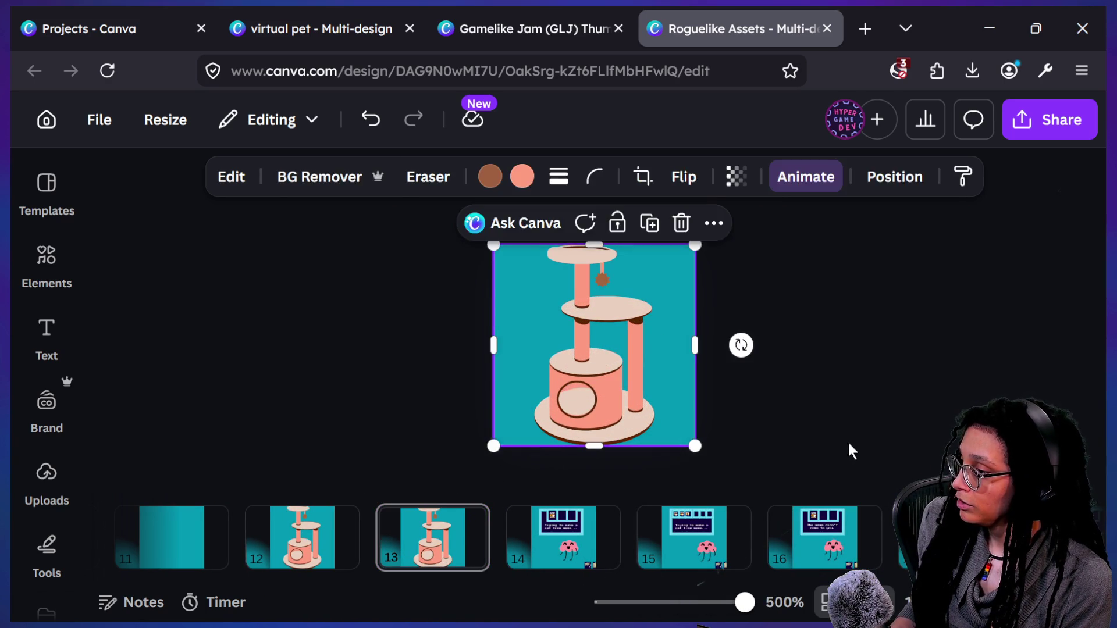
pyautogui.click(841, 442)
# Step: Duplicate page 13 with Ctrl+D to create page 14
pyautogui.click(425, 550)
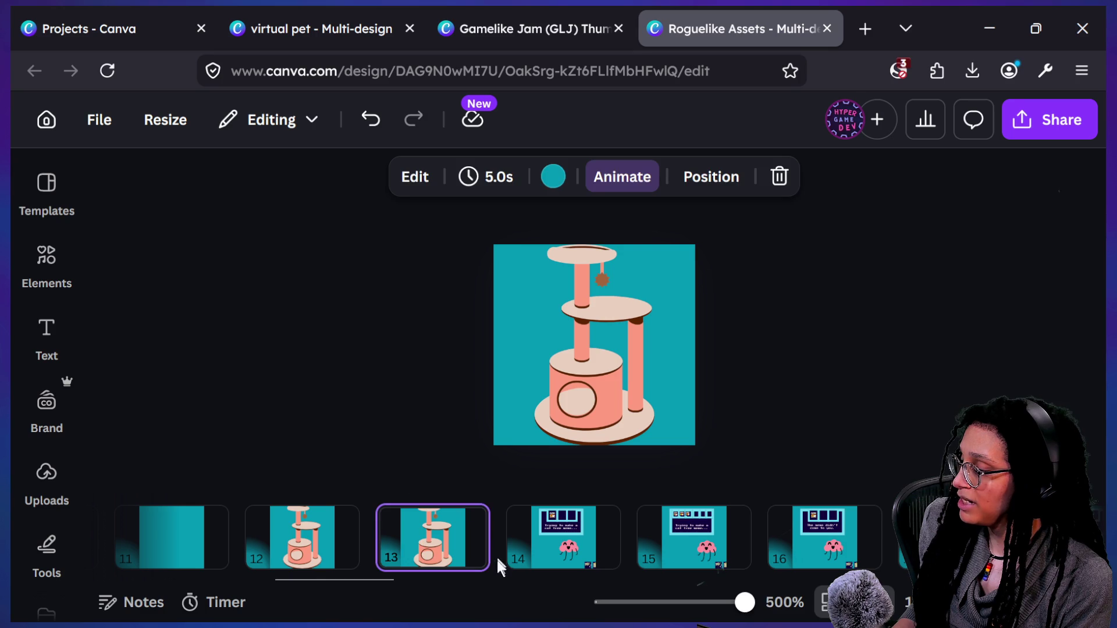
pyautogui.hotkey('ctrl', 'd')
pyautogui.click(642, 324)
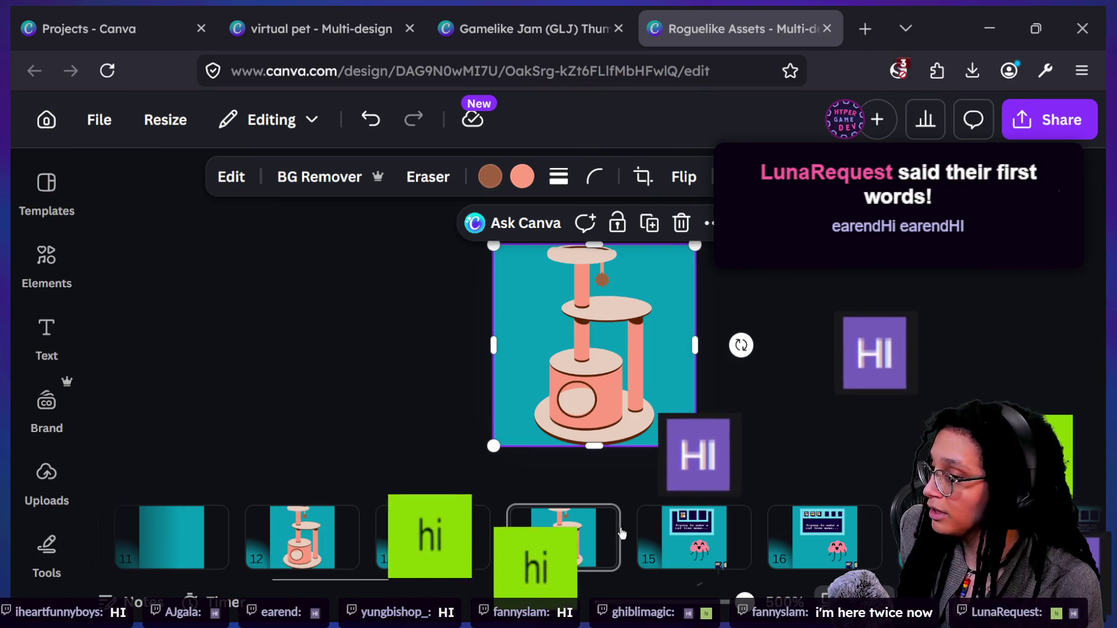
# Step: Try cropping, then shrinking the cat tree on page 13, undoing both changes
pyautogui.click(639, 521)
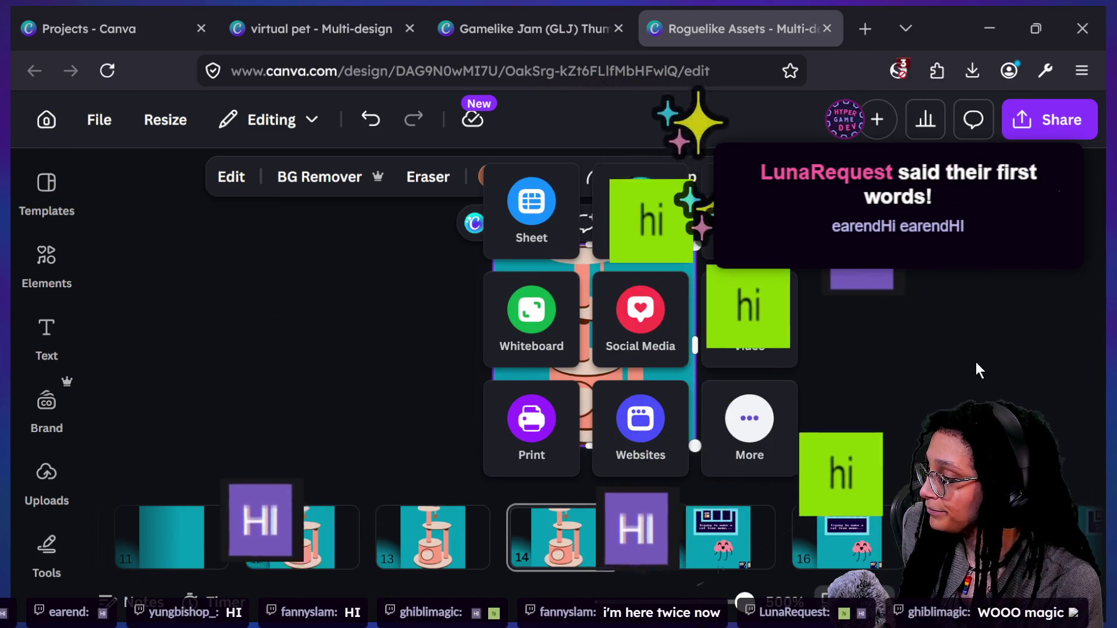
pyautogui.click(433, 527)
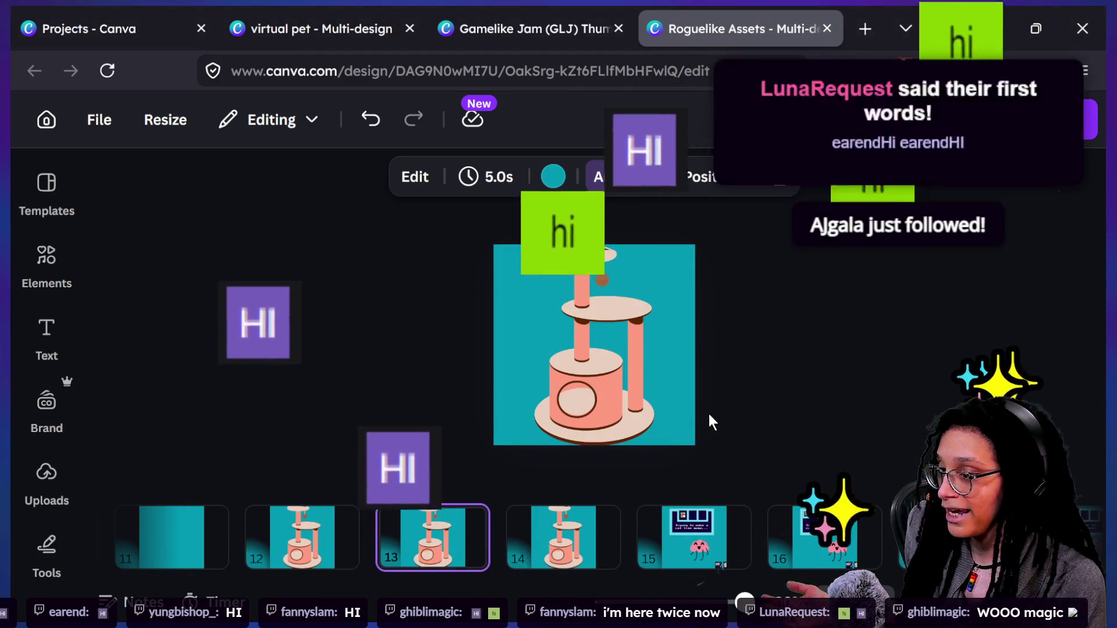
pyautogui.click(671, 403)
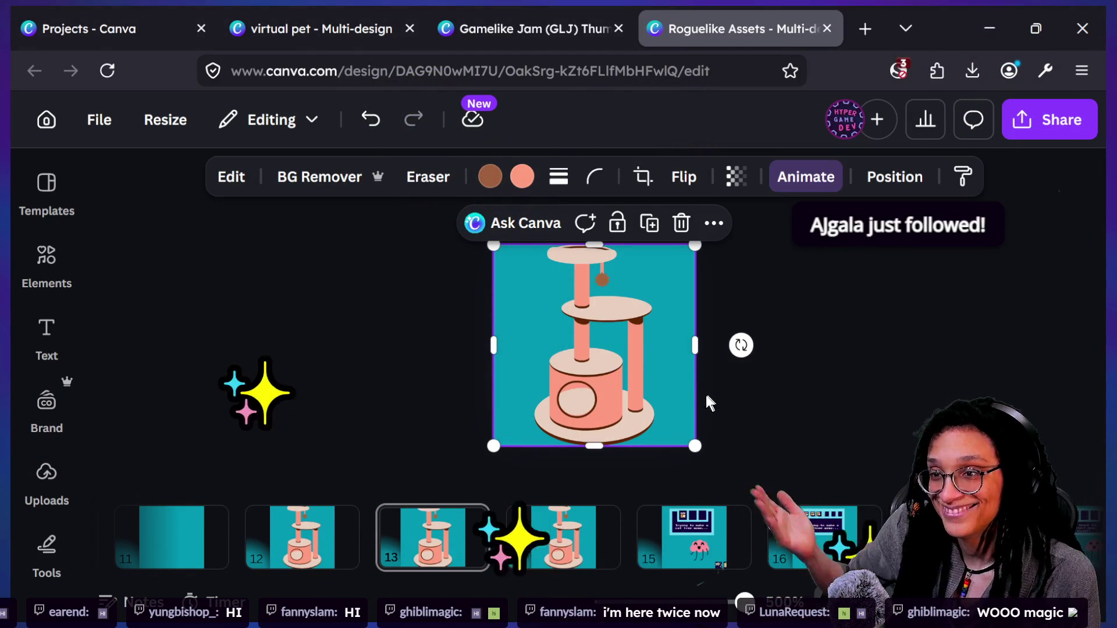
pyautogui.scroll(-3, 672, 478)
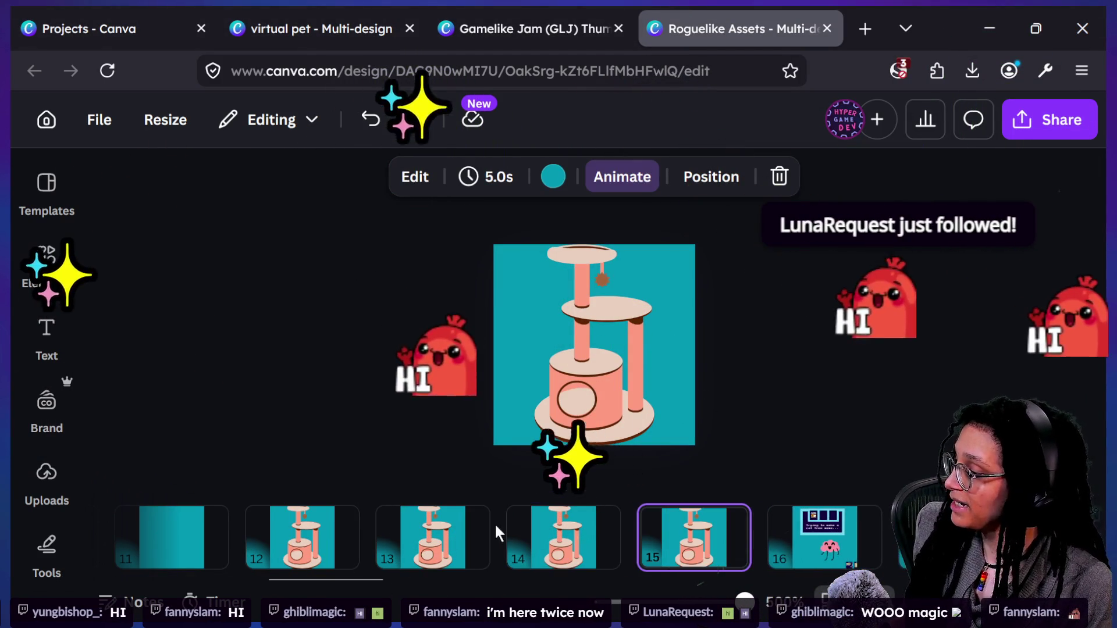
pyautogui.click(492, 519)
pyautogui.click(636, 322)
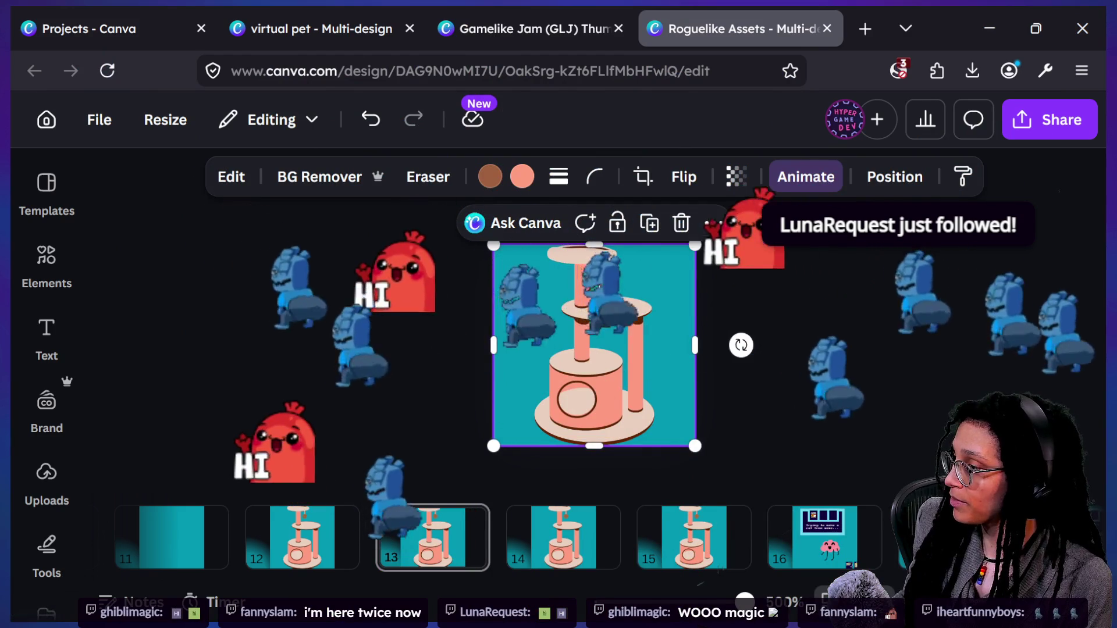
pyautogui.moveTo(593, 240); pyautogui.dragTo(608, 317)
pyautogui.hotkey('ctrl', 'z')
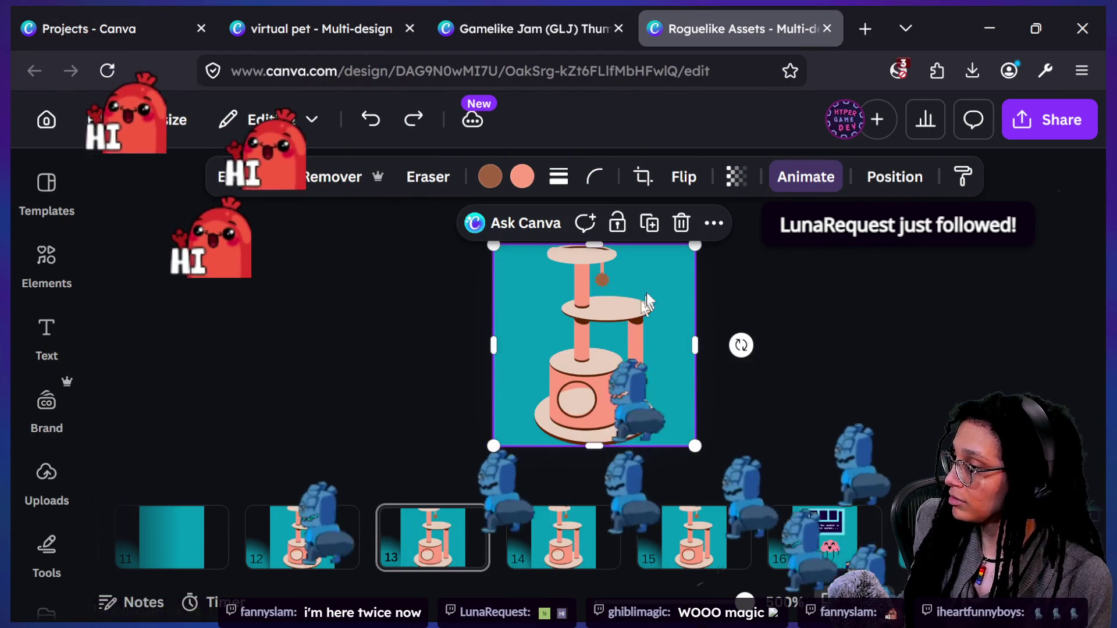
pyautogui.moveTo(688, 244)
pyautogui.mouseDown()
pyautogui.moveTo(663, 269)
pyautogui.moveTo(669, 262)
pyautogui.mouseUp()
pyautogui.moveTo(620, 339); pyautogui.dragTo(635, 333)
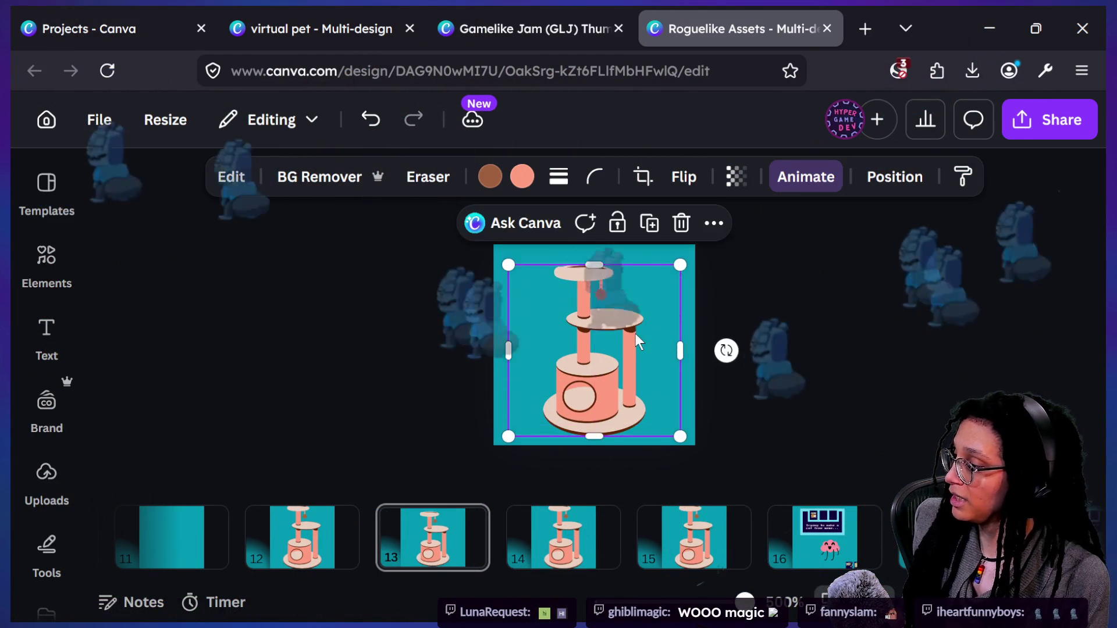
pyautogui.hotkey('ctrl', 'z')
# Step: Scale down the cat-tree image on page 14 so teal shows around it
pyautogui.click(562, 531)
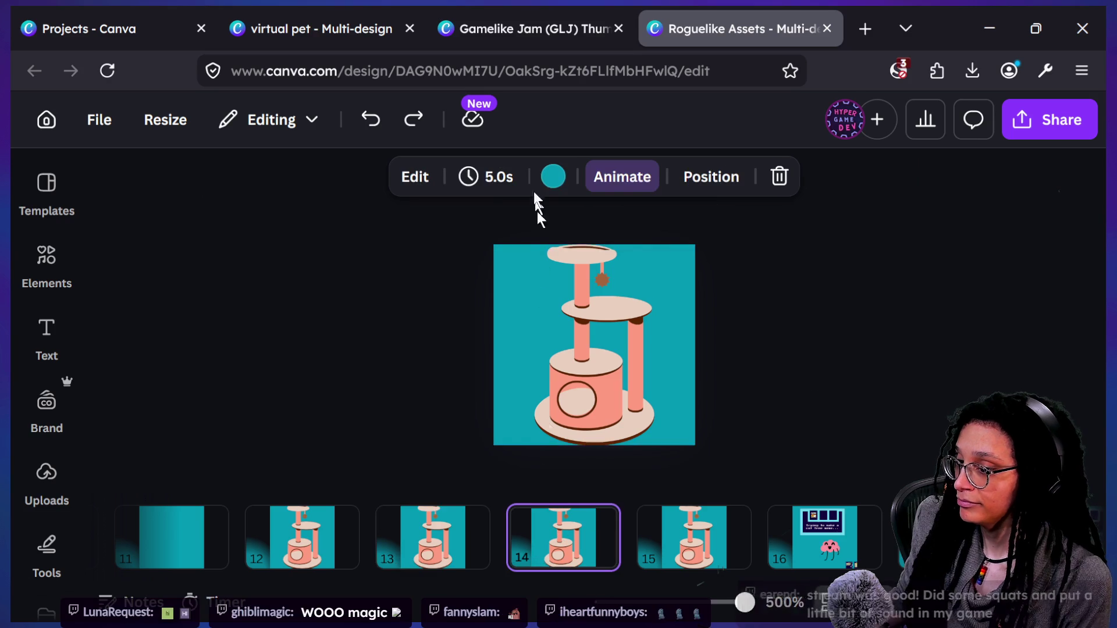
pyautogui.click(581, 347)
pyautogui.click(625, 455)
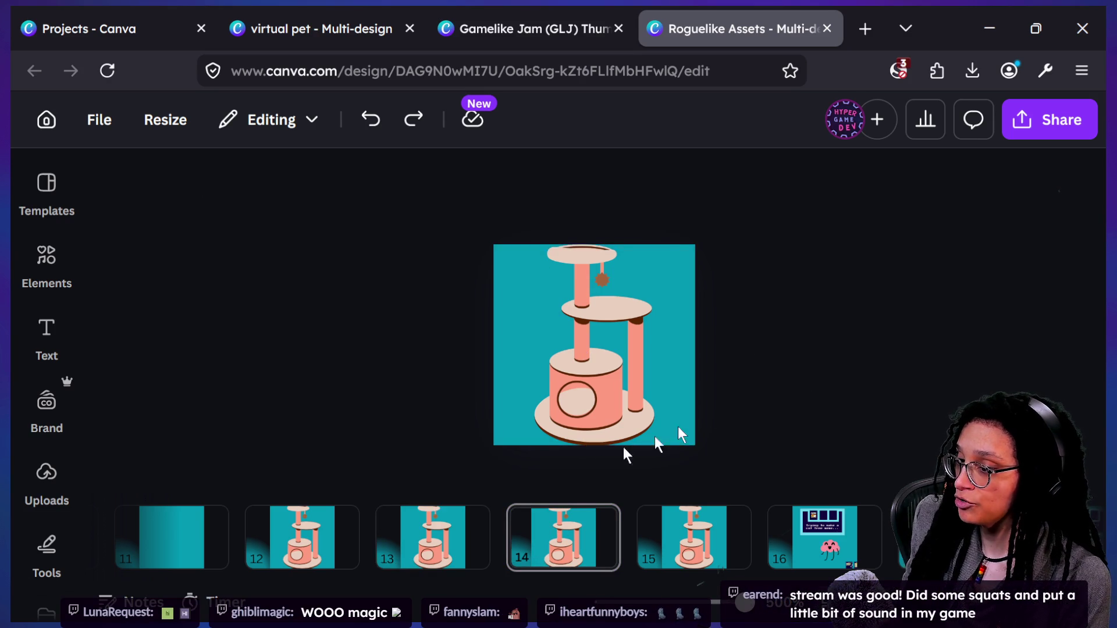
pyautogui.click(660, 355)
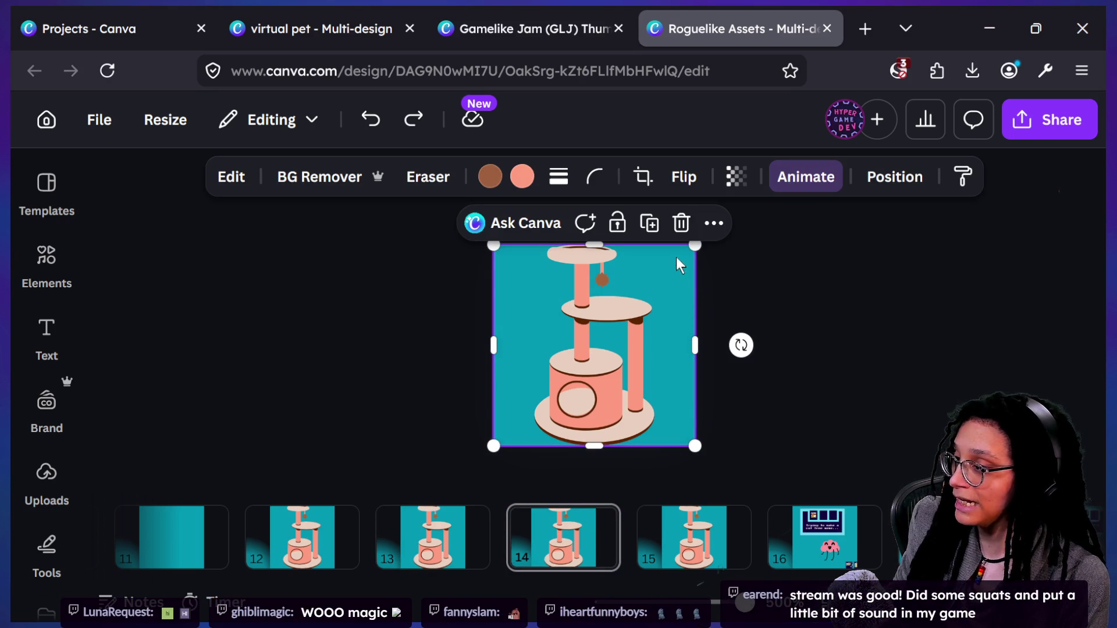
pyautogui.moveTo(694, 245); pyautogui.dragTo(673, 272)
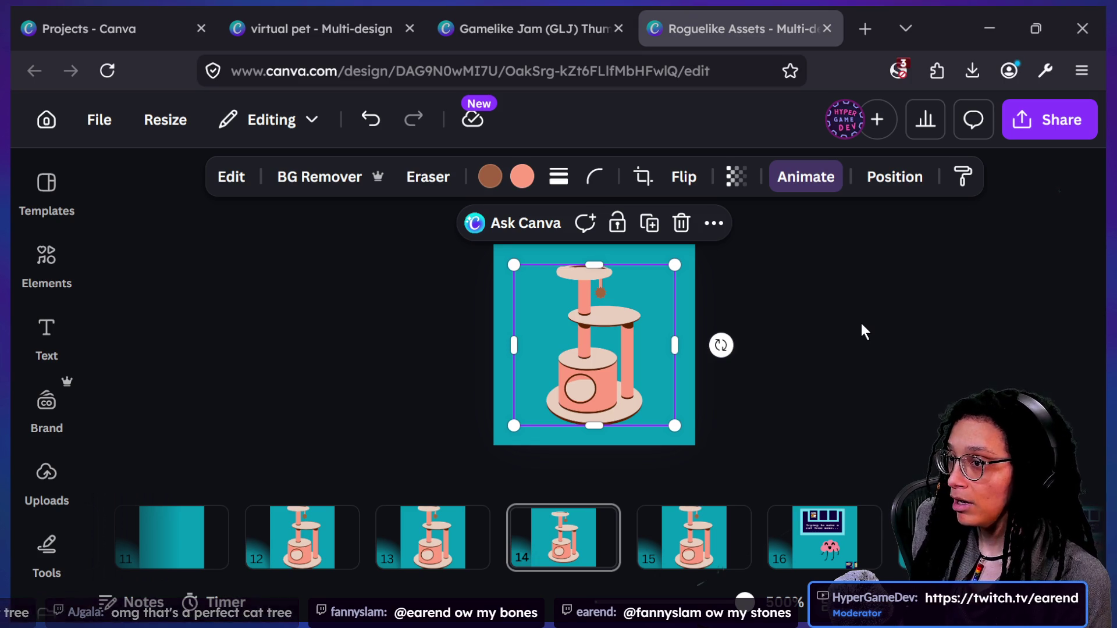
# Step: Switch from Canva to the Godot editor showing the cat_model scene
pyautogui.hotkey('alt', 'Tab')
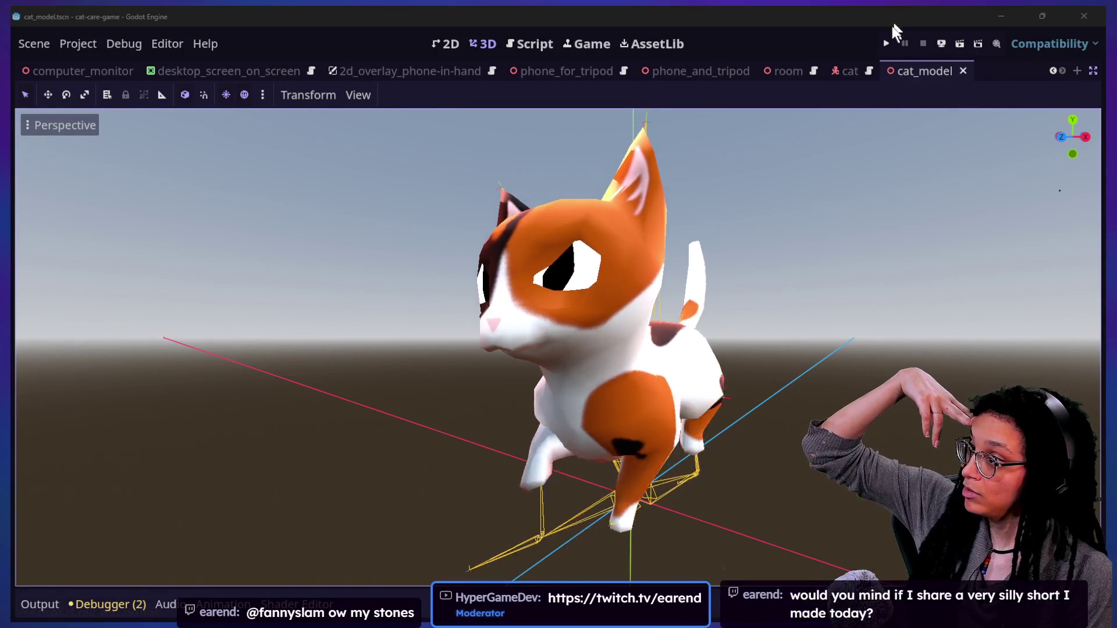
# Step: Run the project, rotate the tripod phone, then zoom into the desk computer's desktop
pyautogui.click(885, 44)
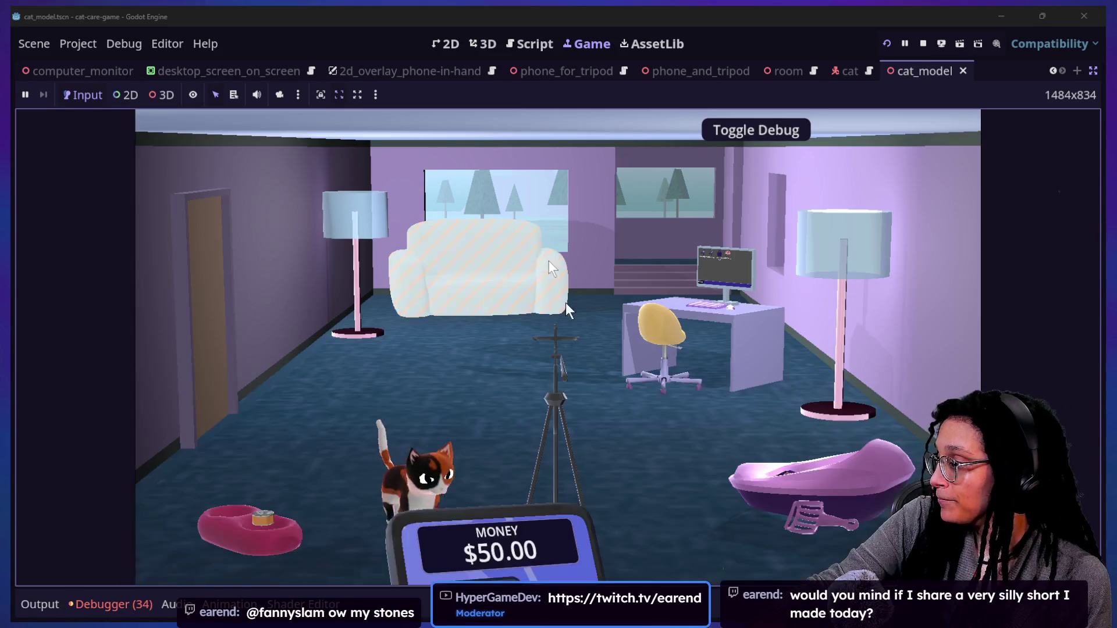
pyautogui.click(542, 361)
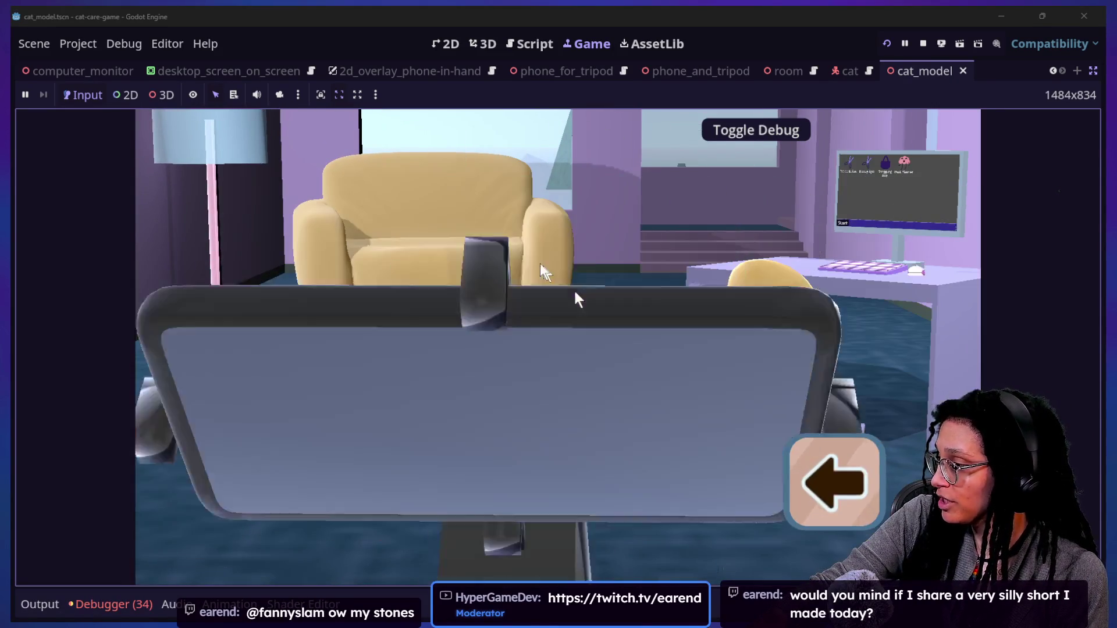
pyautogui.moveTo(575, 294)
pyautogui.mouseDown()
pyautogui.moveTo(508, 340)
pyautogui.moveTo(535, 371)
pyautogui.moveTo(723, 424)
pyautogui.moveTo(713, 389)
pyautogui.moveTo(686, 392)
pyautogui.moveTo(664, 430)
pyautogui.moveTo(804, 437)
pyautogui.moveTo(792, 482)
pyautogui.mouseUp()
pyautogui.click(791, 483)
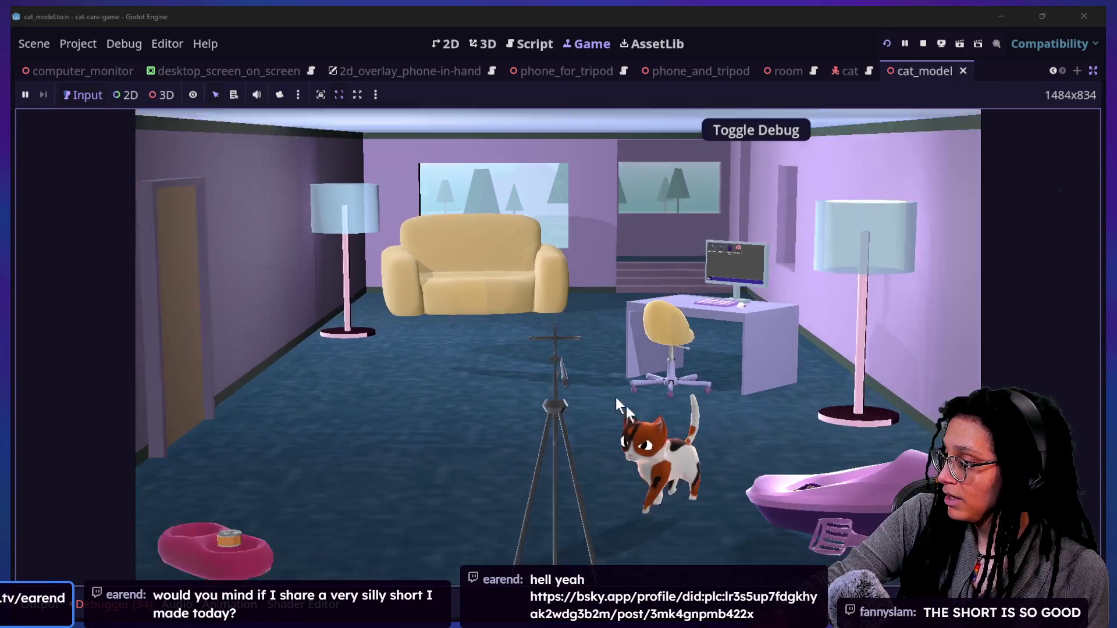
pyautogui.click(647, 273)
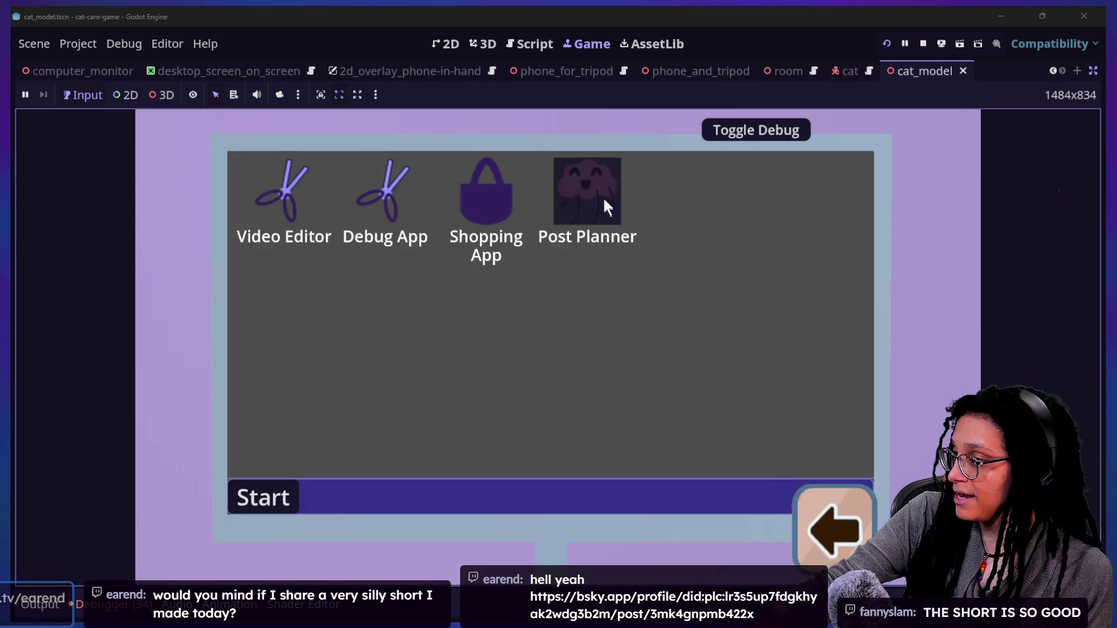
# Step: View Post Planner's platform choices, then browse the Shopping App, closing both
pyautogui.click(598, 204)
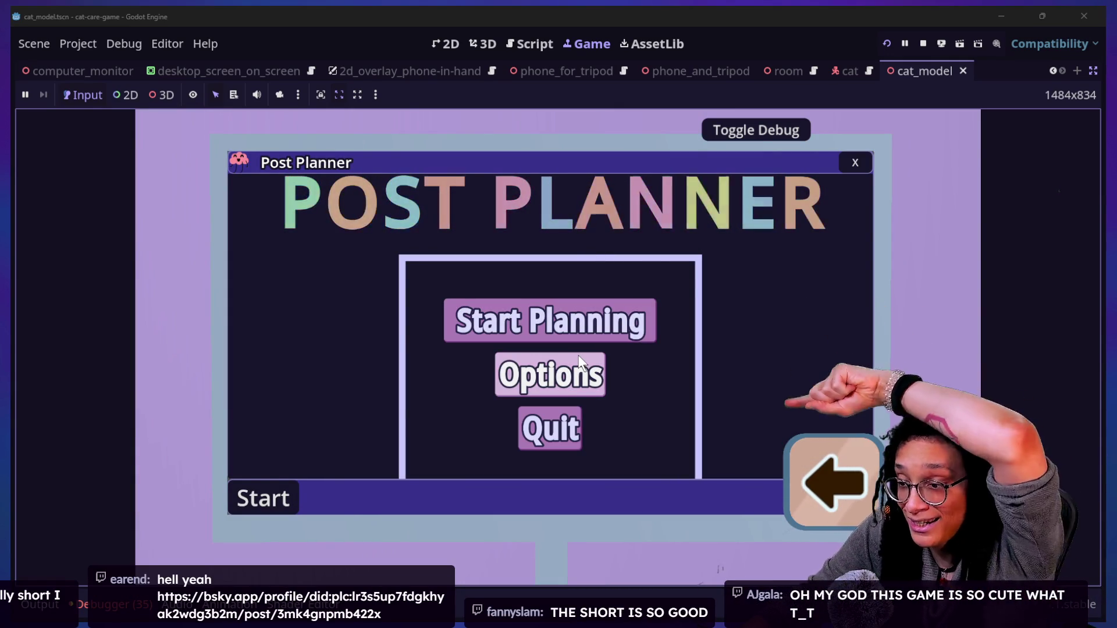
pyautogui.click(528, 312)
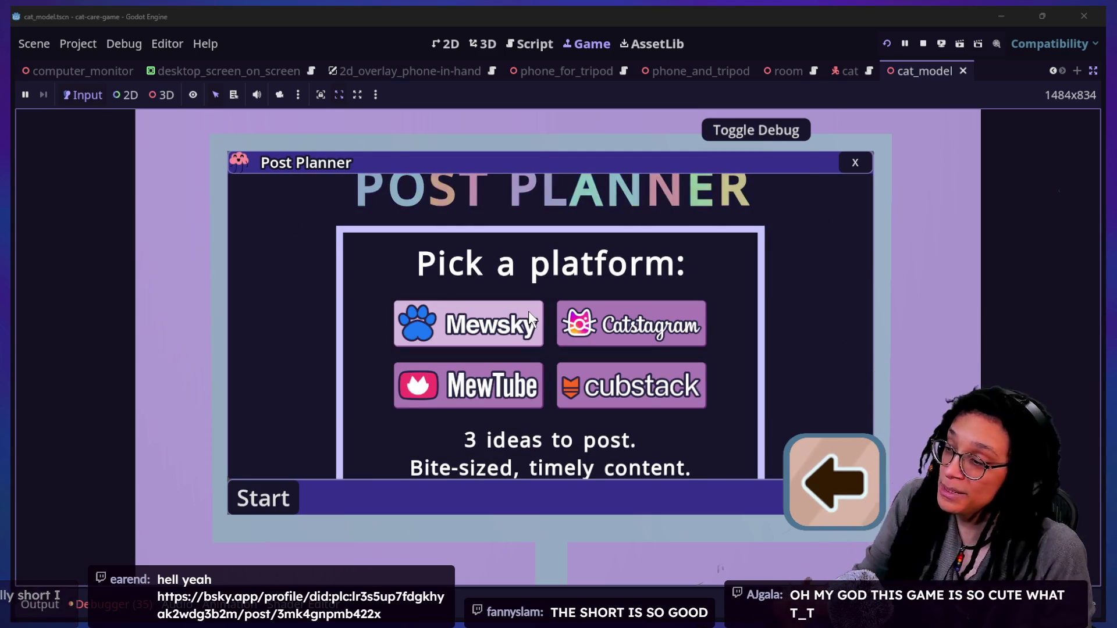
pyautogui.click(851, 161)
pyautogui.click(481, 185)
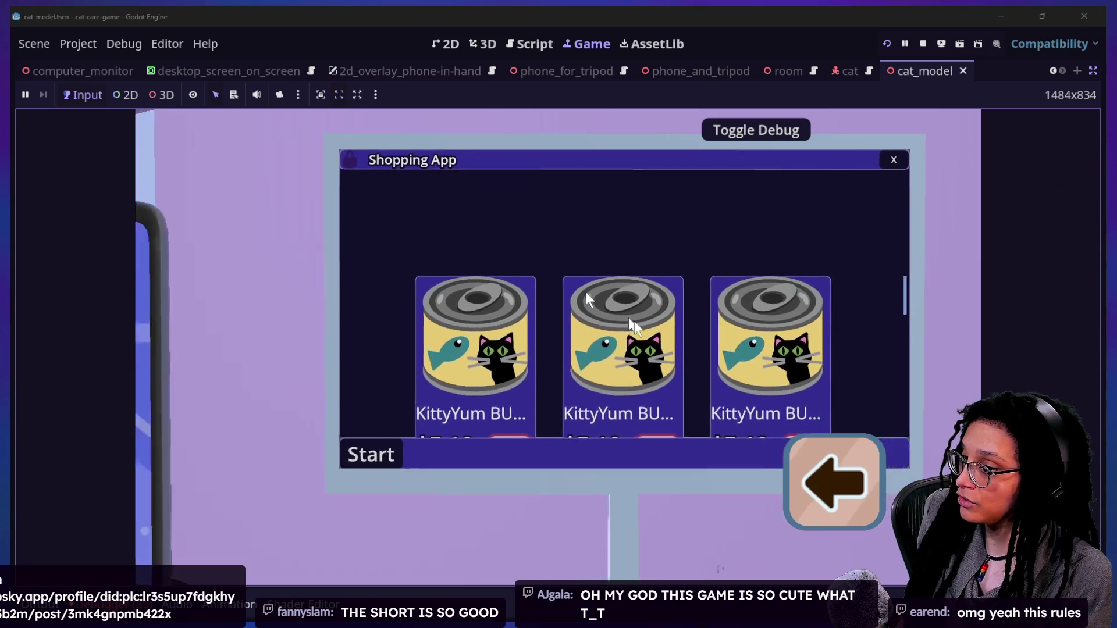
pyautogui.scroll(-4, 756, 302)
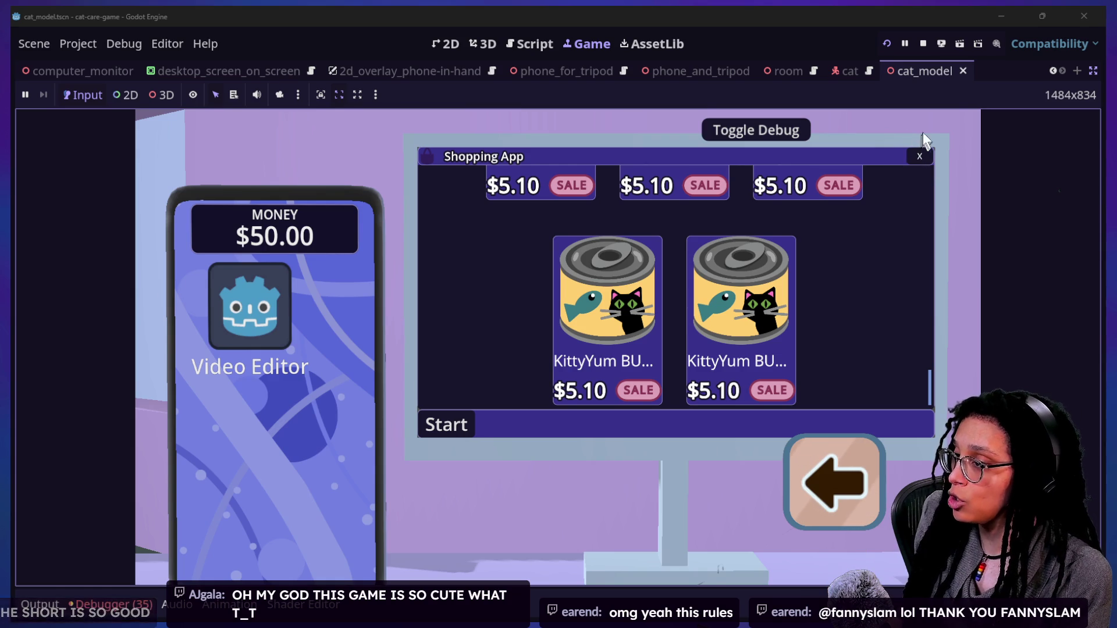
pyautogui.click(920, 156)
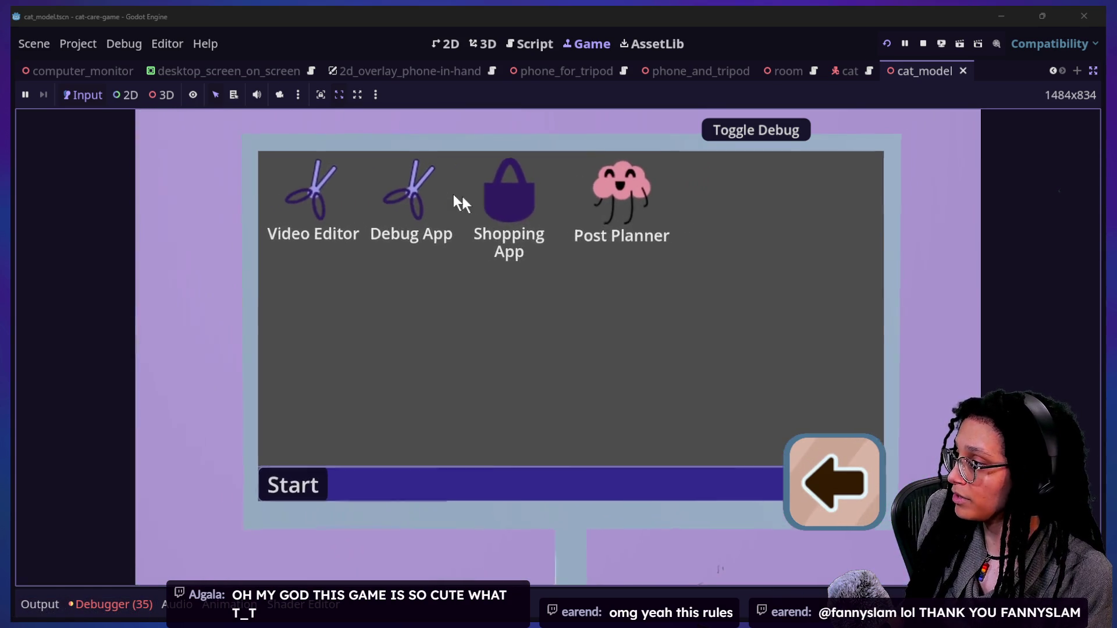
# Step: Open and close the Video Editor, then reopen Post Planner and start planning
pyautogui.click(271, 197)
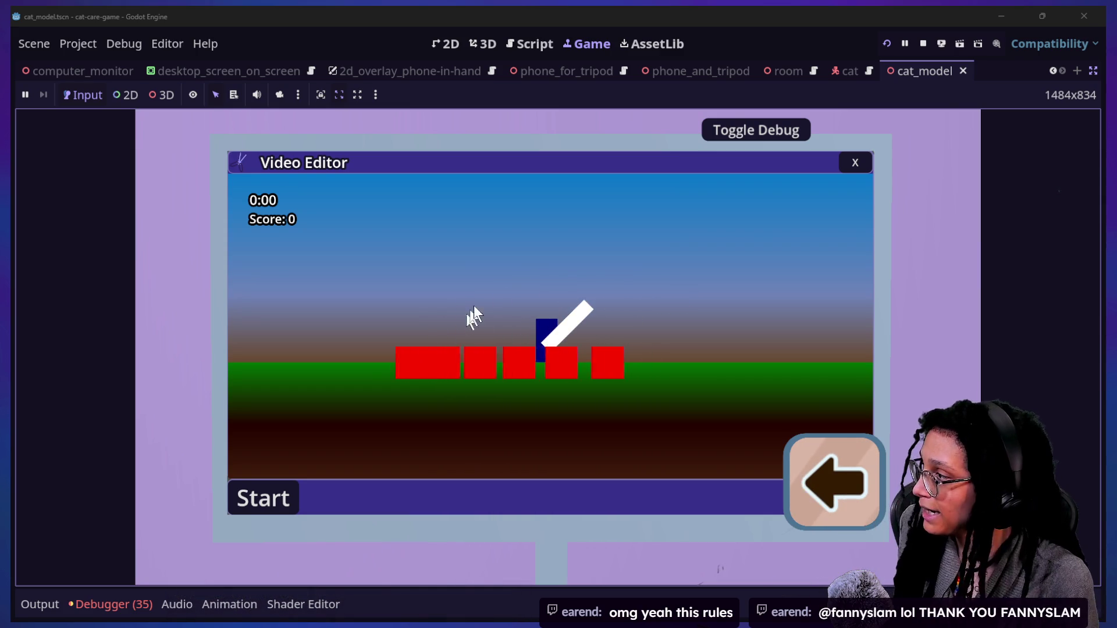
pyautogui.click(854, 163)
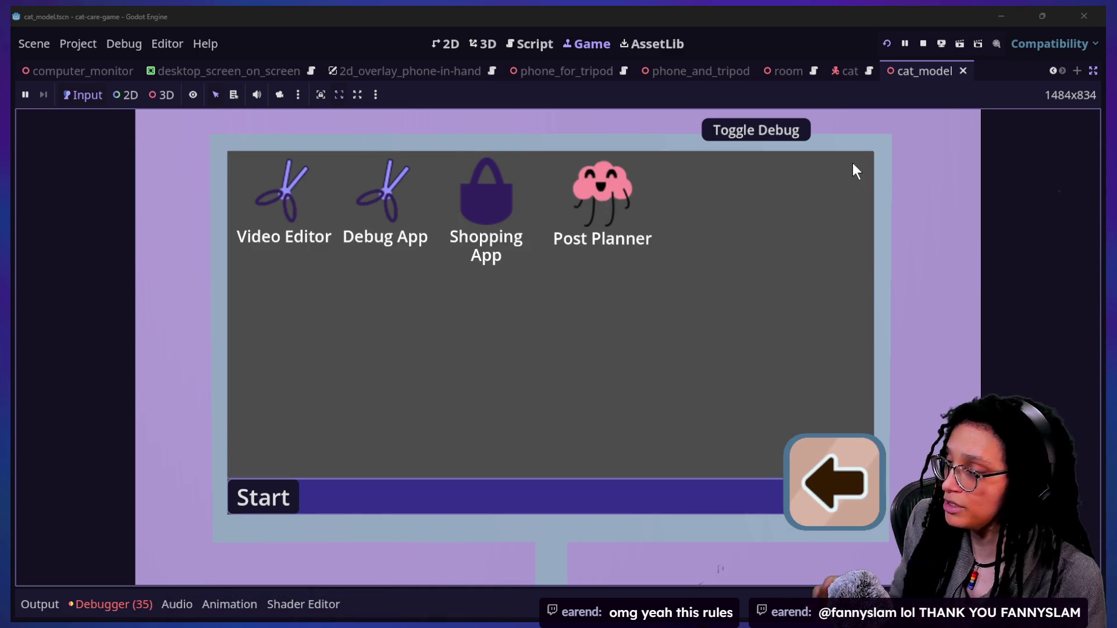
pyautogui.click(643, 175)
pyautogui.click(595, 327)
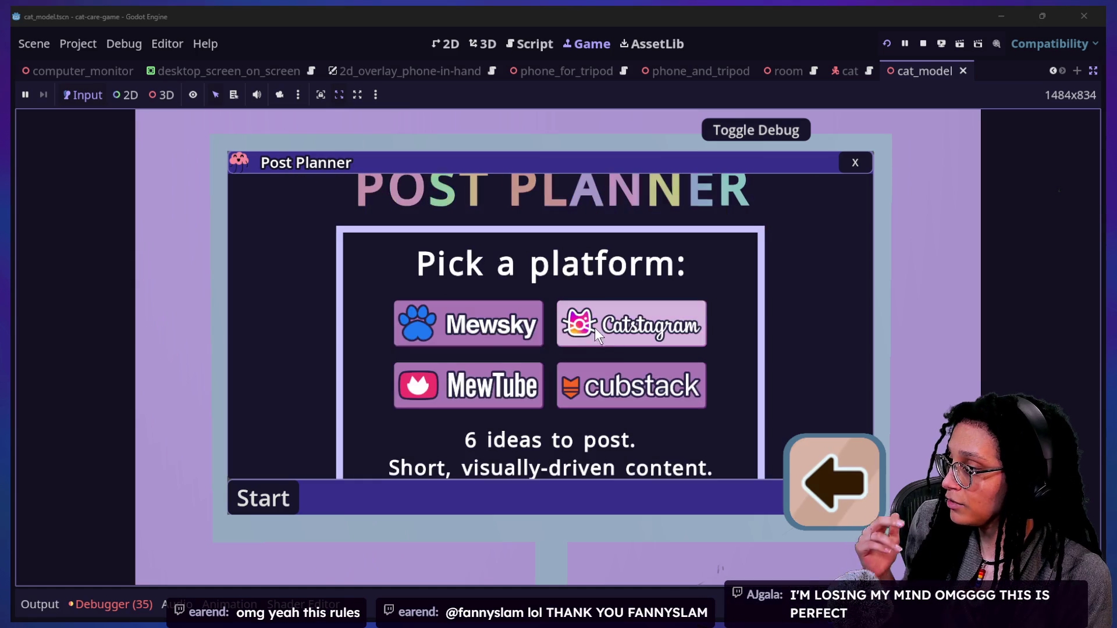
# Step: After a Mewsky attempt, restart planning and choose Catstagram to open the six-slot board
pyautogui.click(480, 321)
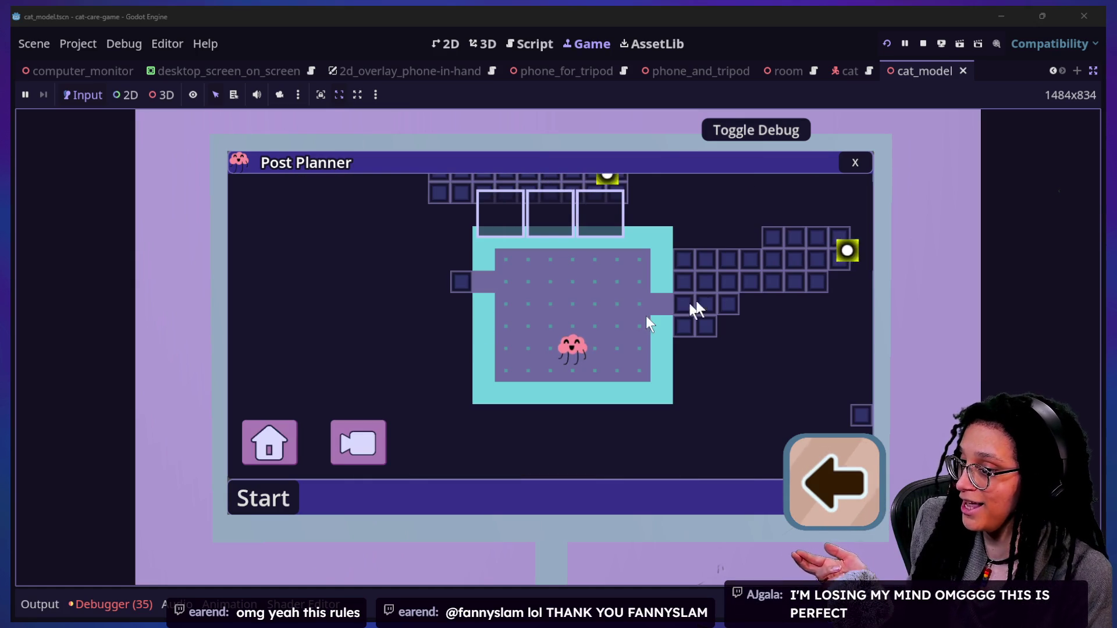
pyautogui.click(854, 161)
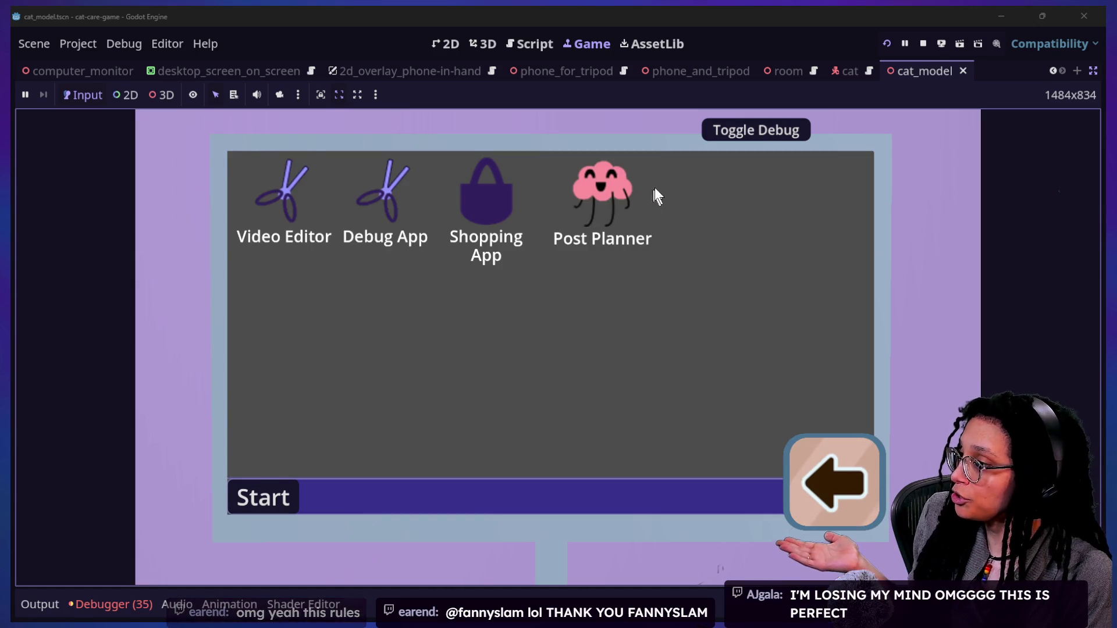
pyautogui.doubleClick(605, 197)
pyautogui.click(567, 326)
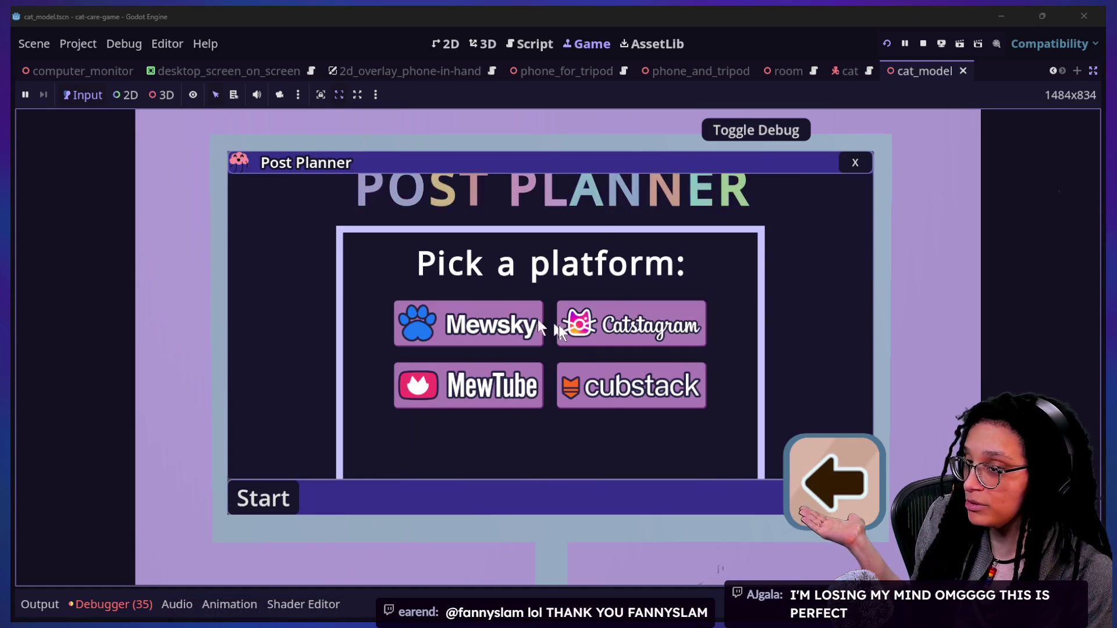
pyautogui.moveTo(492, 387)
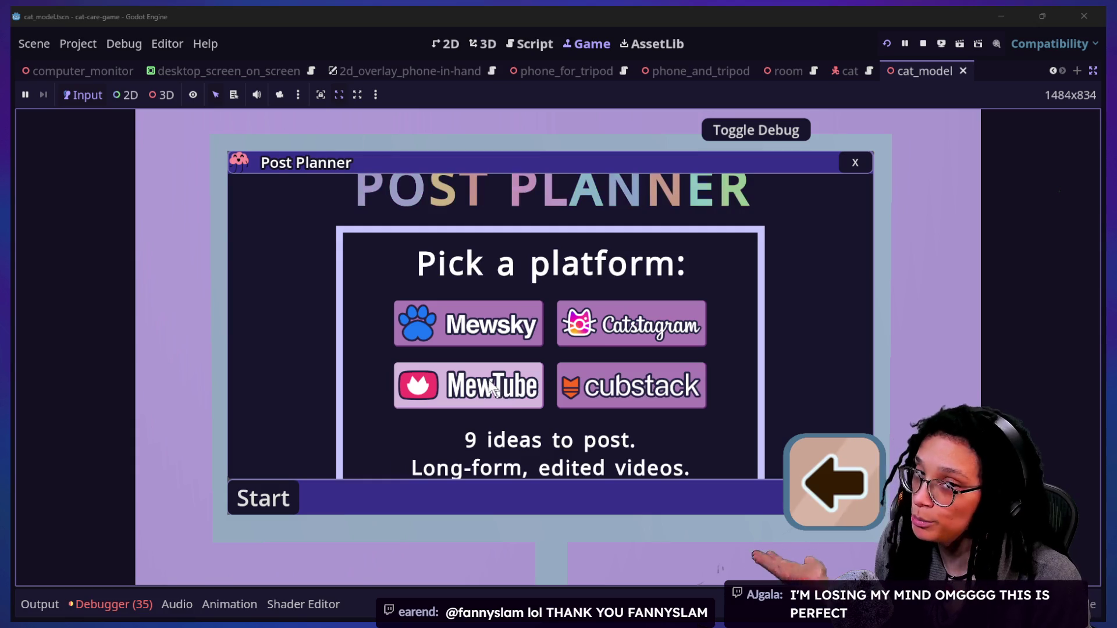
pyautogui.click(633, 330)
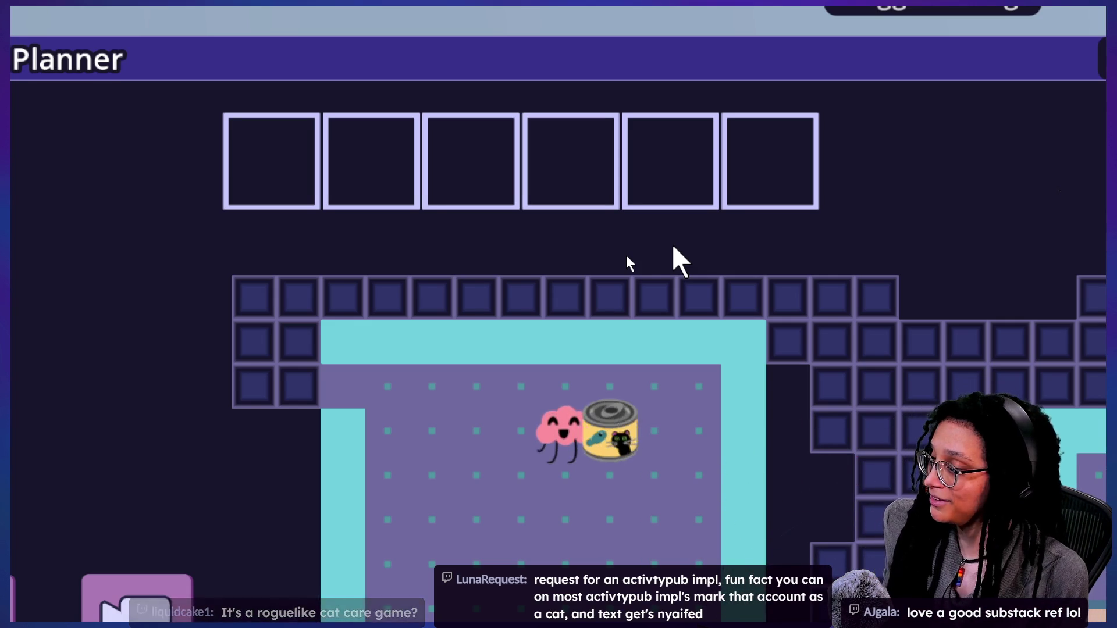
# Step: Close the Post Planner window and switch back to the Canva design
pyautogui.scroll(-1, 581, 378)
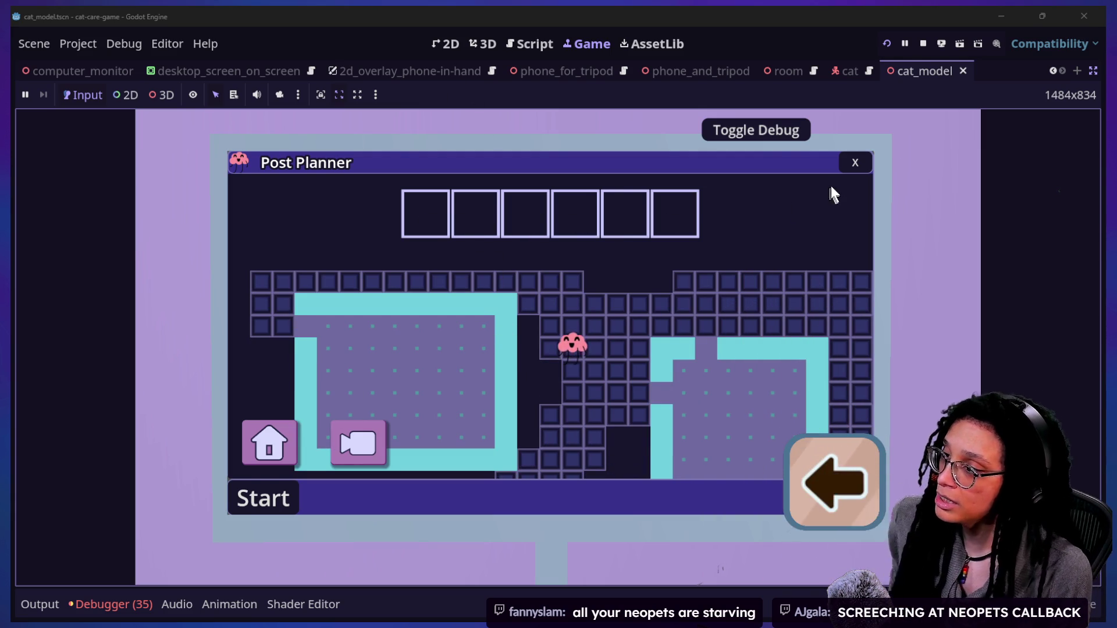
pyautogui.click(855, 165)
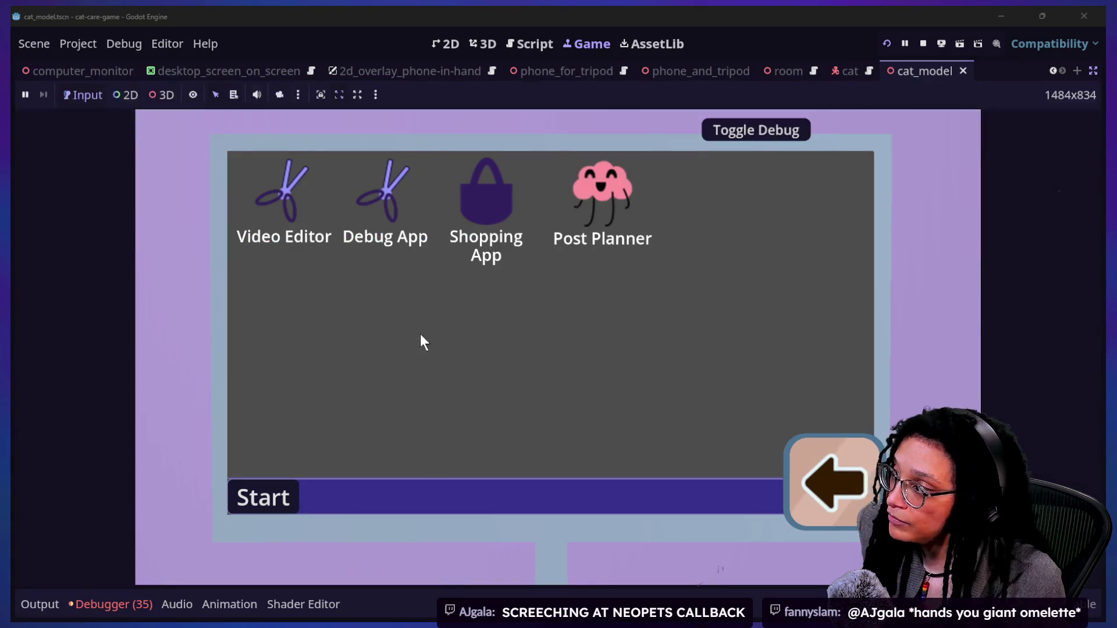
pyautogui.hotkey('alt', 'Tab')
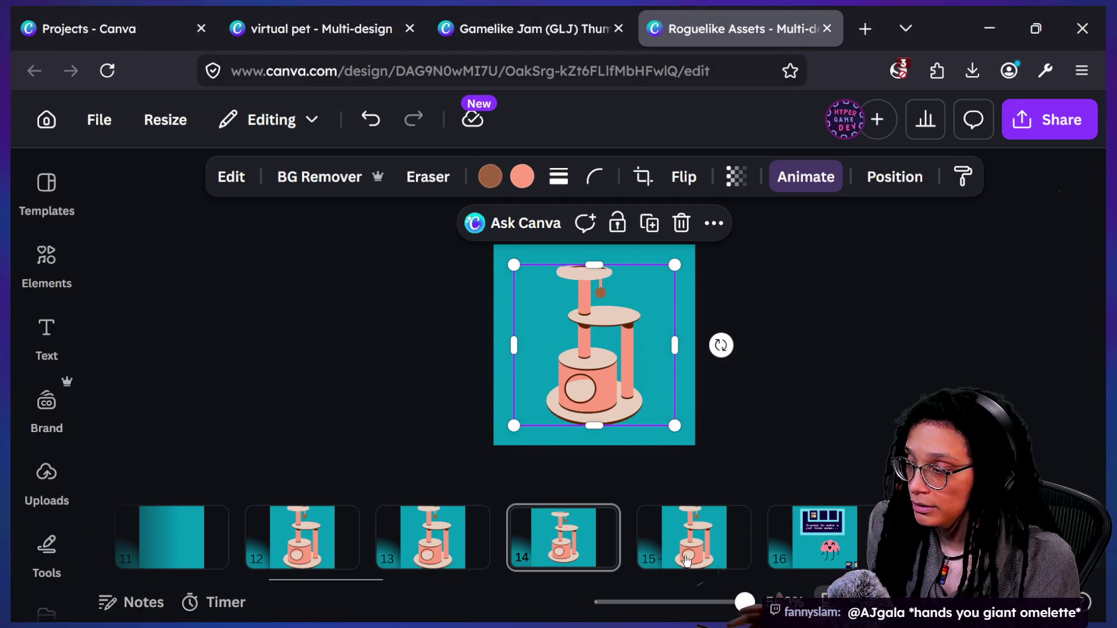
# Step: Deselect the cat-tree image on page 14 and bring up the stream chat window
pyautogui.click(880, 312)
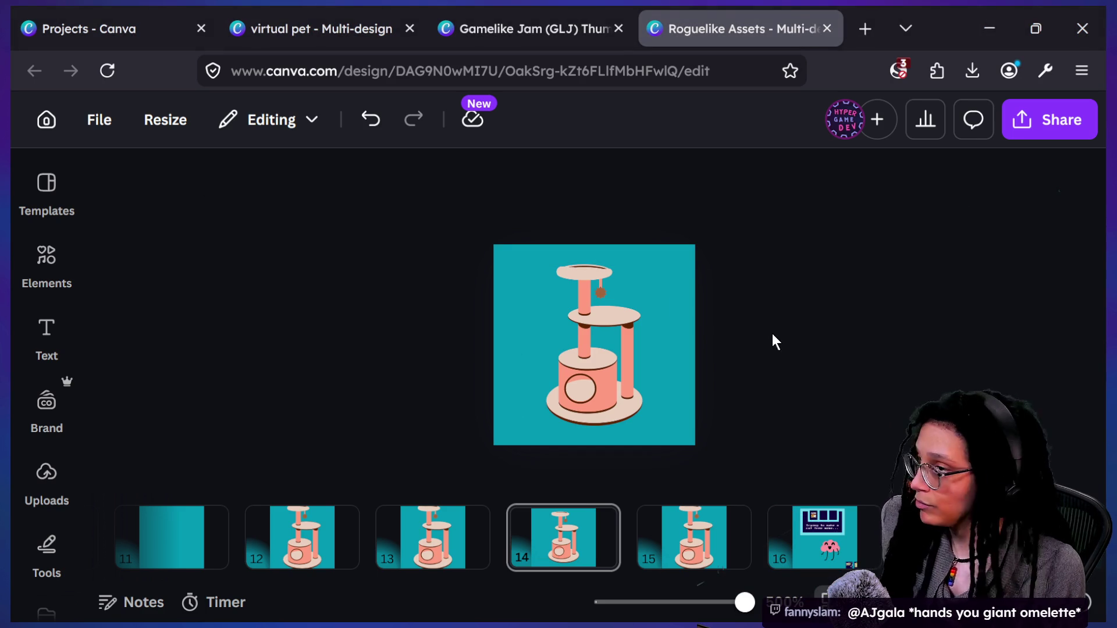
pyautogui.hotkey('alt', 'Tab')
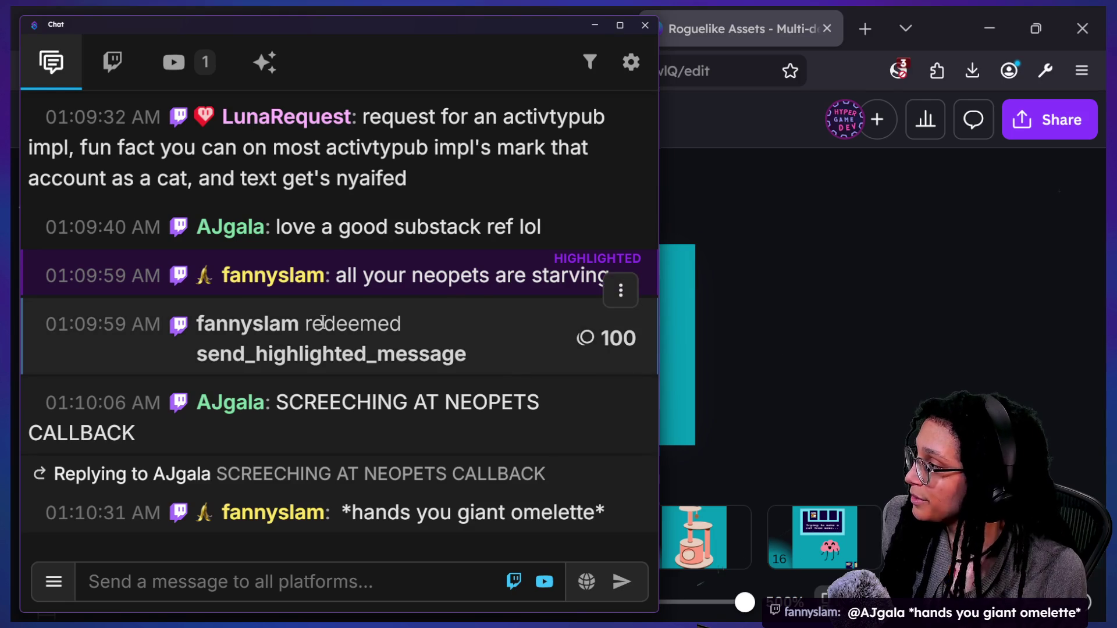
# Step: Scroll through the chat messages and open the linked bsky.app post in the browser
pyautogui.scroll(15, 323, 323)
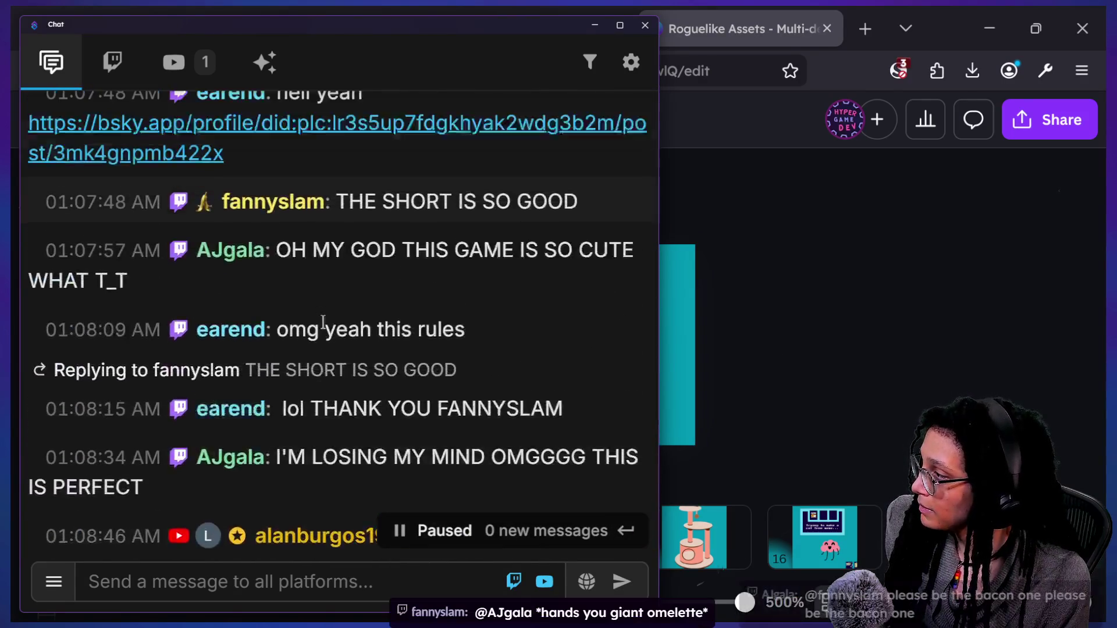
pyautogui.scroll(3, 323, 322)
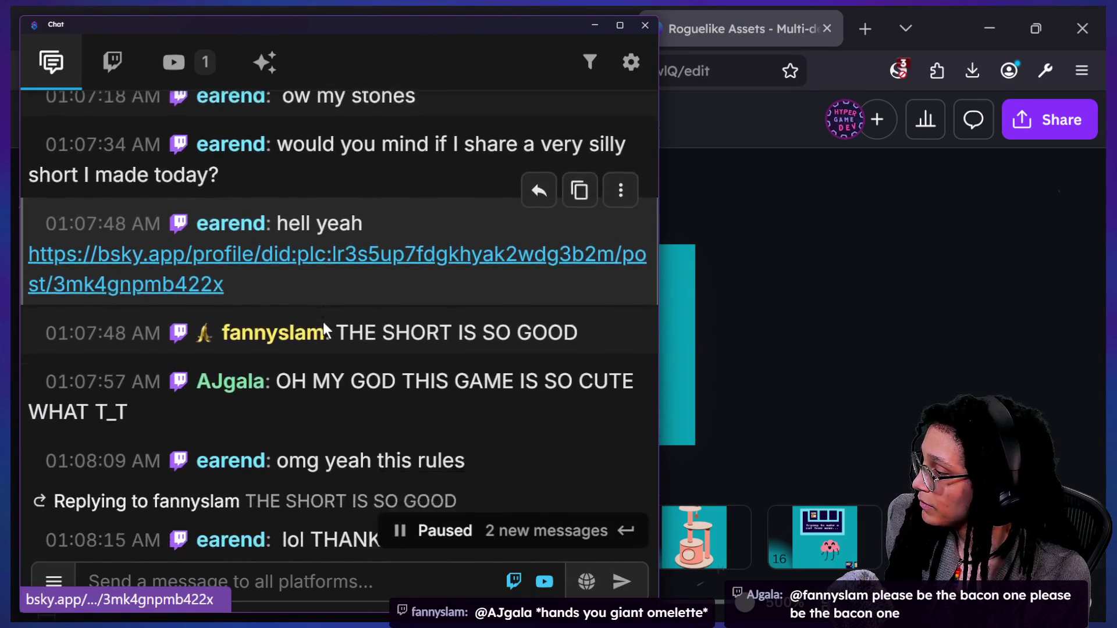
pyautogui.scroll(-8, 323, 323)
pyautogui.scroll(-6, 323, 322)
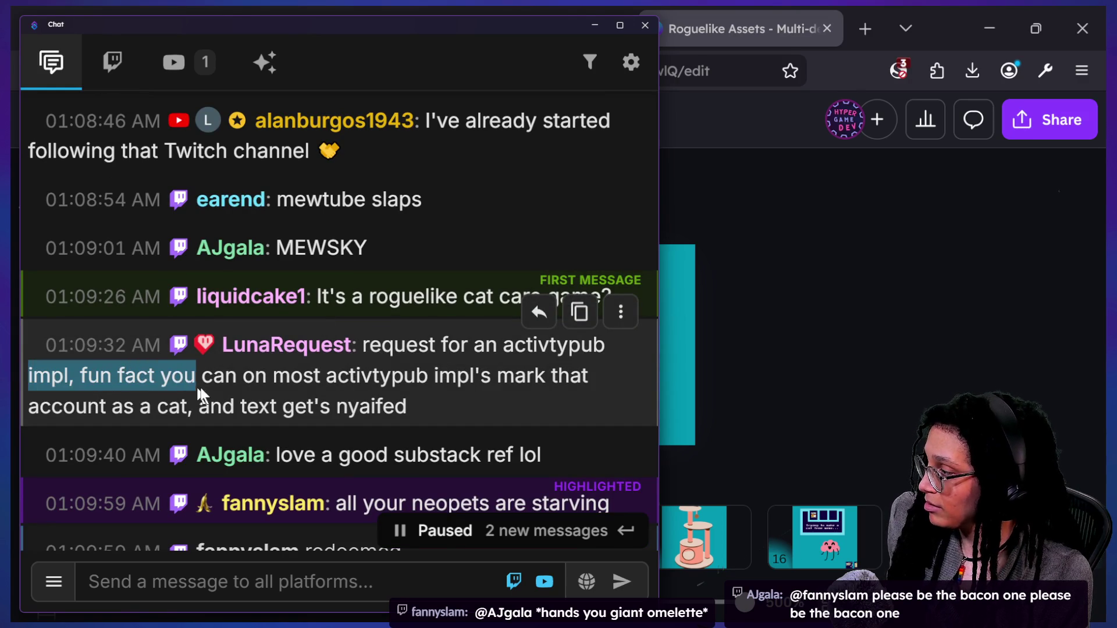
pyautogui.moveTo(163, 387); pyautogui.dragTo(536, 406)
pyautogui.click(536, 406)
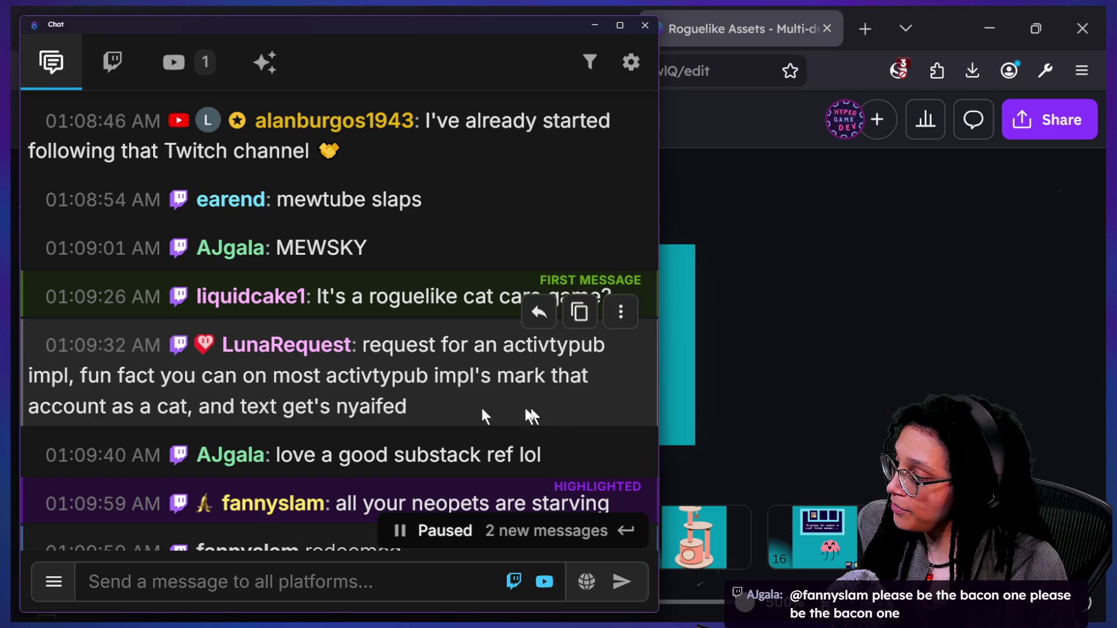
pyautogui.scroll(-3, 483, 414)
pyautogui.click(539, 451)
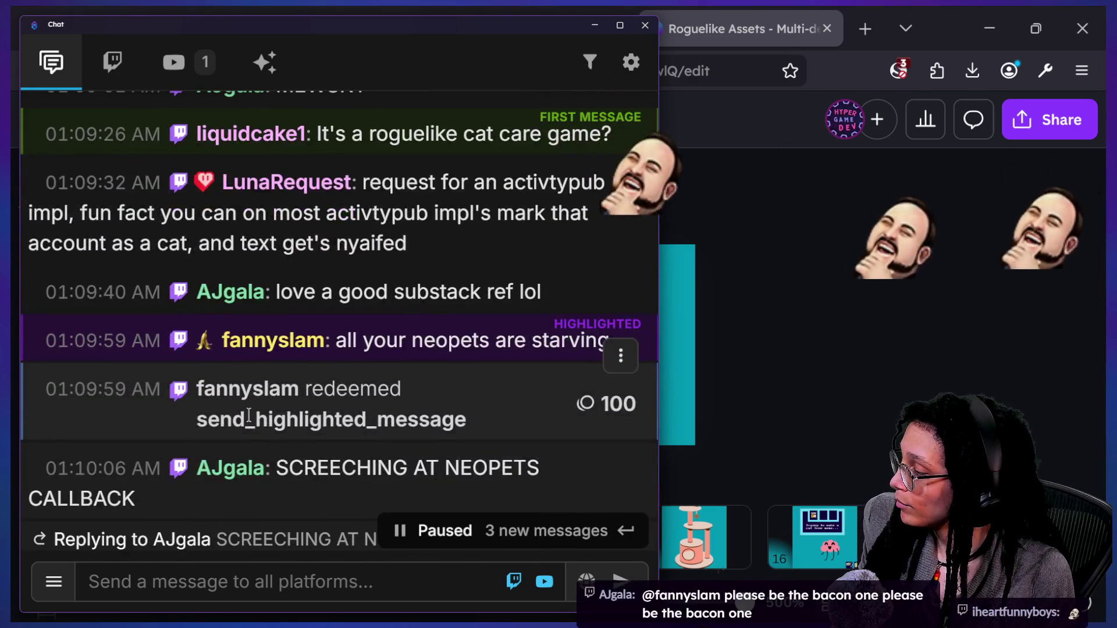
pyautogui.scroll(10, 249, 417)
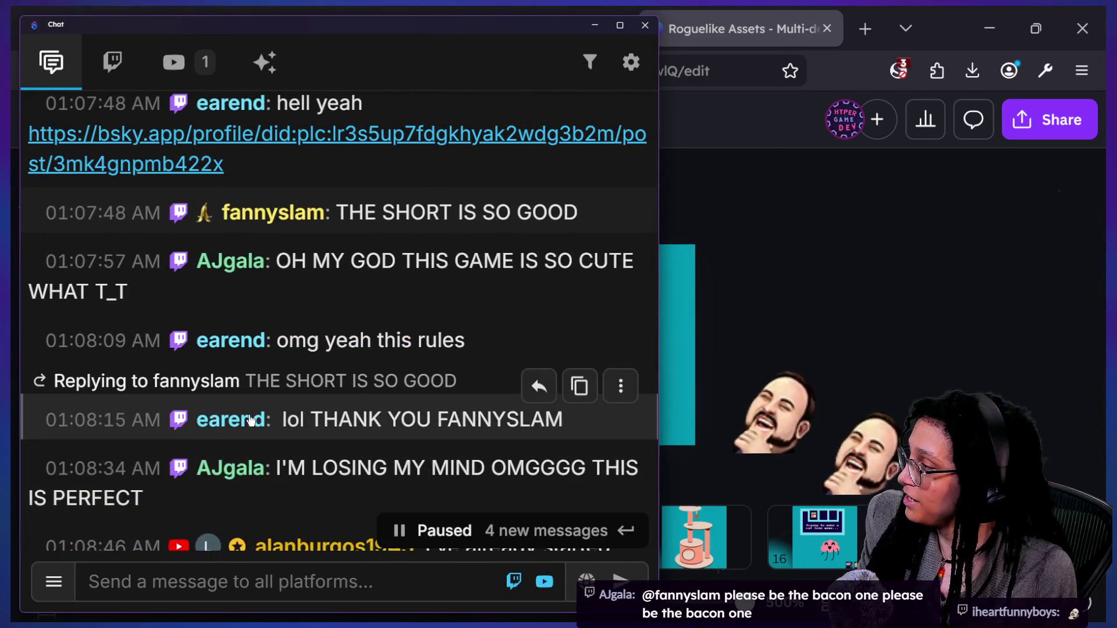
pyautogui.click(192, 166)
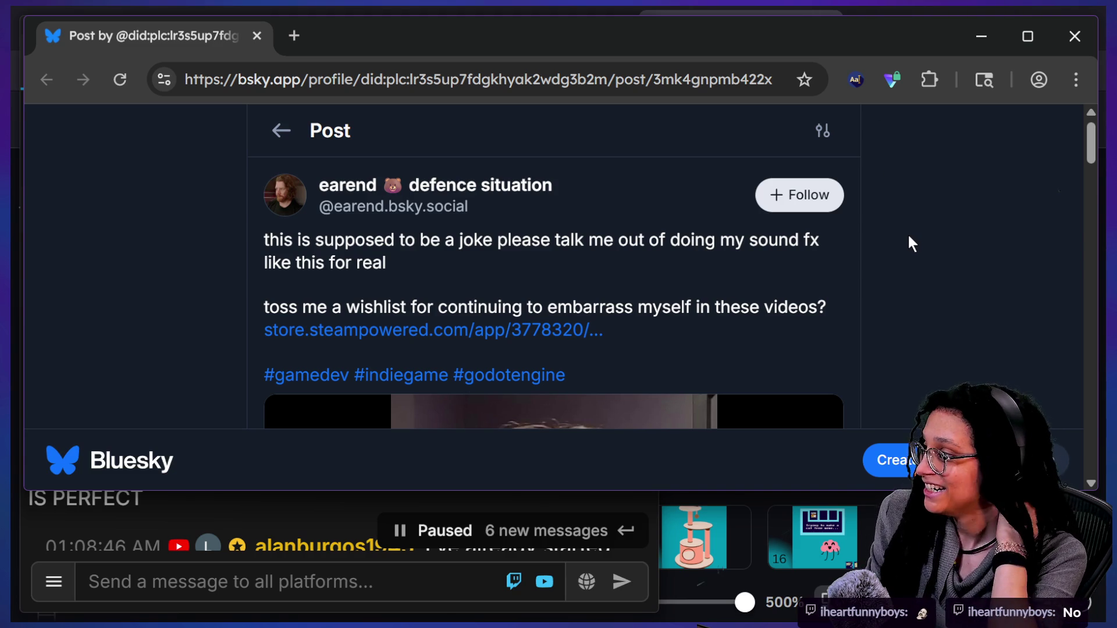
# Step: Maximize the browser and pause the background music in VLC
pyautogui.scroll(-4, 909, 236)
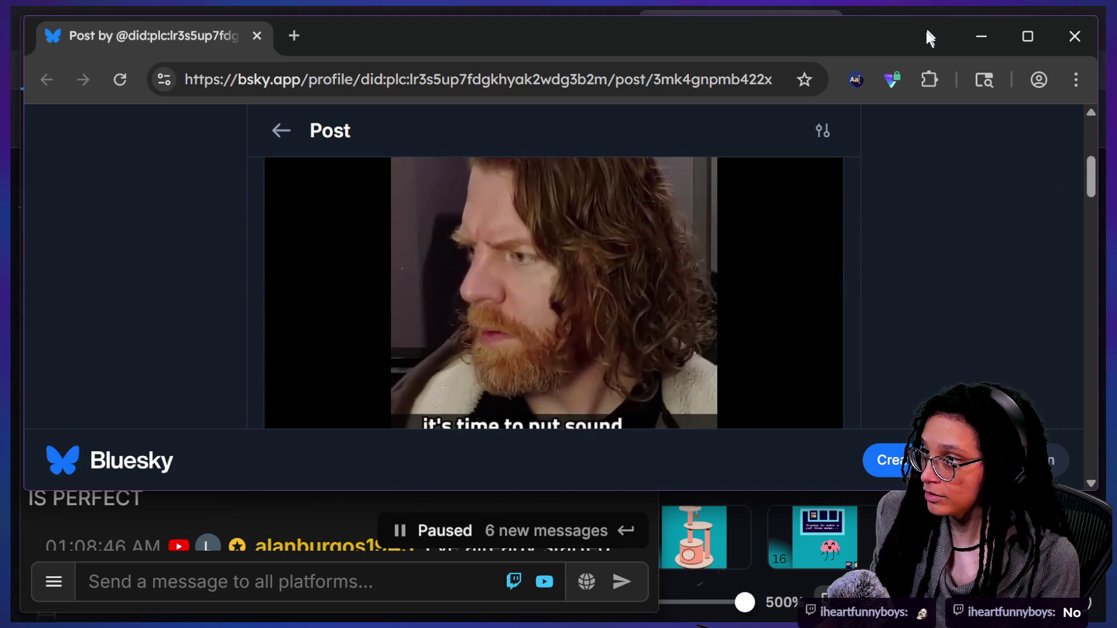
pyautogui.doubleClick(927, 36)
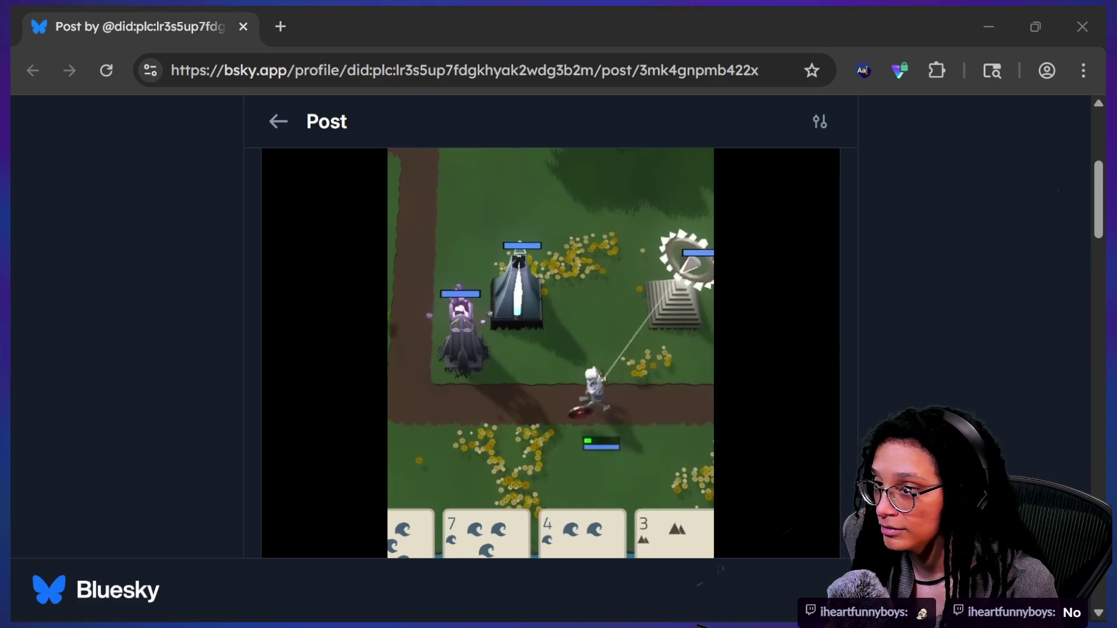
pyautogui.hotkey('alt', 'Tab')
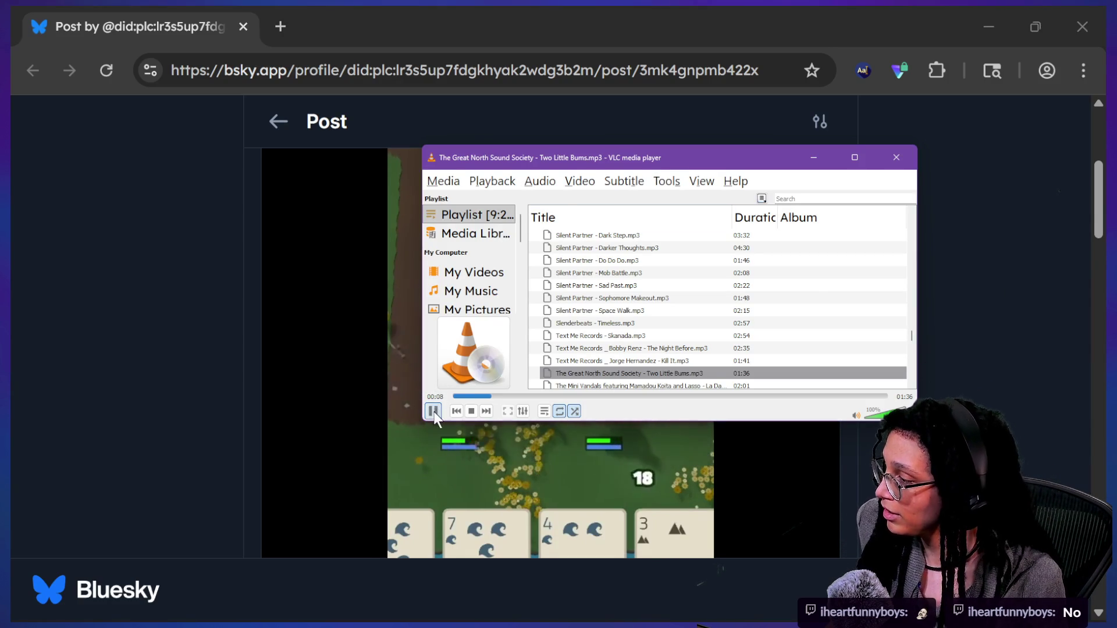
pyautogui.click(93, 357)
# Step: Unmute the post's game video, pause it, and switch it to full screen
pyautogui.click(750, 463)
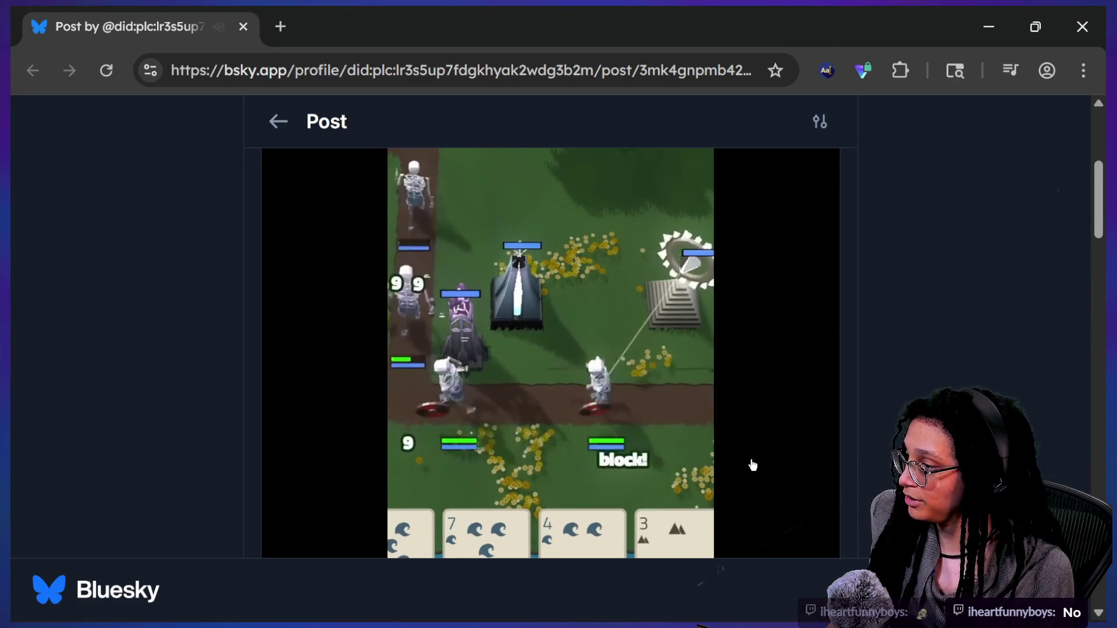
pyautogui.click(803, 515)
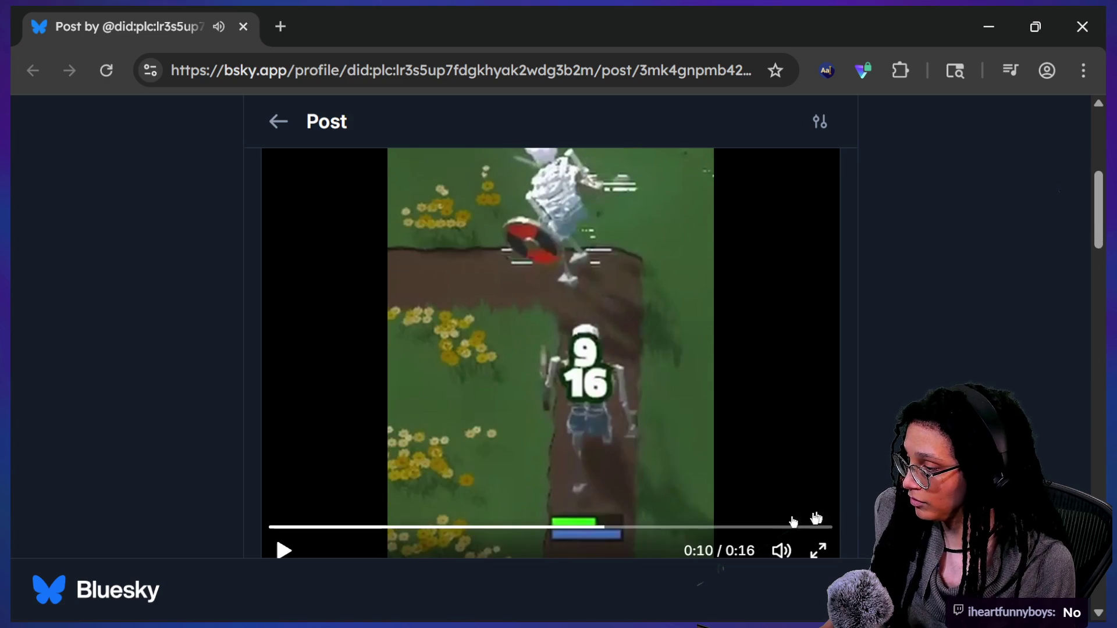
pyautogui.click(820, 550)
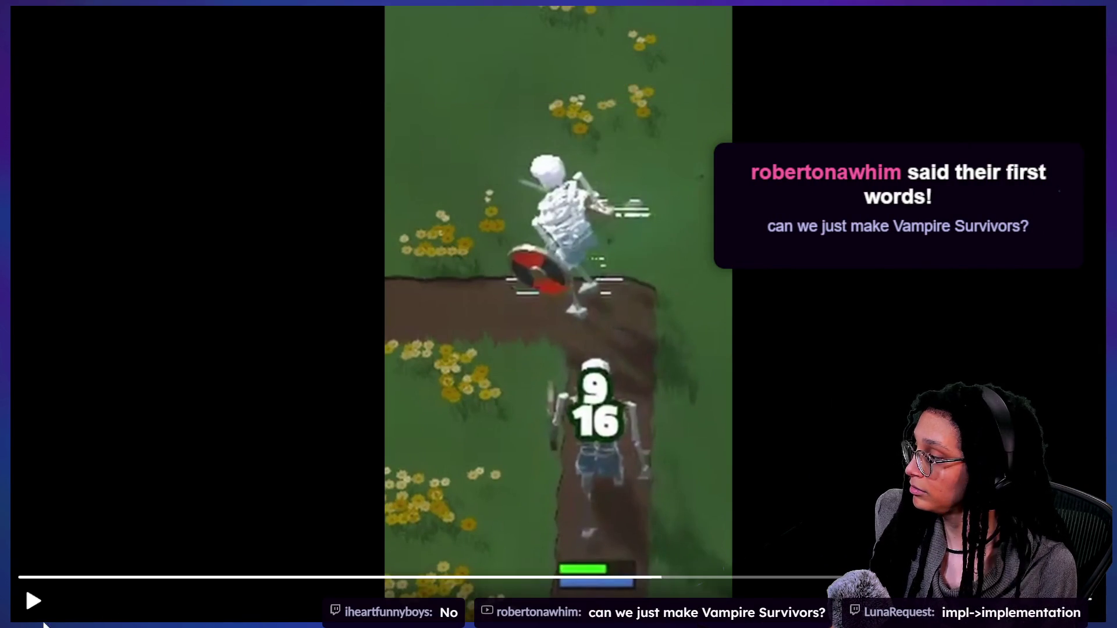
# Step: Resume the game clip, skip ahead to a later point, watch, then leave full screen
pyautogui.click(33, 601)
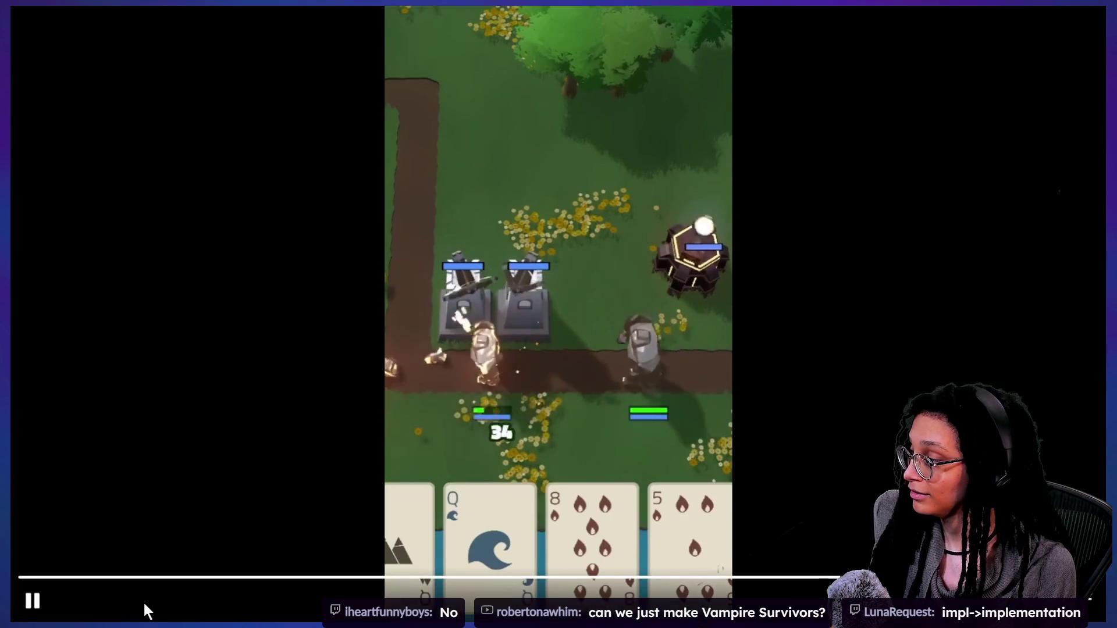
pyautogui.click(105, 578)
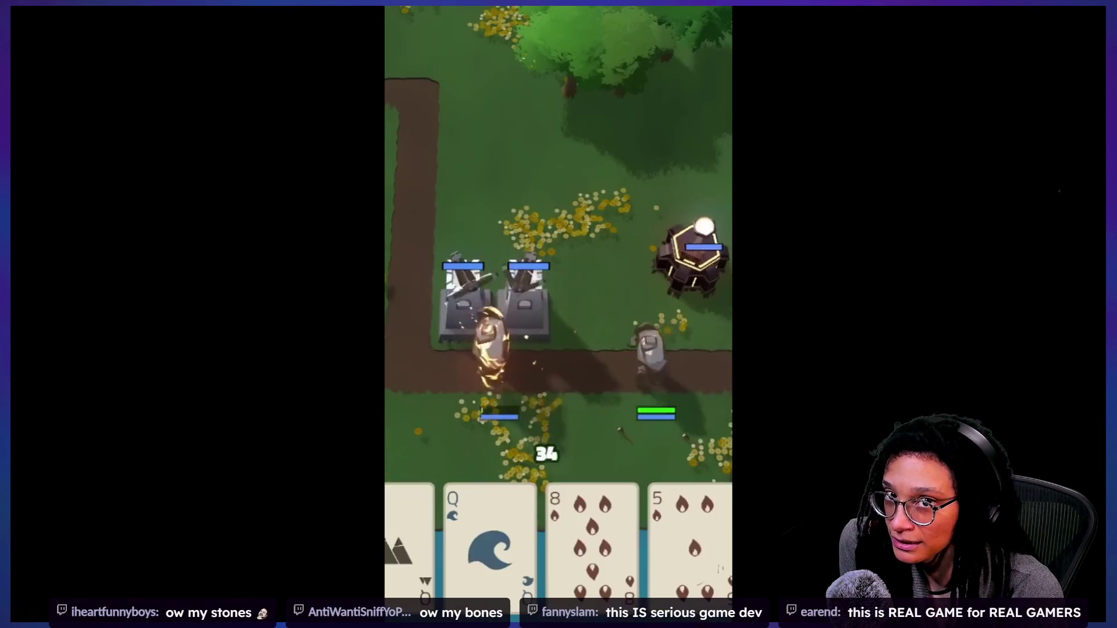
pyautogui.moveTo(965, 105)
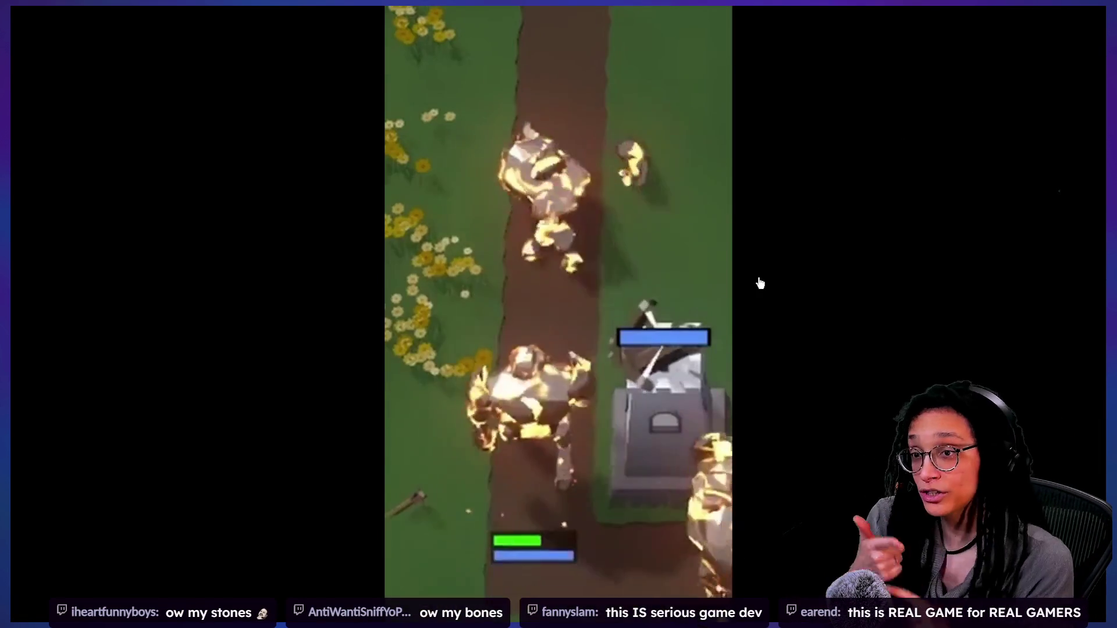
pyautogui.scroll(-2, 760, 283)
pyautogui.press('Escape')
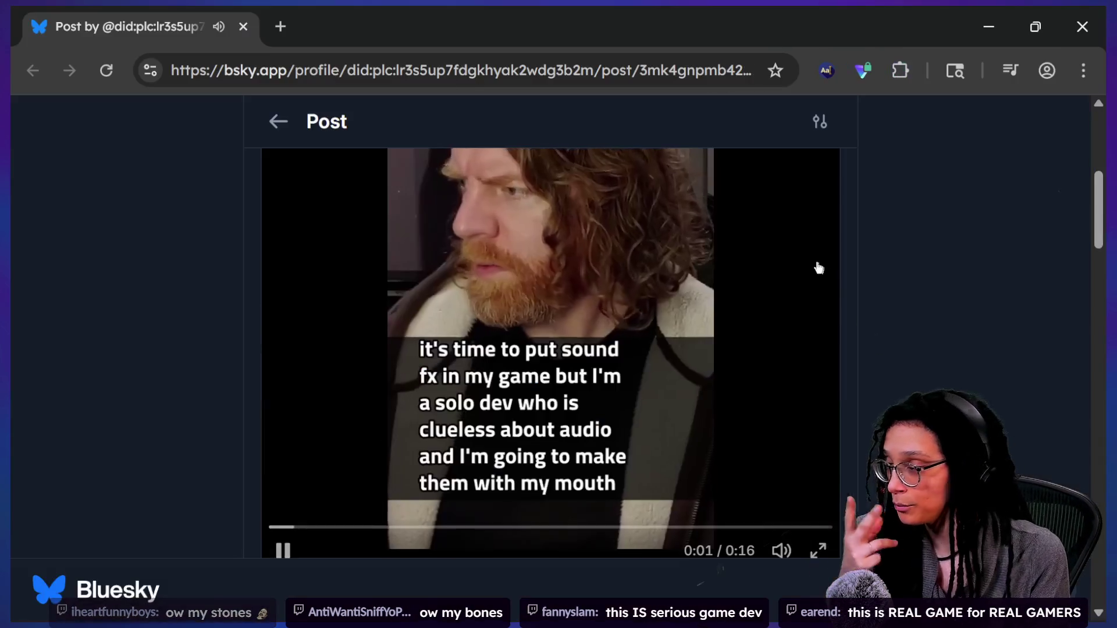
pyautogui.click(283, 550)
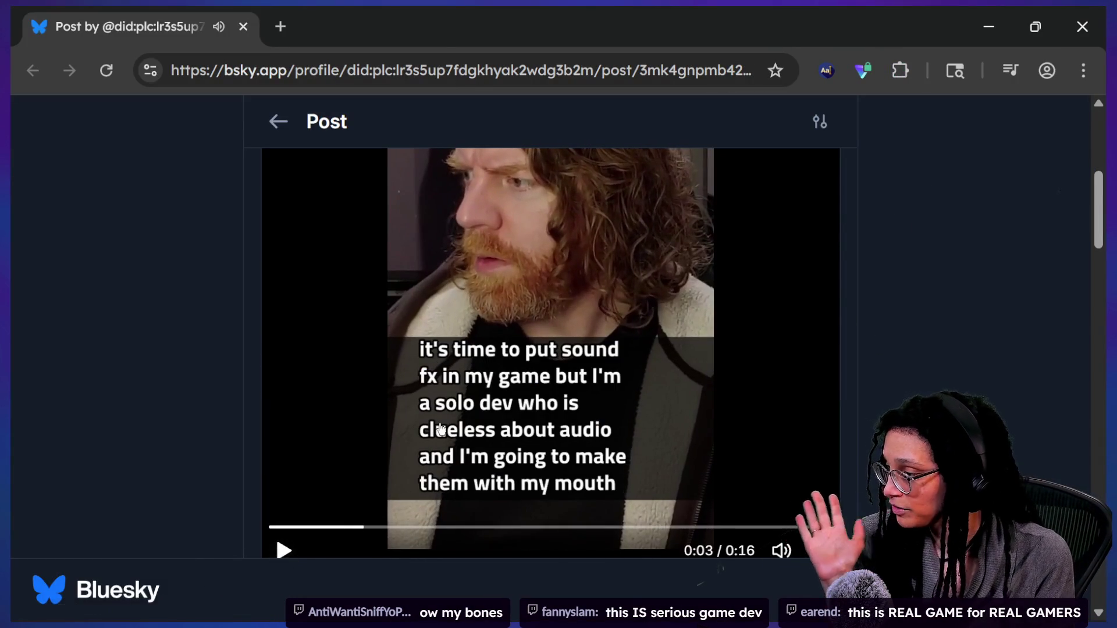
pyautogui.scroll(-1, 441, 429)
pyautogui.scroll(-2, 441, 429)
pyautogui.scroll(3, 439, 424)
pyautogui.click(812, 352)
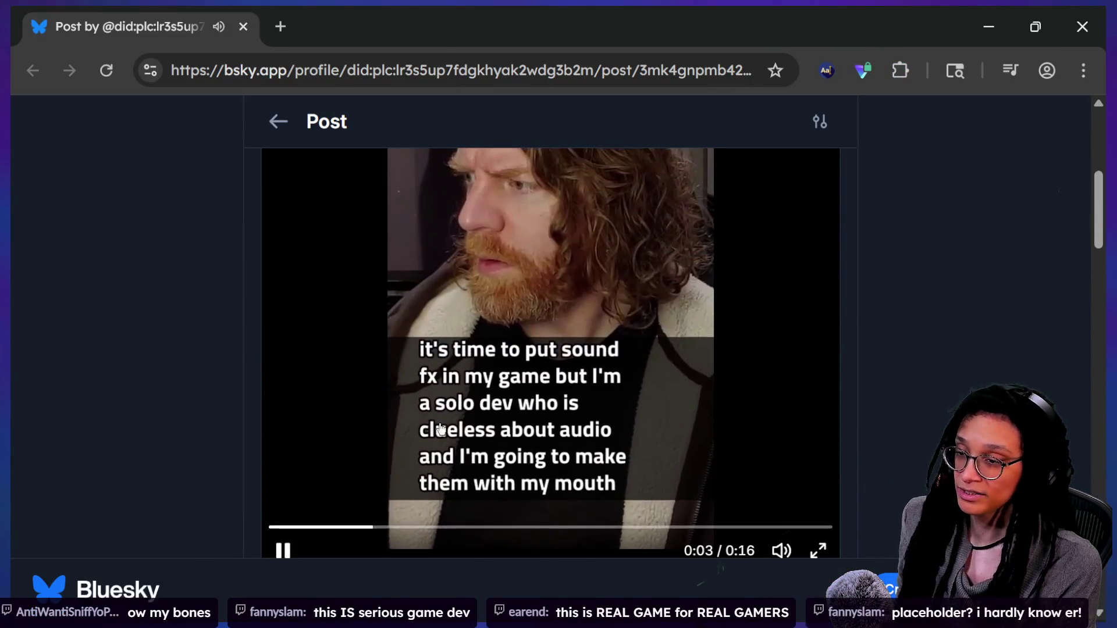
pyautogui.scroll(4, 812, 353)
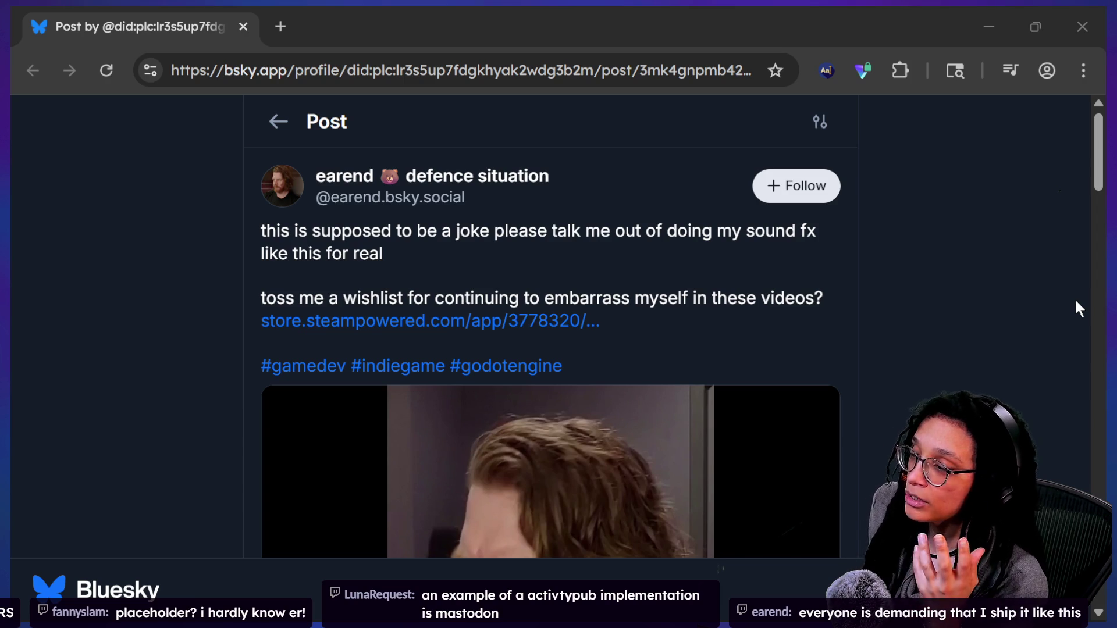
pyautogui.scroll(-4, 1075, 301)
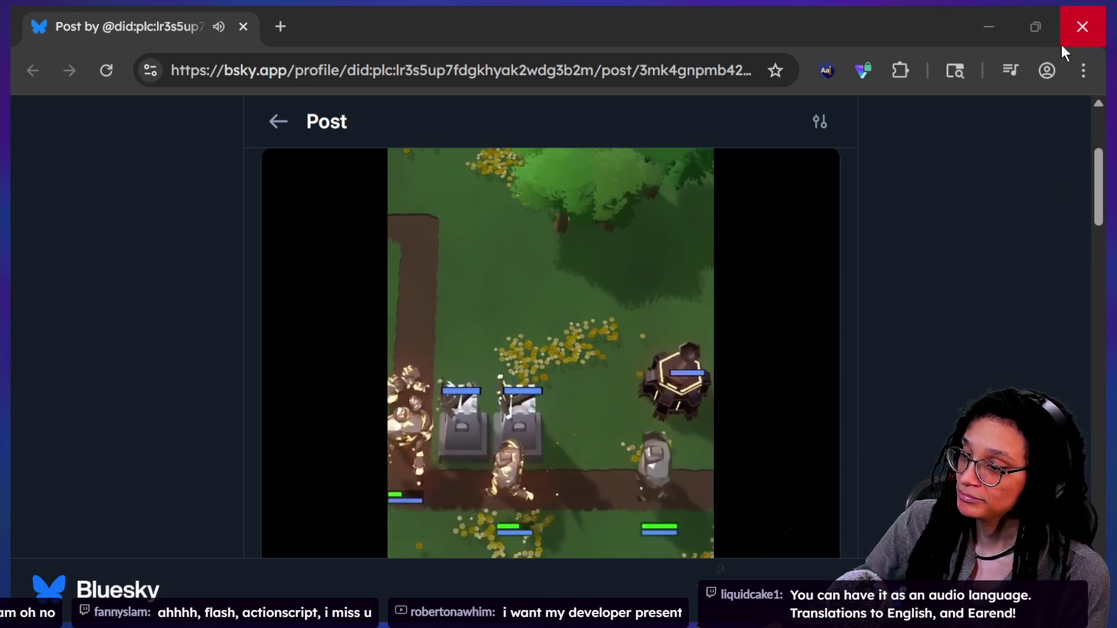
pyautogui.click(1073, 29)
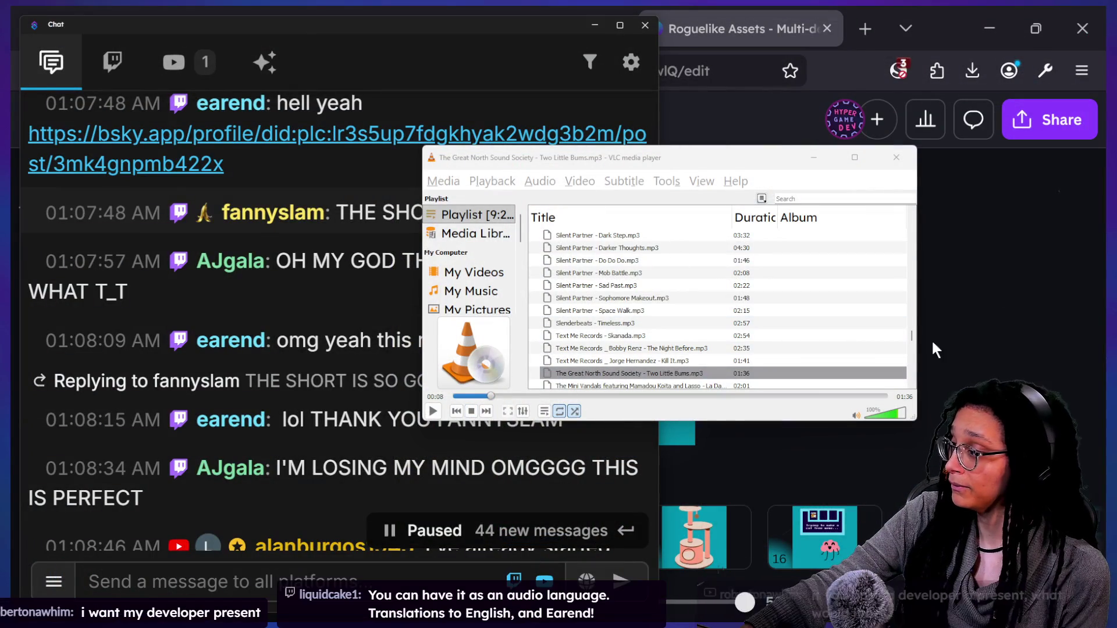
# Step: Resume 'Two Little Bums.mp3' in VLC and bring the Canva cat tree design forward
pyautogui.click(432, 411)
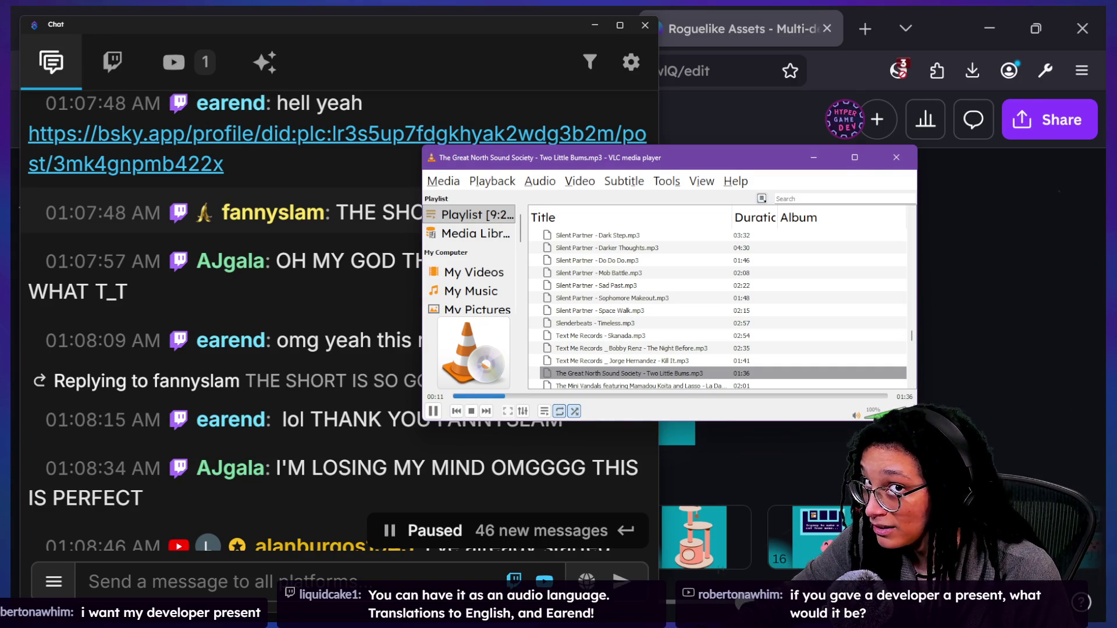
pyautogui.click(948, 293)
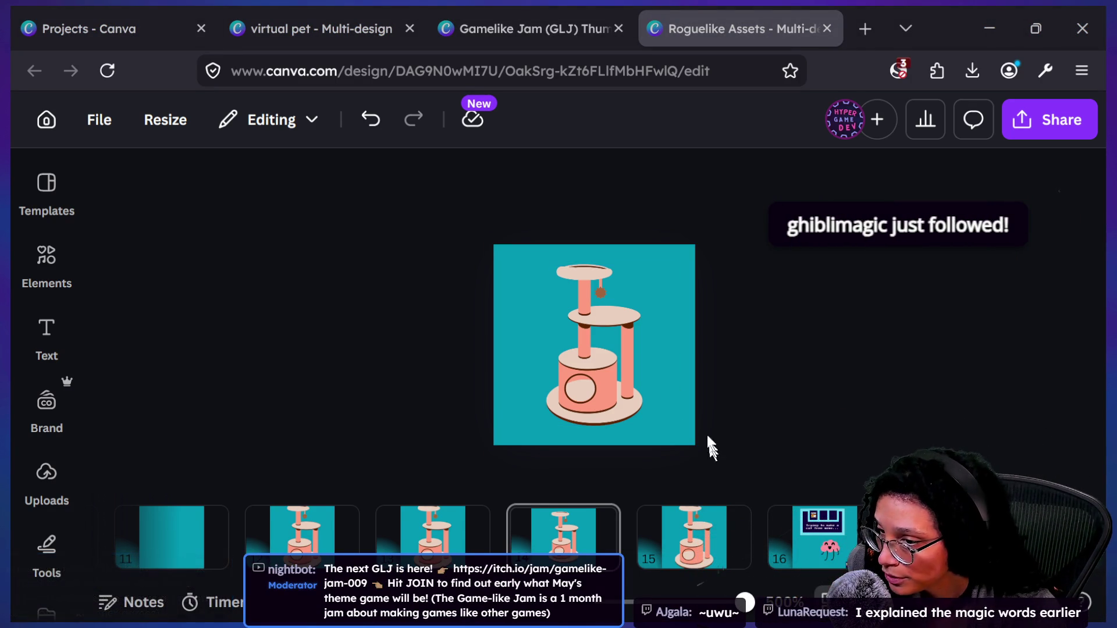
# Step: Move page 14's cat tree image down to the bottom of its page
pyautogui.click(597, 393)
pyautogui.click(488, 544)
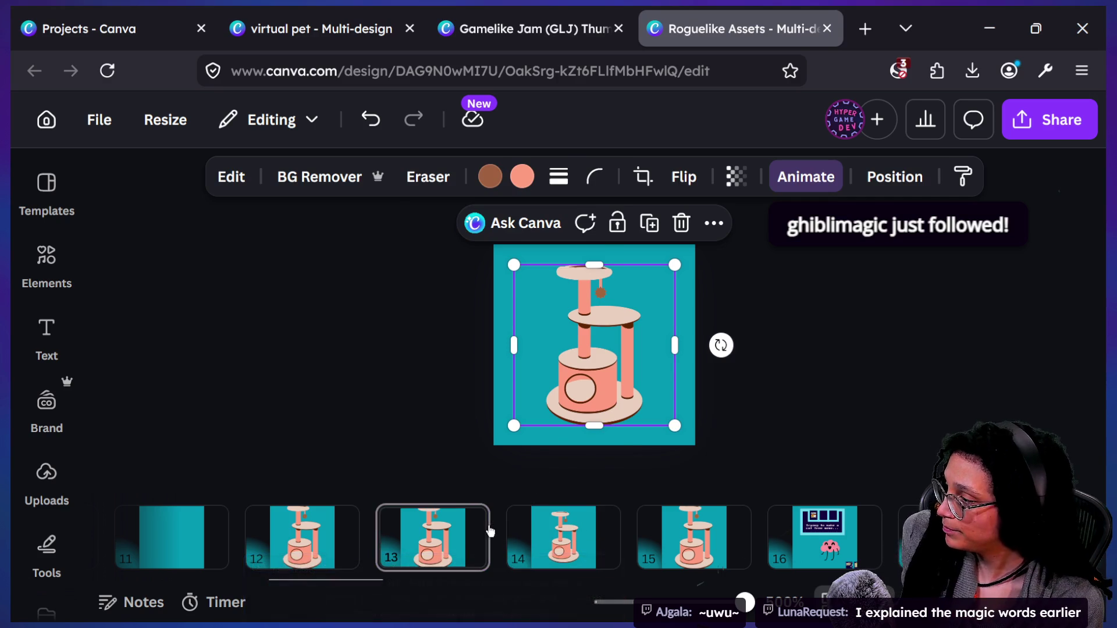
pyautogui.click(515, 538)
pyautogui.moveTo(586, 387); pyautogui.dragTo(587, 400)
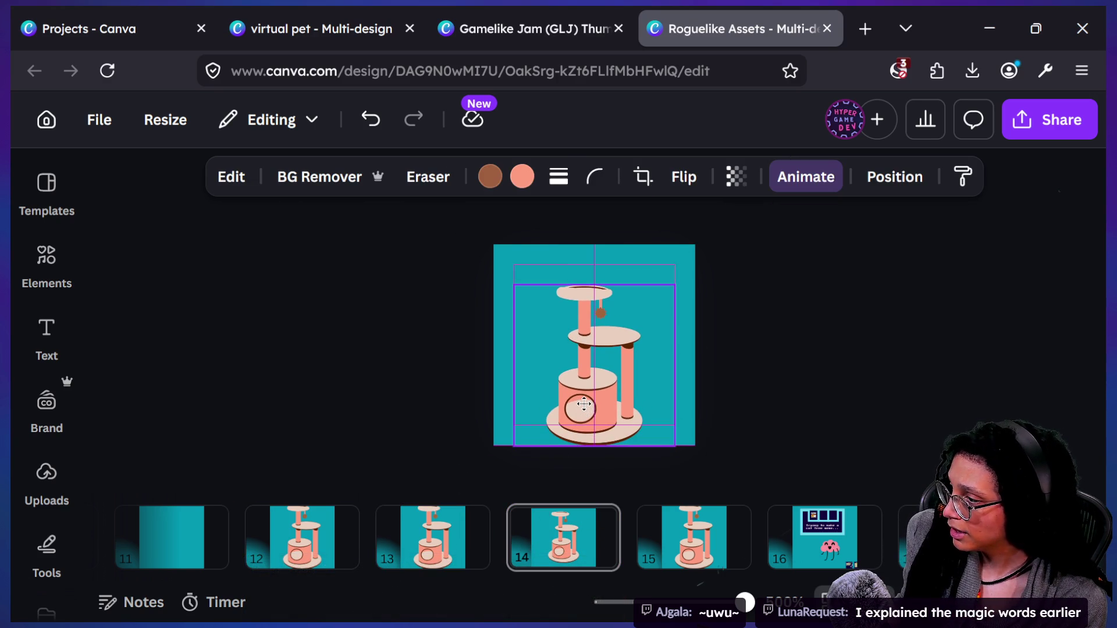
pyautogui.click(721, 445)
# Step: Compare the cat tree images on pages 13, 14 and 15
pyautogui.click(675, 533)
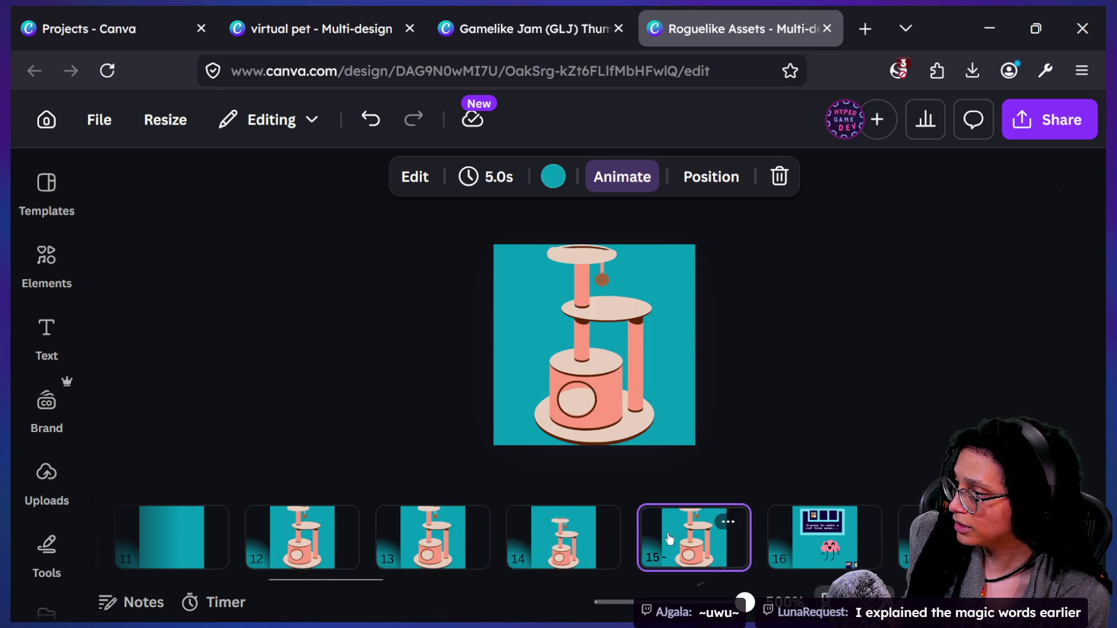
pyautogui.click(626, 285)
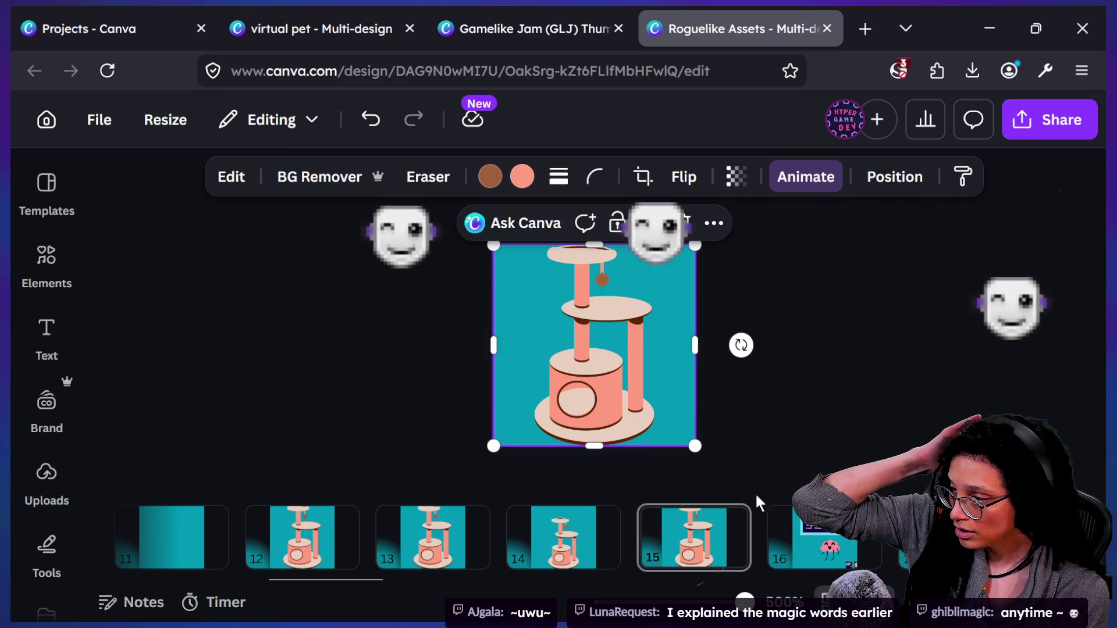
pyautogui.scroll(3, 637, 244)
pyautogui.click(624, 322)
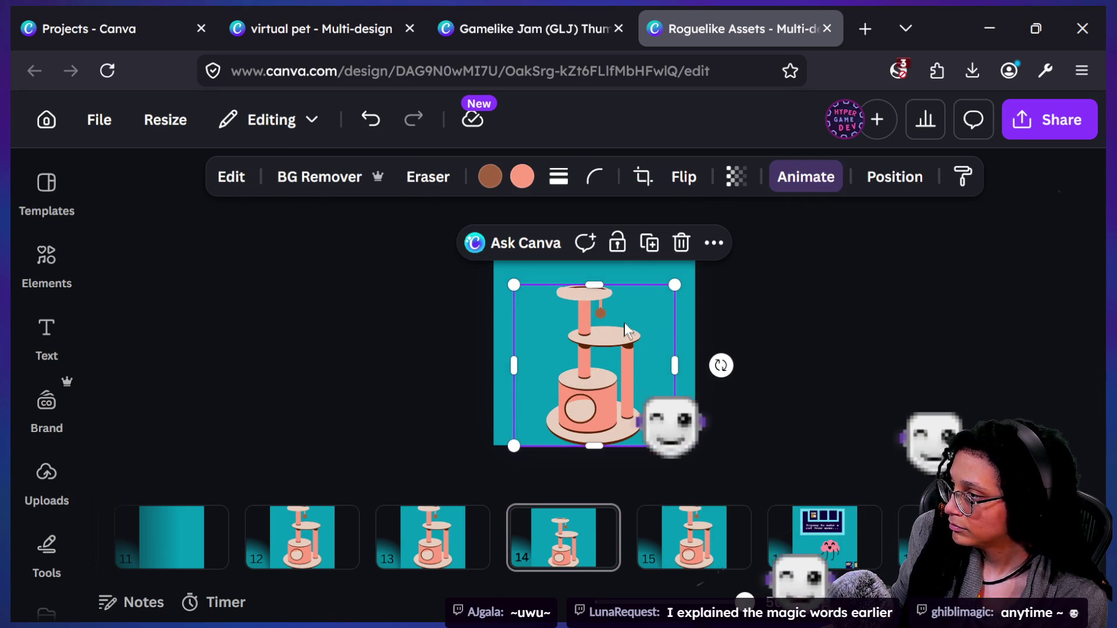
pyautogui.click(465, 522)
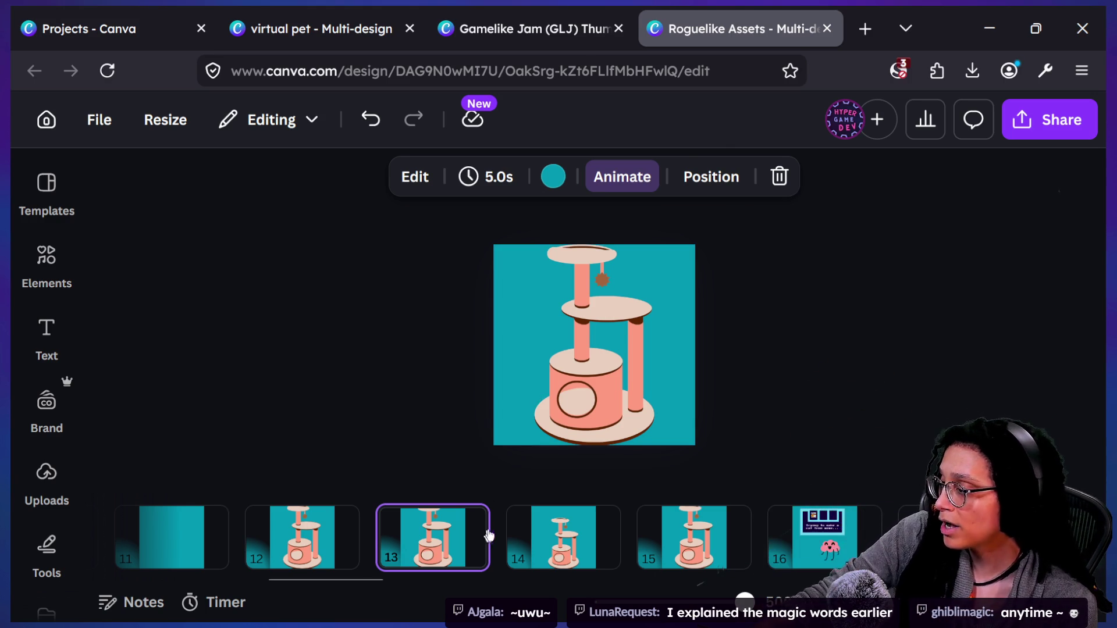
pyautogui.click(539, 558)
pyautogui.click(602, 410)
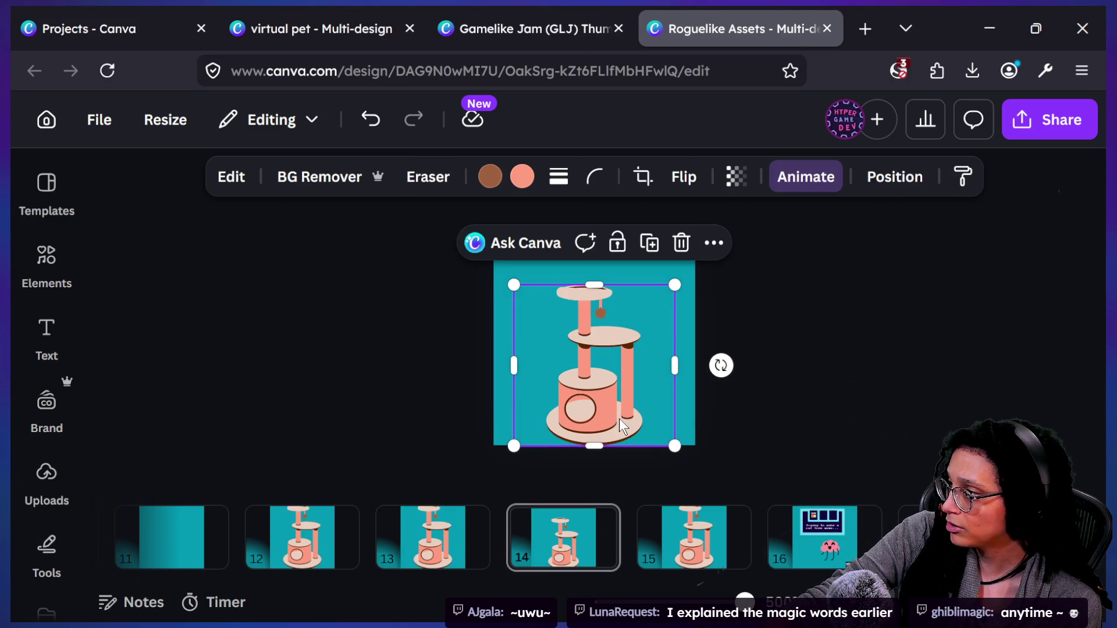
pyautogui.click(431, 526)
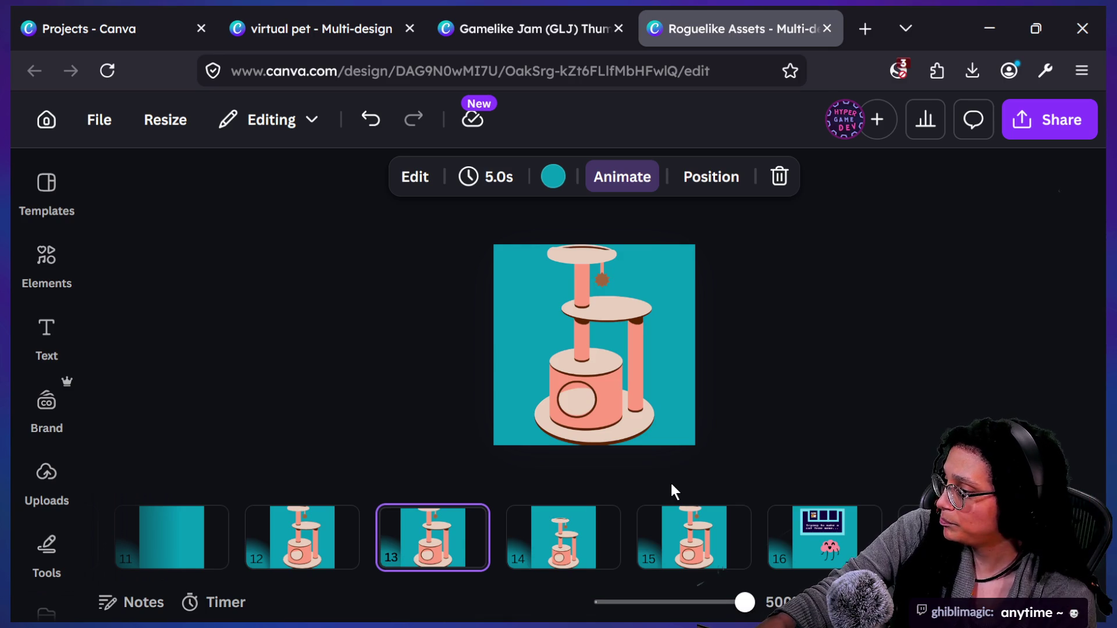
pyautogui.click(658, 437)
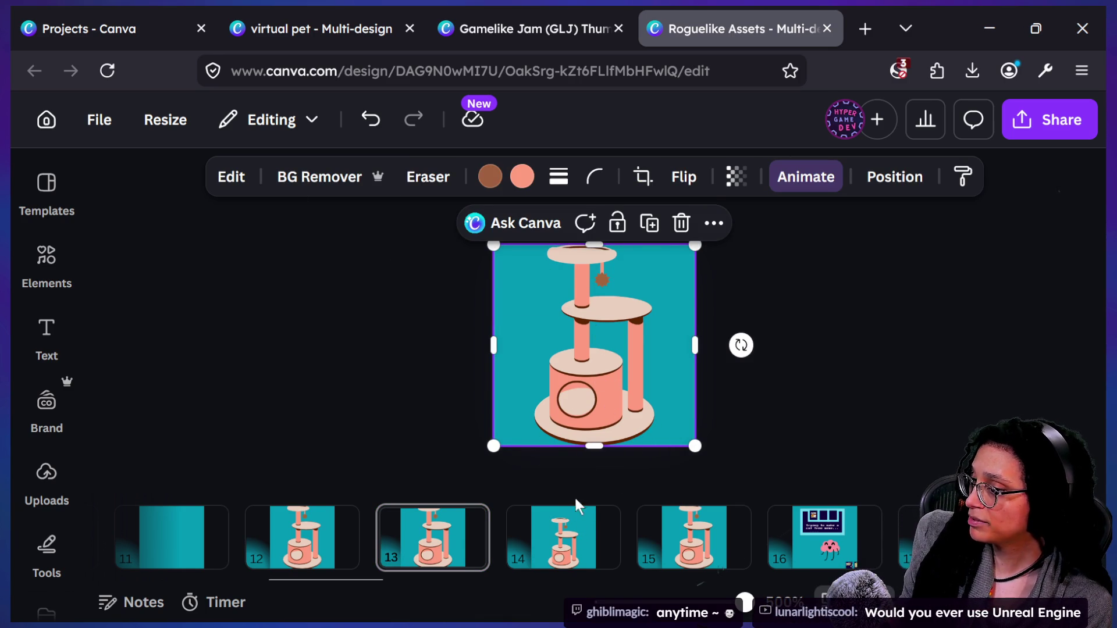
# Step: Select page 15's cat tree image and drag it higher on the page
pyautogui.click(693, 536)
pyautogui.click(653, 461)
pyautogui.click(617, 416)
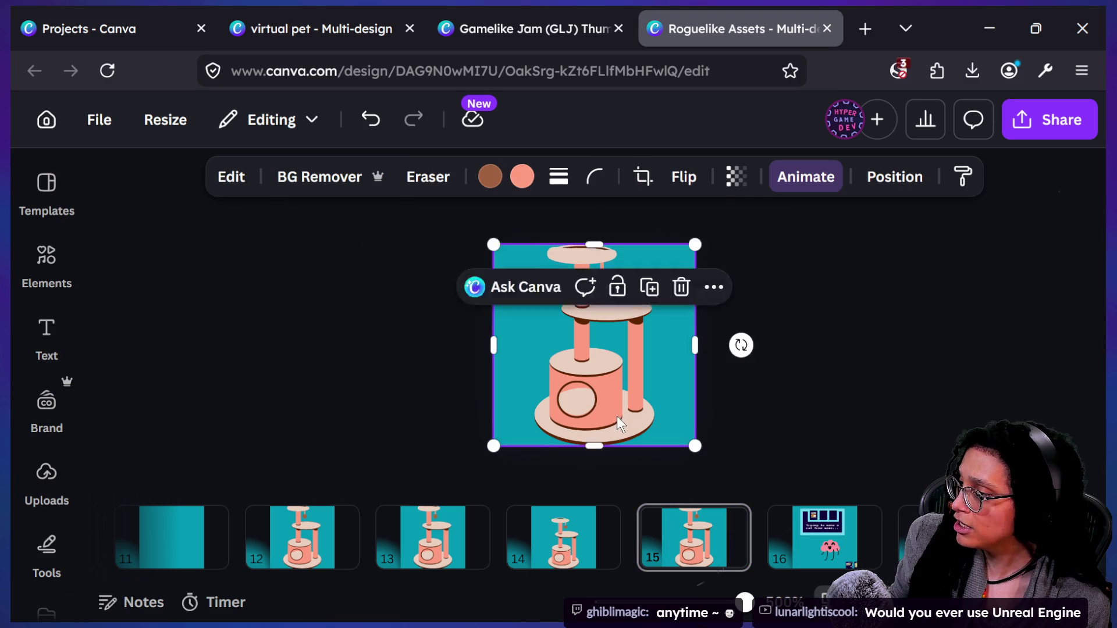
pyautogui.click(582, 558)
pyautogui.click(647, 381)
pyautogui.click(721, 564)
pyautogui.click(586, 415)
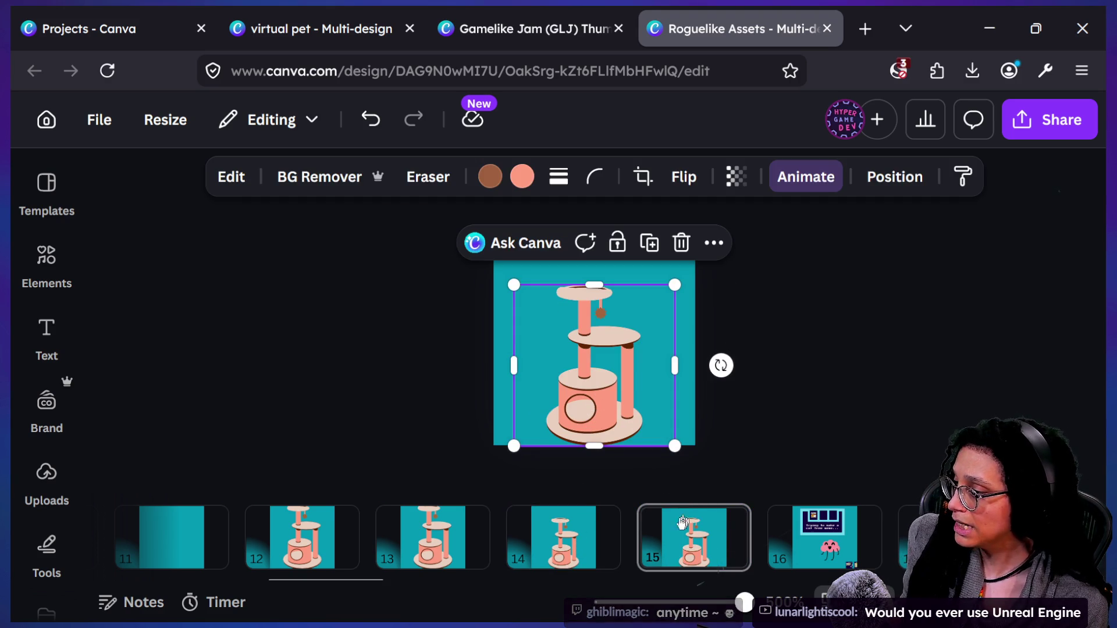
pyautogui.click(672, 535)
pyautogui.click(587, 394)
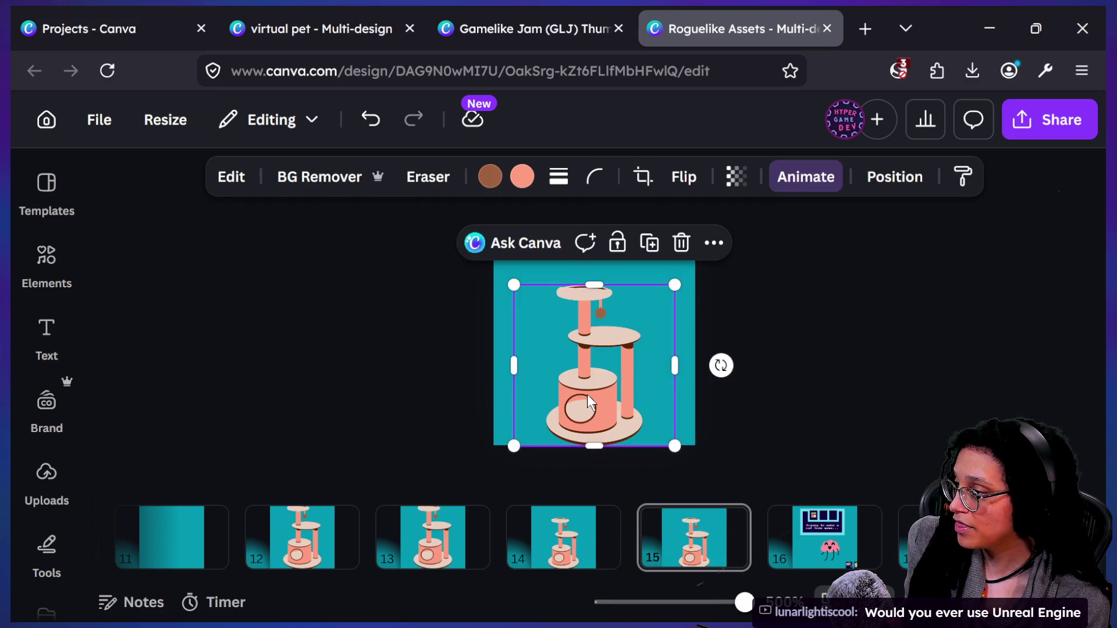
pyautogui.moveTo(587, 395); pyautogui.dragTo(587, 287)
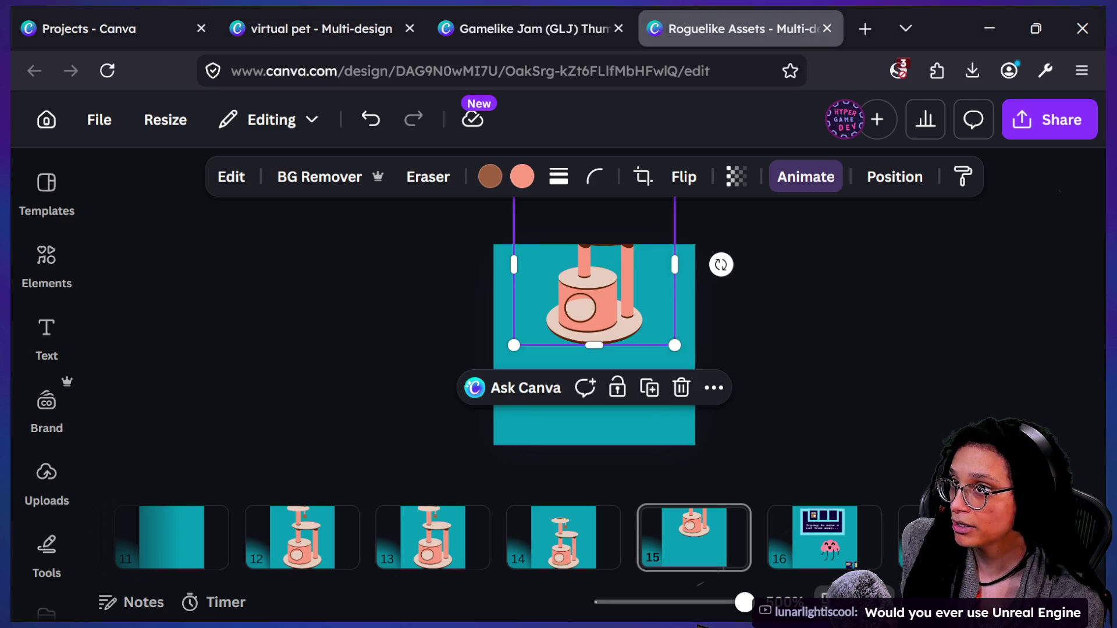
# Step: Drag page 15's cat tree down so the whole tower sits centred in the teal square, checking against page 13
pyautogui.click(985, 254)
pyautogui.moveTo(532, 289); pyautogui.dragTo(598, 352)
pyautogui.click(738, 375)
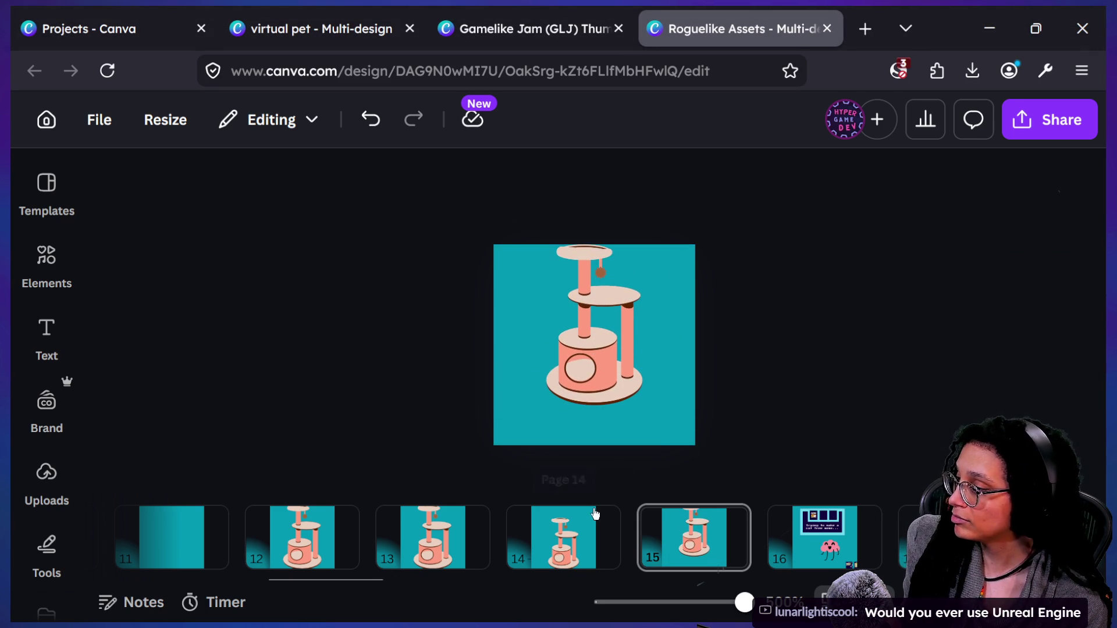
pyautogui.click(430, 541)
pyautogui.moveTo(630, 556)
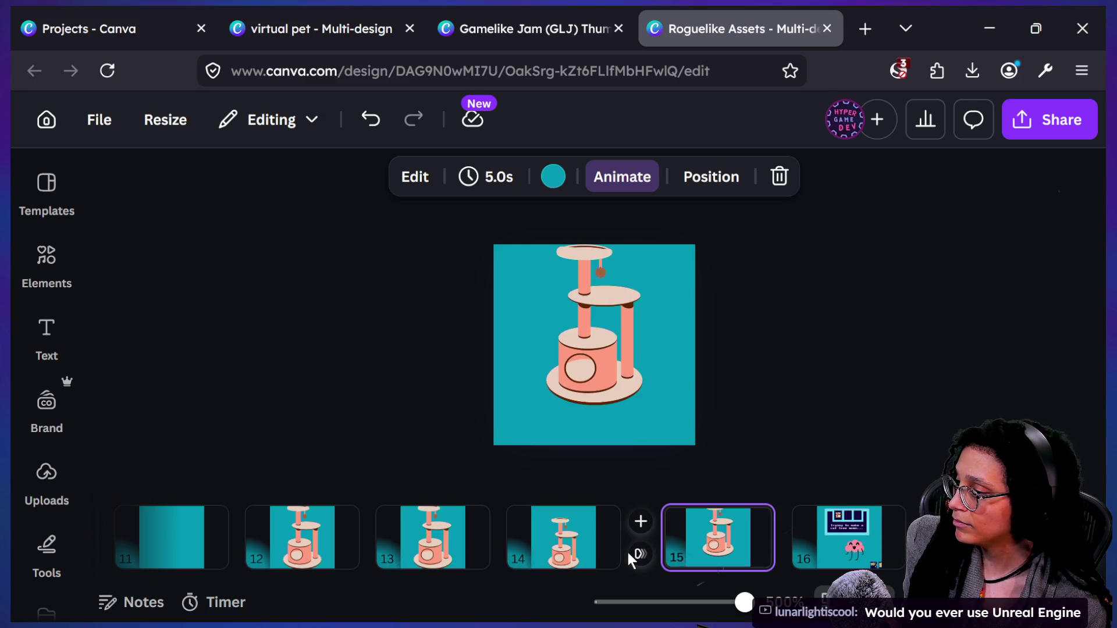
pyautogui.click(571, 369)
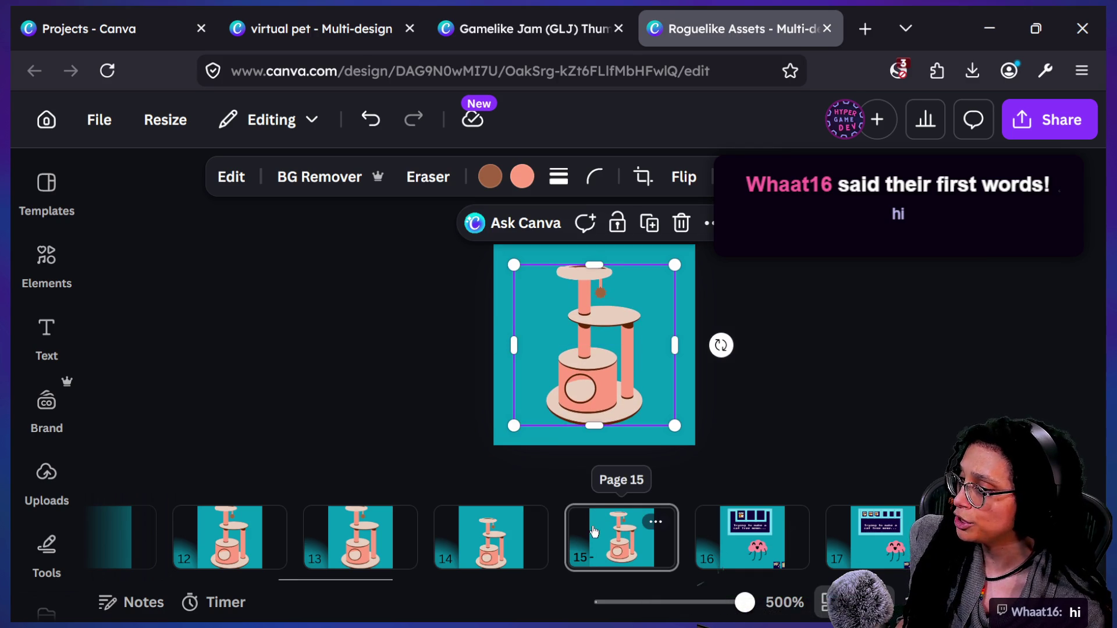
pyautogui.click(373, 533)
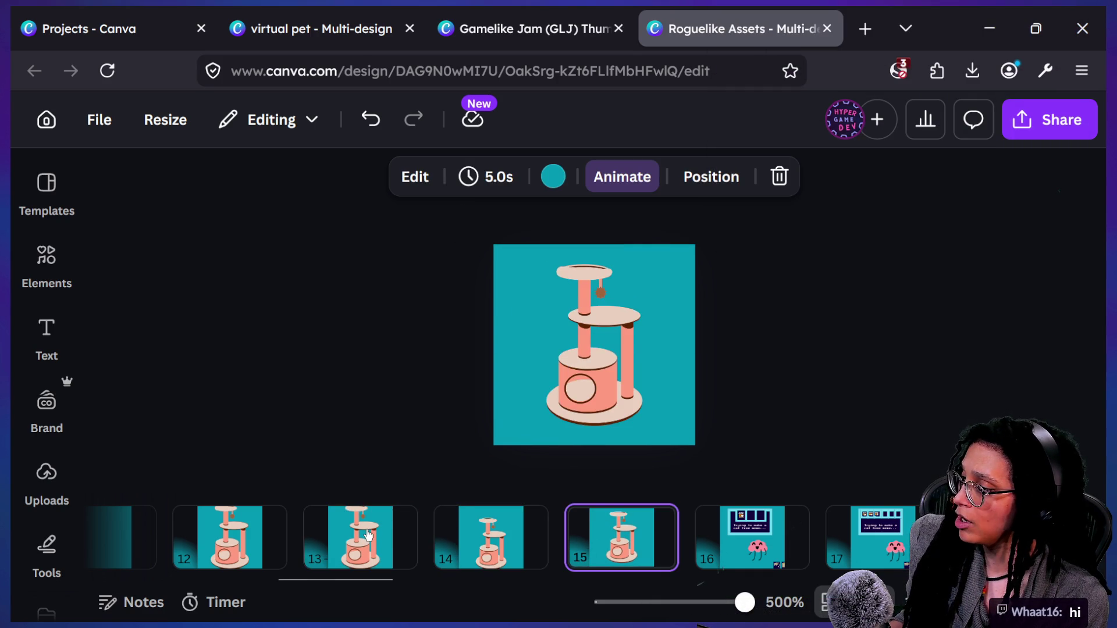
# Step: Duplicate page 15 as page 16 and nudge its cat tree slightly upward
pyautogui.hotkey('ctrl', 'd')
pyautogui.click(638, 365)
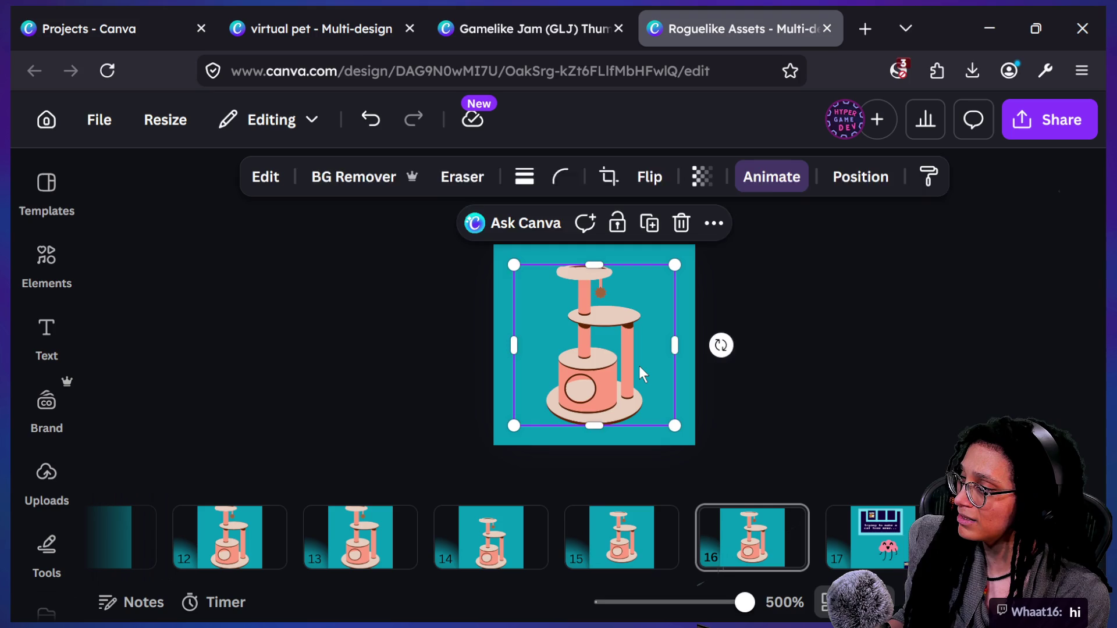
pyautogui.press('Up')
pyautogui.press('Up')
pyautogui.press('Up')
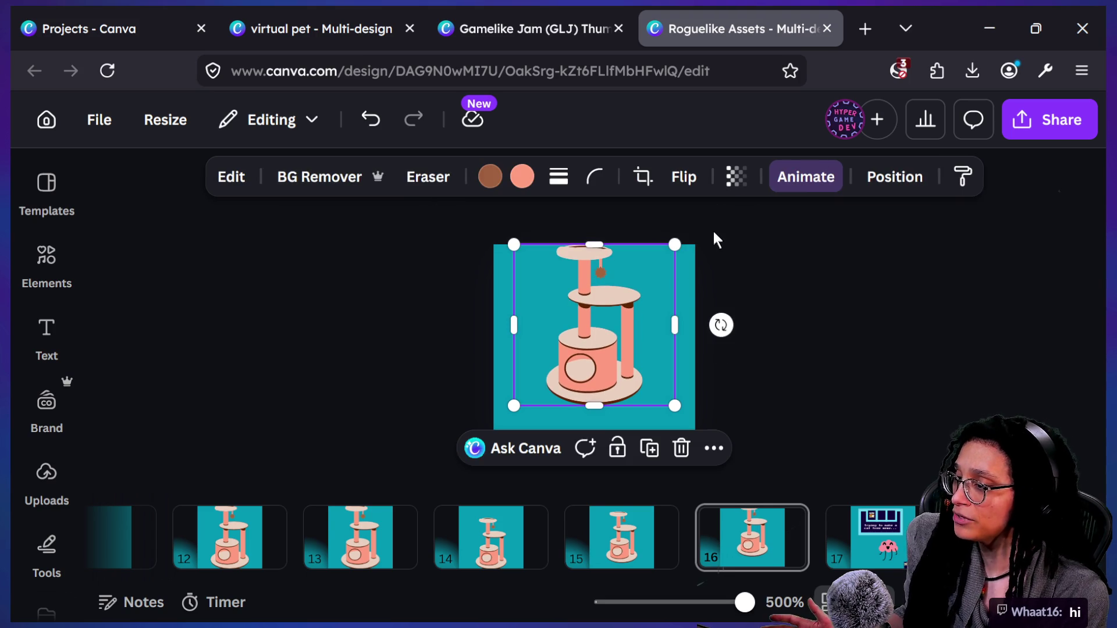
pyautogui.click(618, 495)
# Step: Flip between pages 14, 15 and 16 to compare the cat tree frames
pyautogui.click(620, 536)
pyautogui.press('Left')
pyautogui.press('Left')
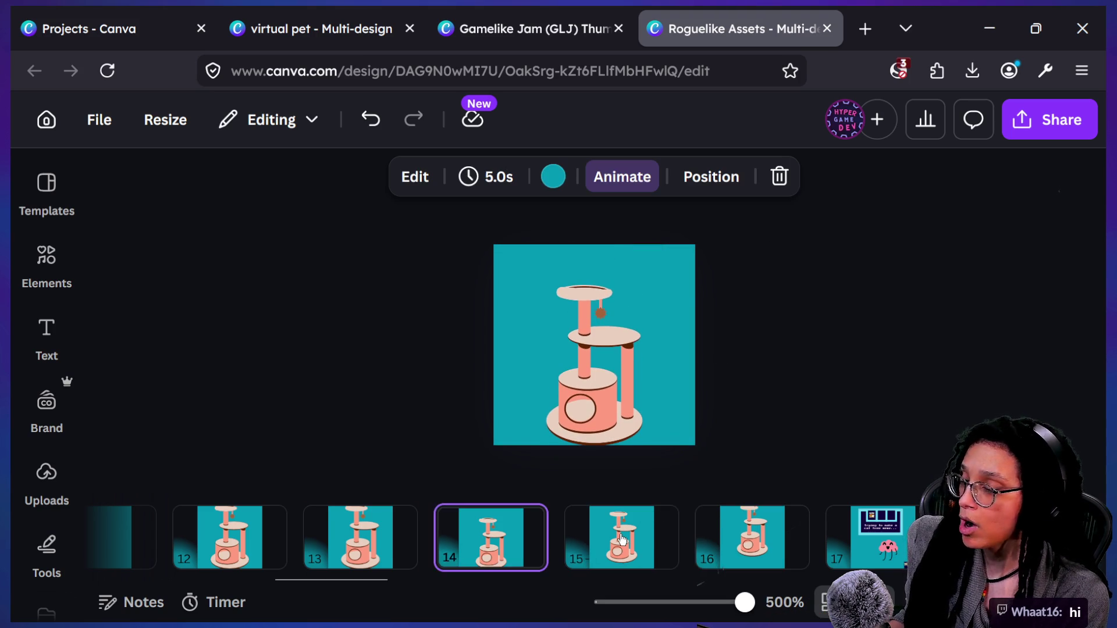
pyautogui.press('Right')
pyautogui.press('Right')
pyautogui.press('Right')
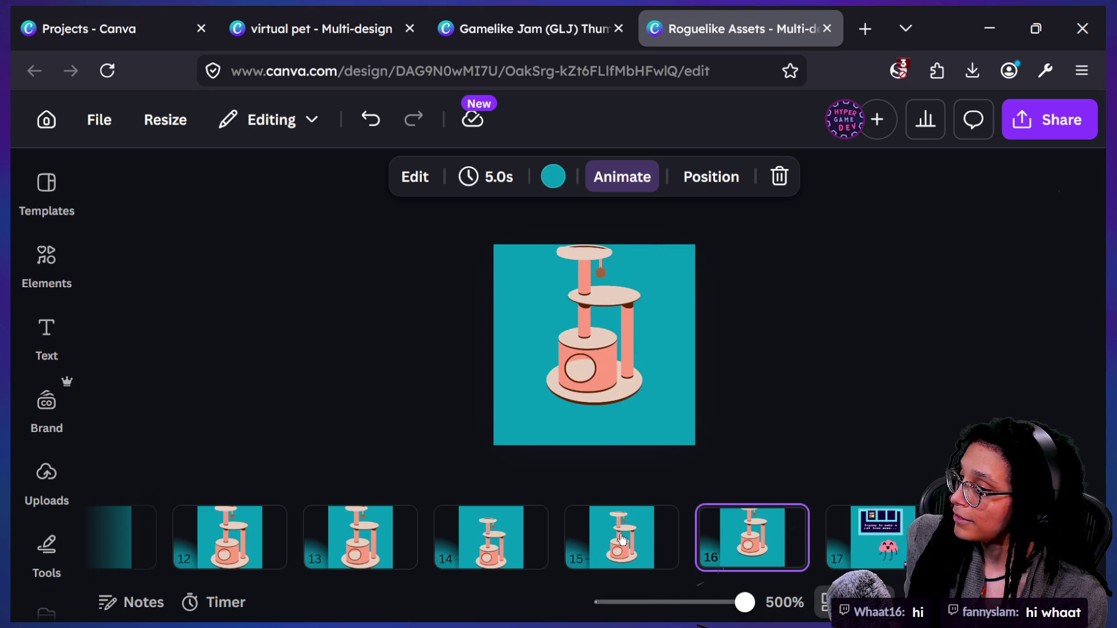
pyautogui.press('Left')
pyautogui.press('Left')
pyautogui.press('Left')
pyautogui.press('Right')
pyautogui.press('Right')
pyautogui.press('Right')
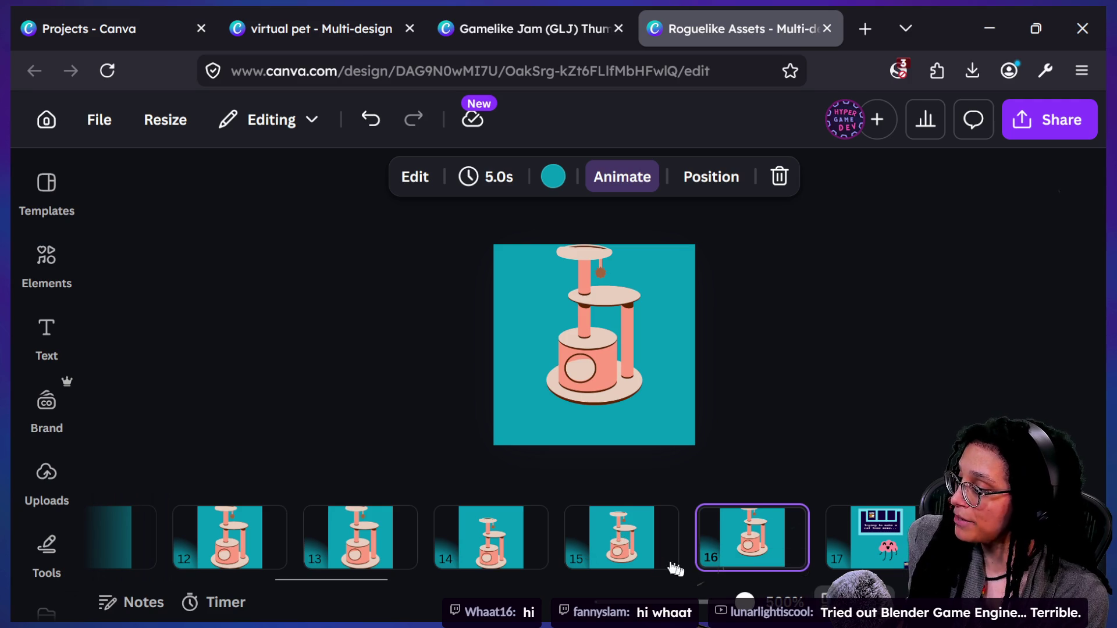
pyautogui.press('Left')
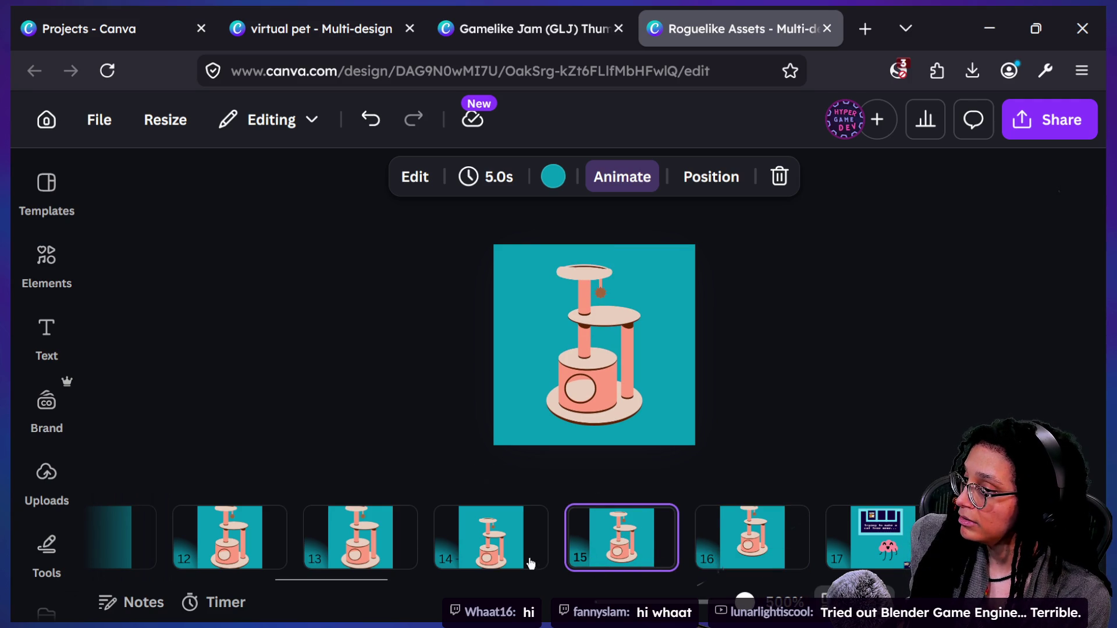
pyautogui.click(442, 548)
# Step: Try moving page 13 later in the order, then delete the extra cat tree page
pyautogui.moveTo(380, 543)
pyautogui.mouseDown()
pyautogui.moveTo(914, 533)
pyautogui.moveTo(683, 515)
pyautogui.mouseUp()
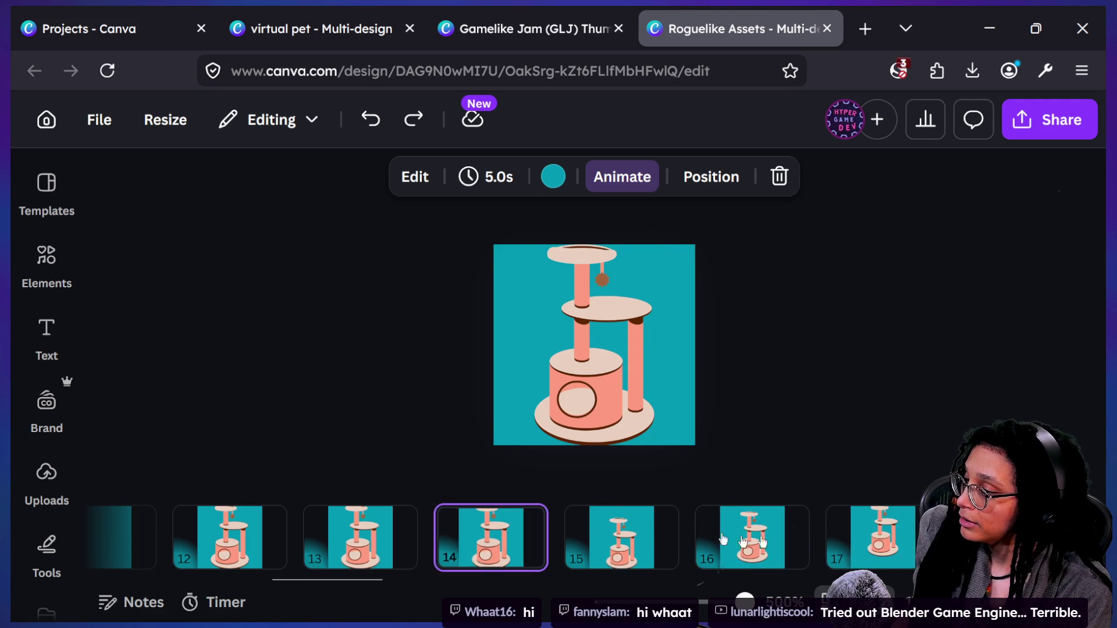
pyautogui.press('Right')
pyautogui.press('Right')
pyautogui.press('Left')
pyautogui.press('Left')
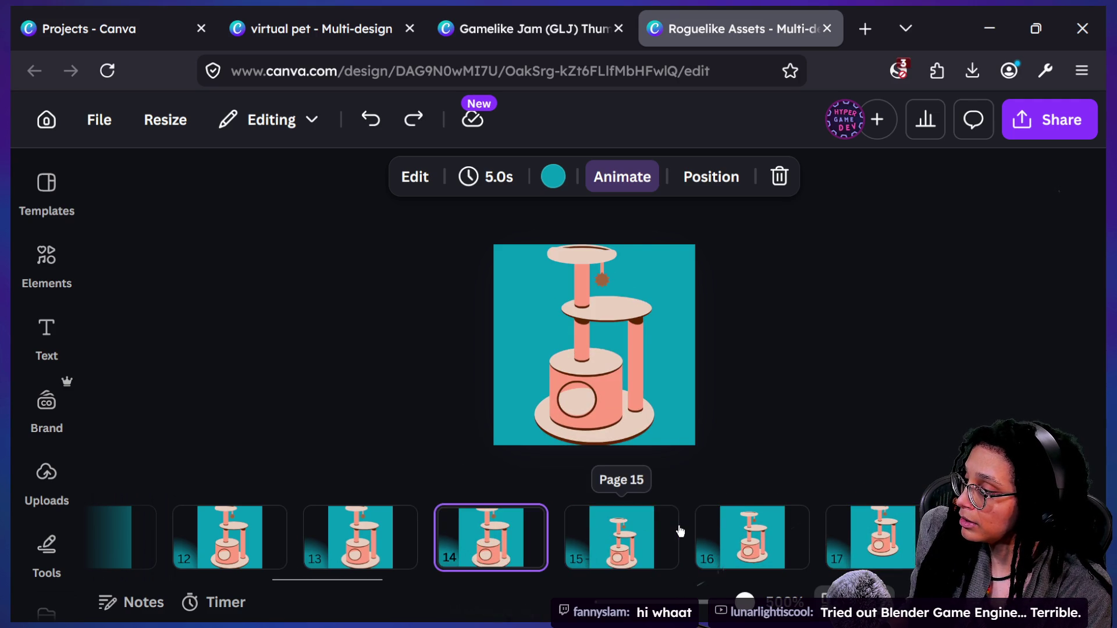
pyautogui.press('Left')
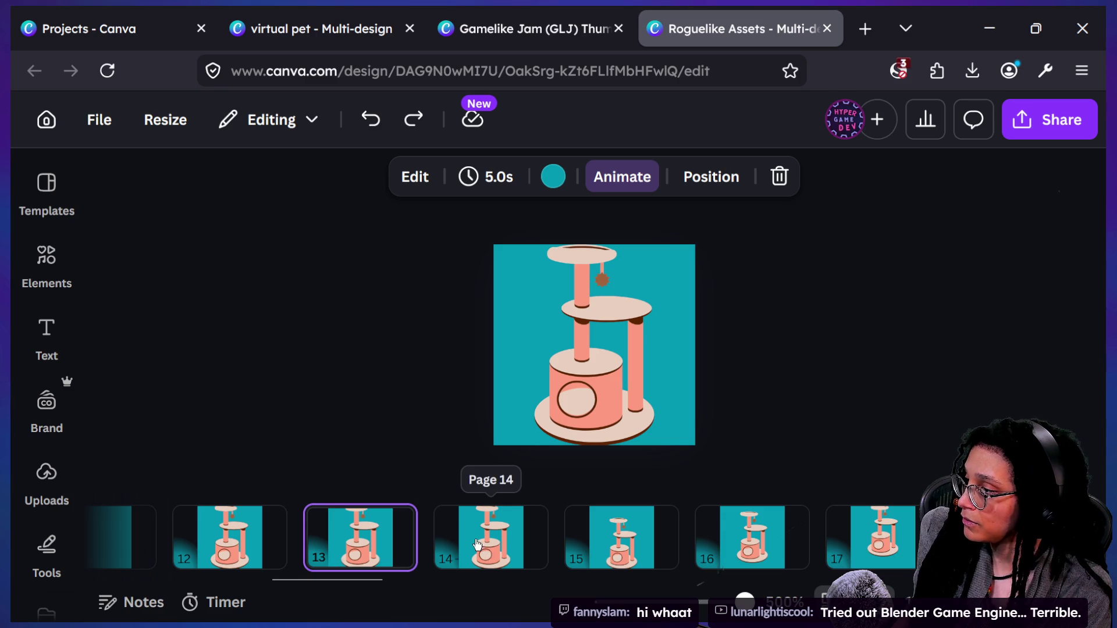
pyautogui.click(495, 529)
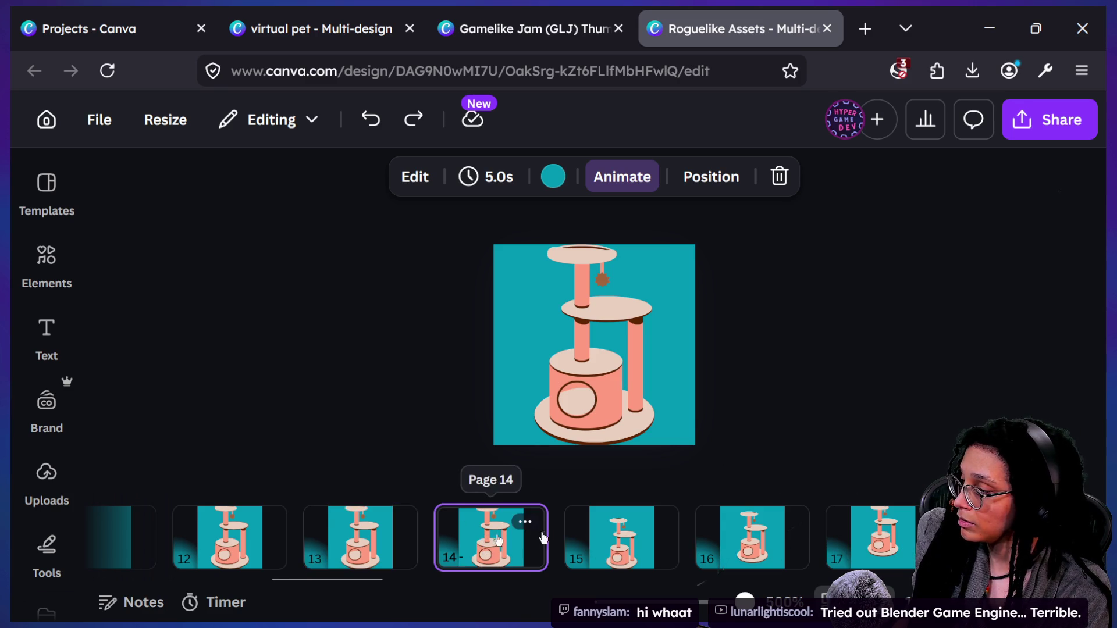
pyautogui.press('Delete')
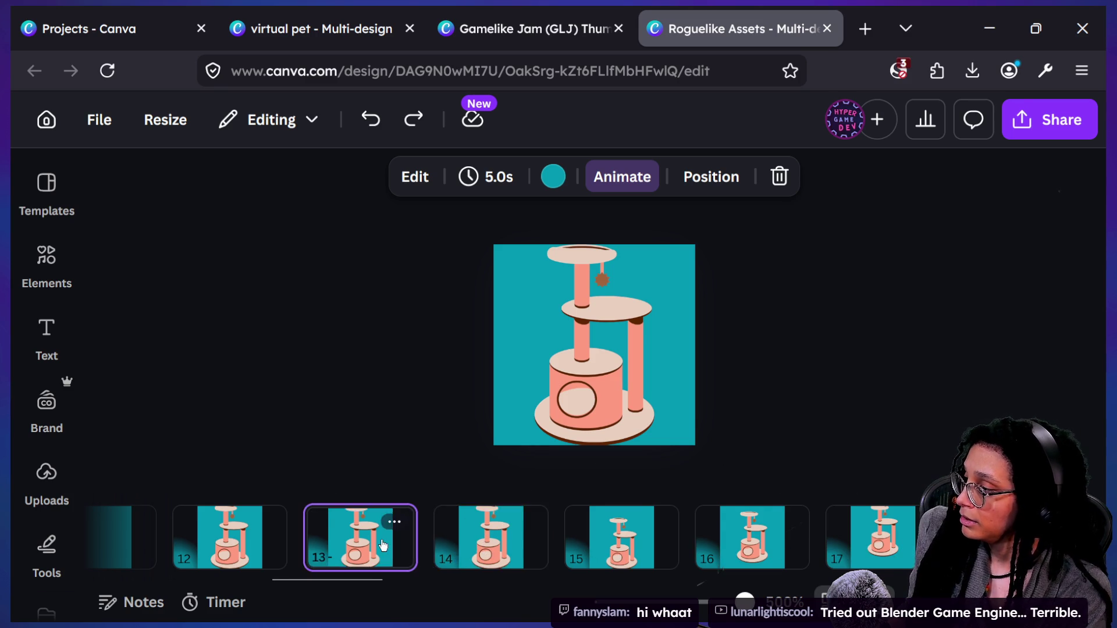
# Step: Step through the cat tree frames on pages 13–16 to check the sequence
pyautogui.click(511, 544)
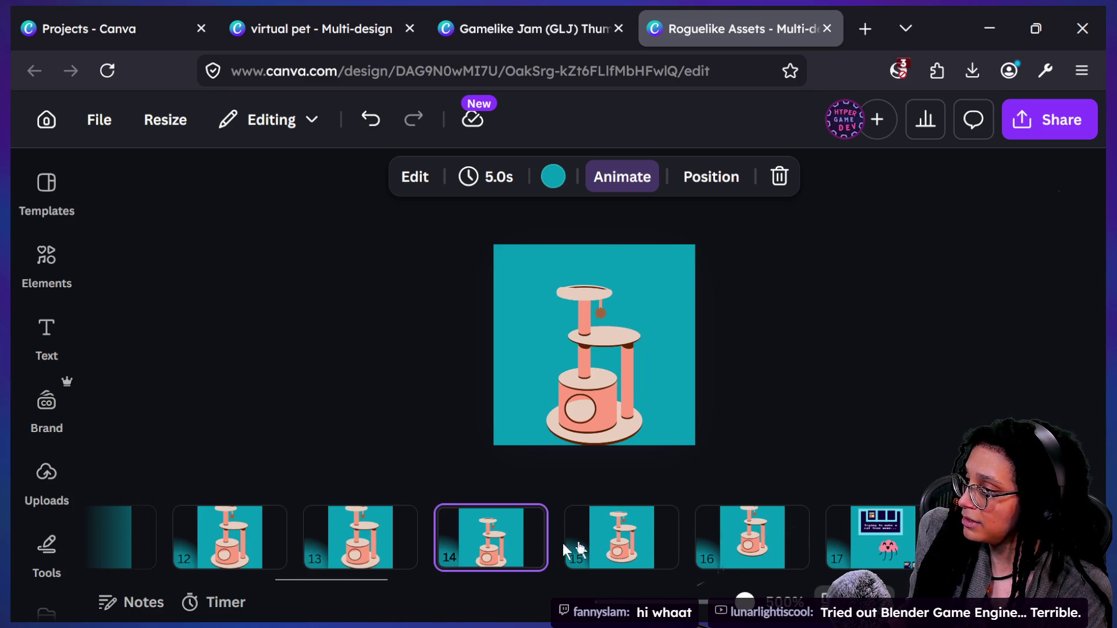
pyautogui.click(621, 543)
pyautogui.click(754, 540)
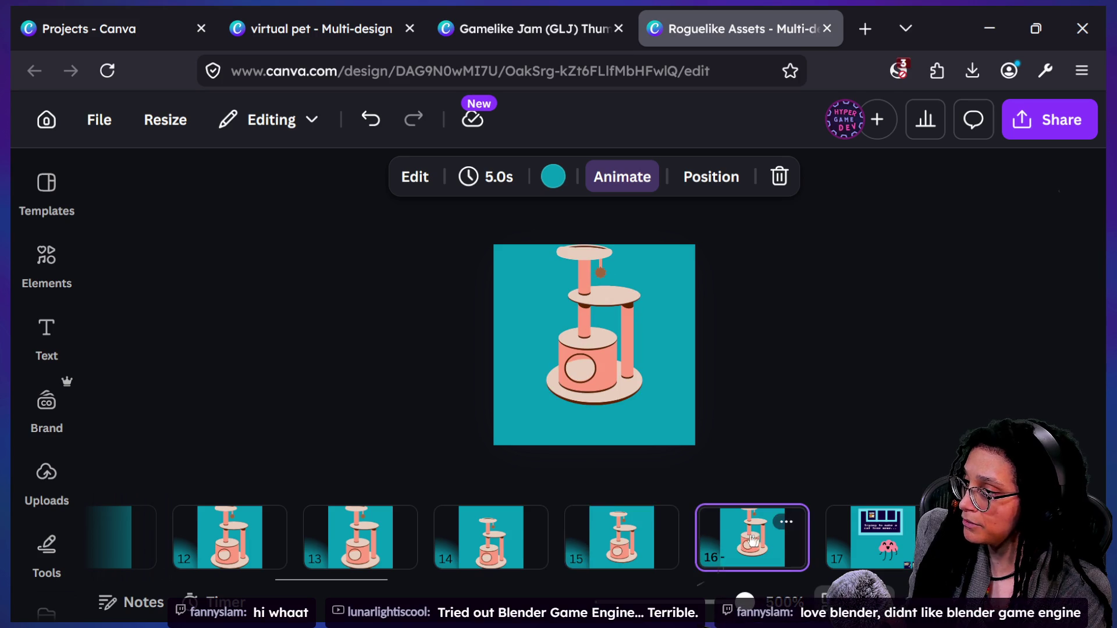
pyautogui.click(568, 542)
pyautogui.click(495, 535)
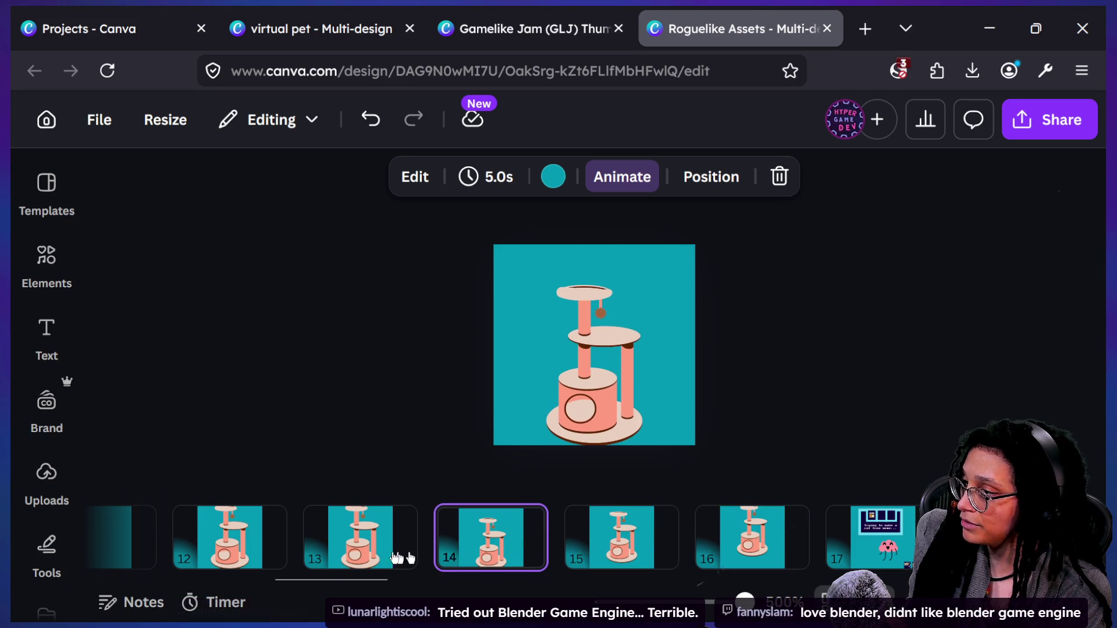
pyautogui.click(379, 558)
pyautogui.press('Right')
pyautogui.press('Right')
pyautogui.press('Right')
pyautogui.press('Left')
pyautogui.press('Left')
pyautogui.press('Left')
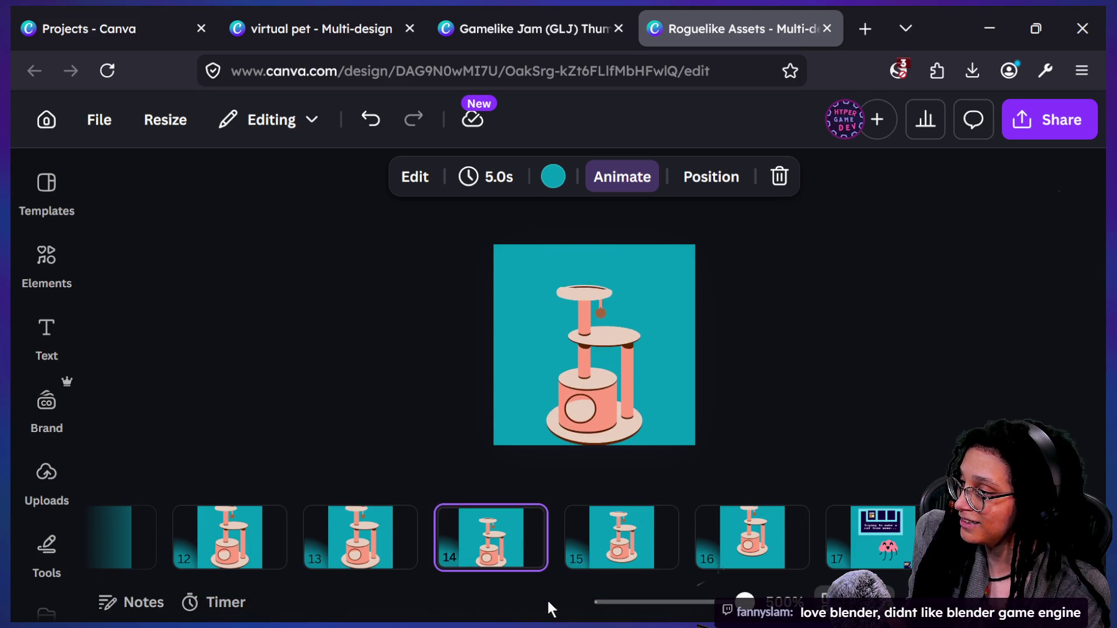
# Step: Select cat tree pages 13–16 together and open the Share panel
pyautogui.press('Right')
pyautogui.press('Right')
pyautogui.press('Right')
pyautogui.press('Left')
pyautogui.press('Left')
pyautogui.press('Left')
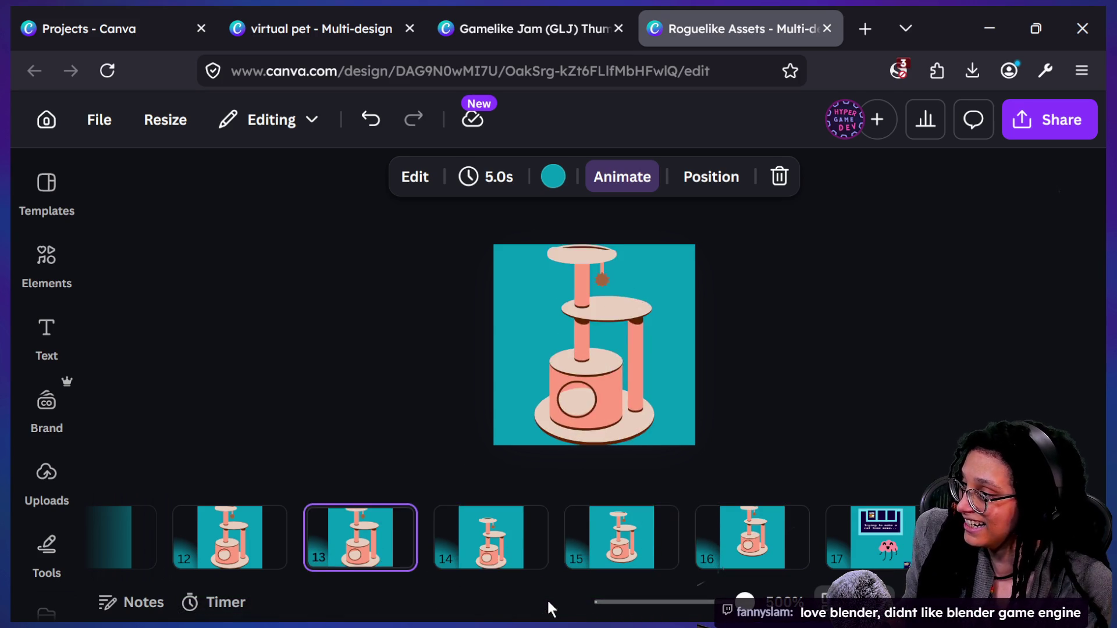
pyautogui.press('Right')
pyautogui.press('Right')
pyautogui.press('Right')
pyautogui.press('Left')
pyautogui.press('Left')
pyautogui.press('Left')
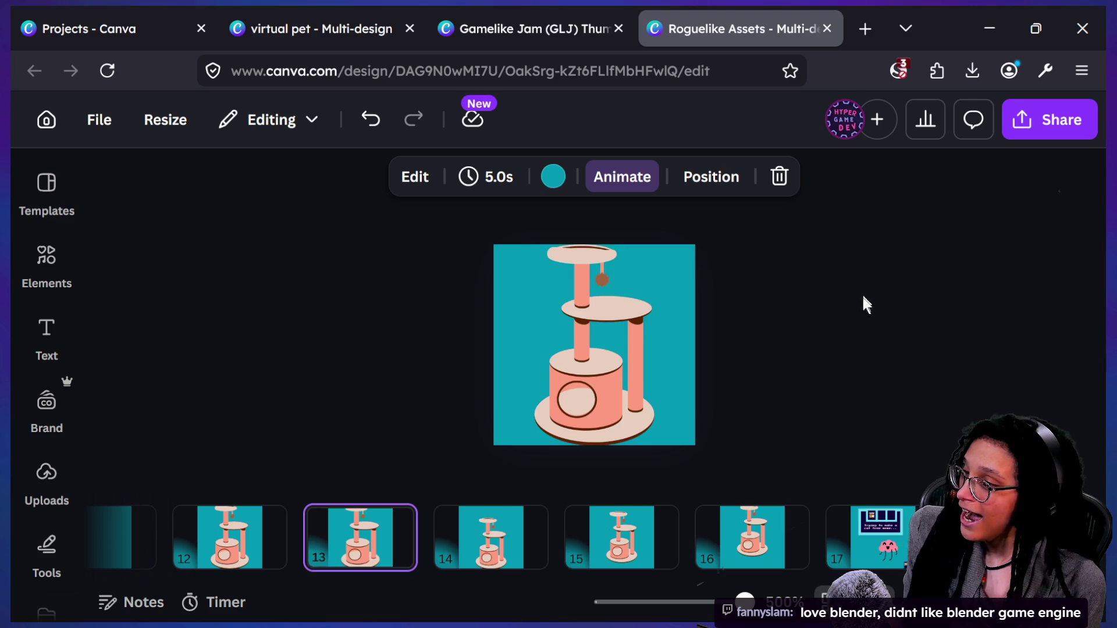
pyautogui.keyDown('shift'); pyautogui.click(755, 555); pyautogui.keyUp('shift')
pyautogui.click(1047, 120)
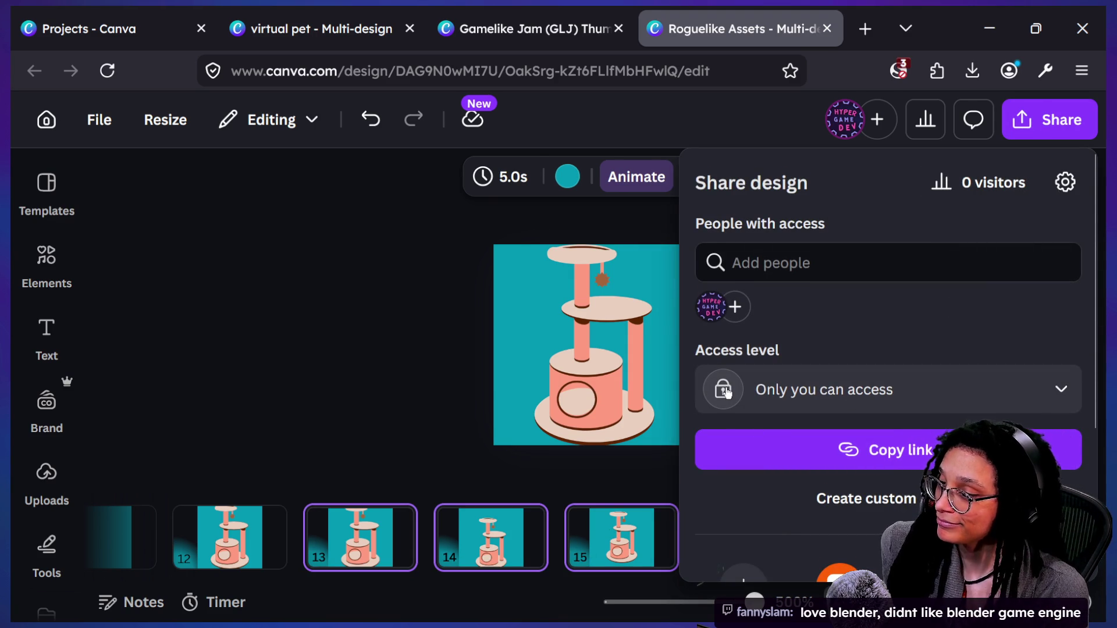
# Step: Open the Download settings and page list, then back out without choosing pages
pyautogui.scroll(-3, 724, 390)
pyautogui.click(743, 427)
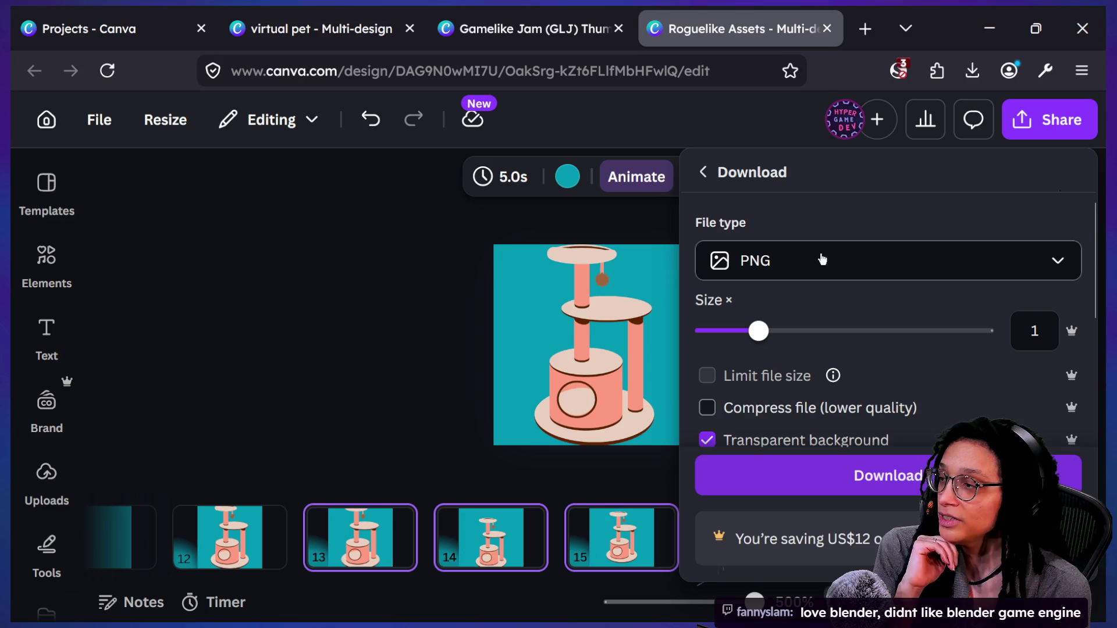
pyautogui.scroll(-2, 823, 449)
pyautogui.click(821, 422)
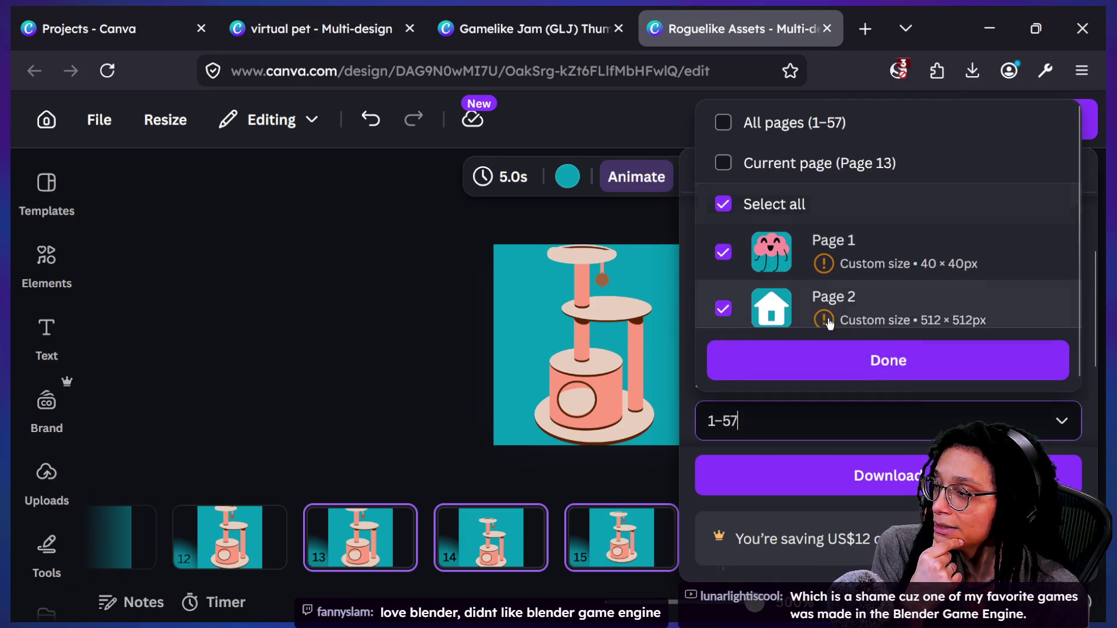
pyautogui.click(763, 126)
pyautogui.click(763, 128)
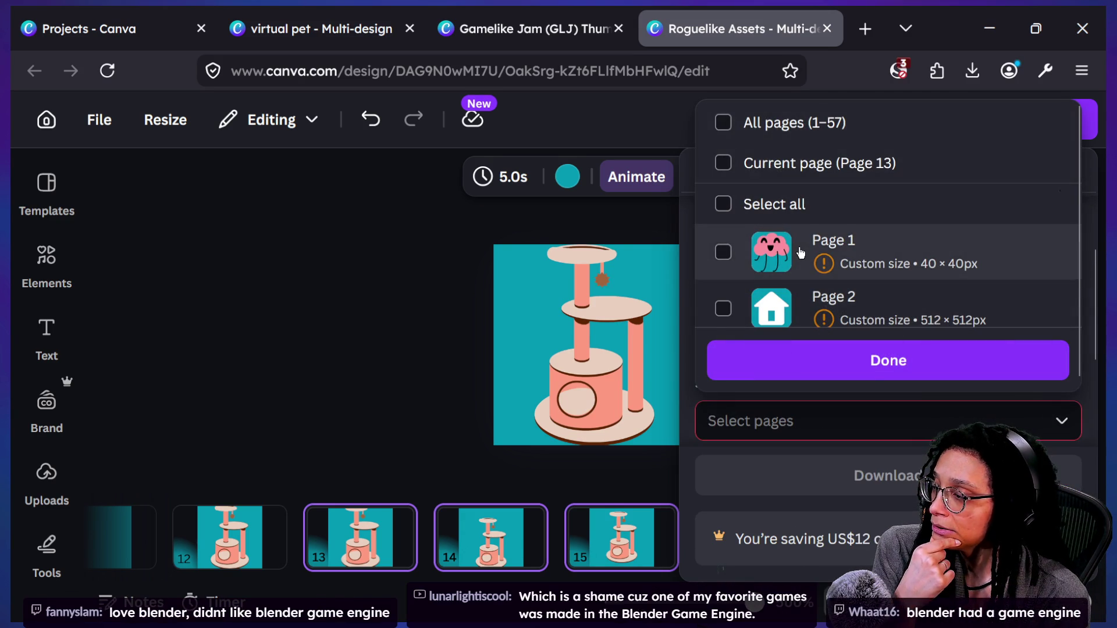
pyautogui.scroll(-3, 801, 247)
pyautogui.scroll(-3, 800, 251)
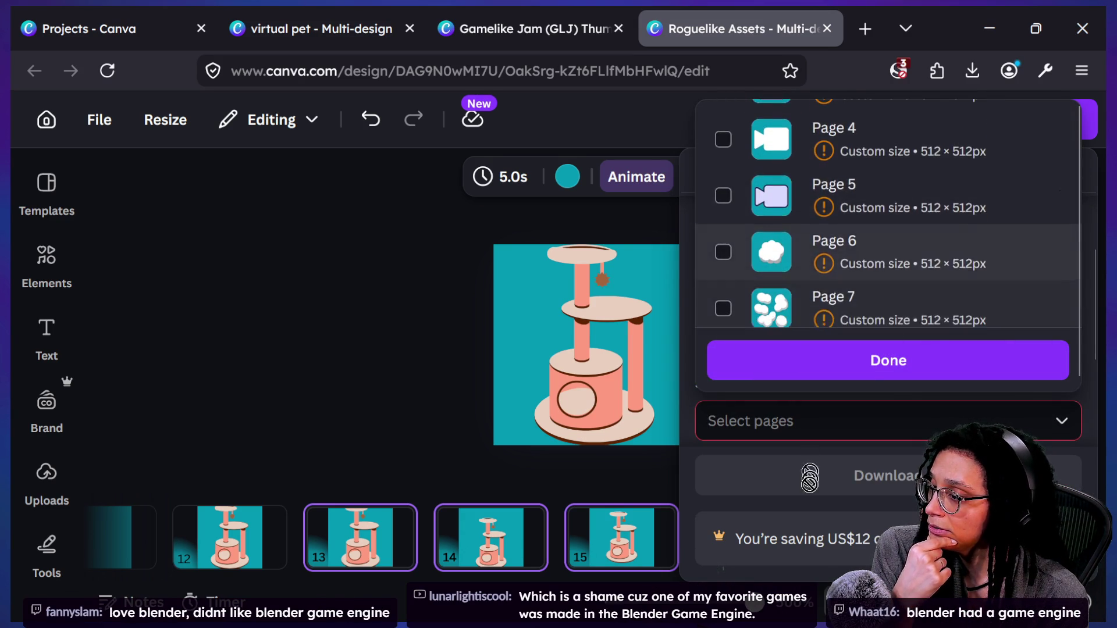
pyautogui.click(636, 498)
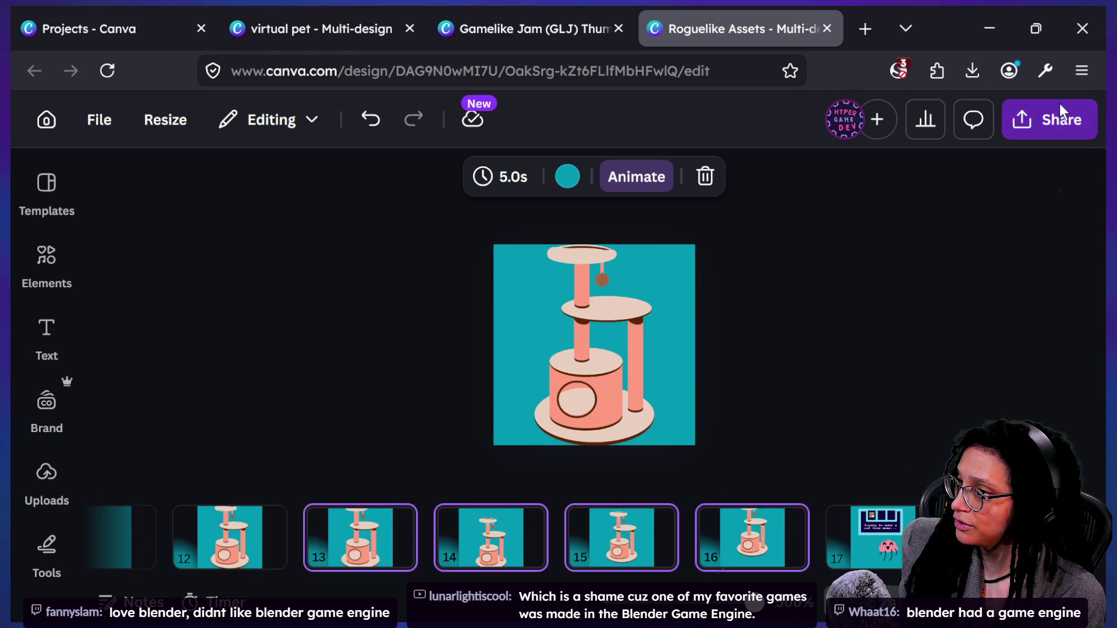
# Step: Reopen the Download settings and scroll the page list down to the cat tree pages
pyautogui.click(1059, 111)
pyautogui.scroll(-3, 826, 373)
pyautogui.click(756, 378)
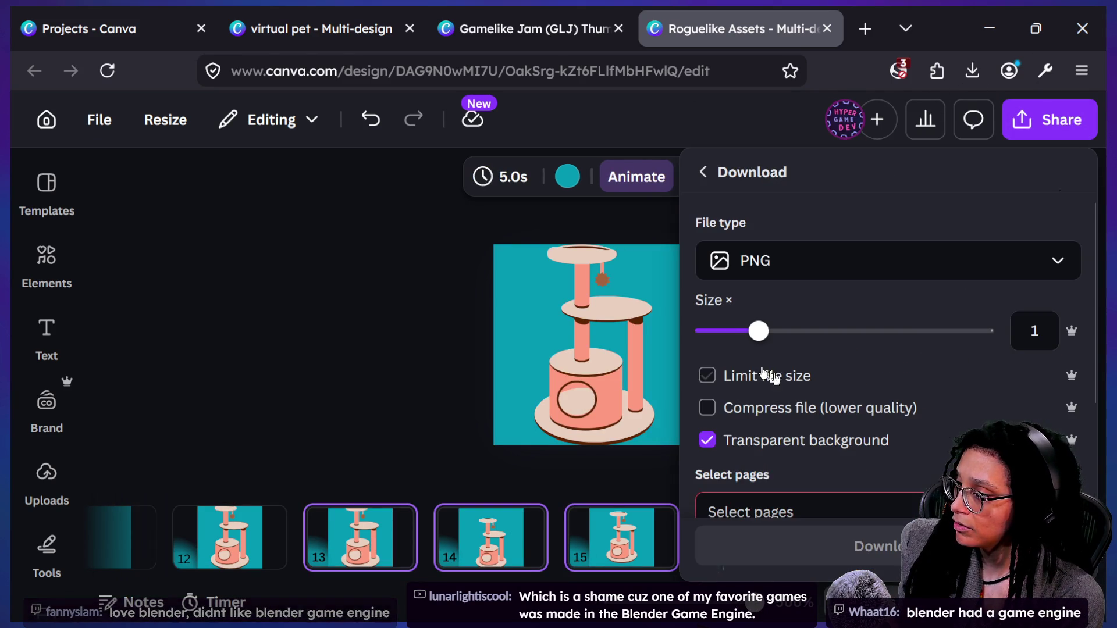
pyautogui.scroll(-3, 801, 399)
pyautogui.click(750, 378)
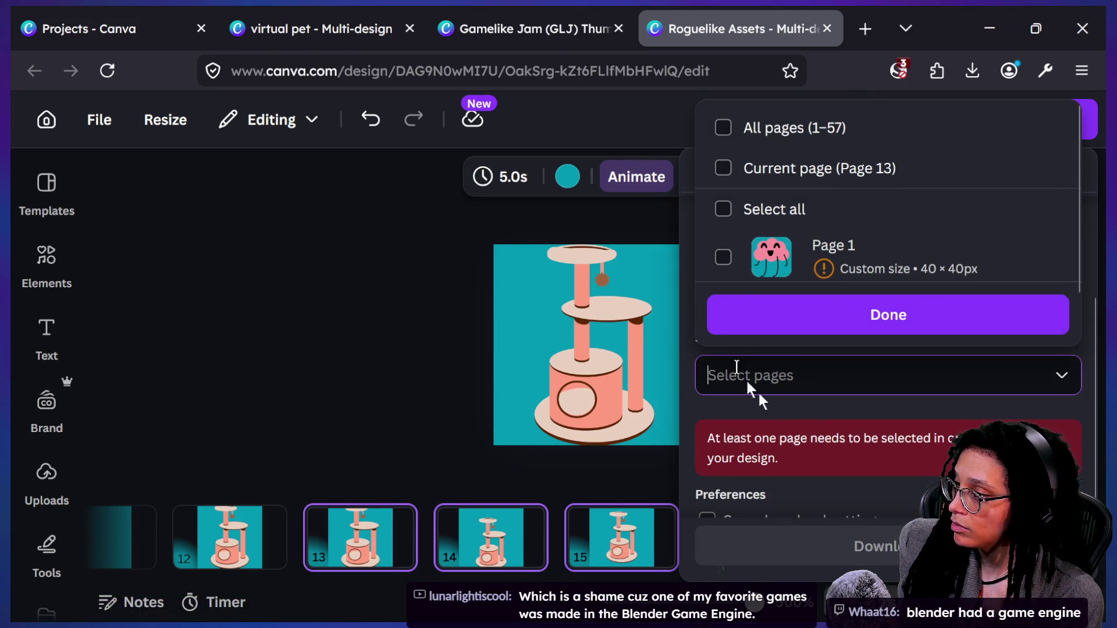
pyautogui.scroll(-4, 756, 239)
pyautogui.scroll(-4, 757, 239)
pyautogui.scroll(-2, 832, 248)
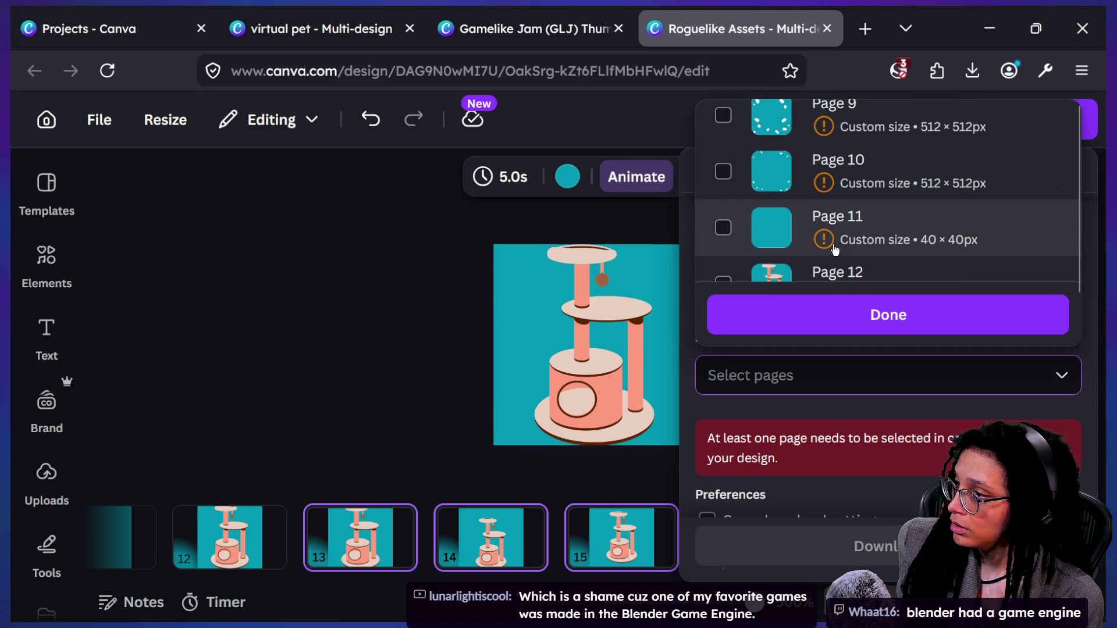
pyautogui.scroll(-2, 832, 247)
pyautogui.click(837, 218)
pyautogui.click(838, 218)
# Step: Tick pages 13, 14, 15 and 16 and download them as transparent PNGs
pyautogui.click(855, 262)
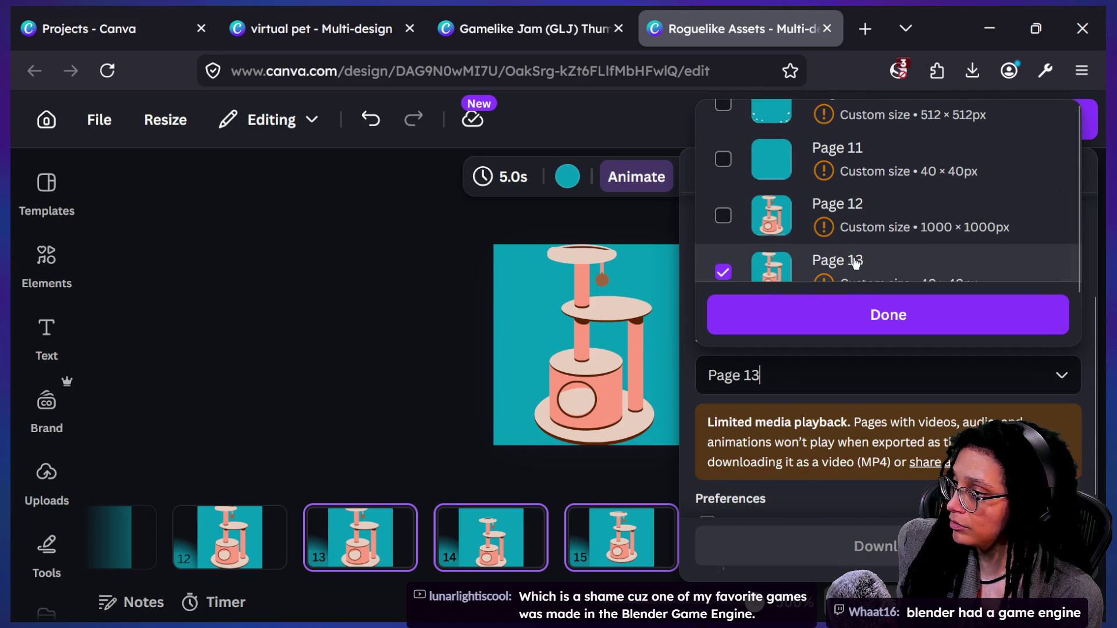
pyautogui.scroll(-2, 855, 261)
pyautogui.click(855, 262)
pyautogui.scroll(-2, 858, 262)
pyautogui.click(859, 262)
pyautogui.scroll(-2, 856, 250)
pyautogui.click(855, 230)
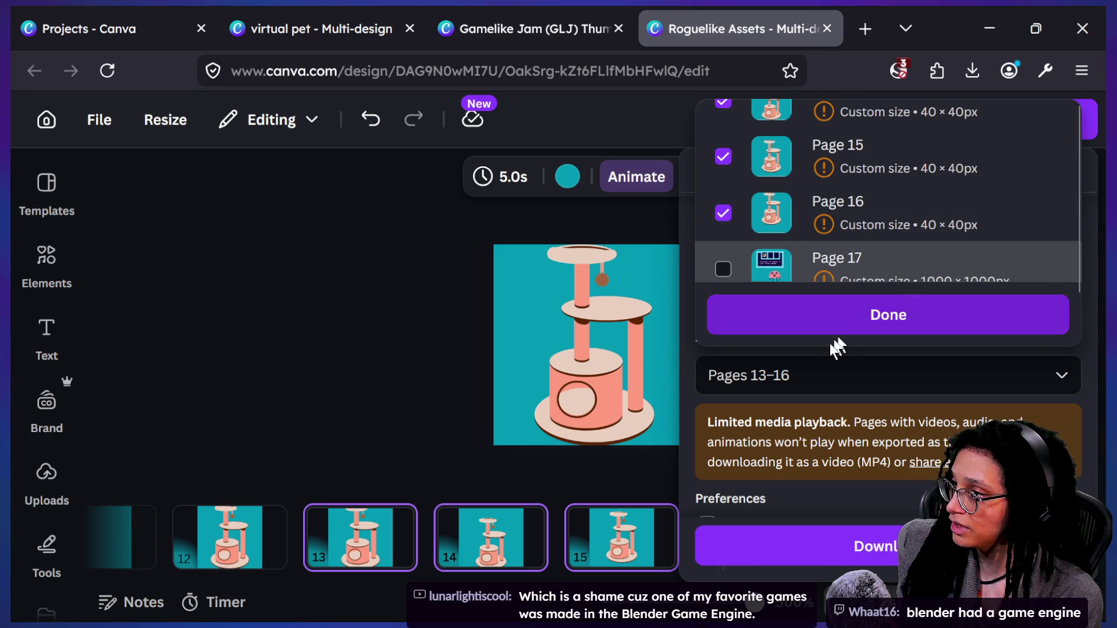
pyautogui.click(810, 330)
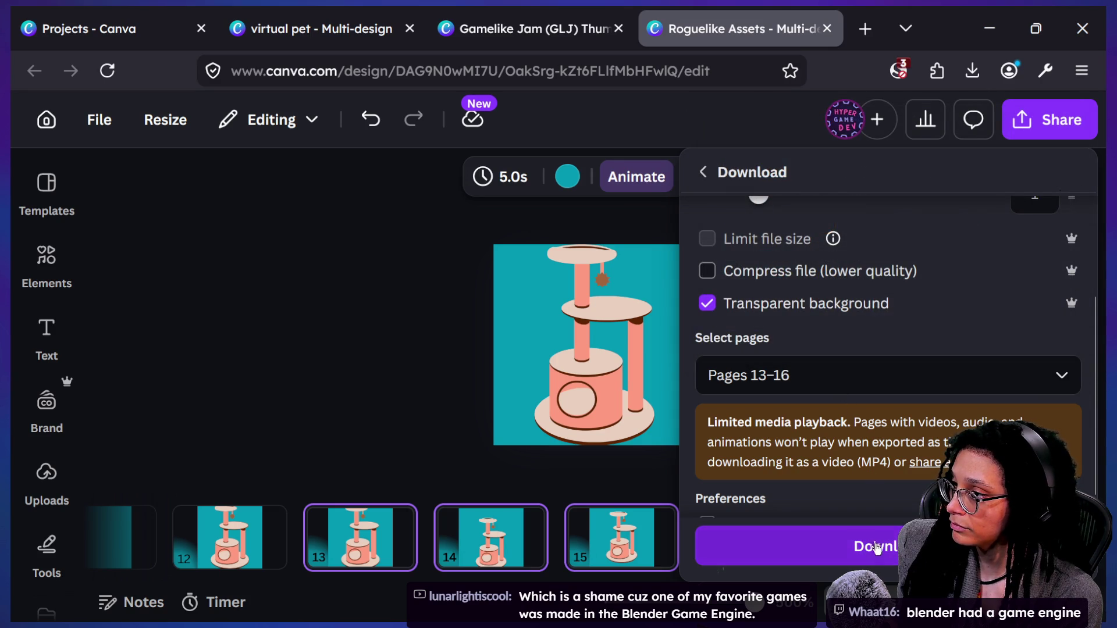
pyautogui.click(884, 561)
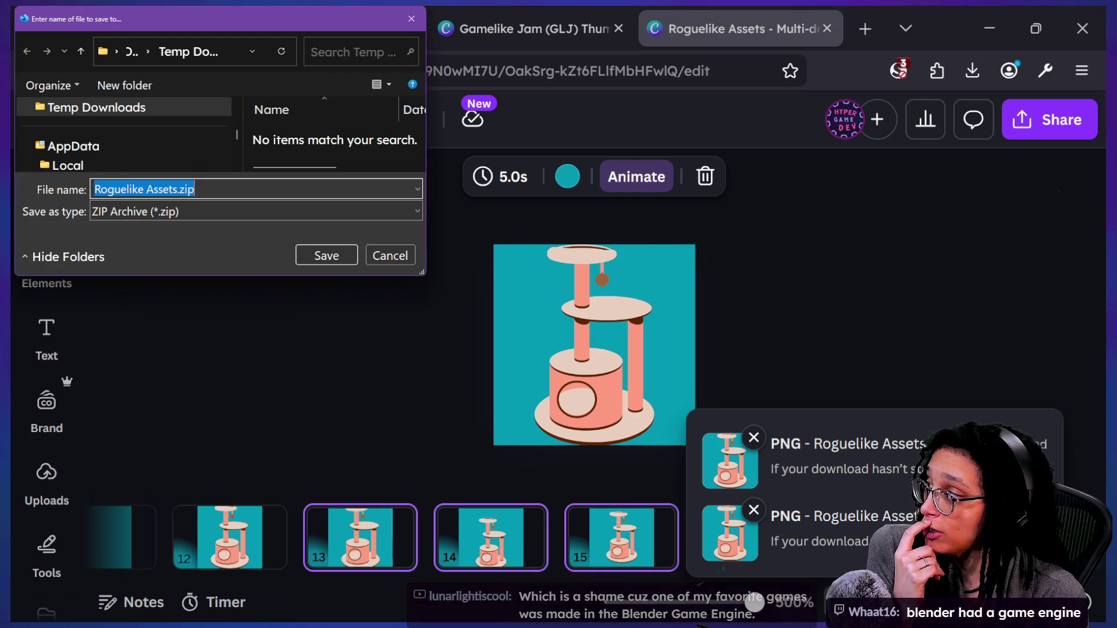
# Step: Save Roguelike Assets.zip to Temp Downloads, dismiss the download notice, and return to Godot
pyautogui.click(330, 256)
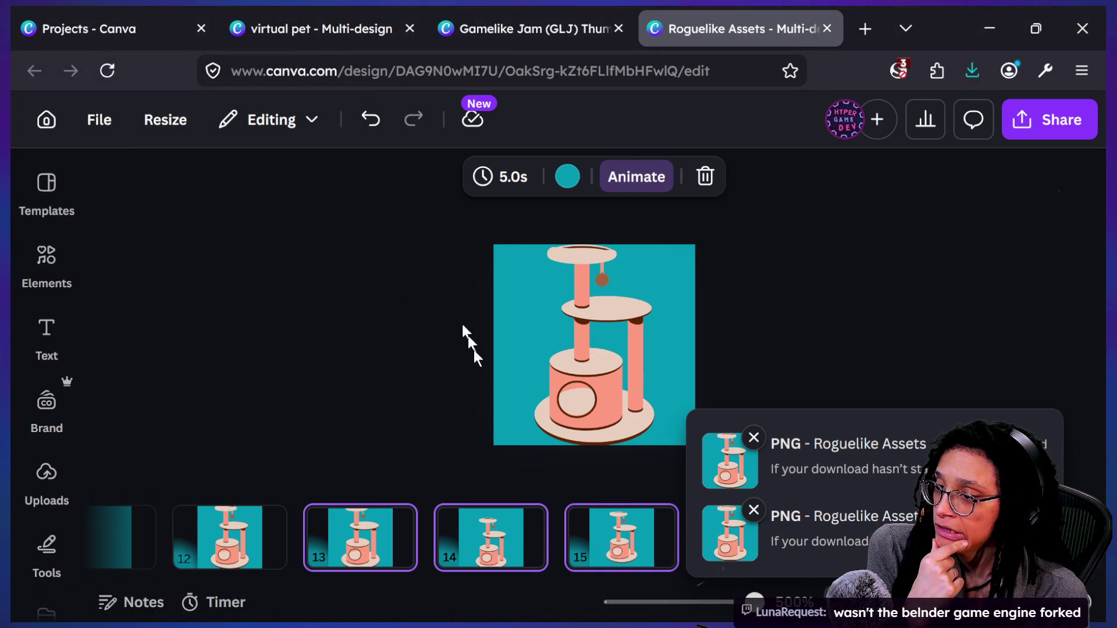
pyautogui.click(892, 349)
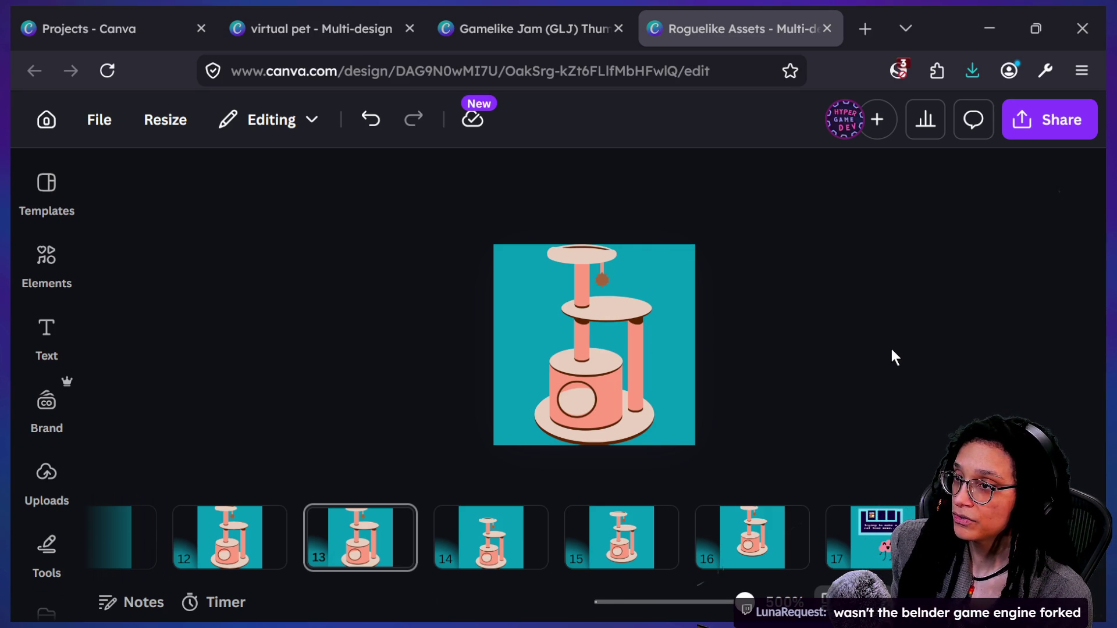
pyautogui.hotkey('alt', 'Tab')
# Step: Scroll through the managers_post_planner script, selecting text around line 136
pyautogui.click(577, 283)
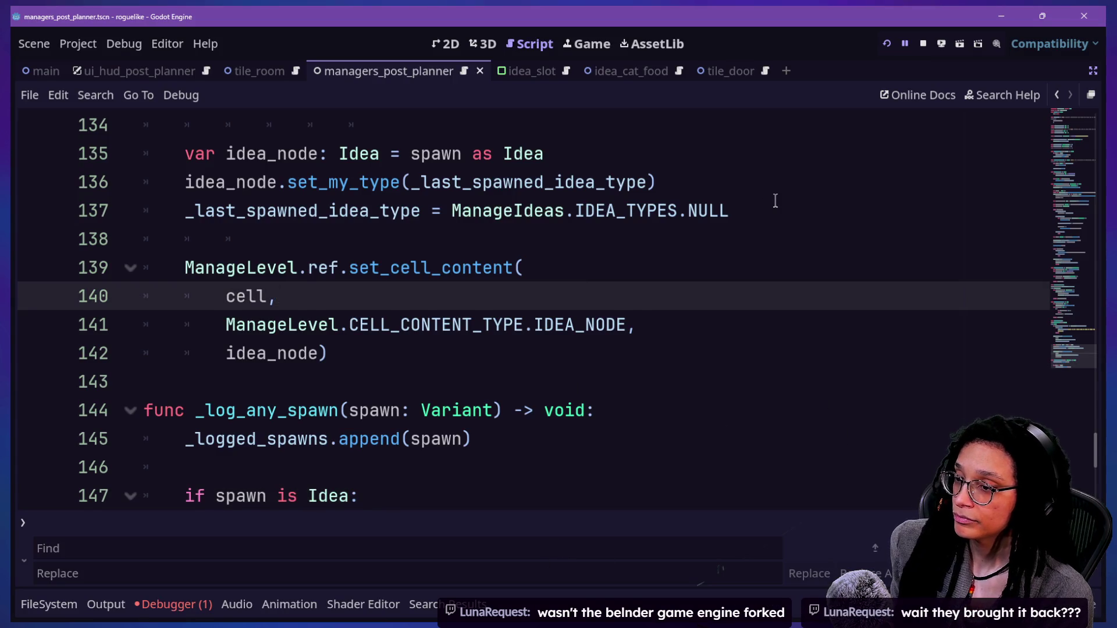
pyautogui.scroll(1, 775, 200)
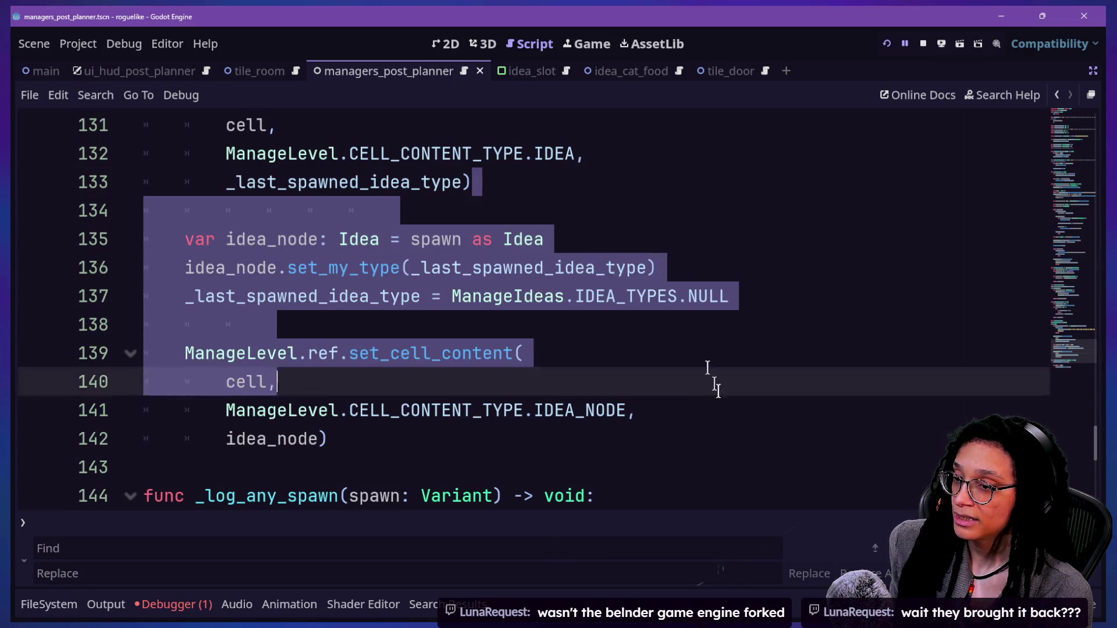
pyautogui.click(807, 265)
pyautogui.moveTo(806, 265)
pyautogui.mouseDown()
pyautogui.moveTo(823, 477)
pyautogui.moveTo(916, 282)
pyautogui.mouseUp()
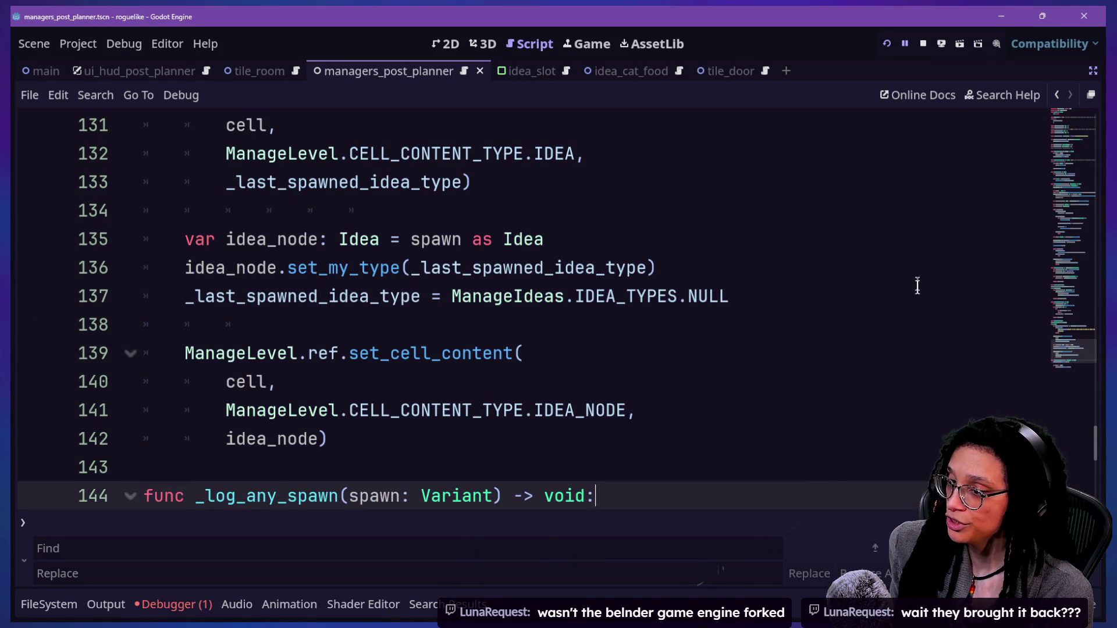
pyautogui.scroll(3, 916, 282)
pyautogui.scroll(7, 917, 283)
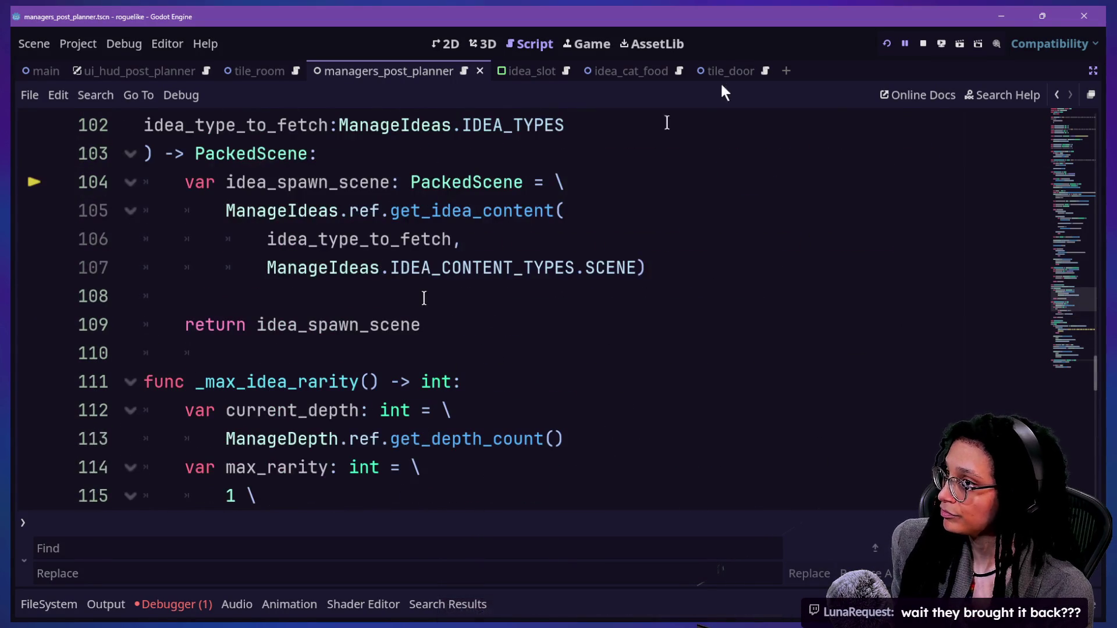
# Step: Stop the running game, restore the Scene and Inspector docks, and show the project files
pyautogui.click(936, 44)
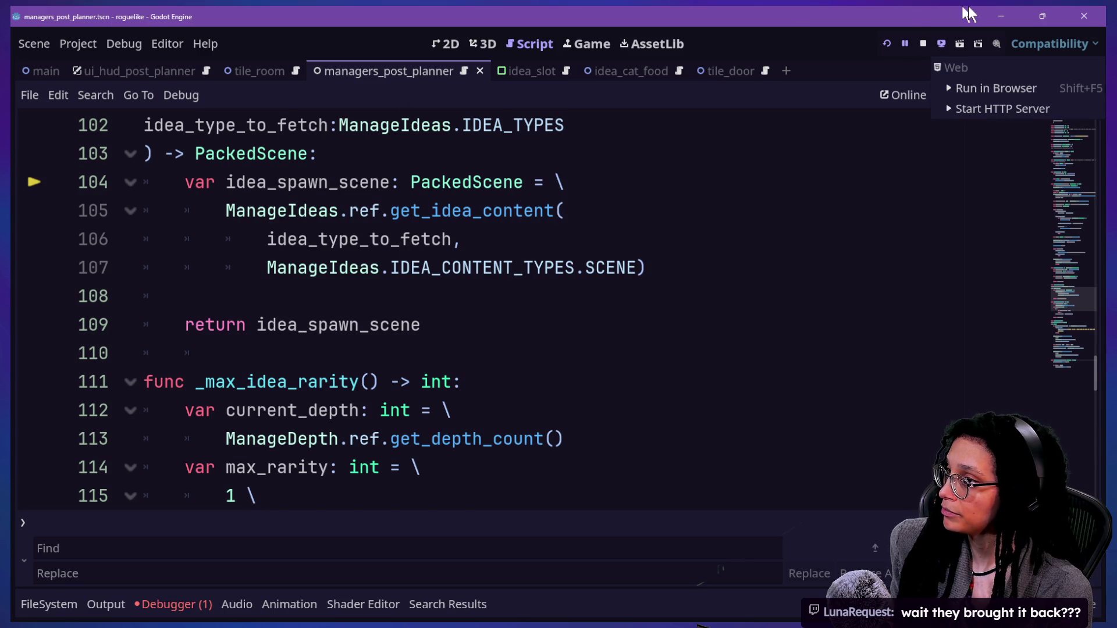
pyautogui.click(922, 44)
pyautogui.moveTo(266, 182); pyautogui.dragTo(266, 211)
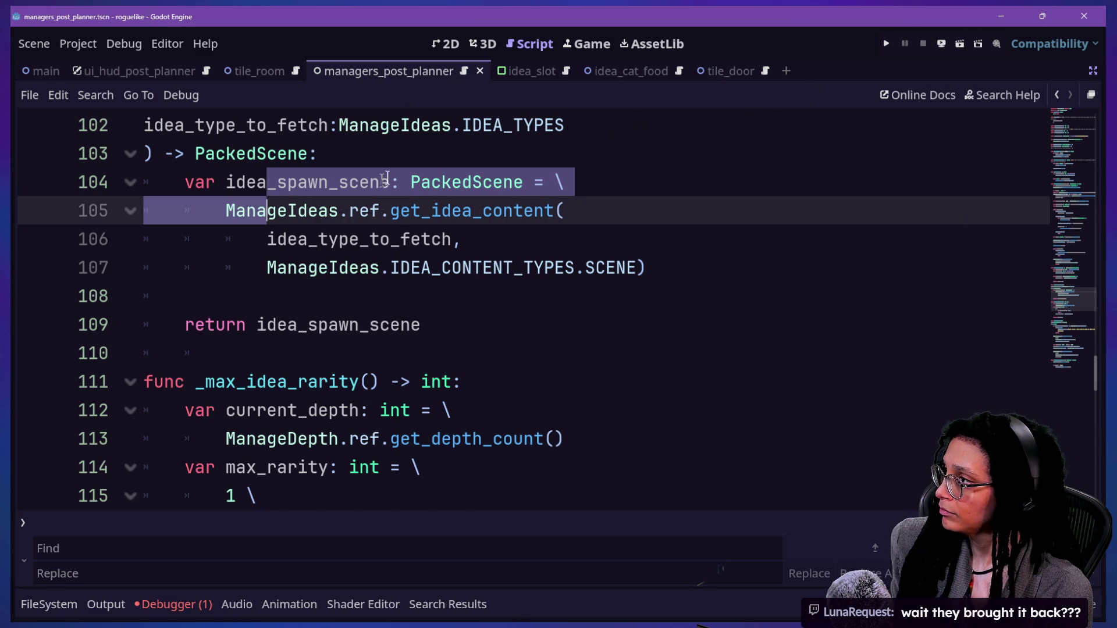
pyautogui.click(1092, 71)
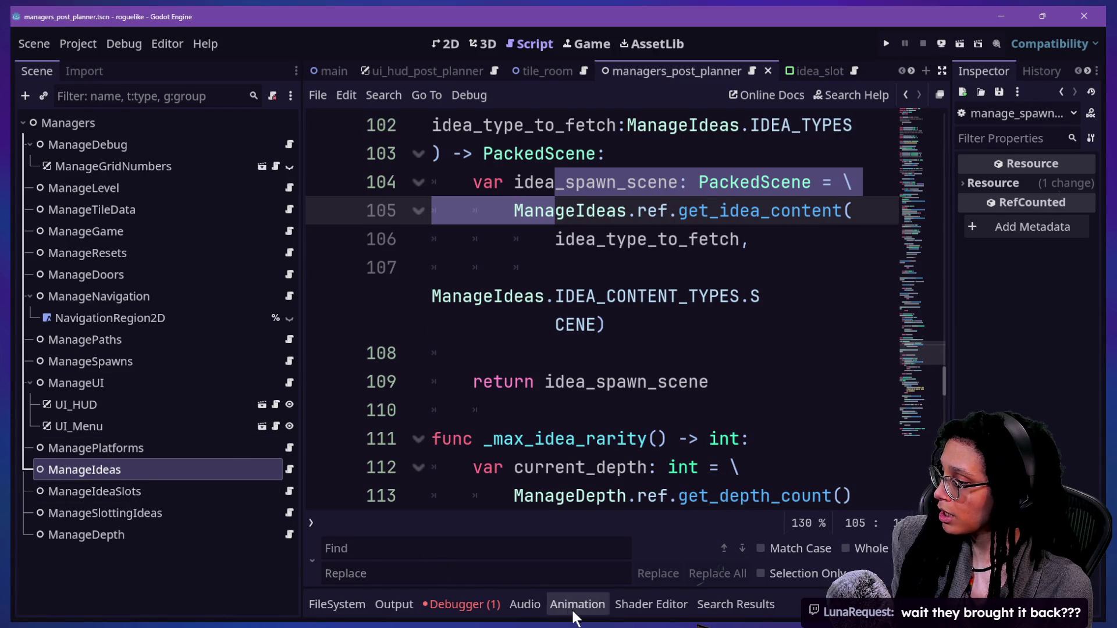
pyautogui.click(356, 606)
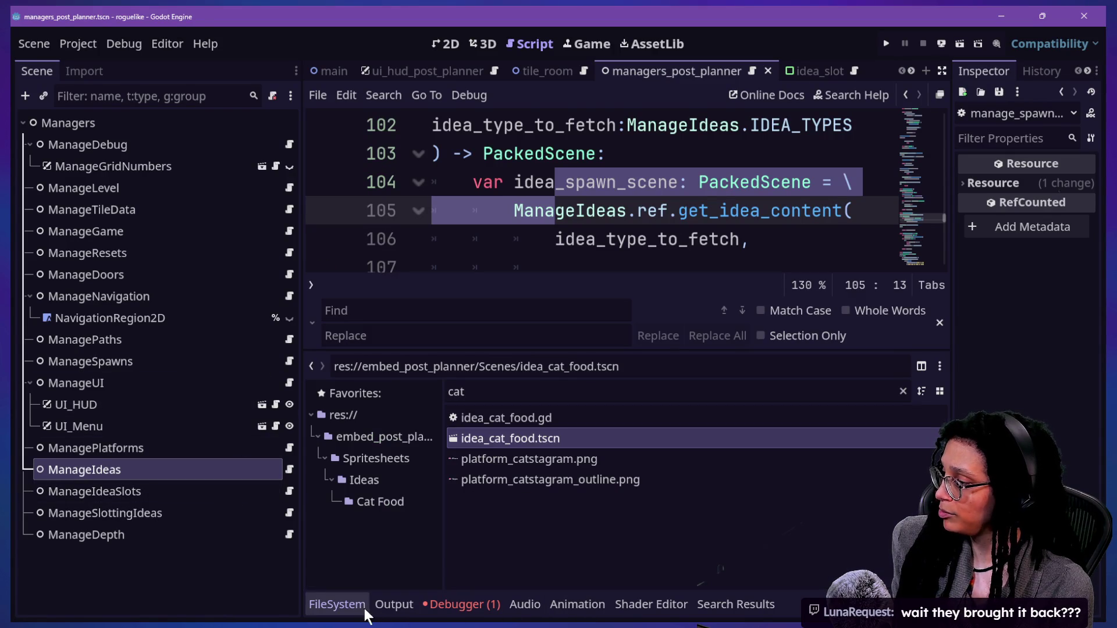
# Step: Create a new folder named Cat Tree inside Spritesheets/Ideas
pyautogui.click(375, 460)
pyautogui.click(361, 486)
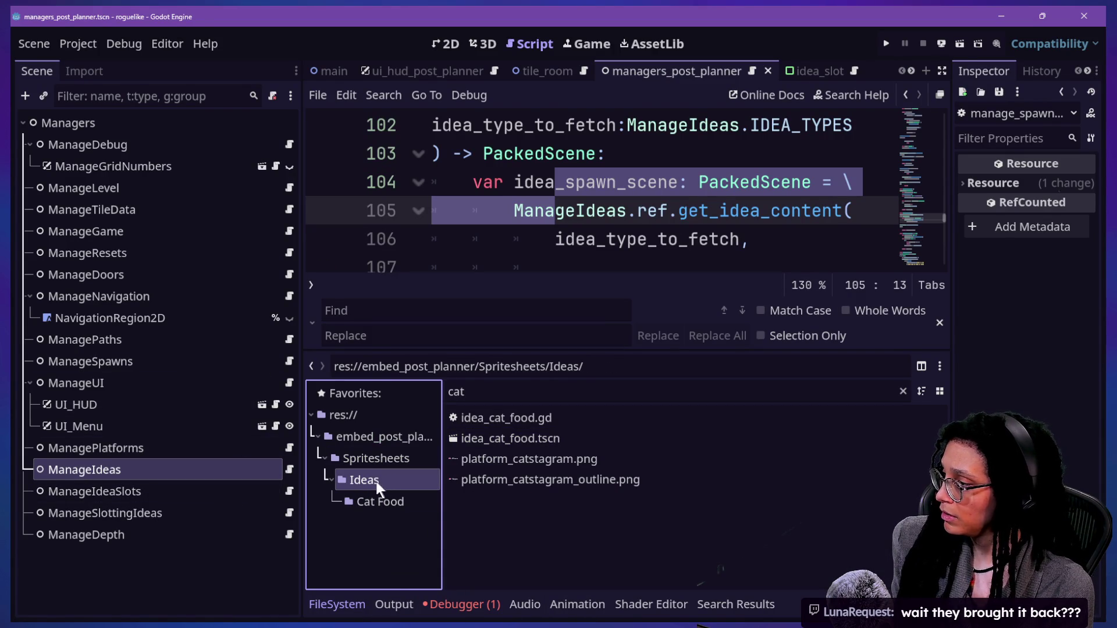
pyautogui.rightClick(374, 487)
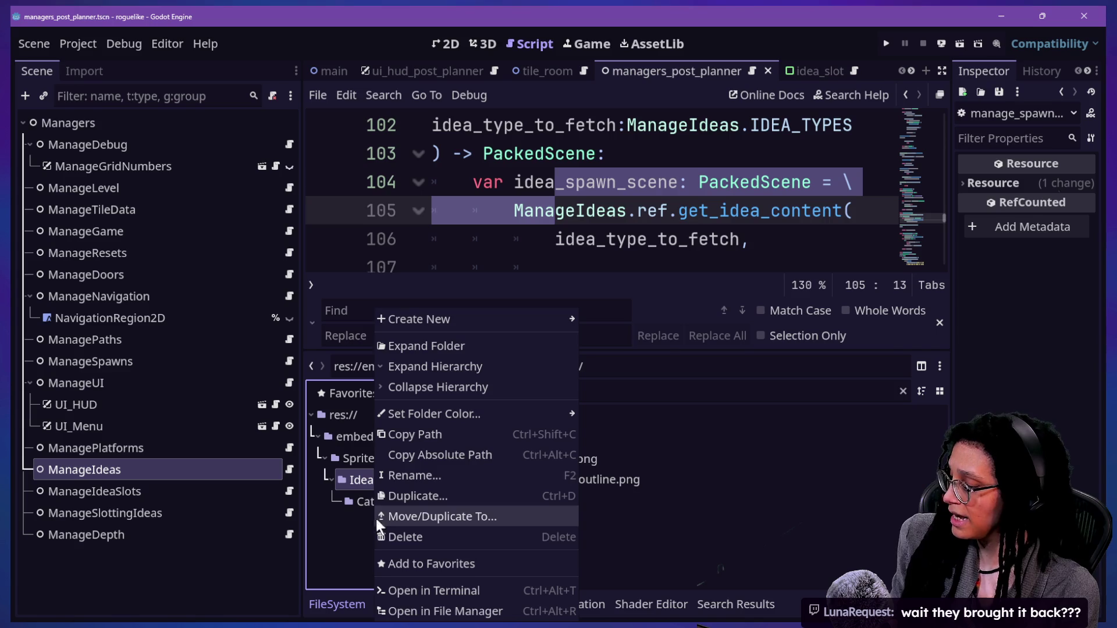
pyautogui.click(348, 524)
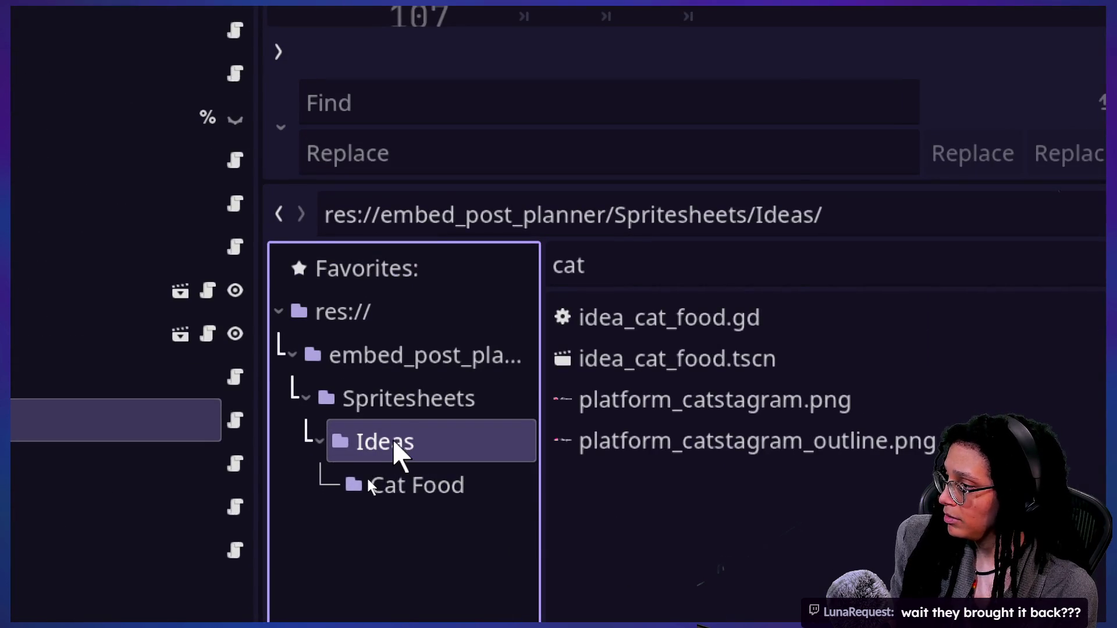
pyautogui.rightClick(393, 445)
pyautogui.moveTo(486, 120)
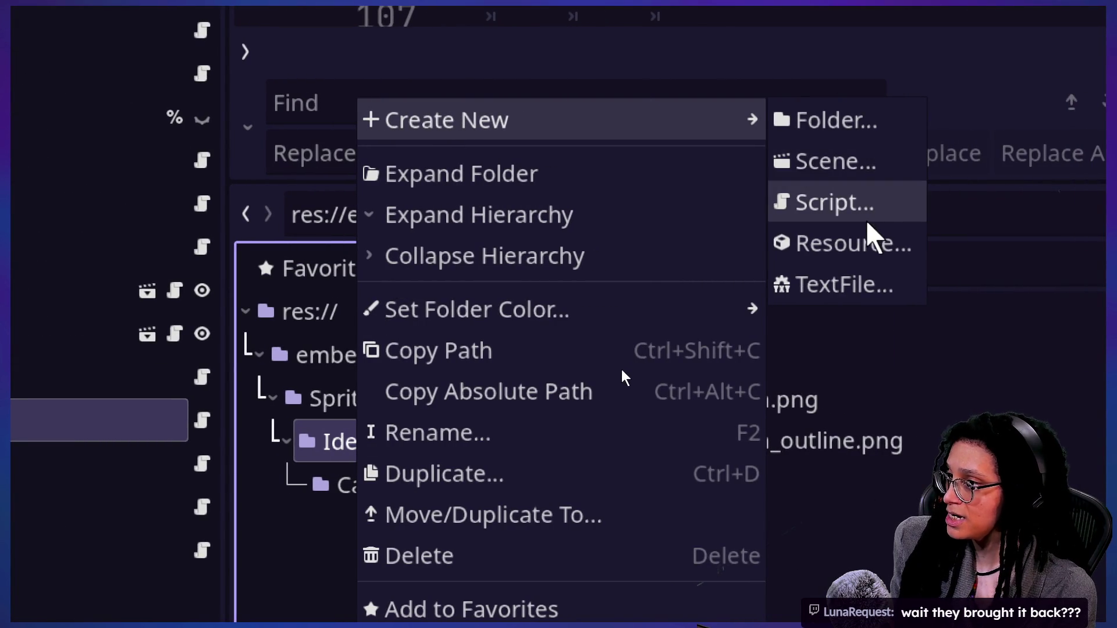
pyautogui.click(836, 125)
pyautogui.write('Ca')
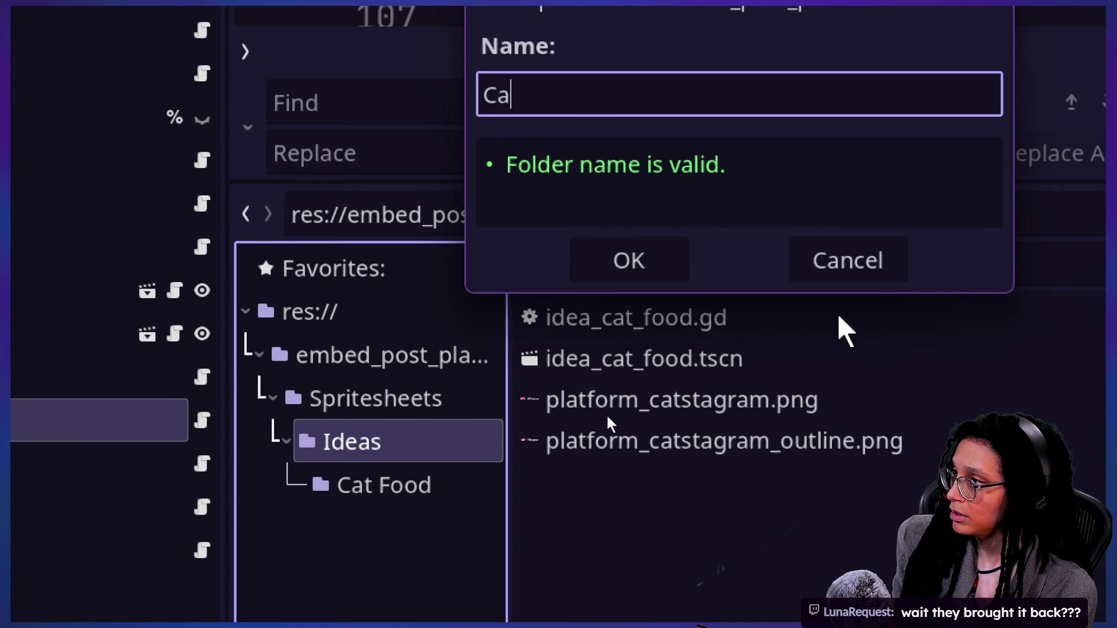
pyautogui.write('t Tree')
pyautogui.press('Return')
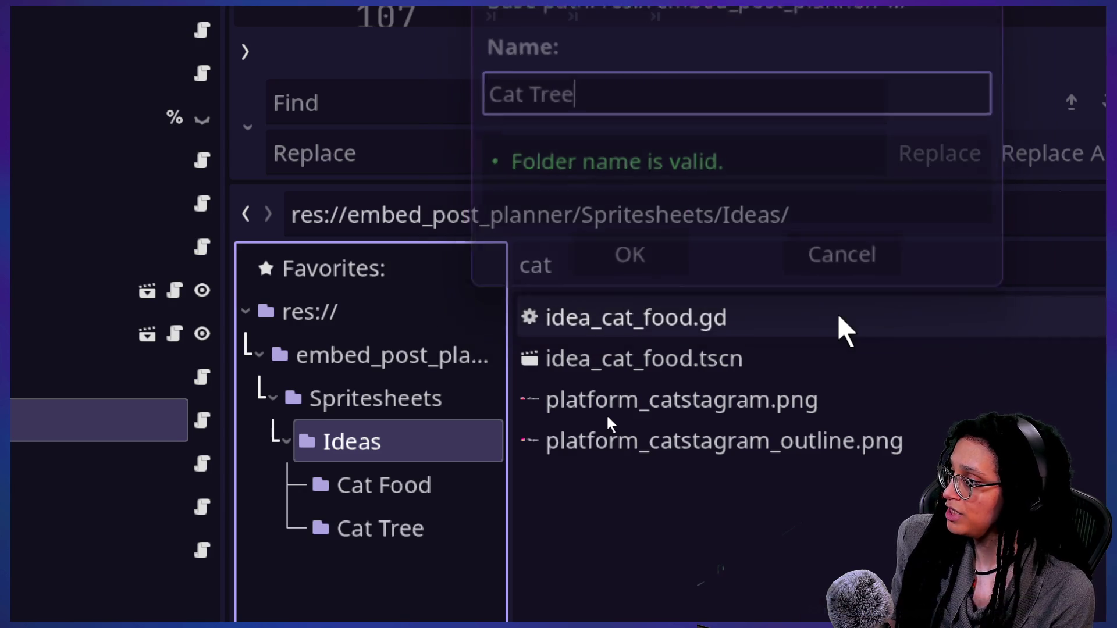
# Step: Open the new Cat Tree folder, glancing into Cat Food along the way
pyautogui.click(326, 468)
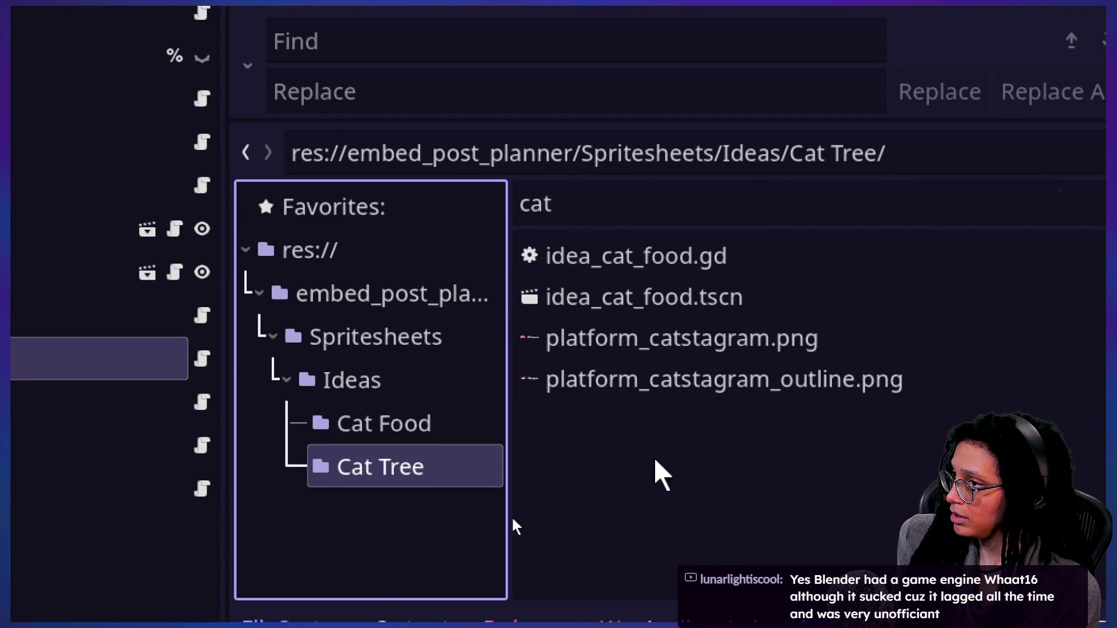
pyautogui.click(387, 433)
pyautogui.click(428, 474)
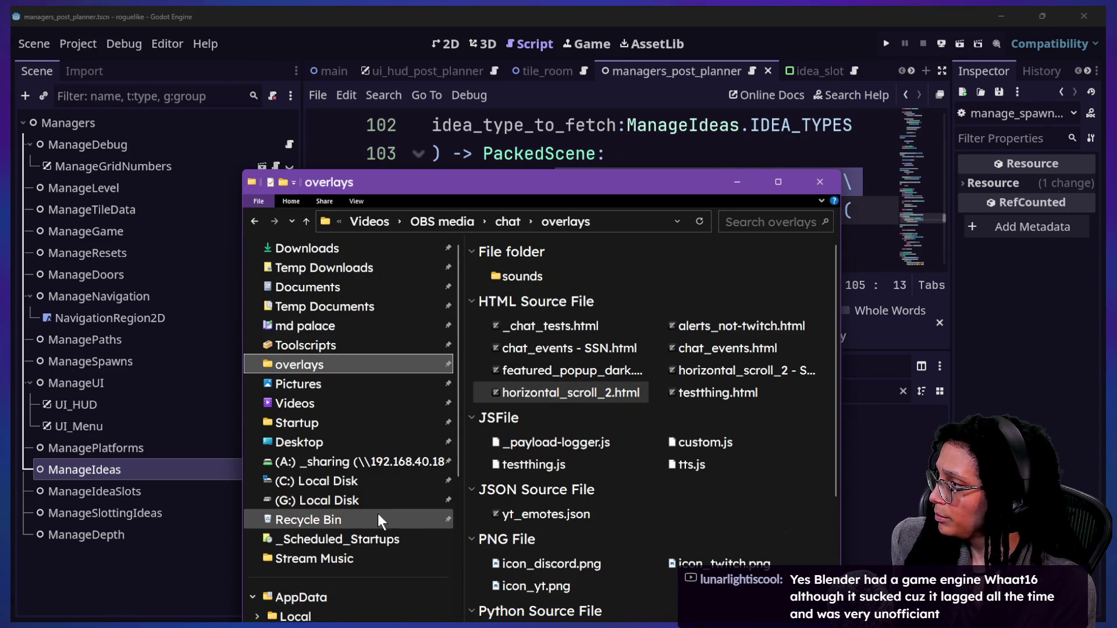
# Step: Navigate from the Desktop through Temp Folders to the Temp Downloads folder
pyautogui.click(308, 271)
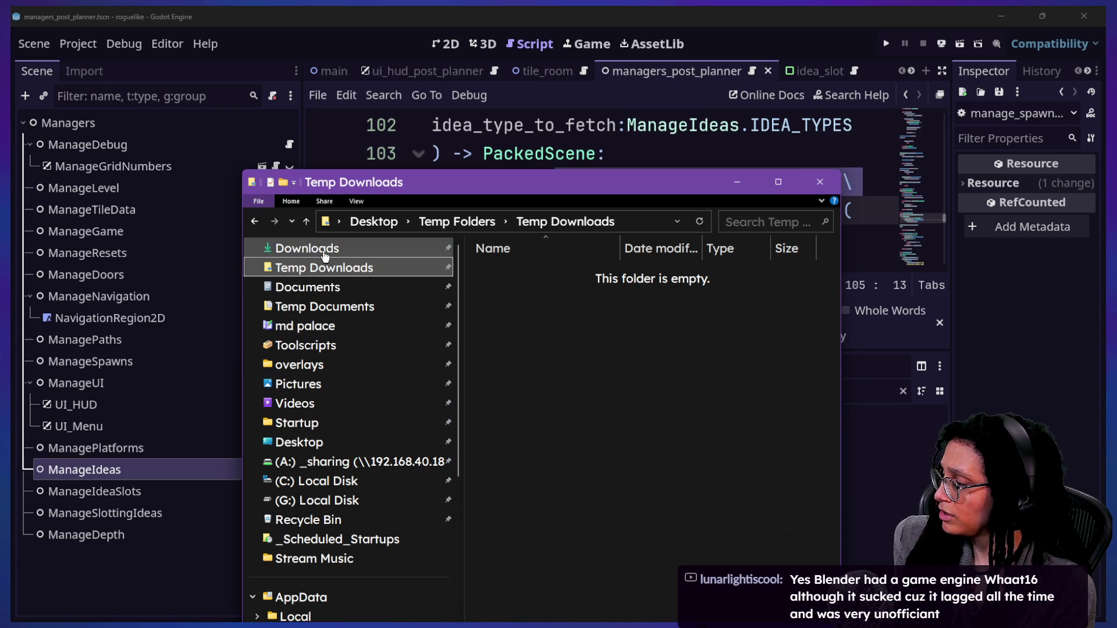
pyautogui.click(323, 250)
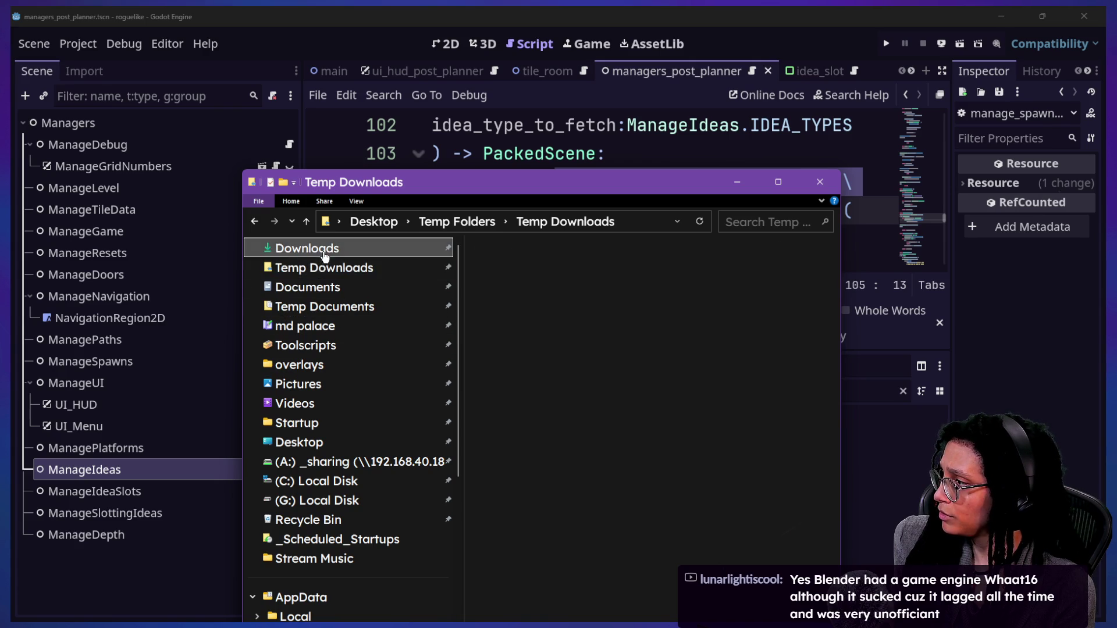
pyautogui.click(347, 446)
pyautogui.doubleClick(504, 304)
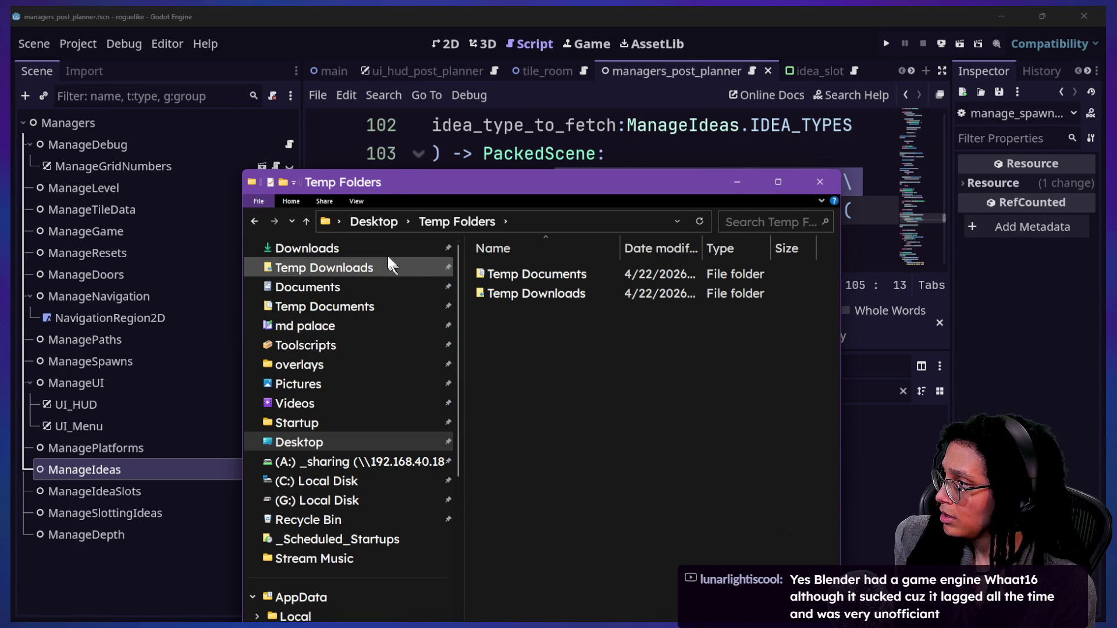
pyautogui.click(305, 222)
pyautogui.doubleClick(519, 293)
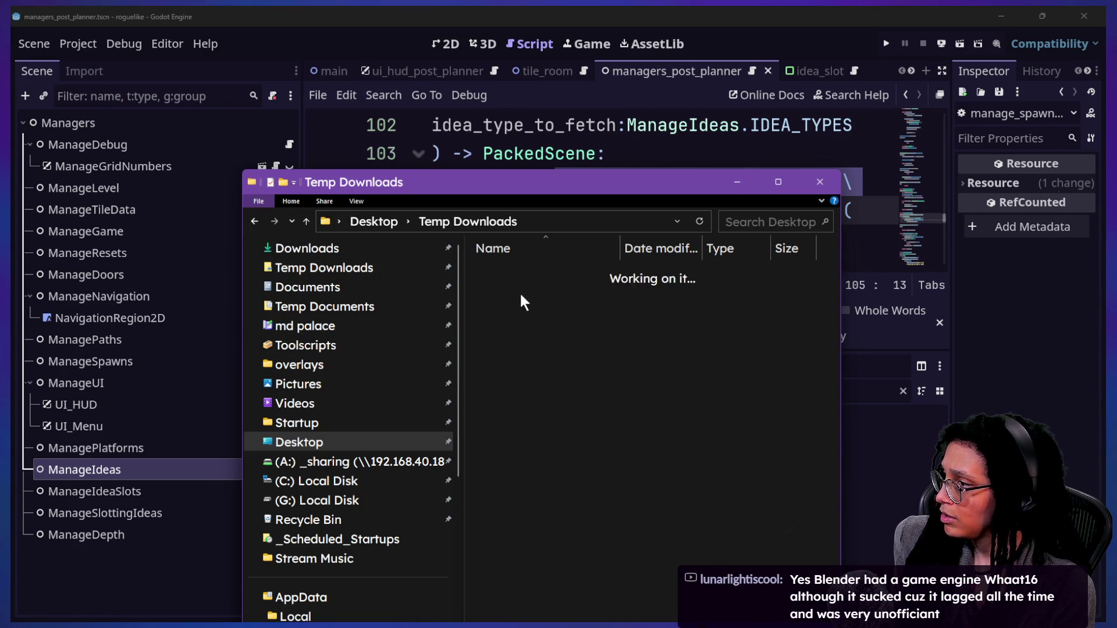
# Step: Extract Roguelike Assets.zip with Extract All and open the extracted folder
pyautogui.click(568, 407)
pyautogui.rightClick(568, 407)
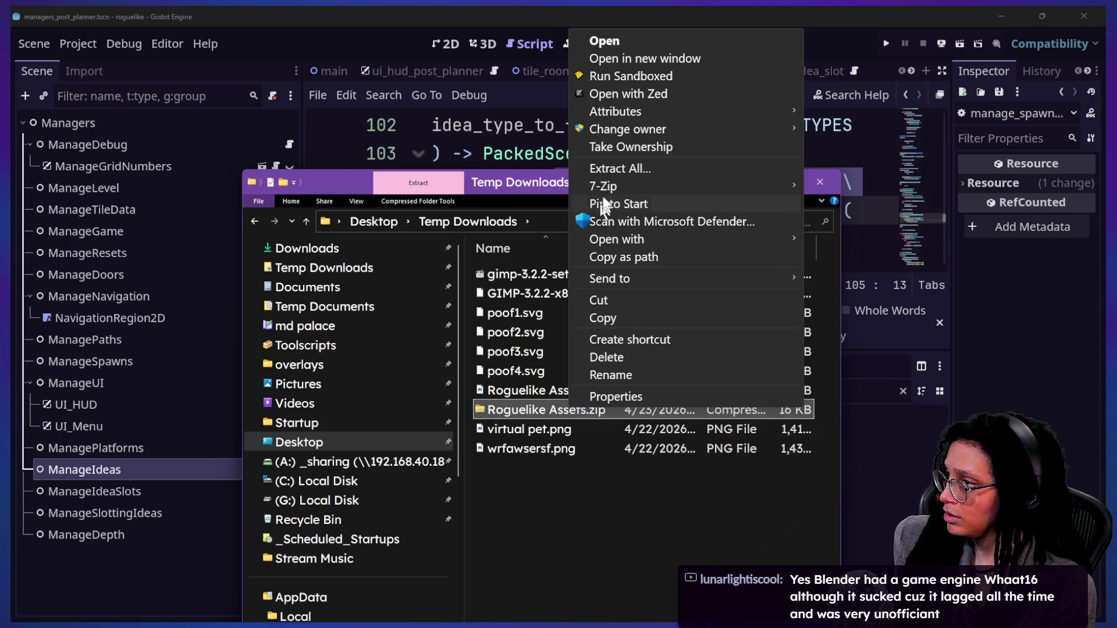
pyautogui.click(622, 164)
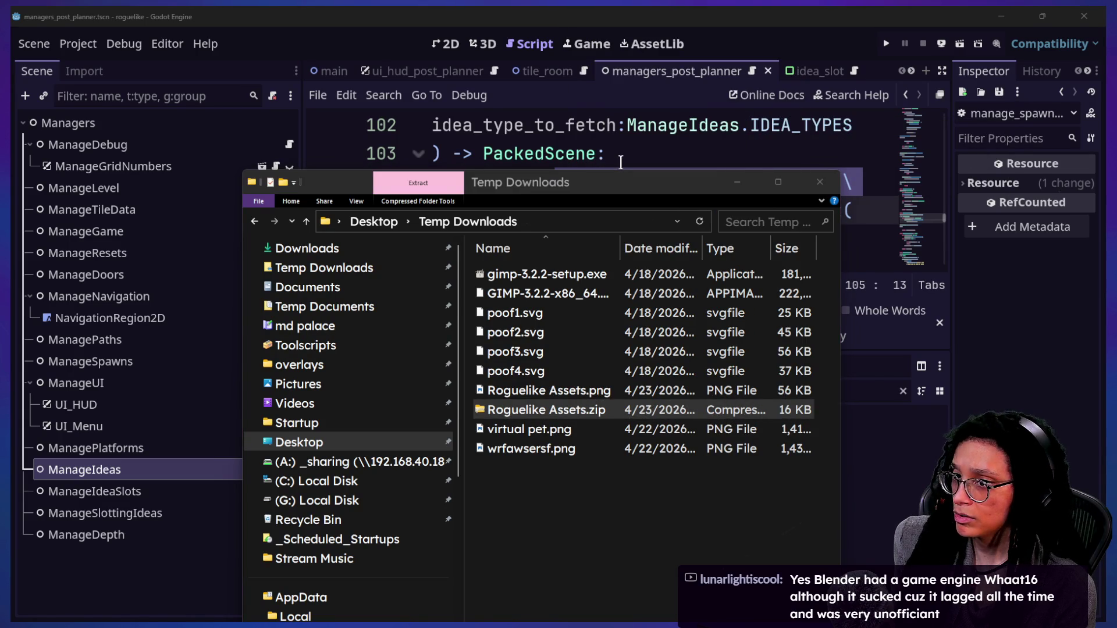
pyautogui.doubleClick(482, 274)
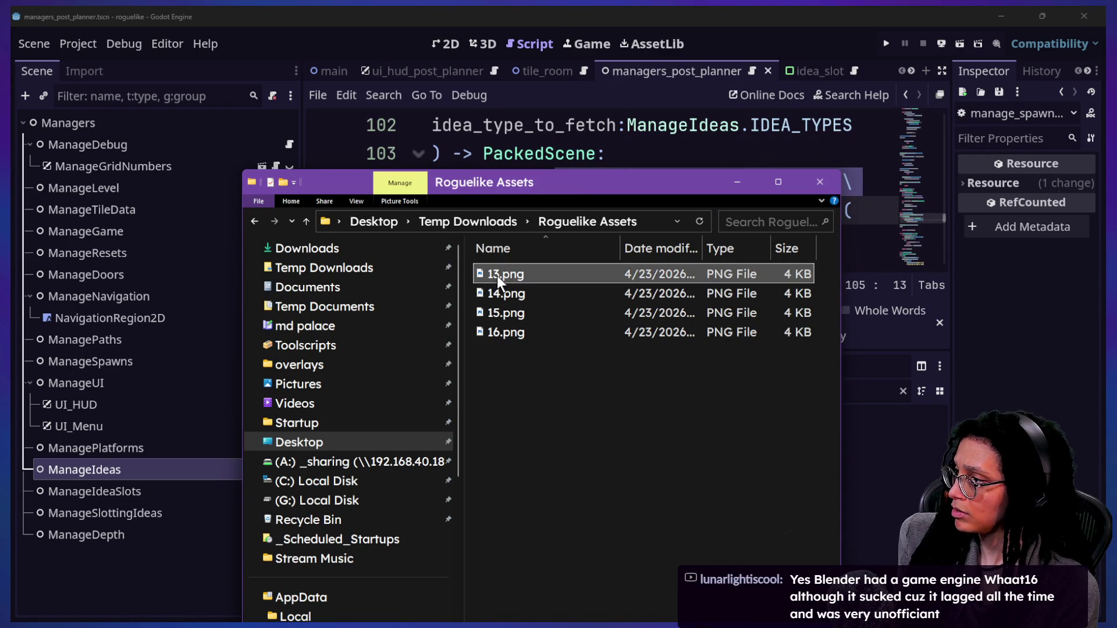
# Step: Move the Explorer window aside and rename 13.png and 14.png to 1.png and 2.png
pyautogui.keyDown('shift'); pyautogui.click(511, 332); pyautogui.keyUp('shift')
pyautogui.moveTo(466, 185); pyautogui.dragTo(845, 196)
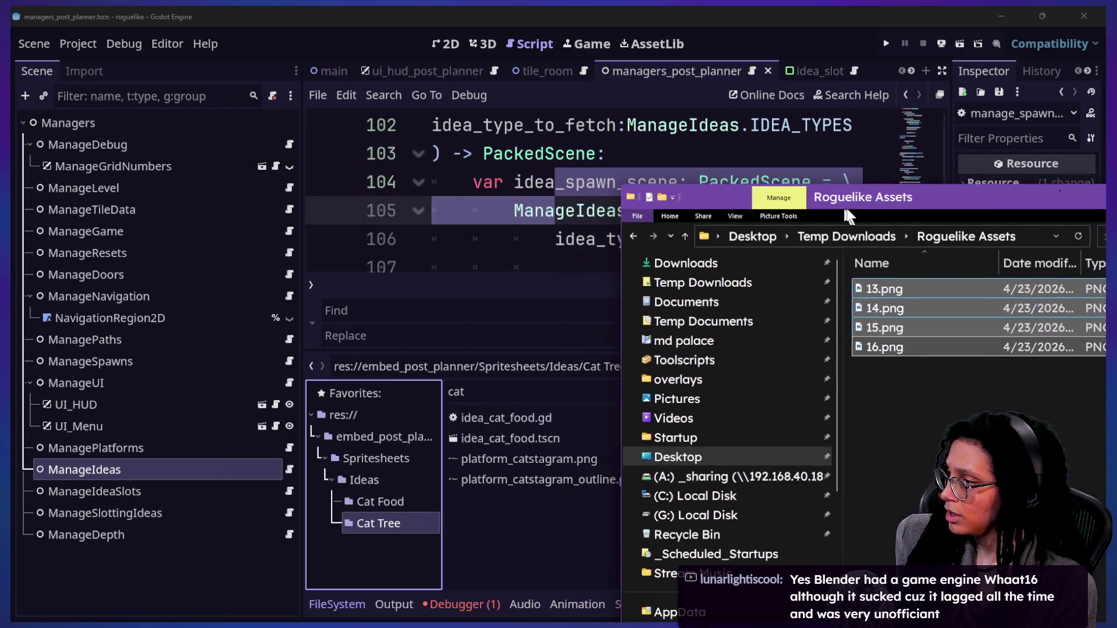
pyautogui.click(881, 284)
pyautogui.click(881, 284)
pyautogui.write('1')
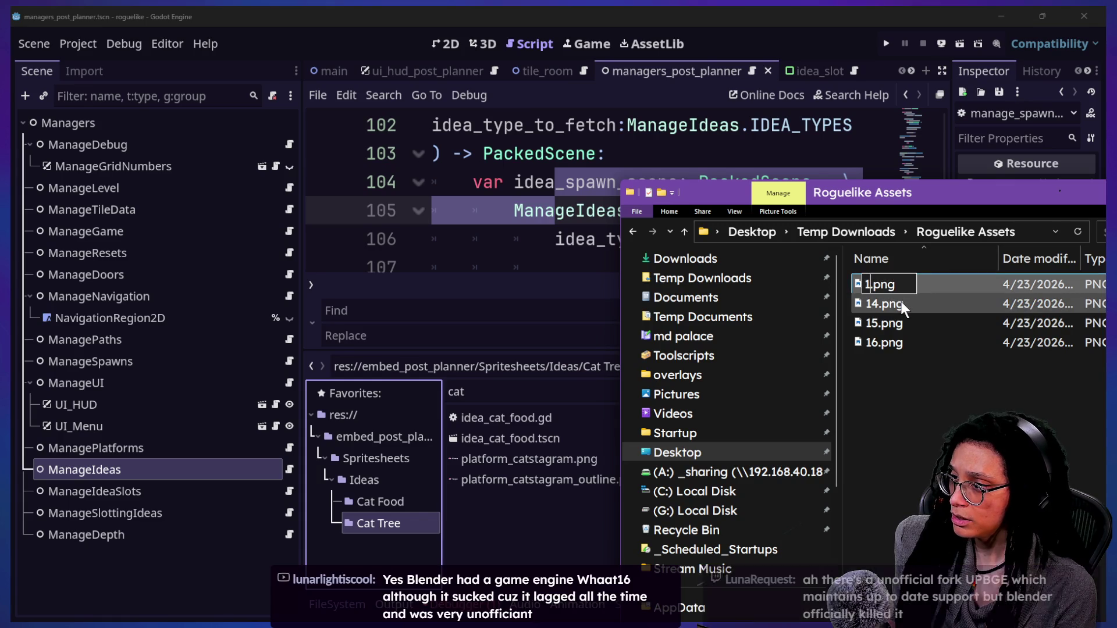
pyautogui.click(890, 302)
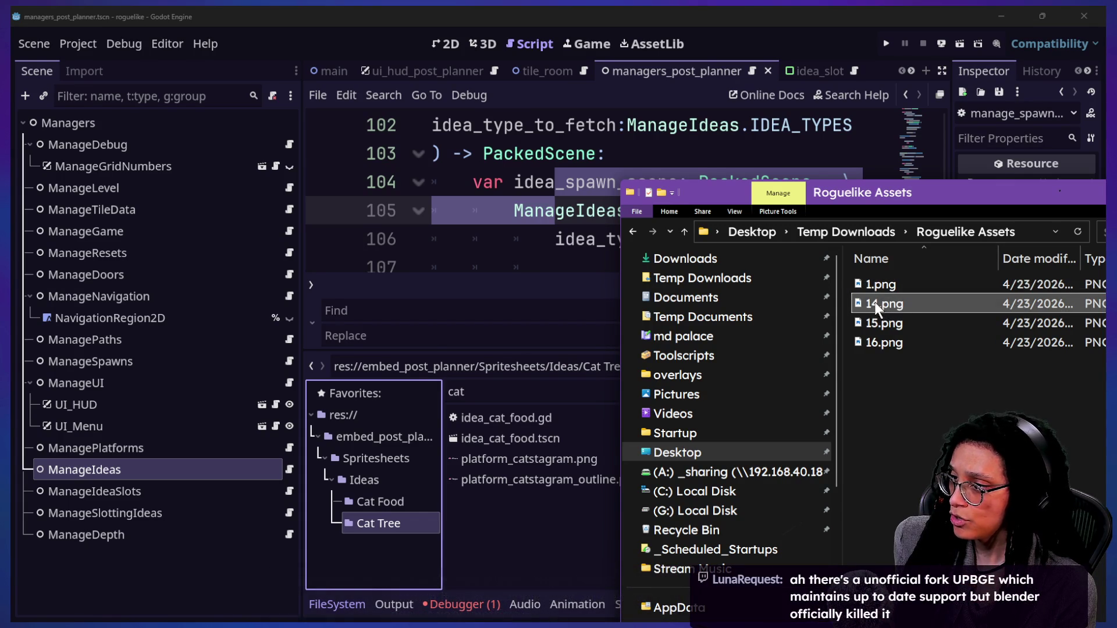
pyautogui.click(874, 307)
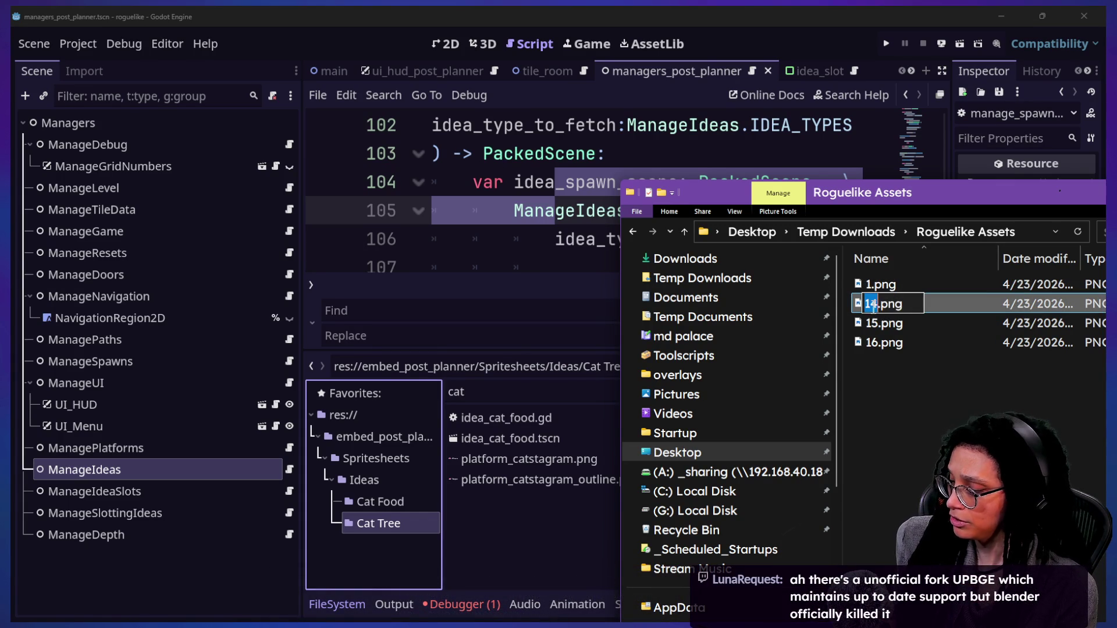
pyautogui.write('2')
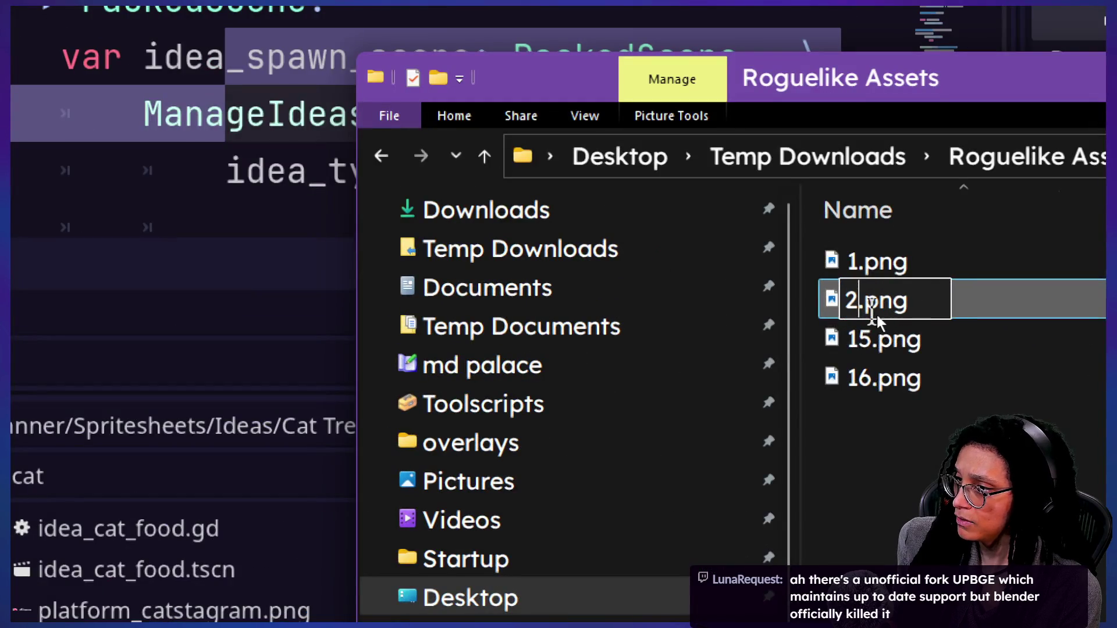
pyautogui.click(868, 359)
# Step: Rename 15.png and 16.png to 3.png and 4.png, then select all four frames
pyautogui.click(858, 348)
pyautogui.click(875, 321)
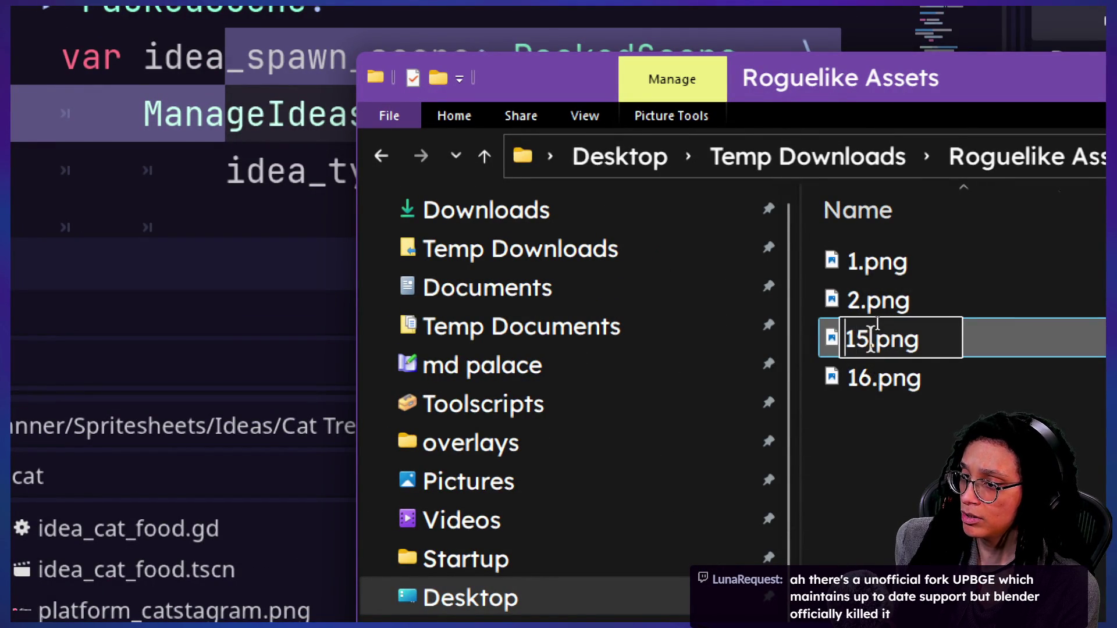
pyautogui.press('Delete')
pyautogui.press('BackSpace')
pyautogui.write('3')
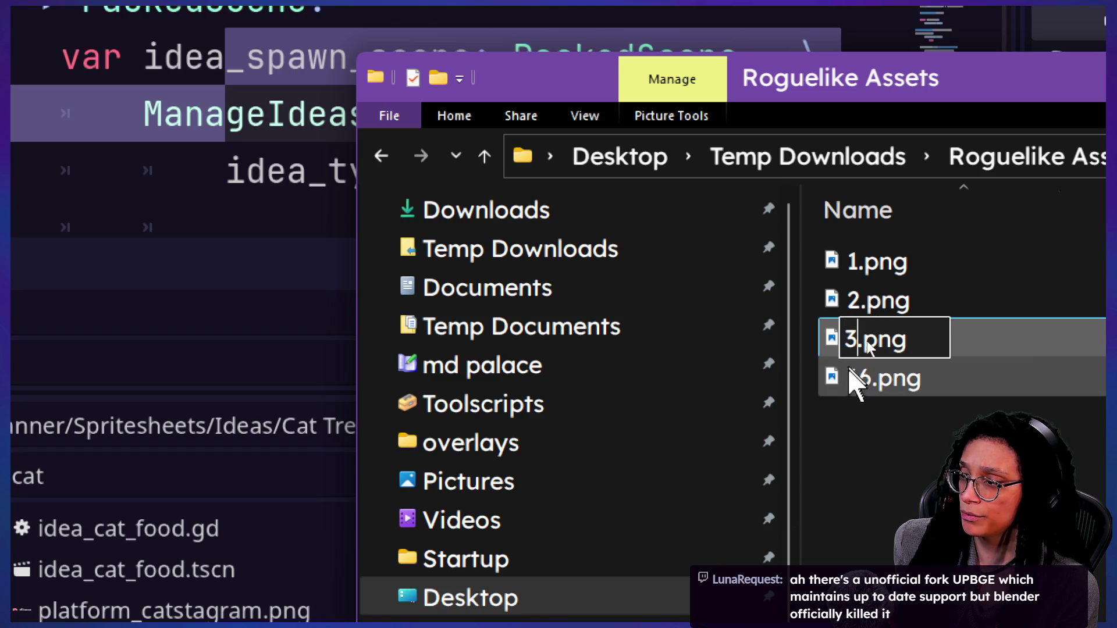
pyautogui.click(853, 391)
pyautogui.click(857, 388)
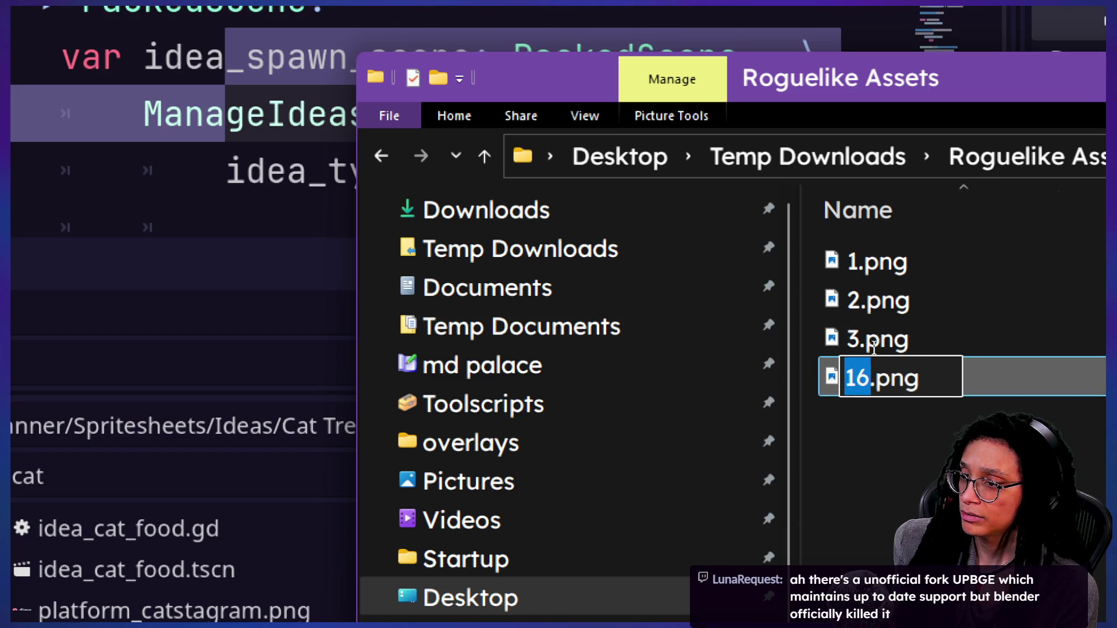
pyautogui.press('Right')
pyautogui.press('BackSpace')
pyautogui.press('BackSpace')
pyautogui.write('4')
pyautogui.press('Return')
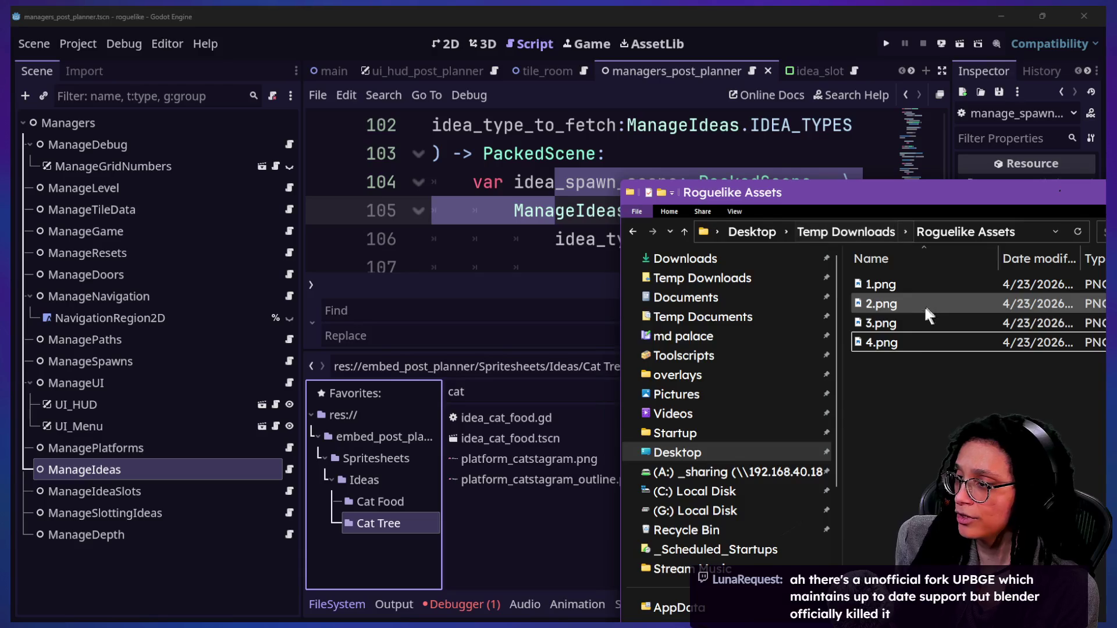
pyautogui.moveTo(900, 291); pyautogui.dragTo(898, 335)
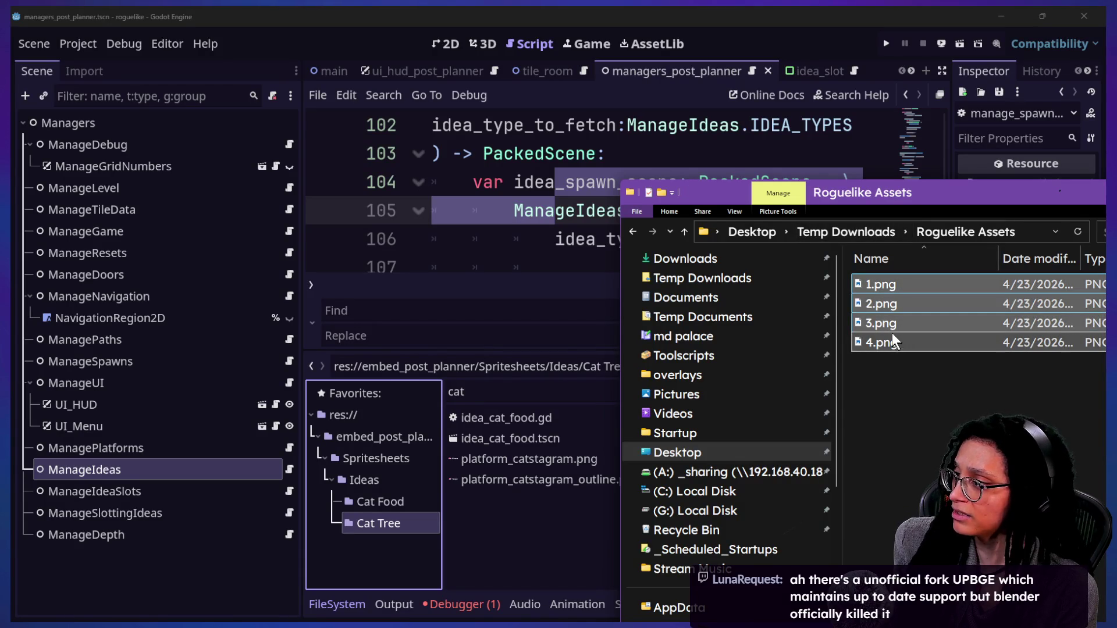
# Step: Drag the four PNGs into Godot's Cat Tree folder and verify 1.png–4.png are listed there
pyautogui.moveTo(840, 192)
pyautogui.mouseDown()
pyautogui.moveTo(640, 281)
pyautogui.moveTo(768, 343)
pyautogui.moveTo(856, 292)
pyautogui.mouseUp()
pyautogui.scroll(-2, 616, 262)
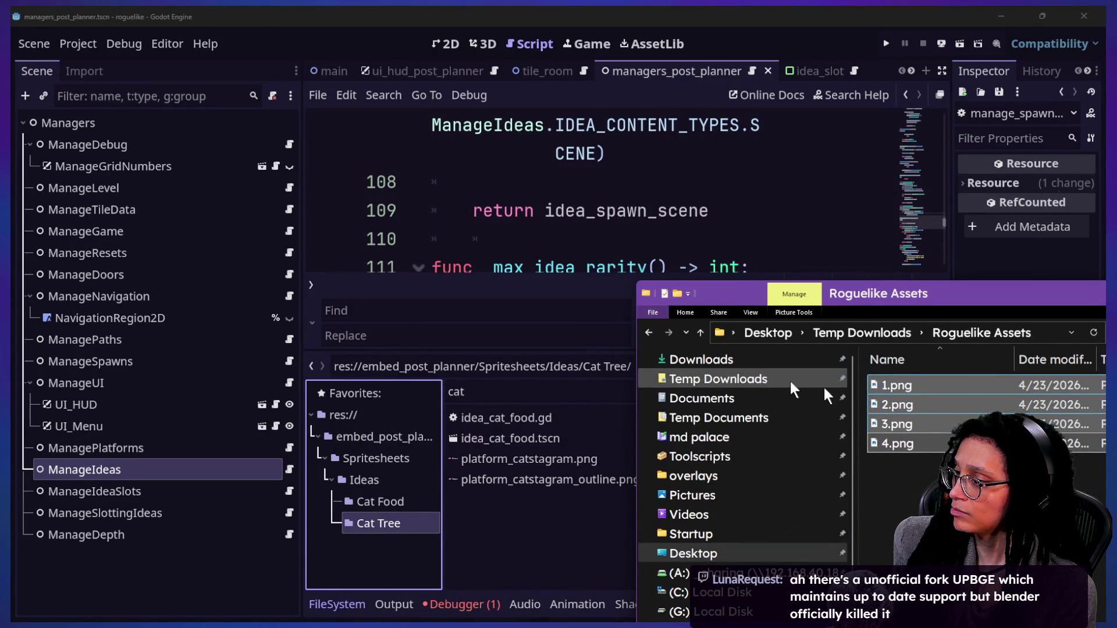
pyautogui.moveTo(907, 426)
pyautogui.mouseDown()
pyautogui.moveTo(523, 511)
pyautogui.moveTo(382, 514)
pyautogui.moveTo(365, 525)
pyautogui.mouseUp()
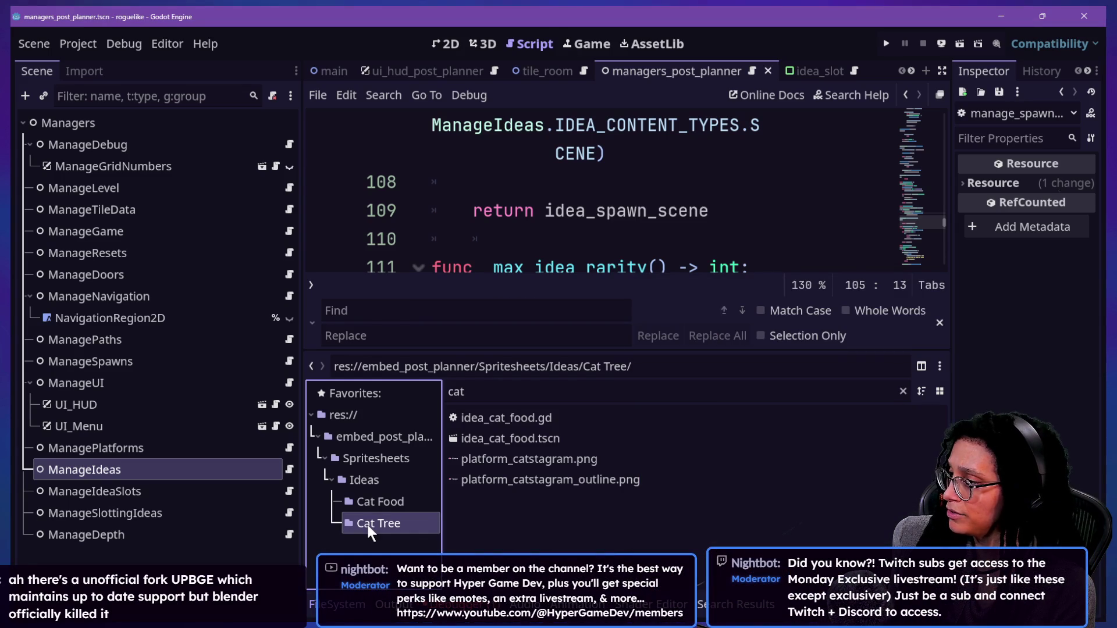
pyautogui.click(386, 500)
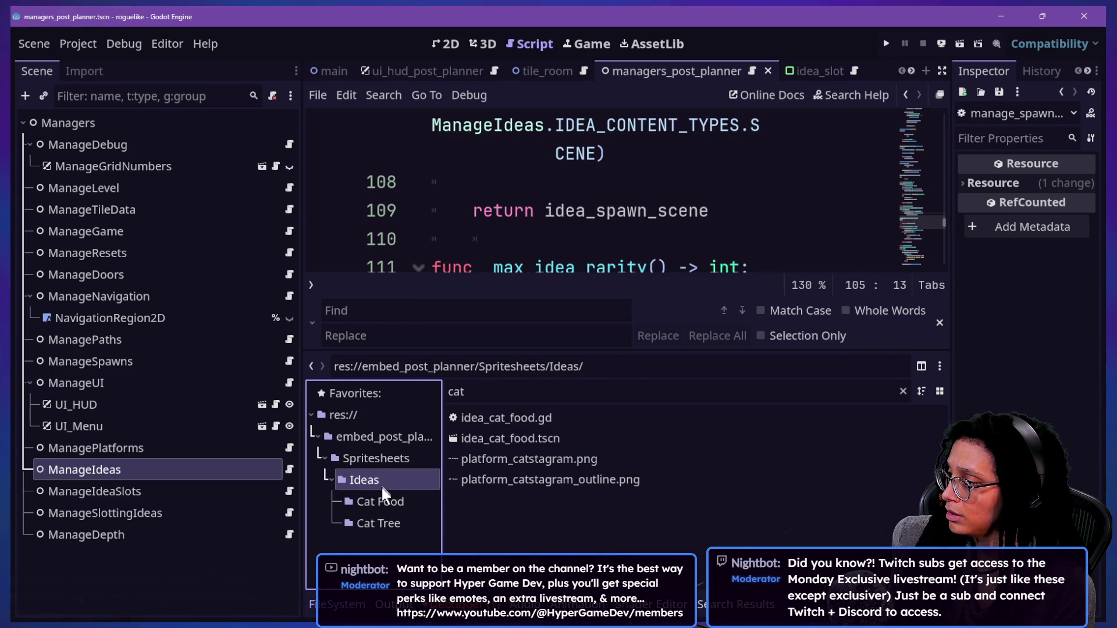
pyautogui.click(752, 389)
pyautogui.press('BackSpace')
pyautogui.press('BackSpace')
pyautogui.press('BackSpace')
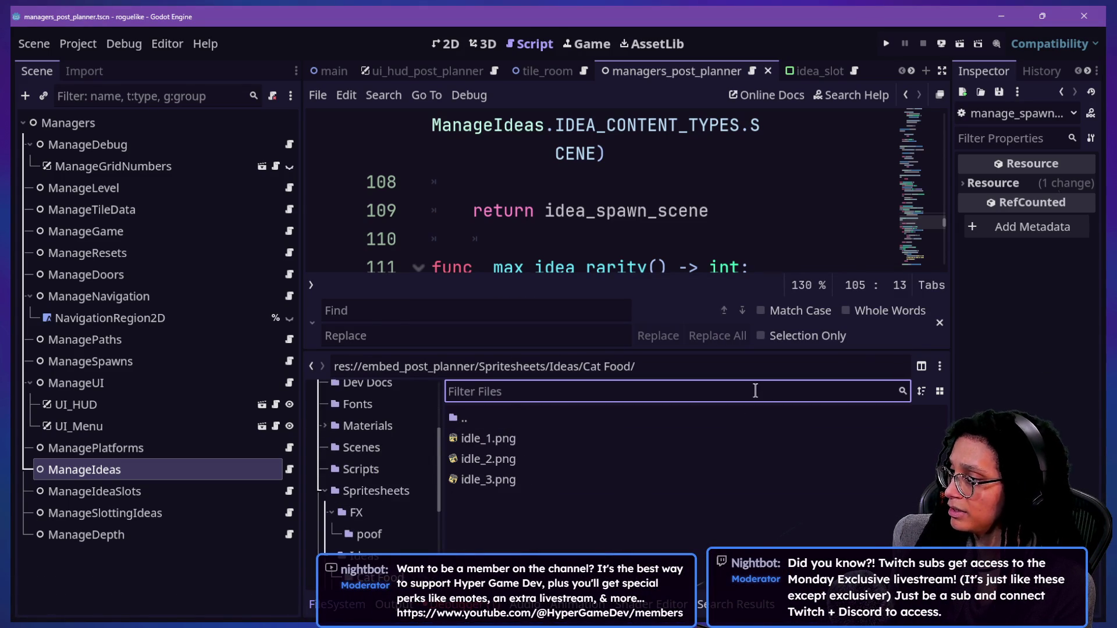
pyautogui.scroll(-3, 362, 509)
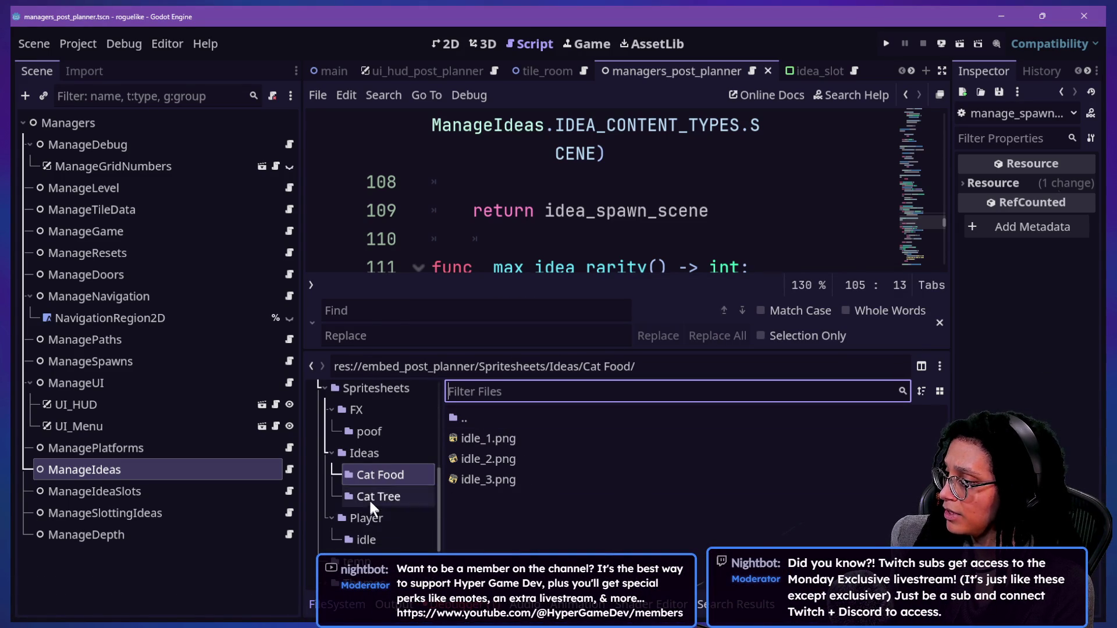
pyautogui.click(368, 498)
pyautogui.click(475, 442)
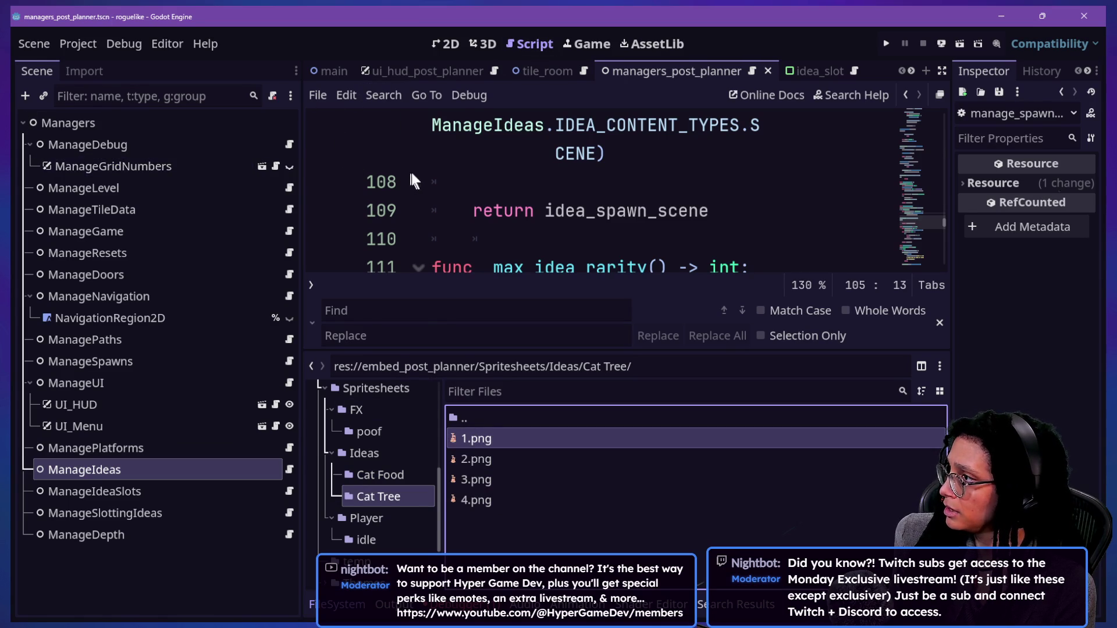
# Step: Filter files by 'cat', duplicate idea_cat_food.tscn as idea_cat_tree.tscn, and open the copy
pyautogui.click(337, 605)
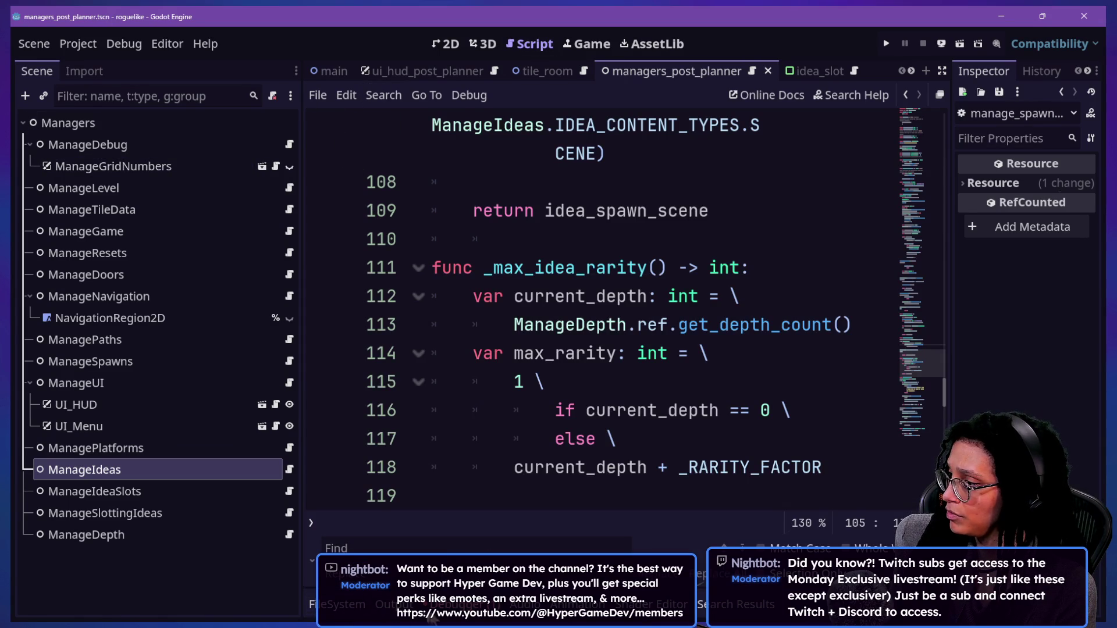
pyautogui.click(336, 608)
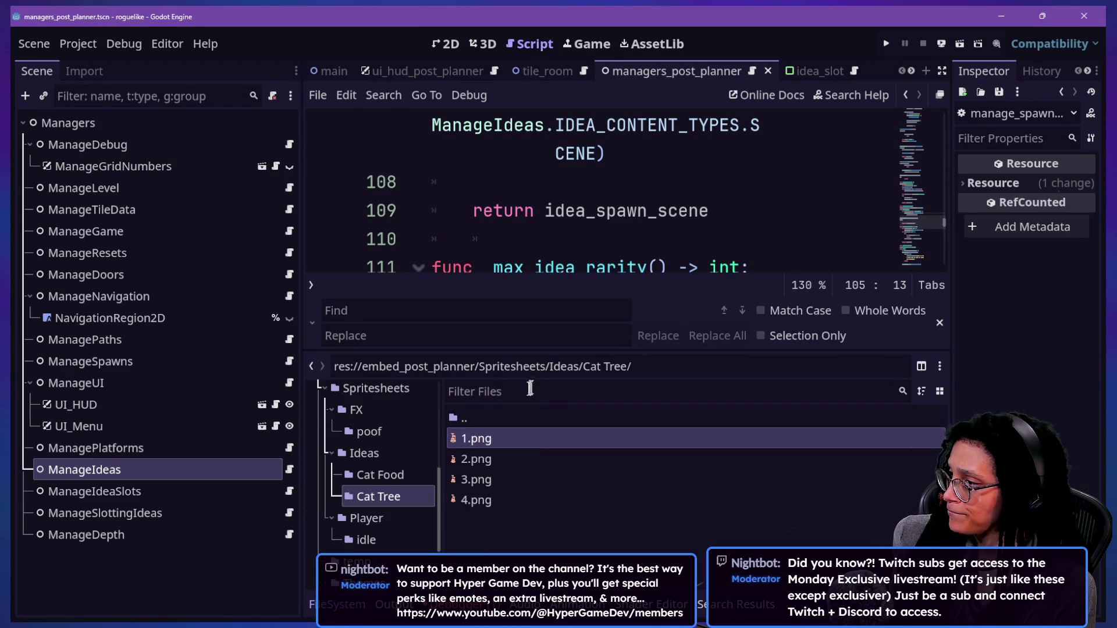
pyautogui.write('cat')
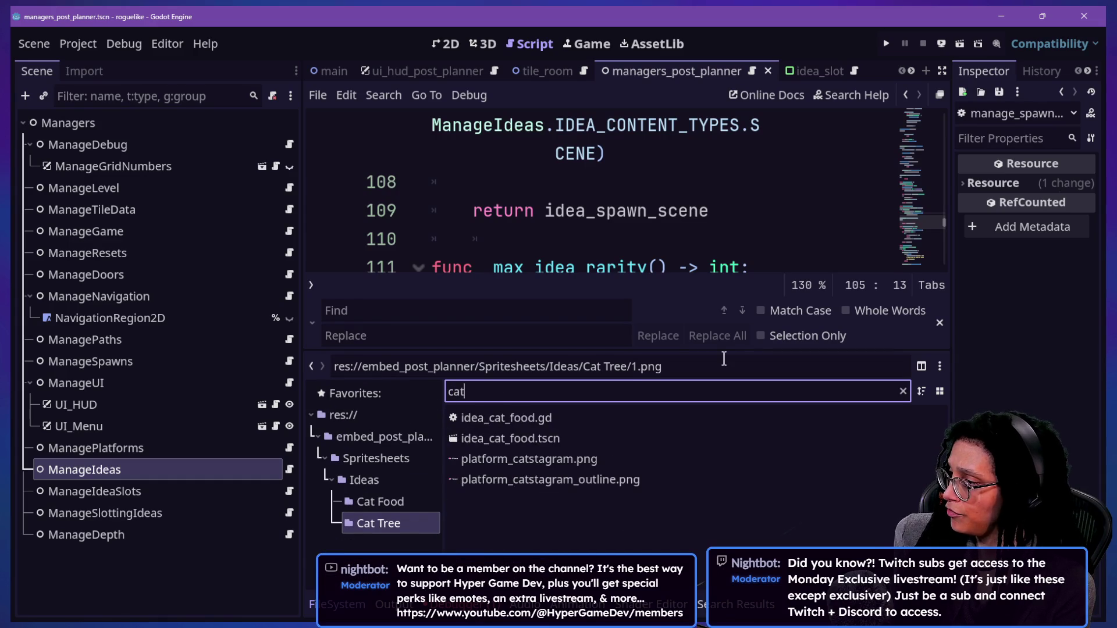
pyautogui.click(584, 430)
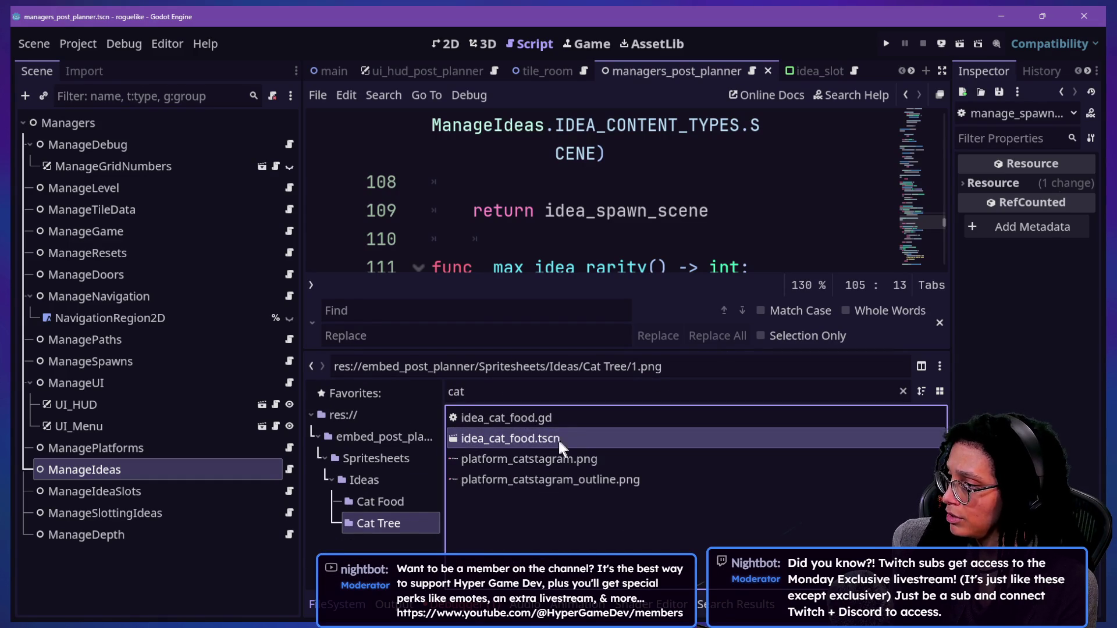
pyautogui.rightClick(539, 442)
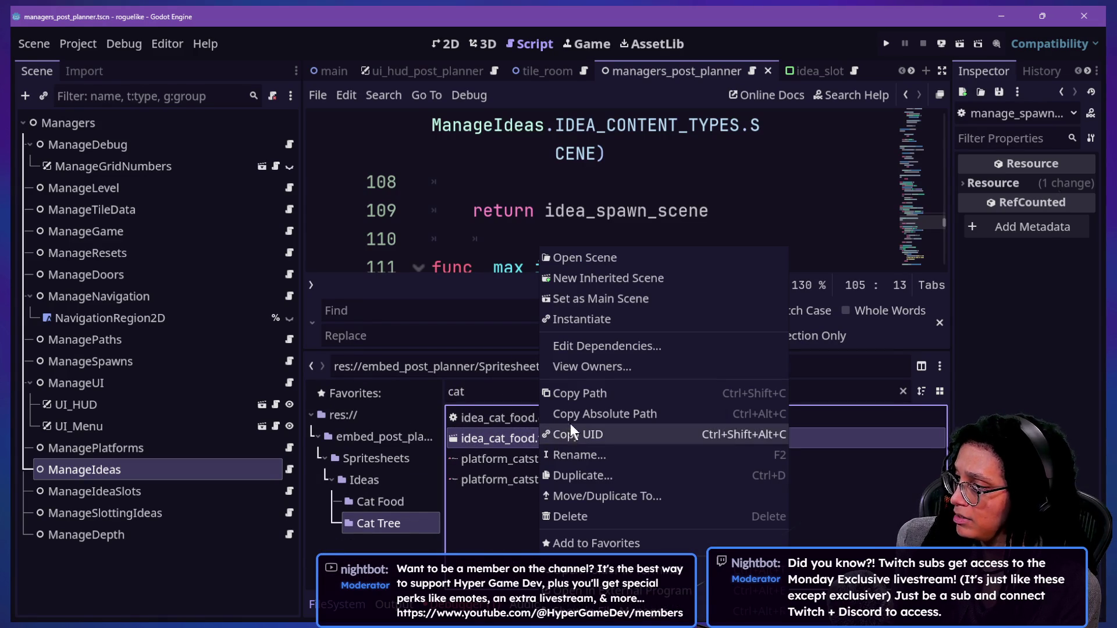
pyautogui.click(585, 476)
pyautogui.click(498, 297)
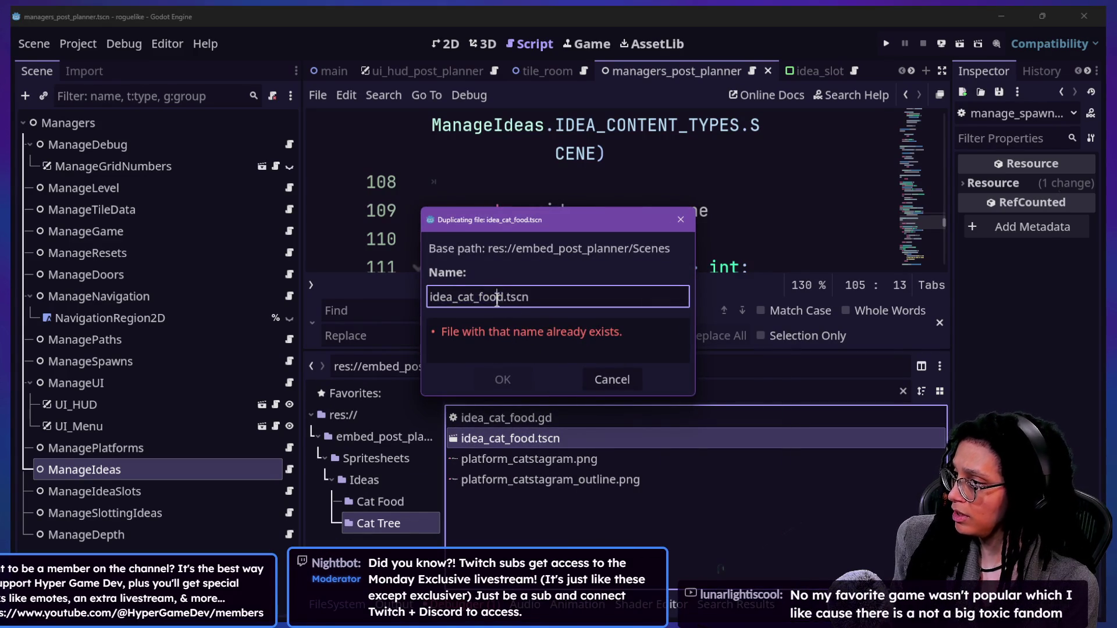
pyautogui.press('BackSpace')
pyautogui.press('BackSpace')
pyautogui.press('BackSpace')
pyautogui.write('ee')
pyautogui.press('Return')
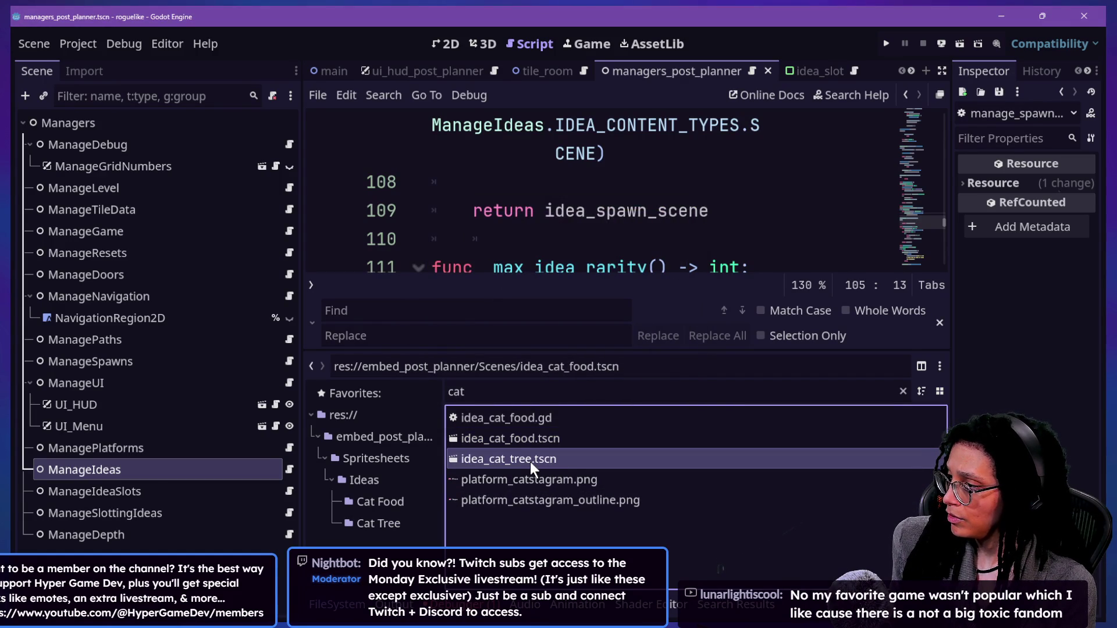
pyautogui.doubleClick(500, 458)
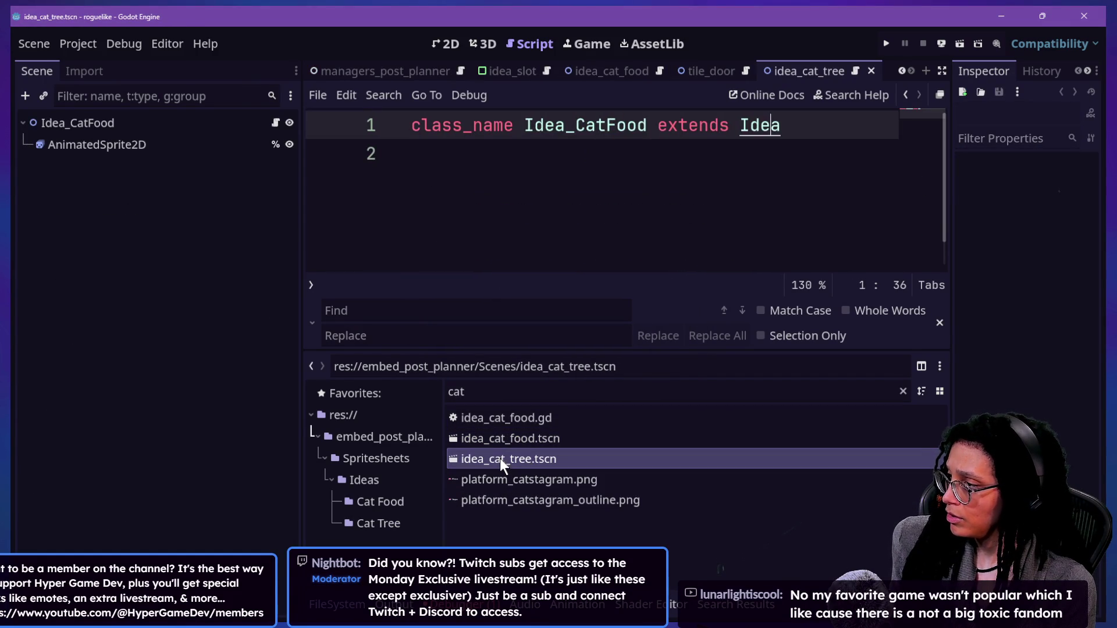
# Step: Rename the root node from Idea_CatFood to Idea_CatTree
pyautogui.click(449, 43)
pyautogui.scroll(5, 410, 145)
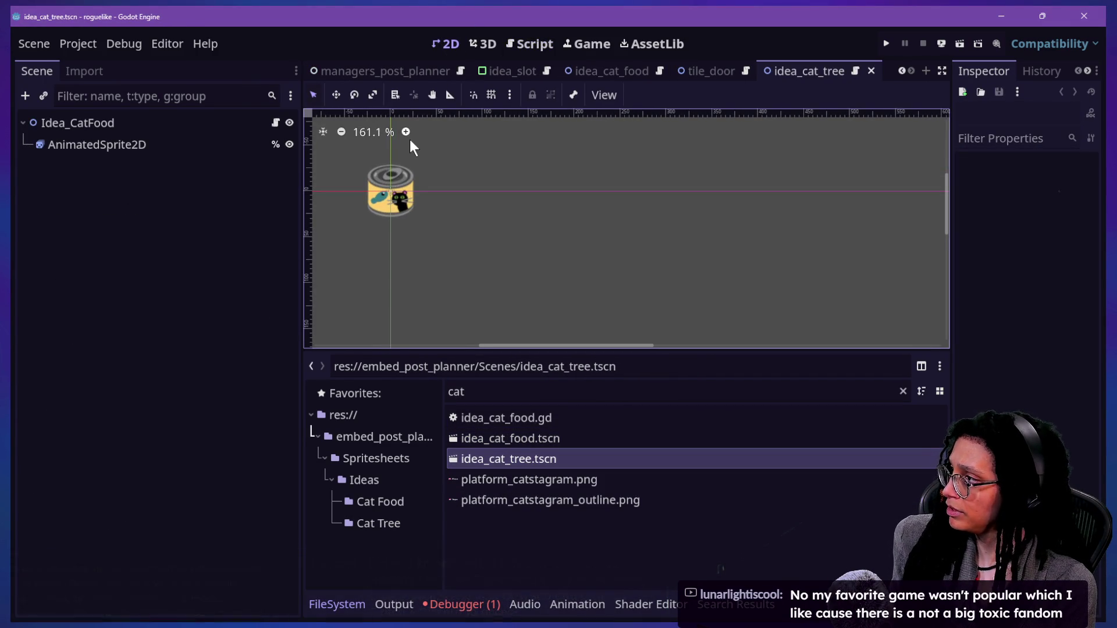
pyautogui.scroll(5, 354, 177)
pyautogui.click(142, 122)
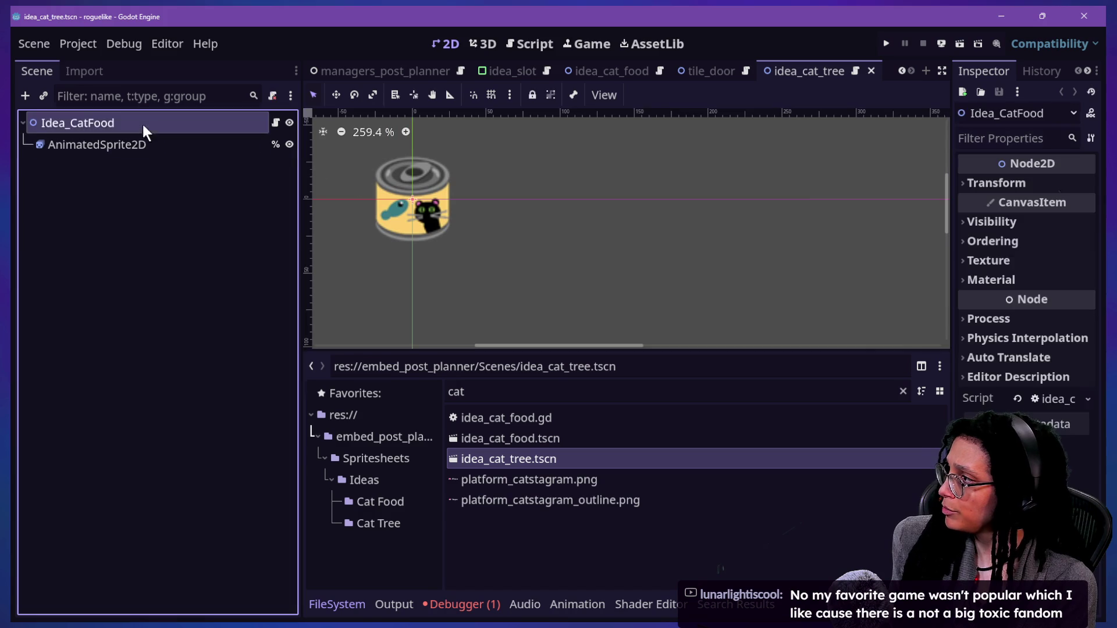
pyautogui.click(148, 122)
pyautogui.write('ee')
pyautogui.press('Return')
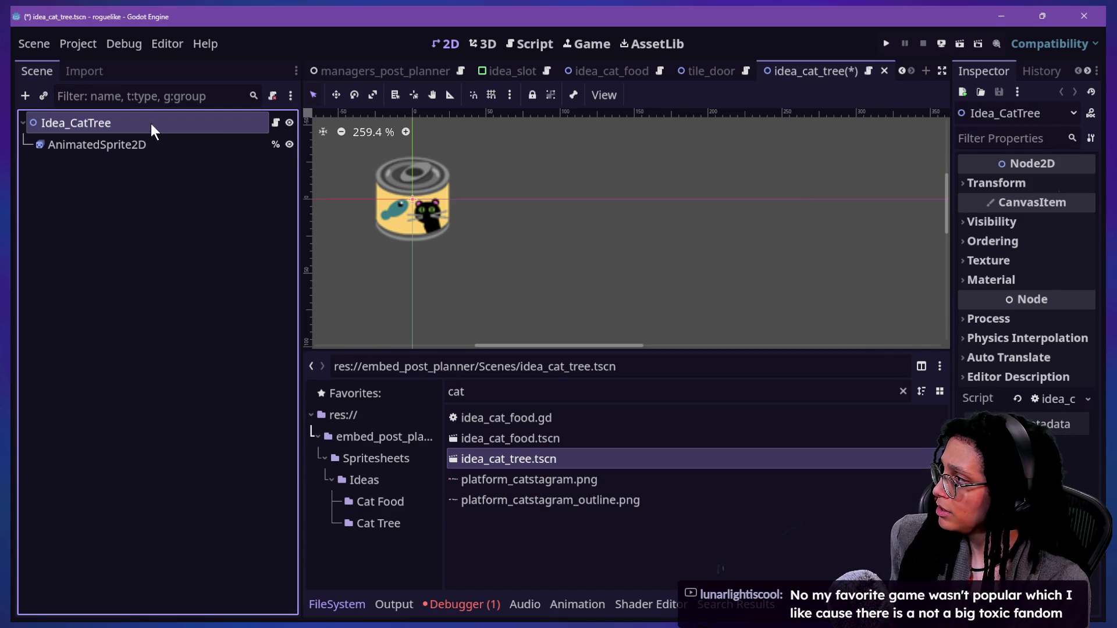
# Step: Detach the Idea_CatFood script from the Idea_CatTree root node
pyautogui.click(275, 123)
pyautogui.rightClick(204, 131)
pyautogui.press('Escape')
pyautogui.hotkey('ctrl', 'a')
pyautogui.hotkey('ctrl', 'c')
pyautogui.rightClick(142, 115)
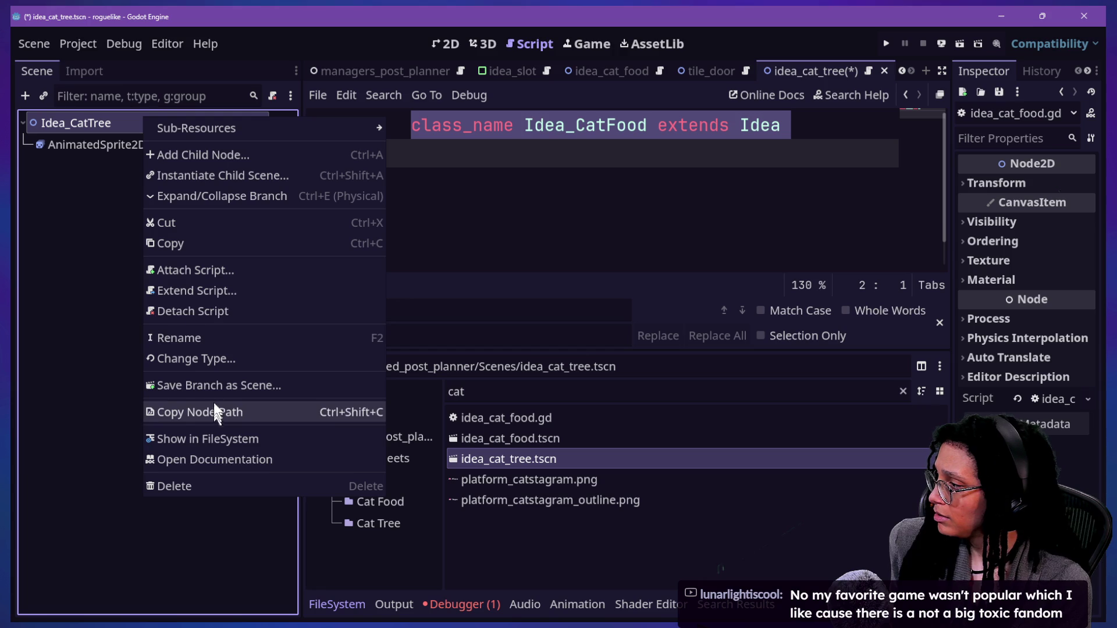
pyautogui.click(201, 312)
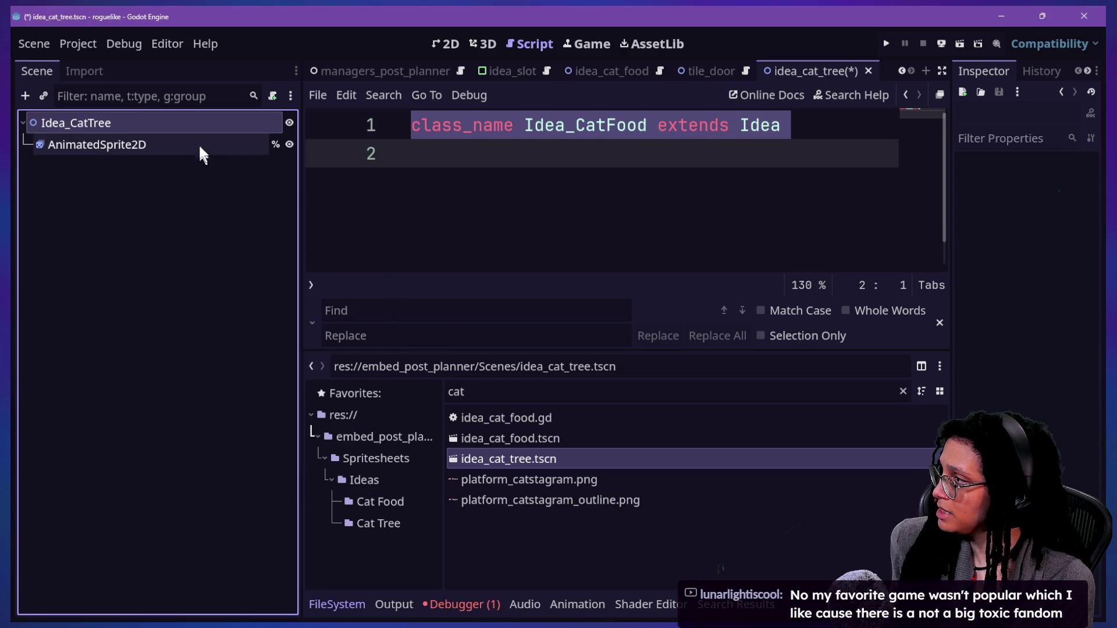
# Step: Attach a new script to Idea_CatTree saved at Scripts/idea_cat_tree.gd
pyautogui.rightClick(207, 119)
pyautogui.click(250, 241)
pyautogui.press('Left')
pyautogui.press('Left')
pyautogui.press('BackSpace')
pyautogui.press('BackSpace')
pyautogui.press('BackSpace')
pyautogui.write('ripts')
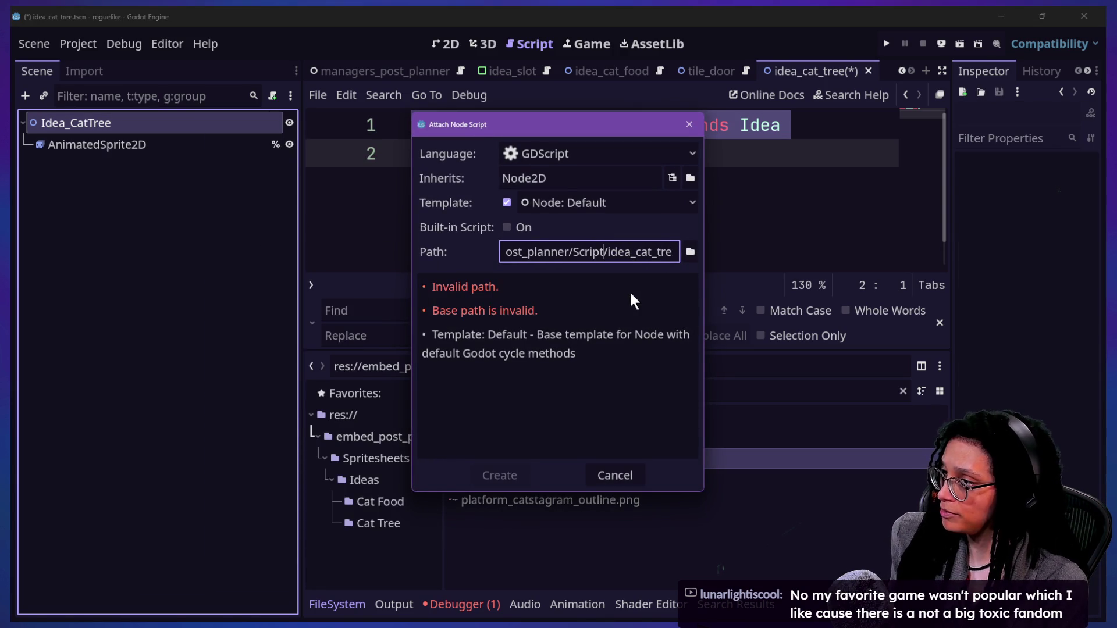
pyautogui.press('End')
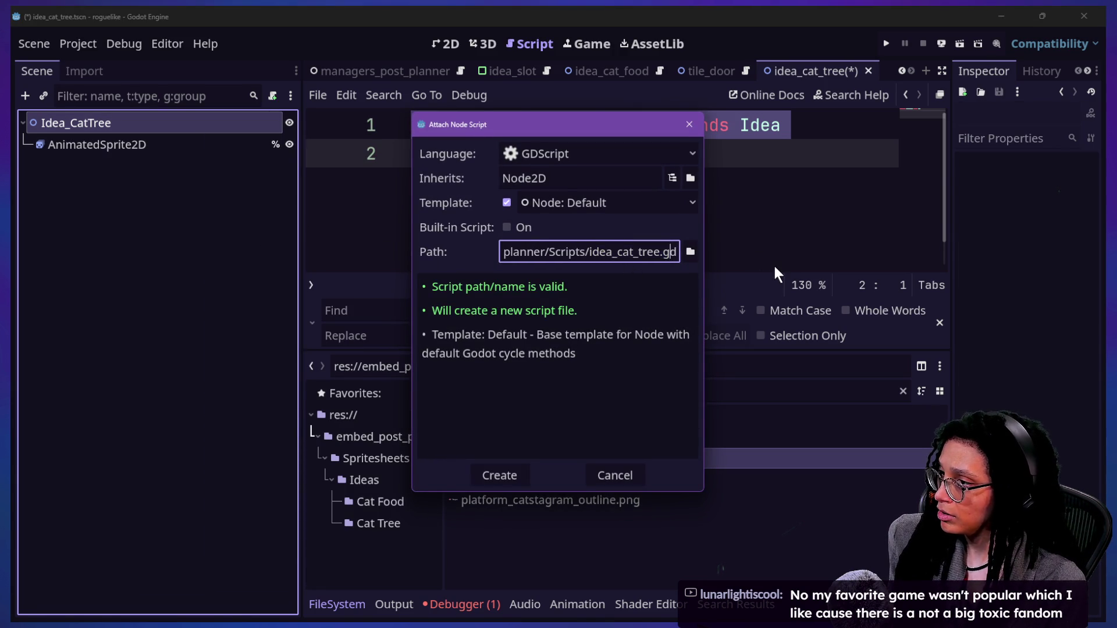
pyautogui.press('Return')
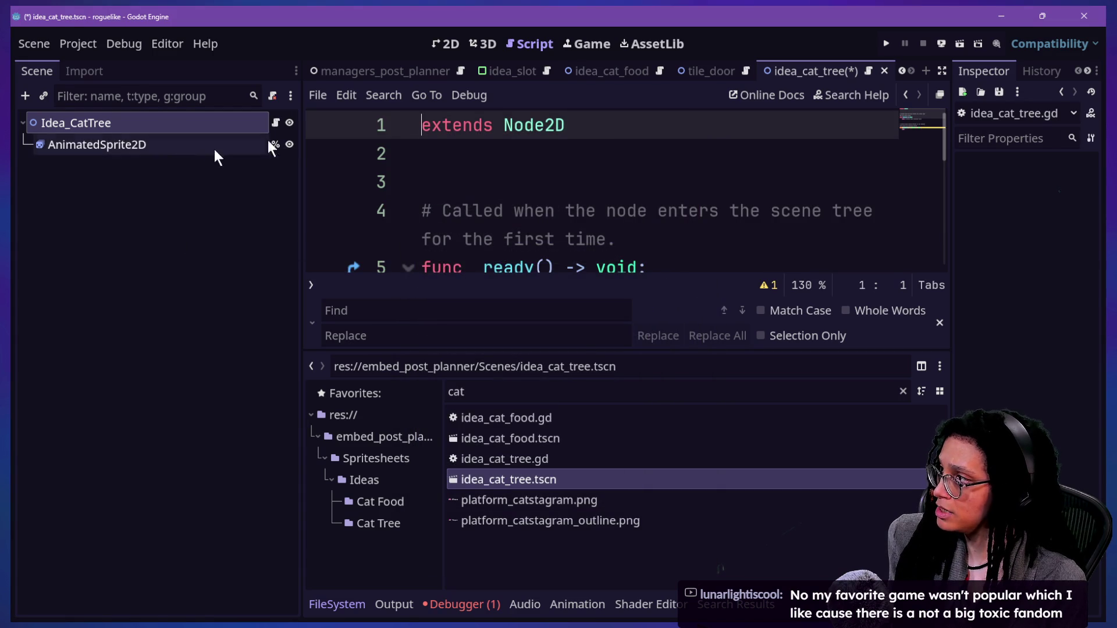
# Step: Replace the default script text with 'class_name Idea_CatTree extends Idea'
pyautogui.hotkey('ctrl', 'a')
pyautogui.hotkey('ctrl', 'v')
pyautogui.click(644, 125)
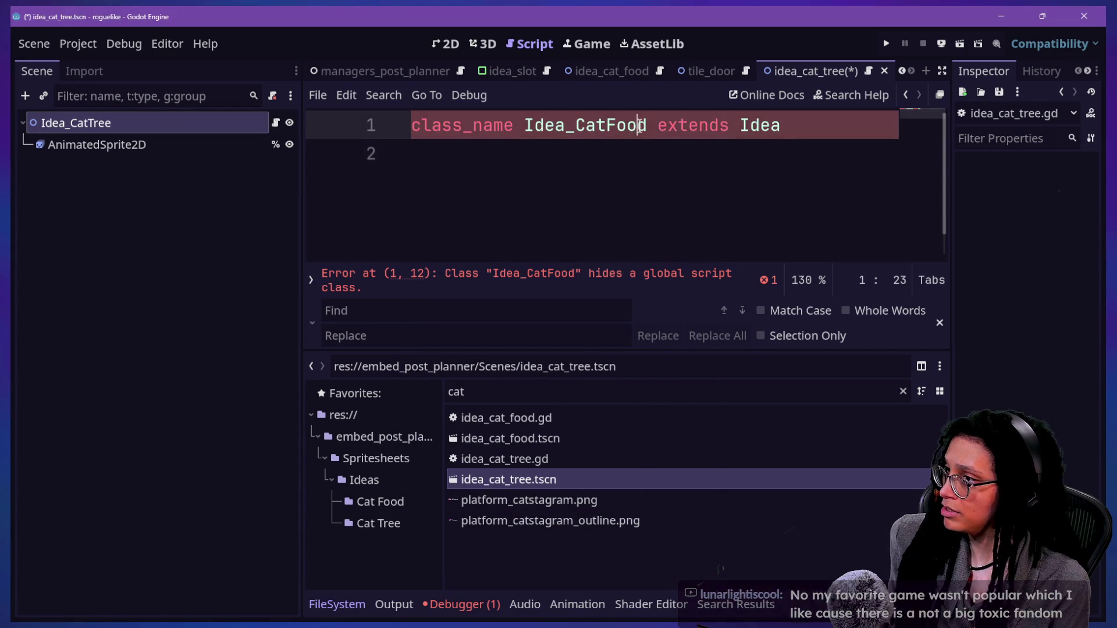
pyautogui.press('BackSpace')
pyautogui.press('BackSpace')
pyautogui.press('BackSpace')
pyautogui.write('Tree')
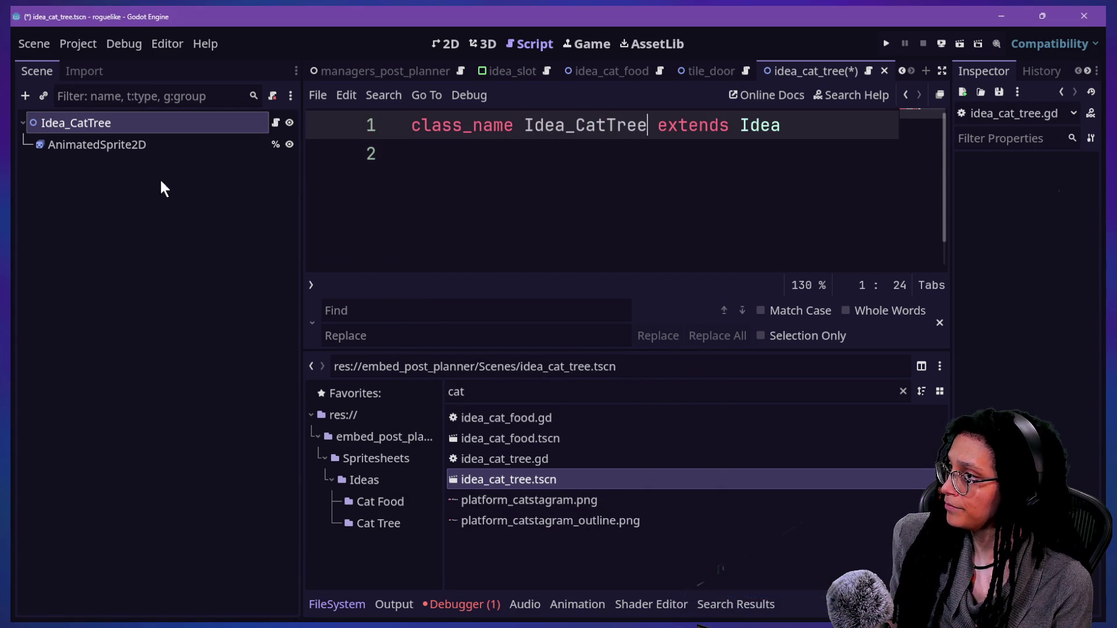
pyautogui.click(130, 146)
# Step: Open the Cat Tree folder in FileSystem and dock the file browser on the left beside the scene tree
pyautogui.click(437, 46)
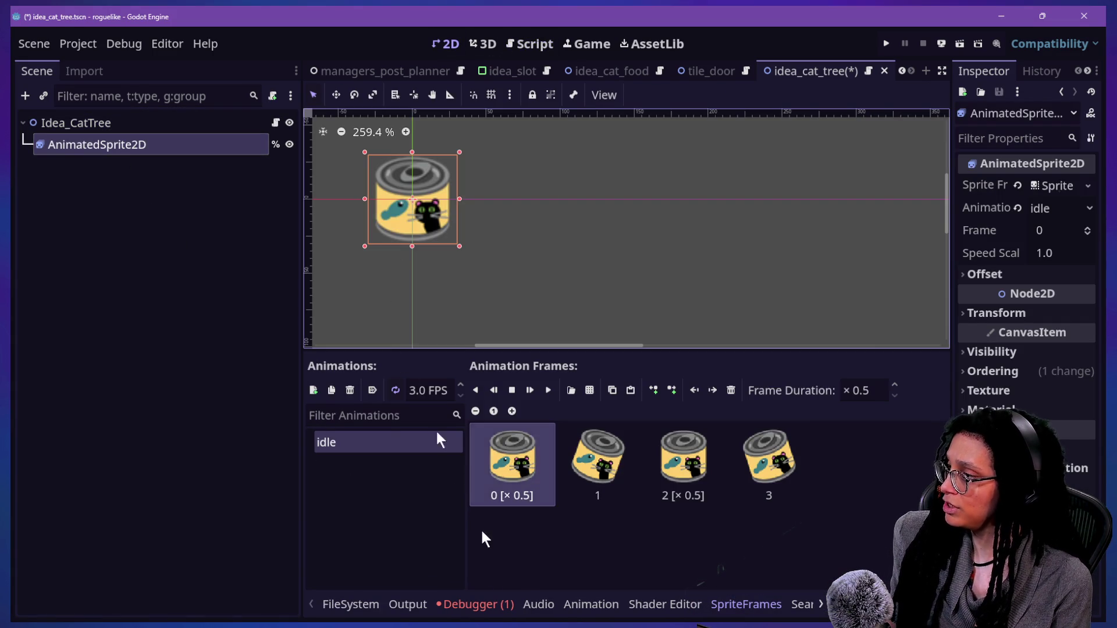
pyautogui.click(339, 603)
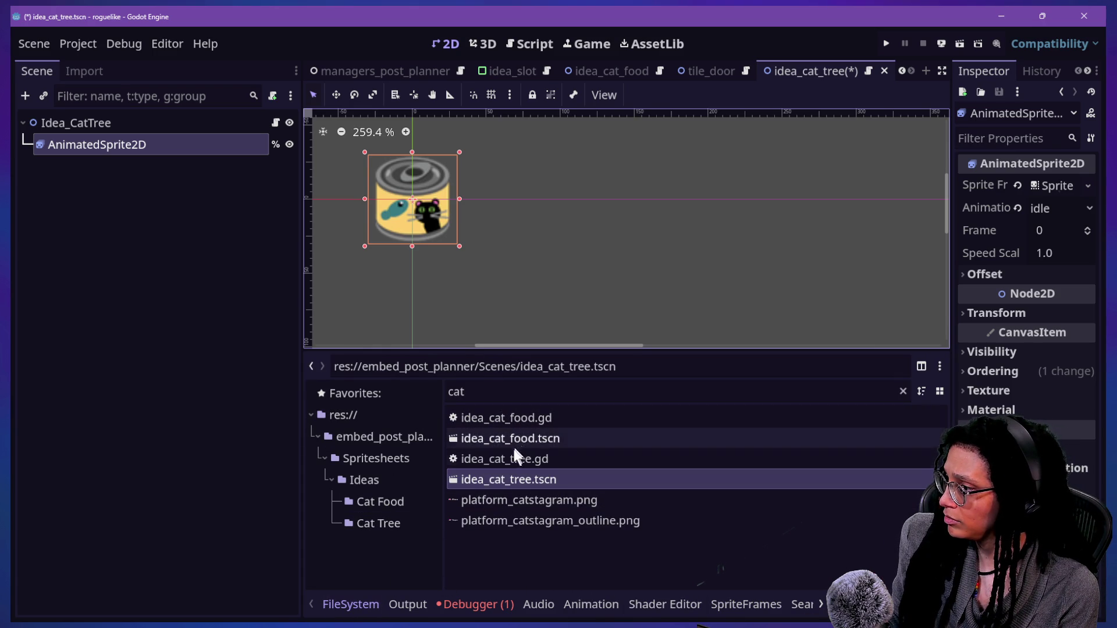
pyautogui.click(376, 523)
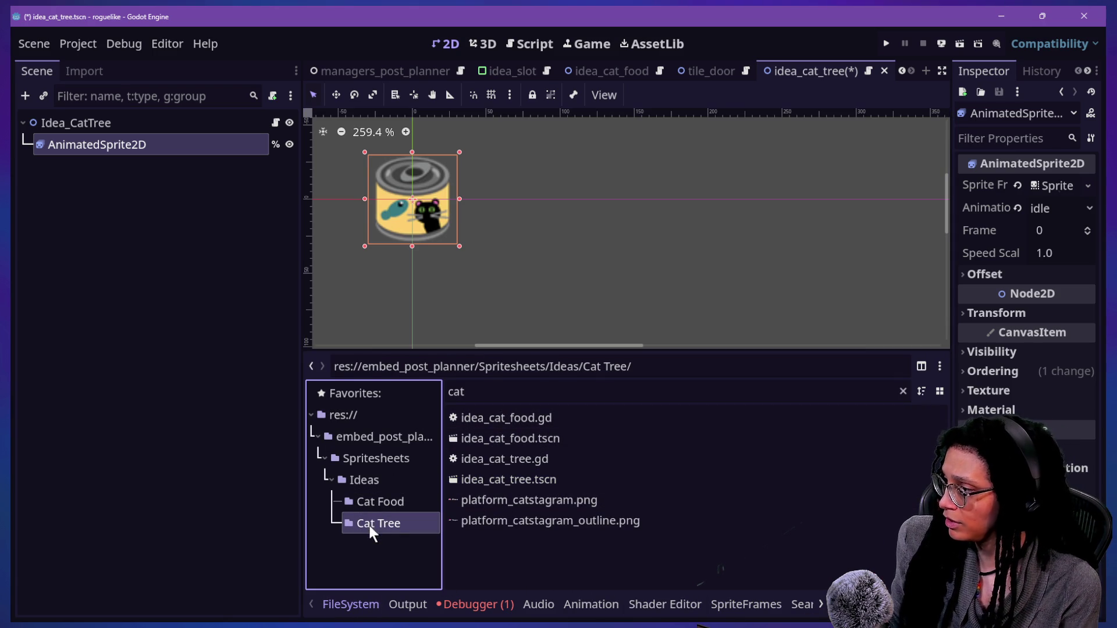
pyautogui.click(938, 366)
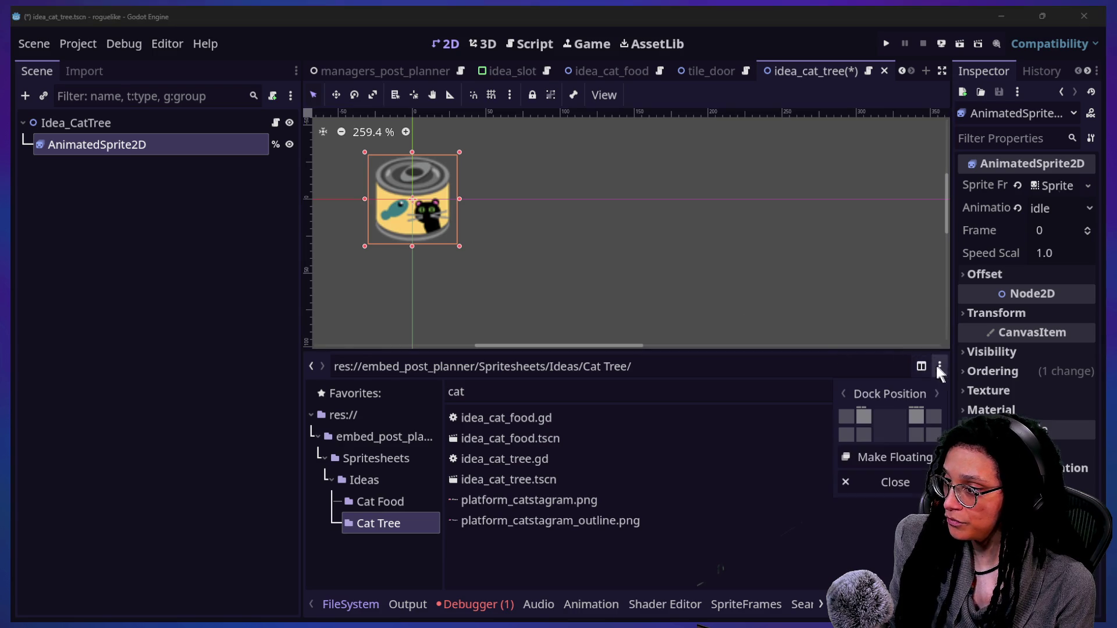
pyautogui.click(917, 373)
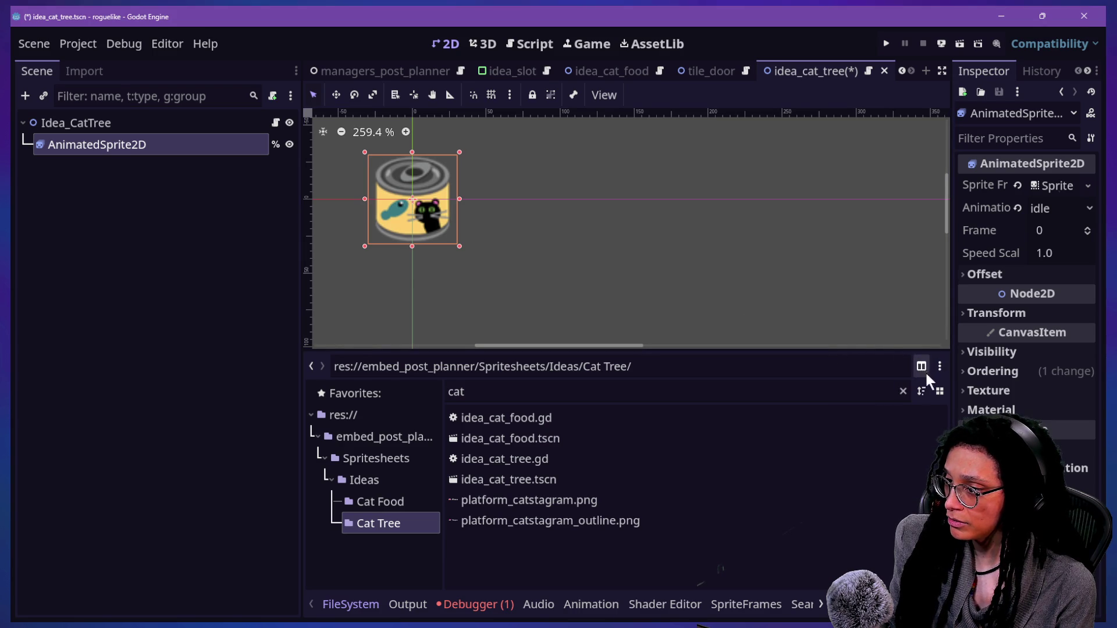
pyautogui.click(917, 367)
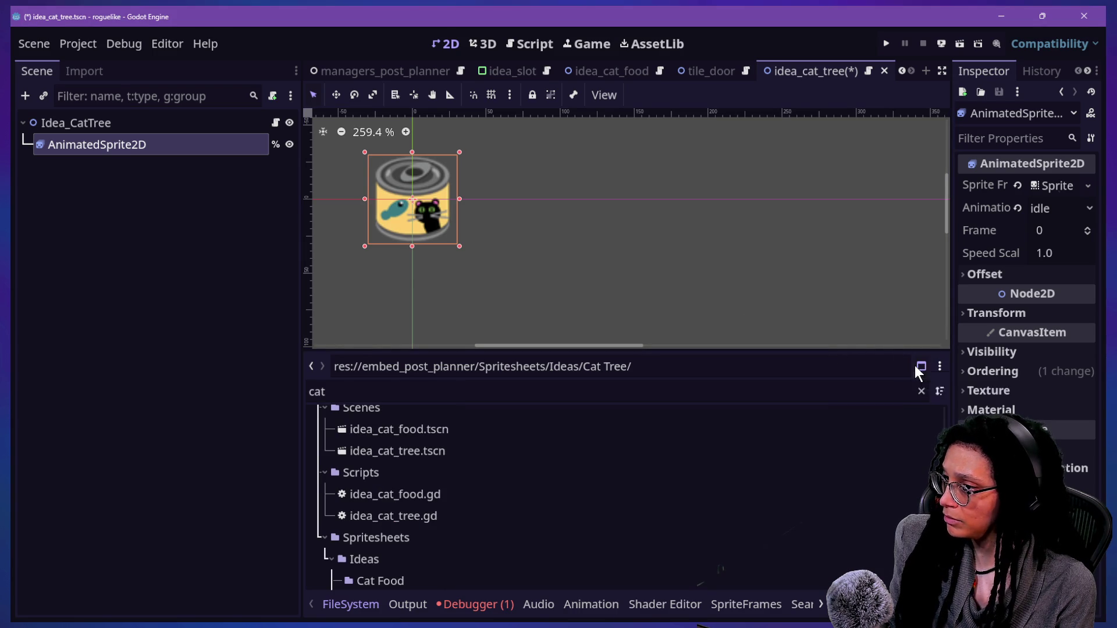
pyautogui.click(915, 367)
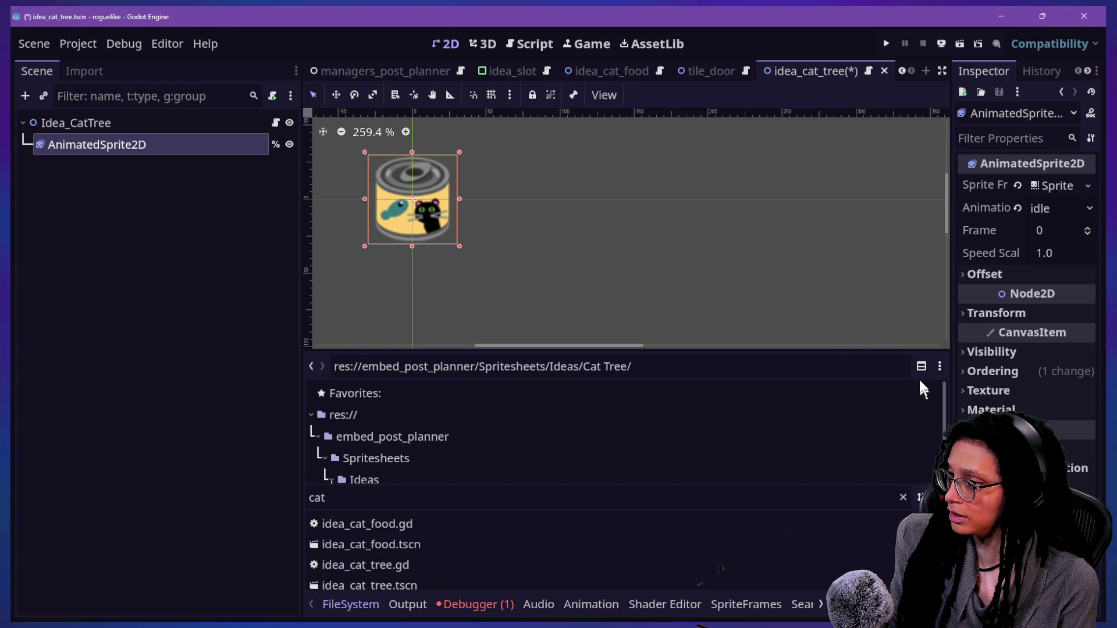
pyautogui.click(932, 498)
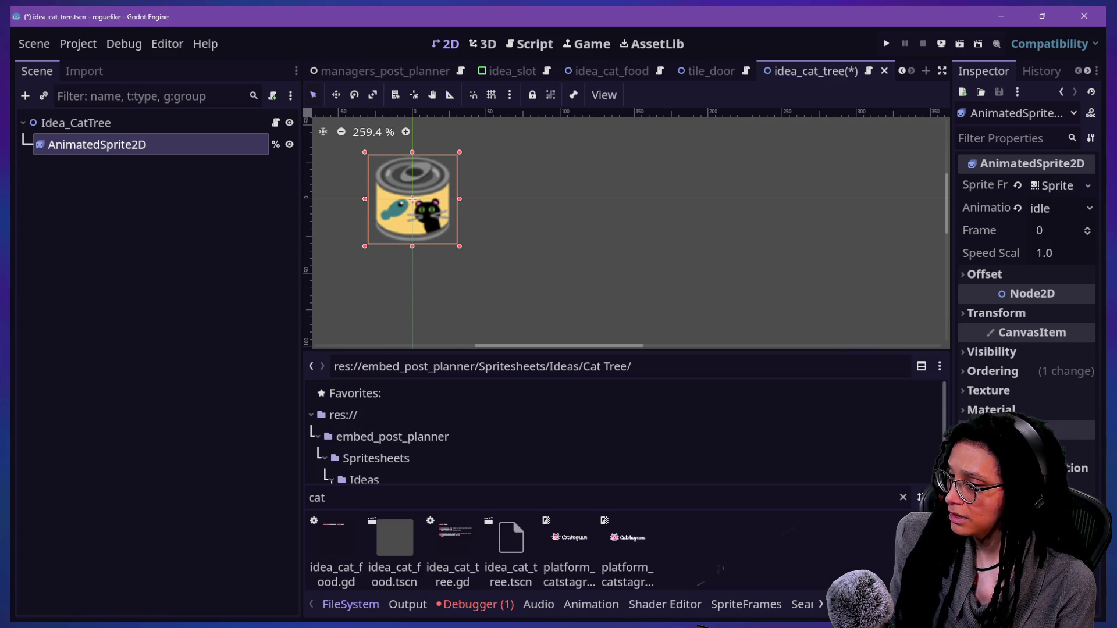
pyautogui.click(932, 498)
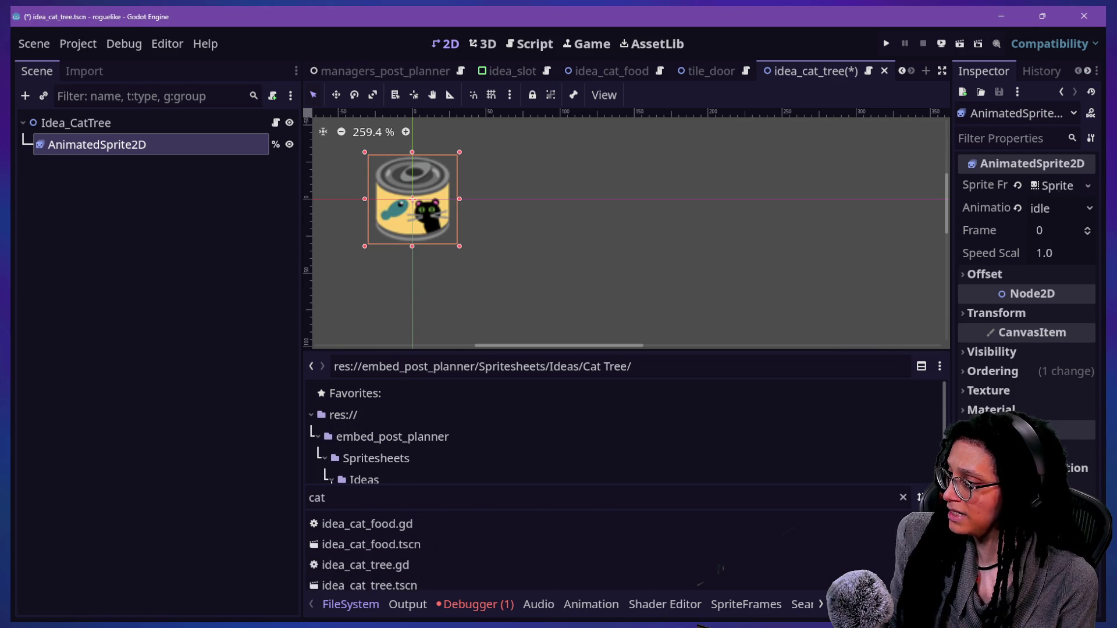
pyautogui.click(922, 367)
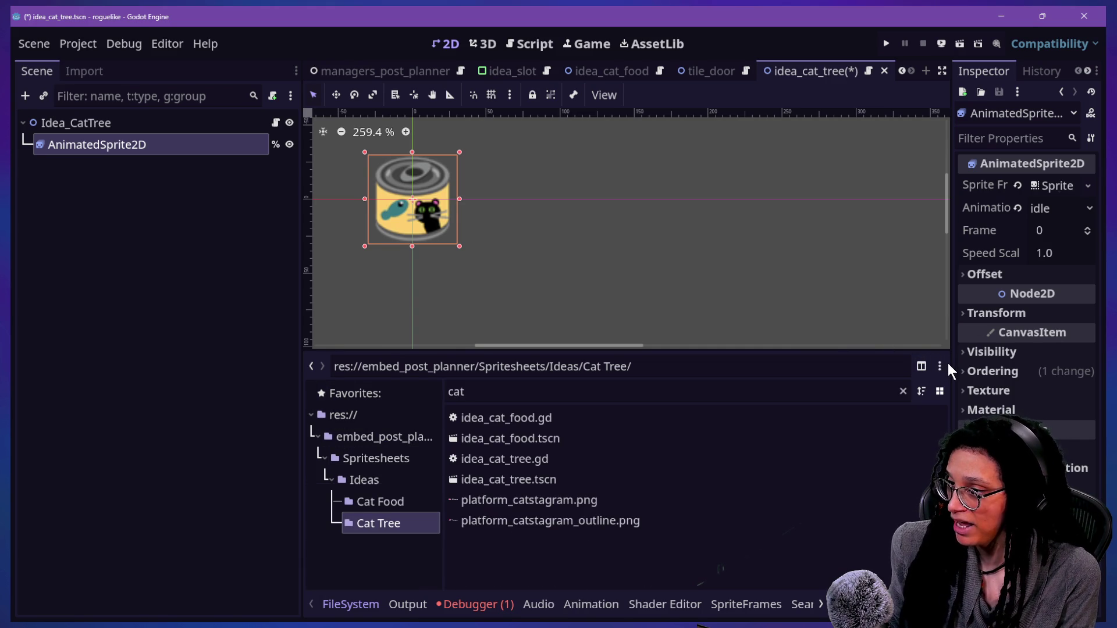
pyautogui.click(939, 367)
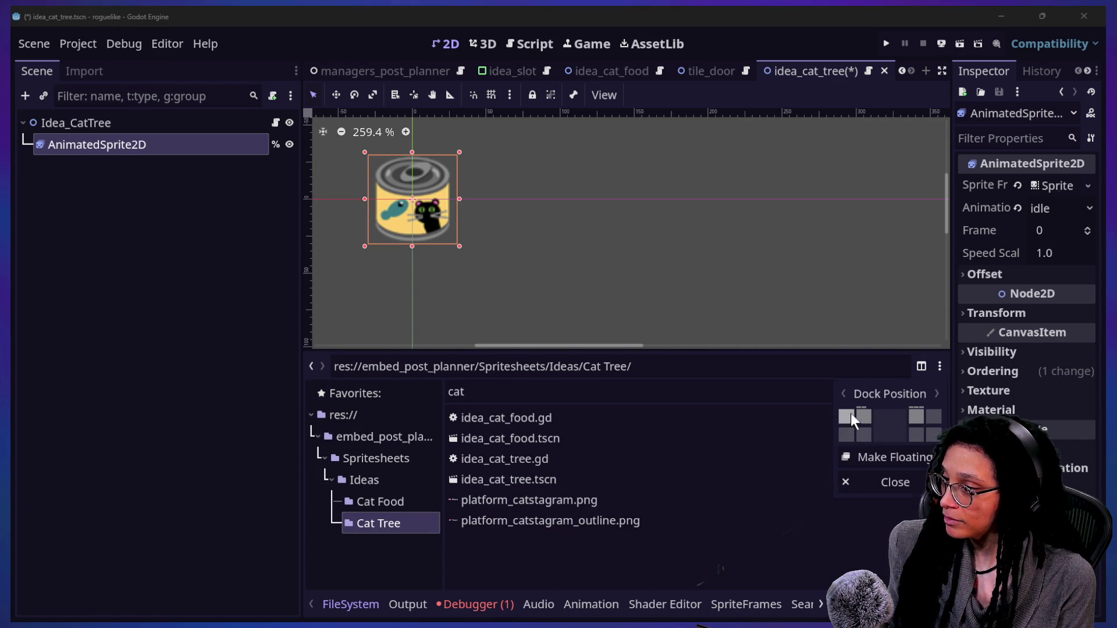
pyautogui.click(851, 414)
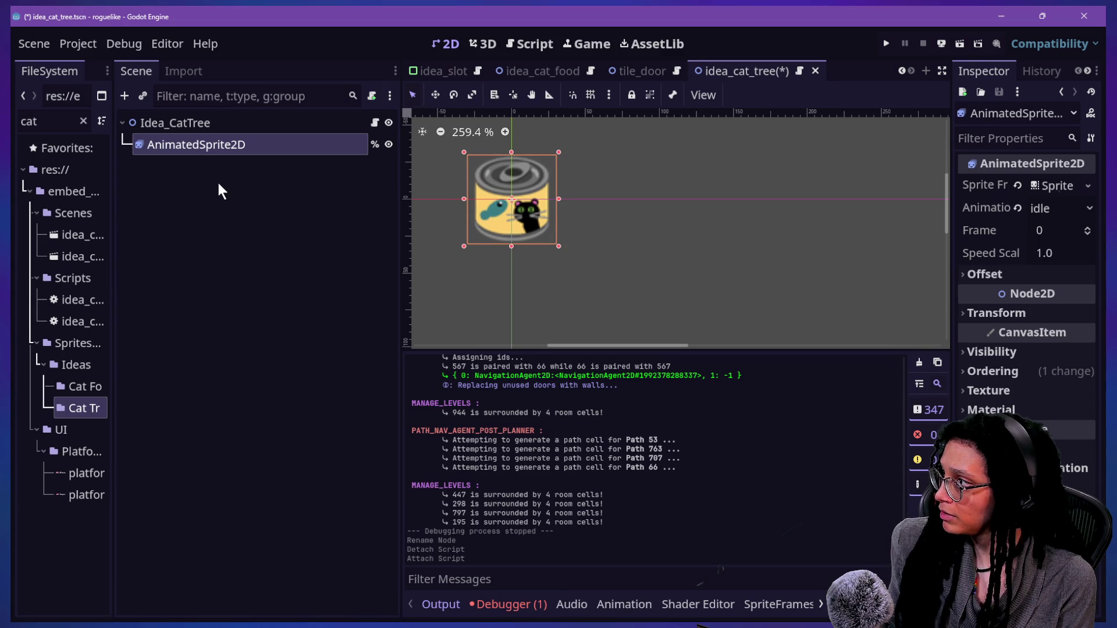
# Step: Widen the left file dock and clear the 'cat' filter to list the Cat Tree images
pyautogui.click(187, 125)
pyautogui.click(190, 145)
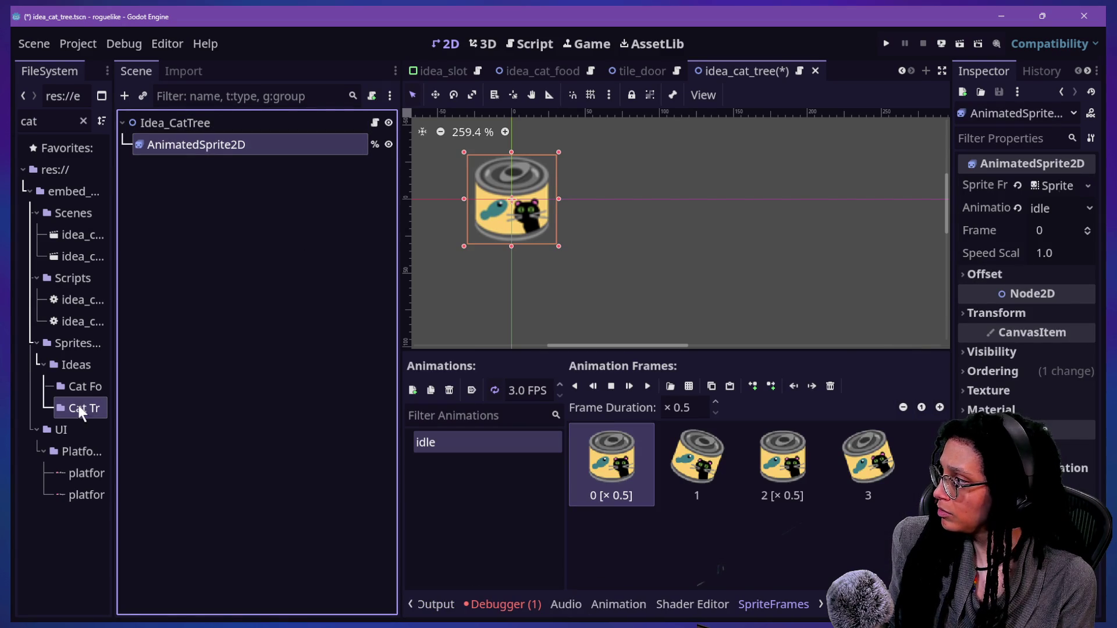
pyautogui.moveTo(113, 399); pyautogui.dragTo(205, 407)
pyautogui.click(99, 410)
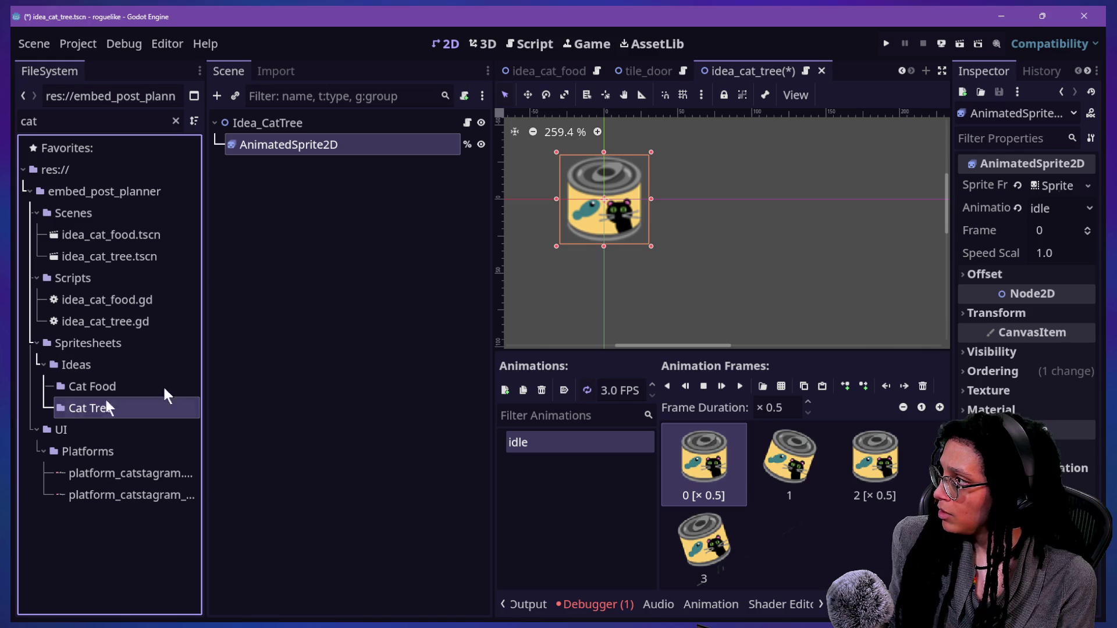
pyautogui.click(194, 96)
pyautogui.click(52, 227)
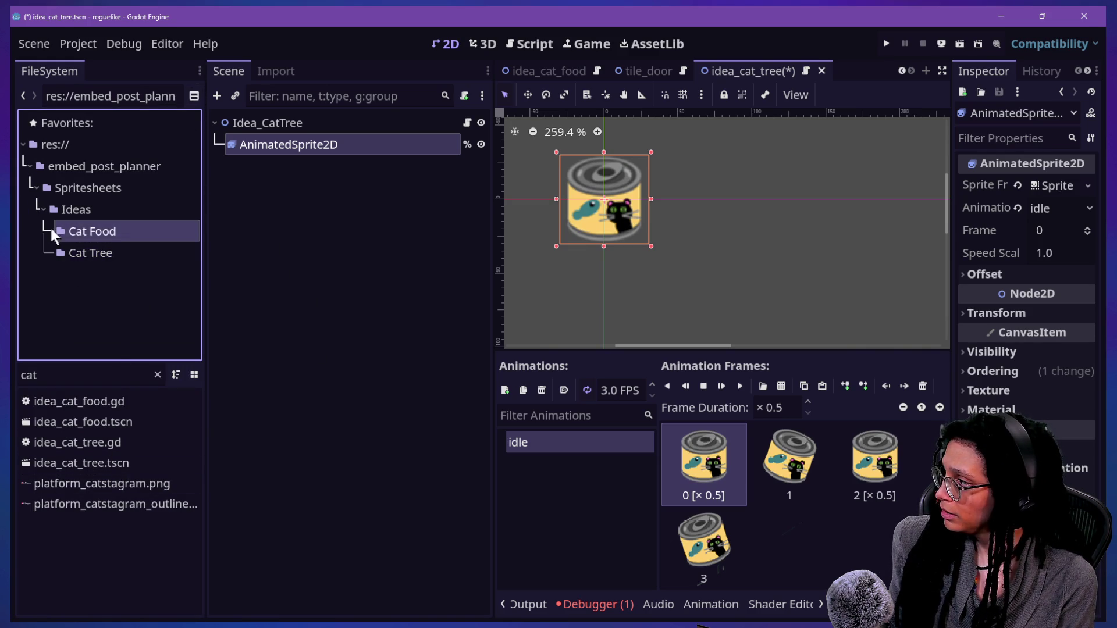
pyautogui.click(75, 251)
pyautogui.click(71, 229)
pyautogui.click(74, 247)
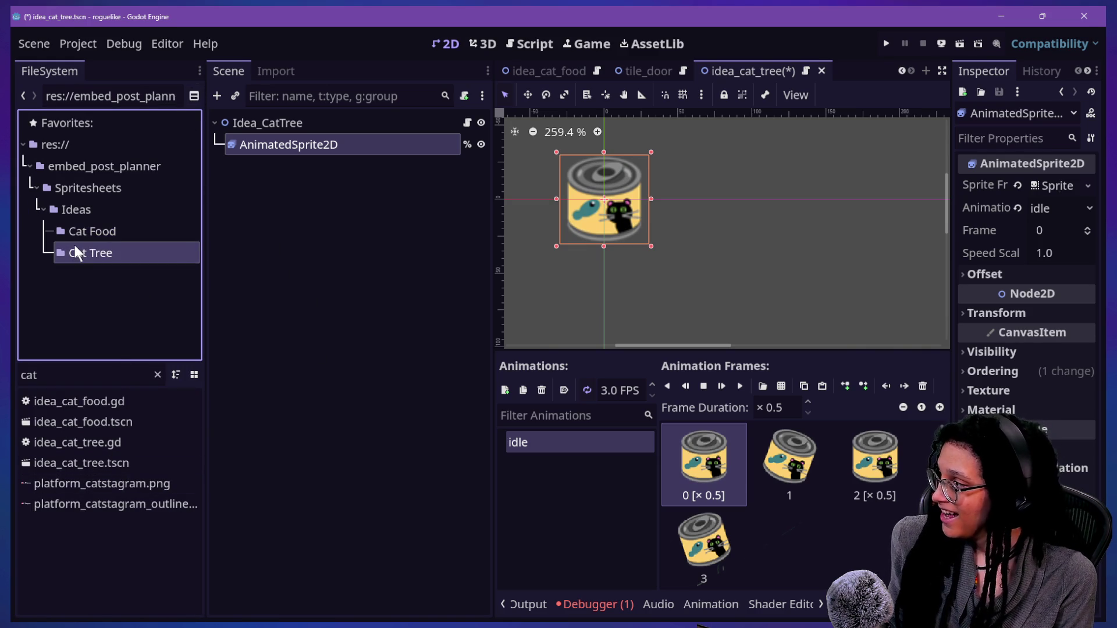
pyautogui.click(158, 375)
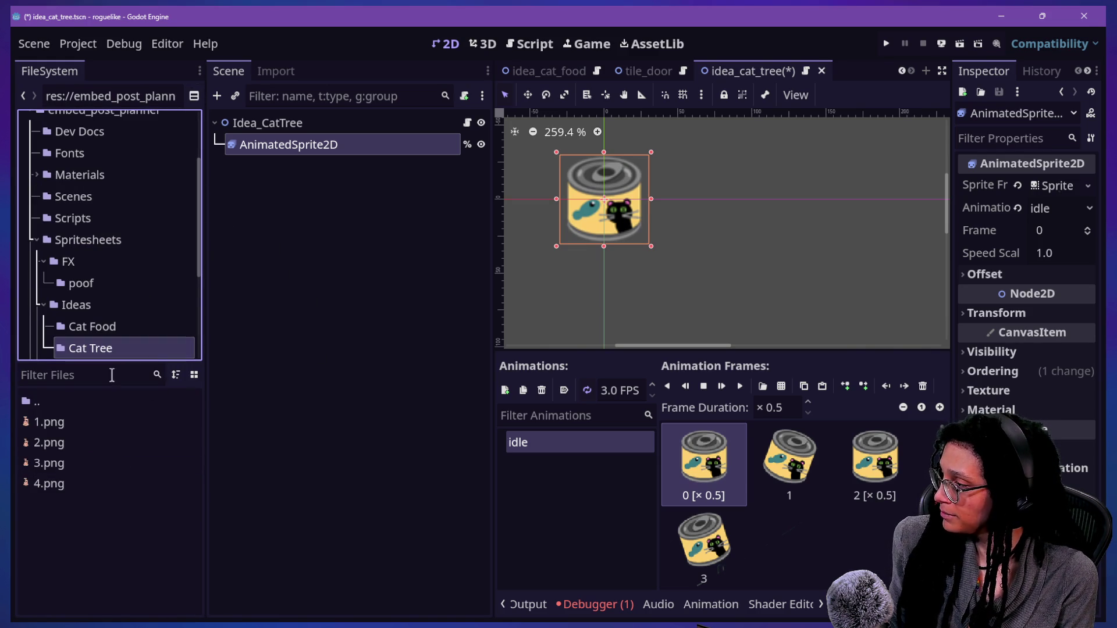
# Step: Delete the old cat food frames from the idle animation and add 1.png–4.png instead
pyautogui.moveTo(72, 421)
pyautogui.mouseDown()
pyautogui.moveTo(723, 327)
pyautogui.moveTo(736, 465)
pyautogui.moveTo(811, 599)
pyautogui.moveTo(686, 227)
pyautogui.moveTo(286, 529)
pyautogui.moveTo(62, 445)
pyautogui.moveTo(242, 332)
pyautogui.mouseUp()
pyautogui.click(117, 463)
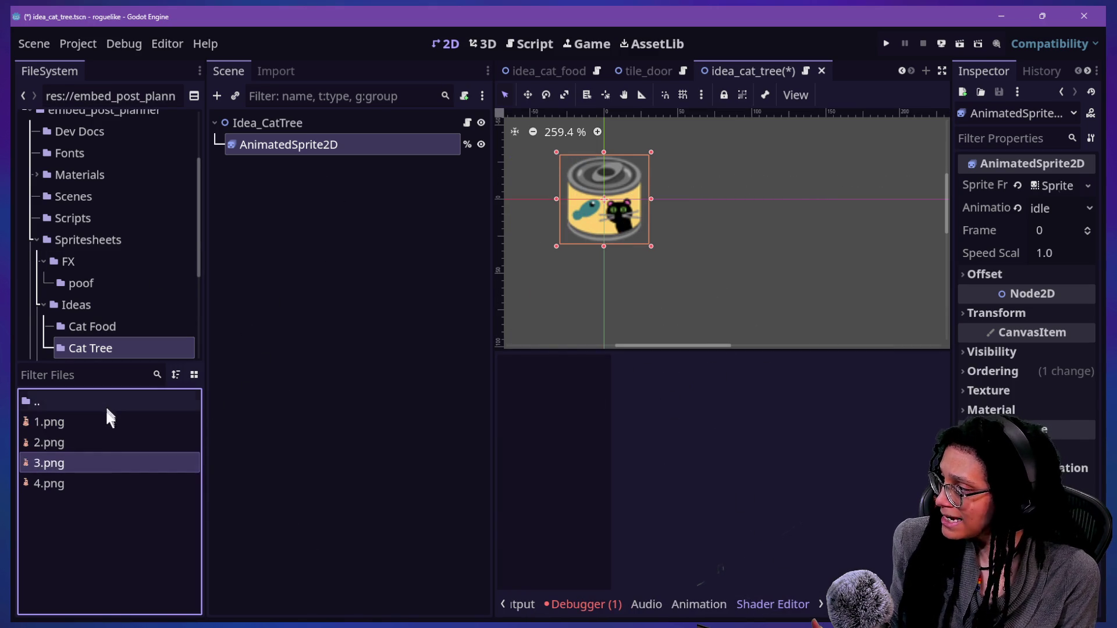
pyautogui.click(110, 420)
pyautogui.click(358, 145)
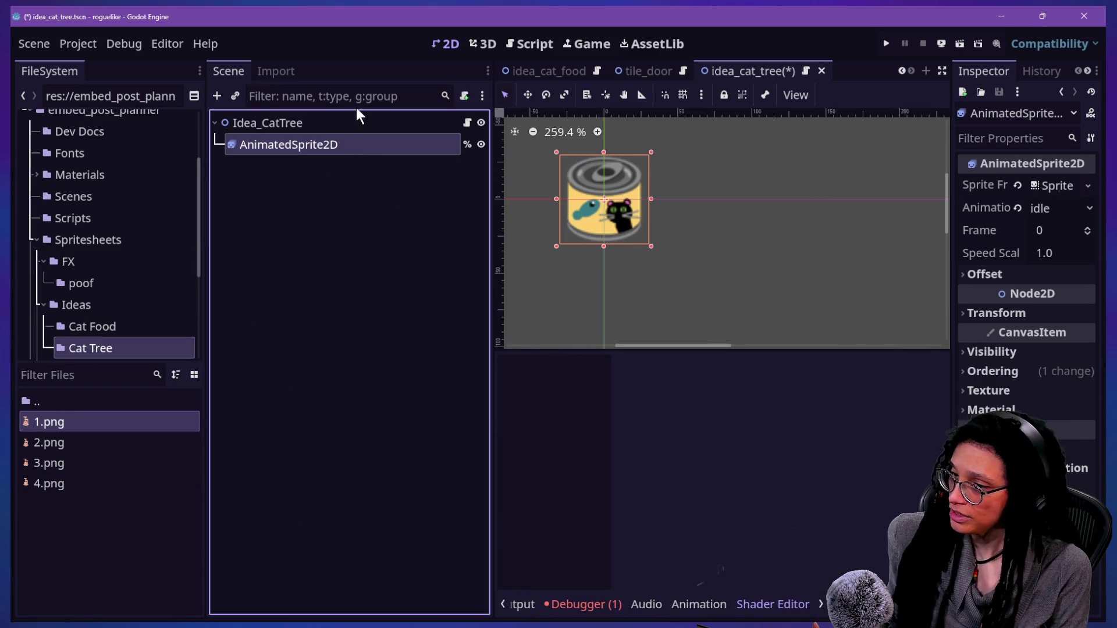
pyautogui.click(354, 121)
pyautogui.click(357, 144)
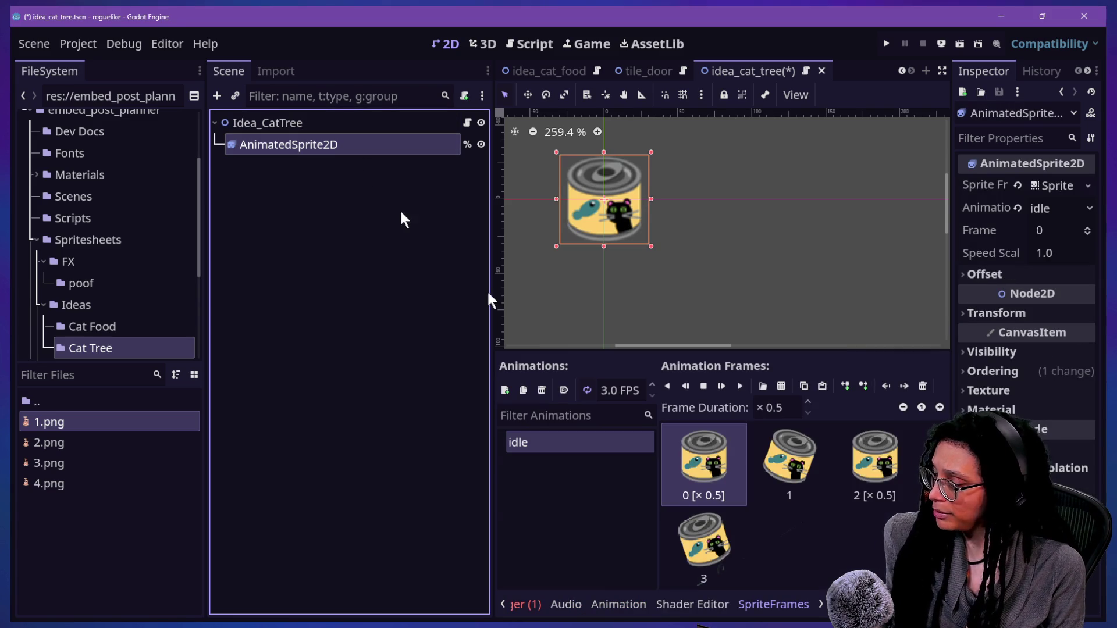
pyautogui.keyDown('shift'); pyautogui.click(727, 555); pyautogui.keyUp('shift')
pyautogui.press('Delete')
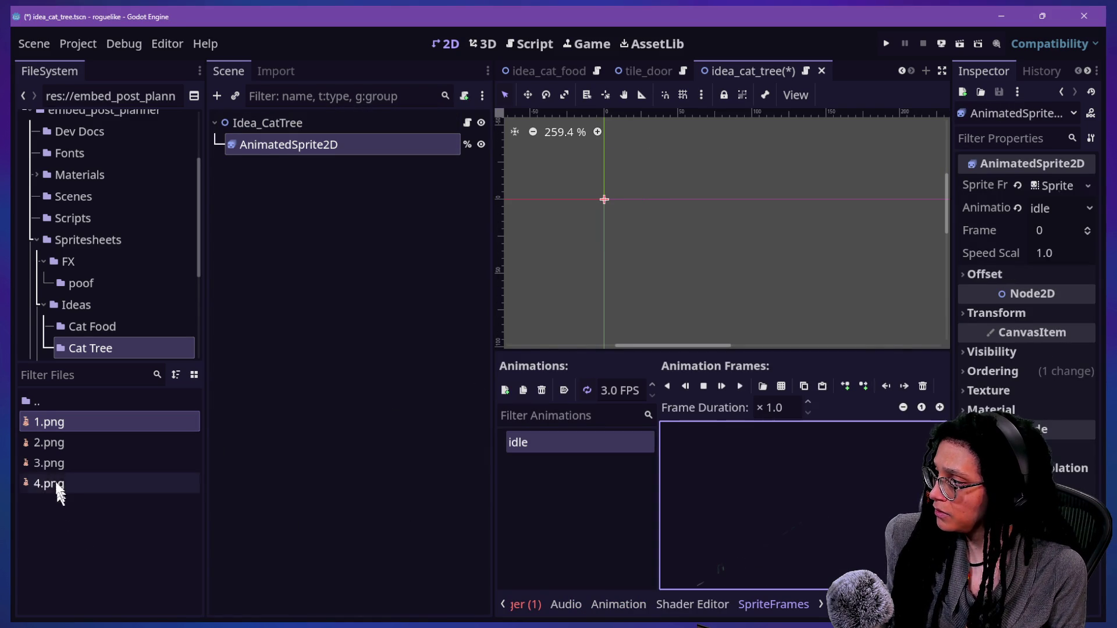
pyautogui.keyDown('shift'); pyautogui.click(55, 486); pyautogui.keyUp('shift')
pyautogui.moveTo(49, 443); pyautogui.dragTo(722, 479)
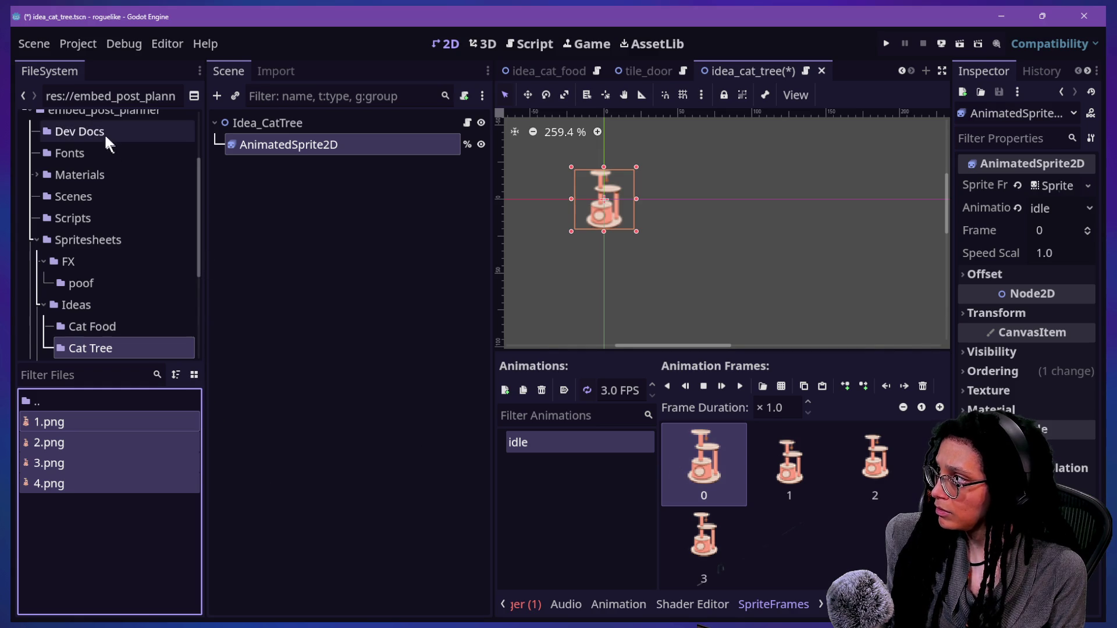
pyautogui.click(191, 76)
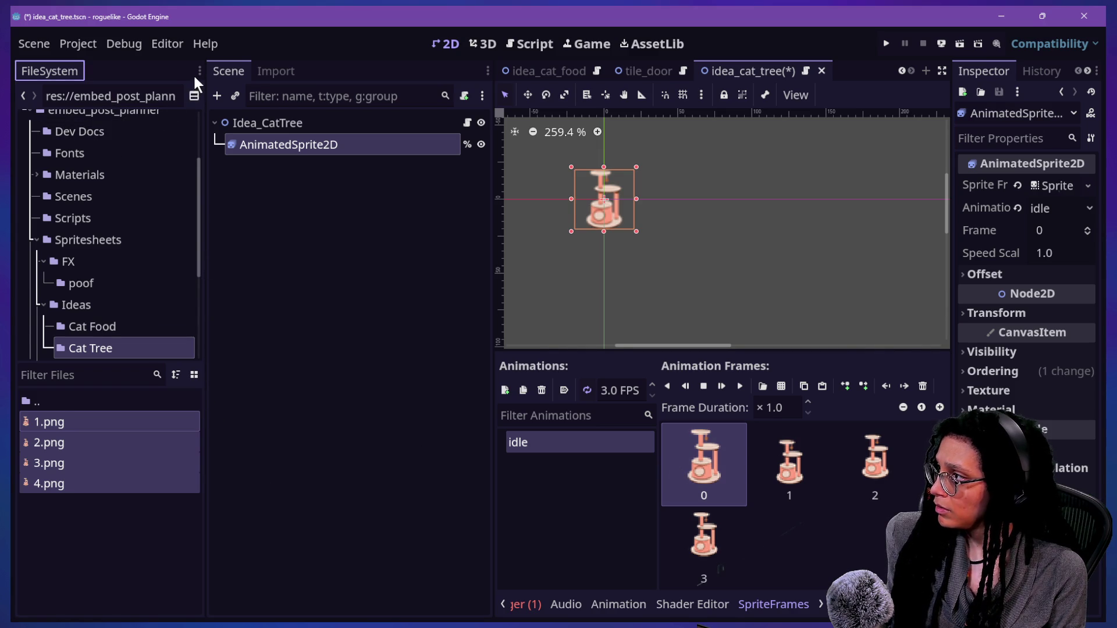
# Step: Return the file browser to the bottom dock and play the AnimatedSprite2D idle animation
pyautogui.click(196, 71)
pyautogui.click(160, 184)
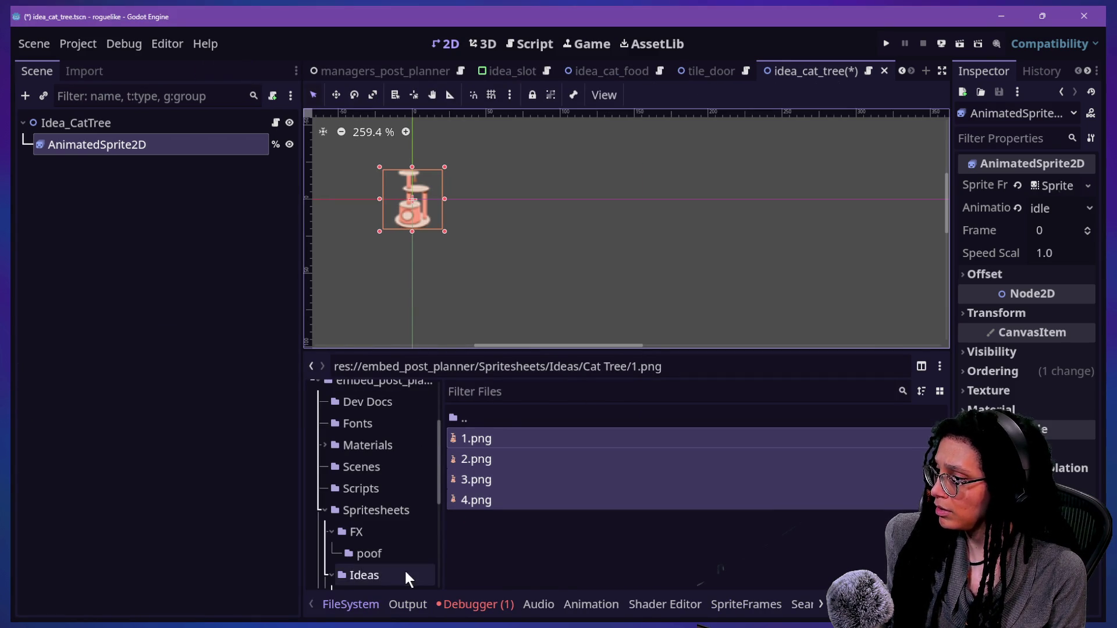
pyautogui.scroll(-1, 669, 611)
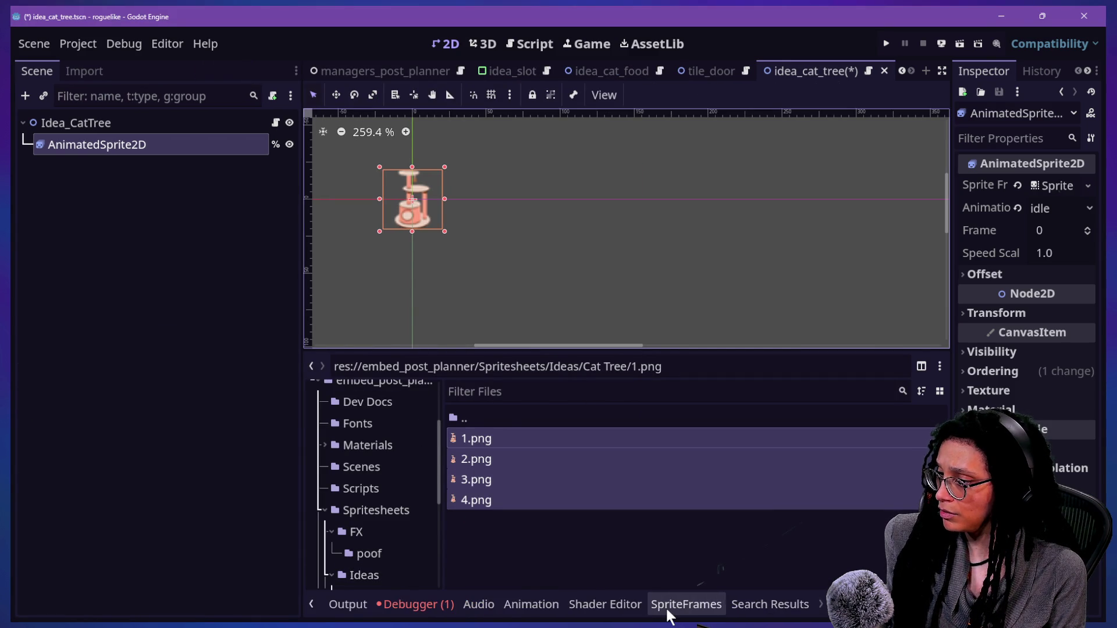
pyautogui.click(504, 608)
pyautogui.click(88, 147)
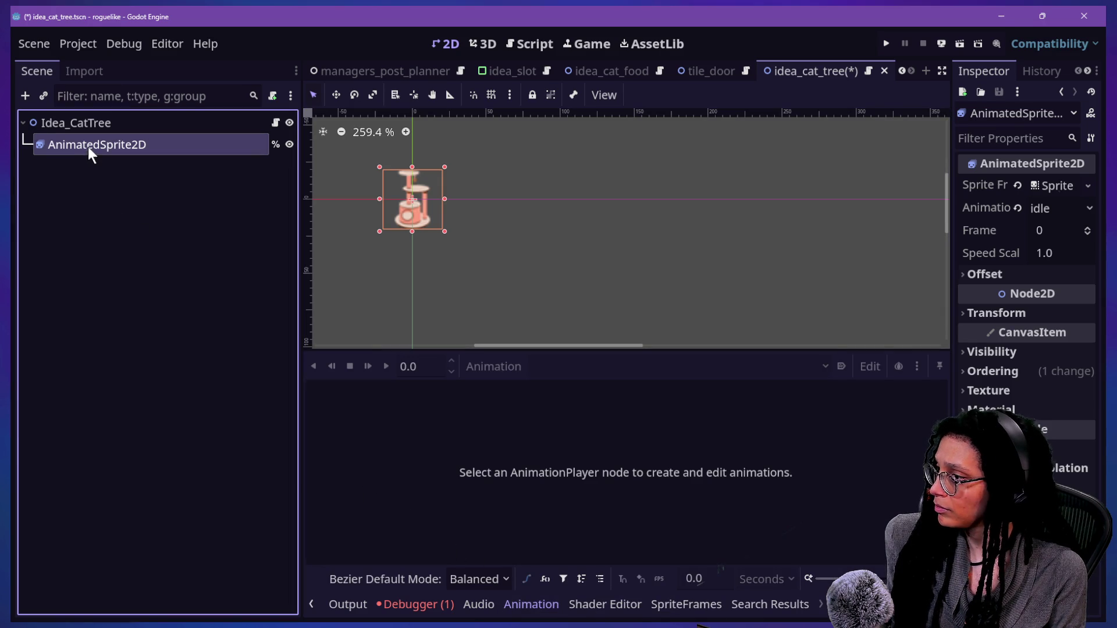
pyautogui.press('Escape')
pyautogui.click(150, 123)
pyautogui.click(151, 148)
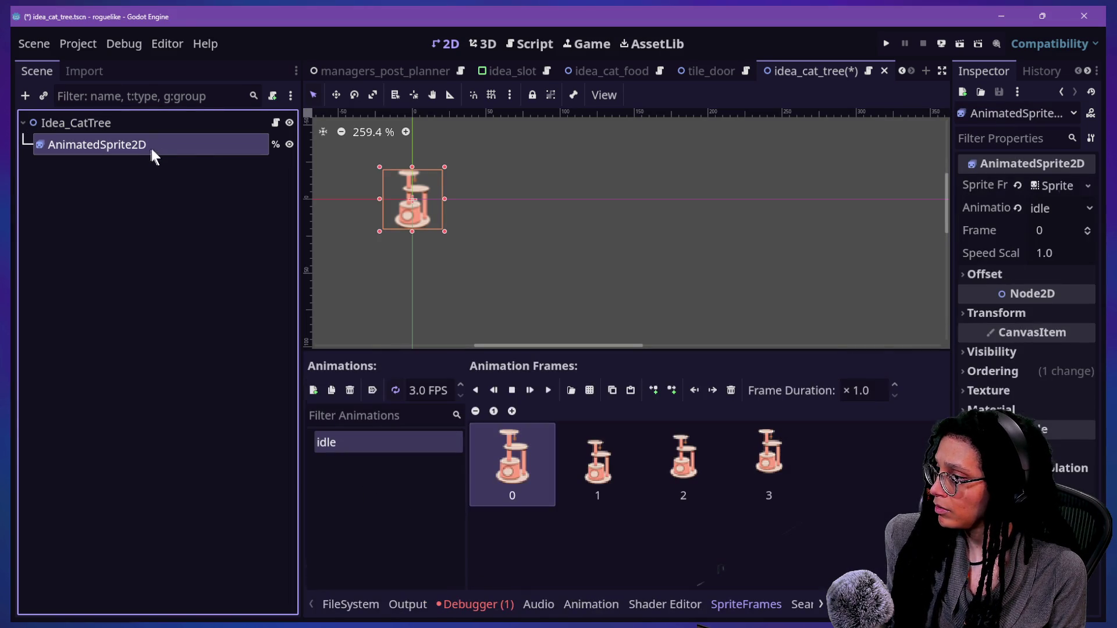
pyautogui.scroll(6, 372, 176)
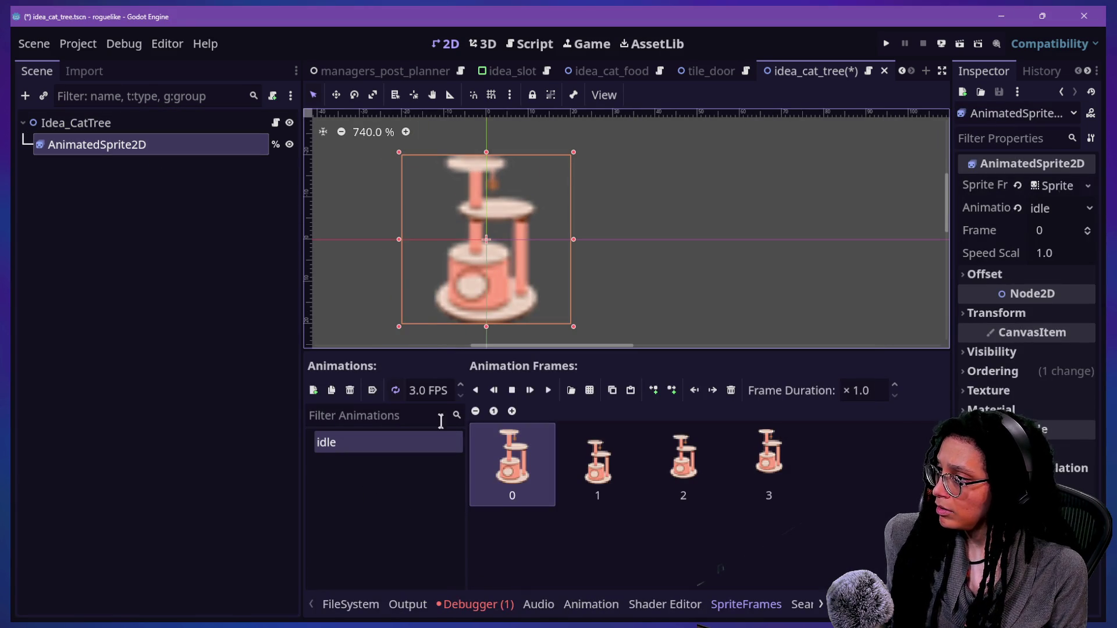
pyautogui.click(548, 389)
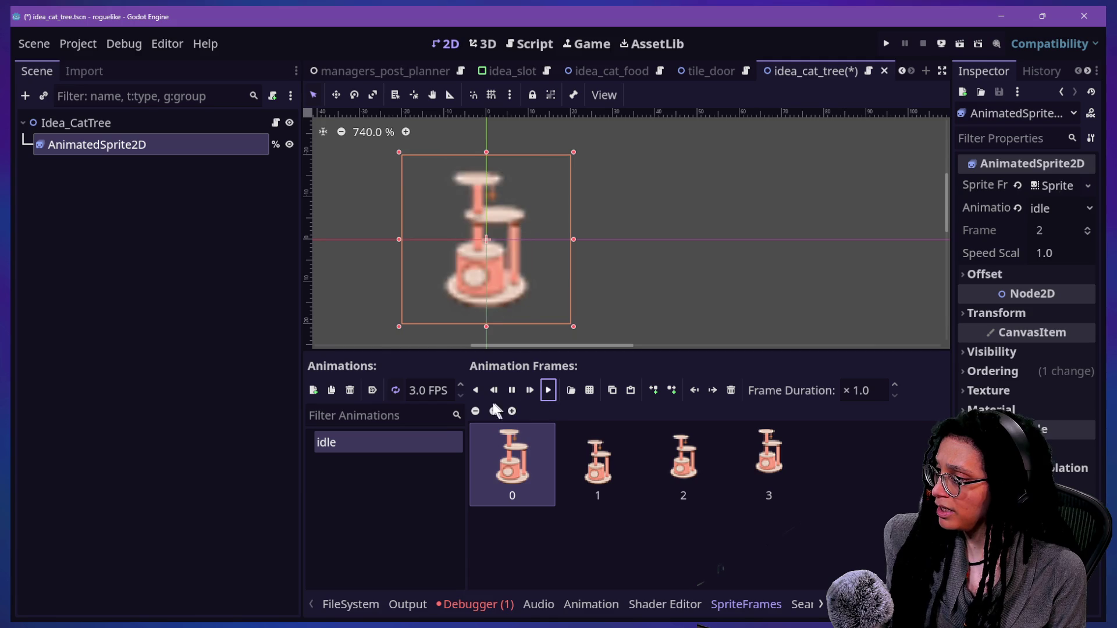
# Step: Zoom the viewport to watch the four-frame cat tree animation, then switch to Canva
pyautogui.scroll(-4, 469, 246)
pyautogui.scroll(1, 469, 246)
pyautogui.scroll(3, 468, 245)
pyautogui.scroll(-8, 467, 246)
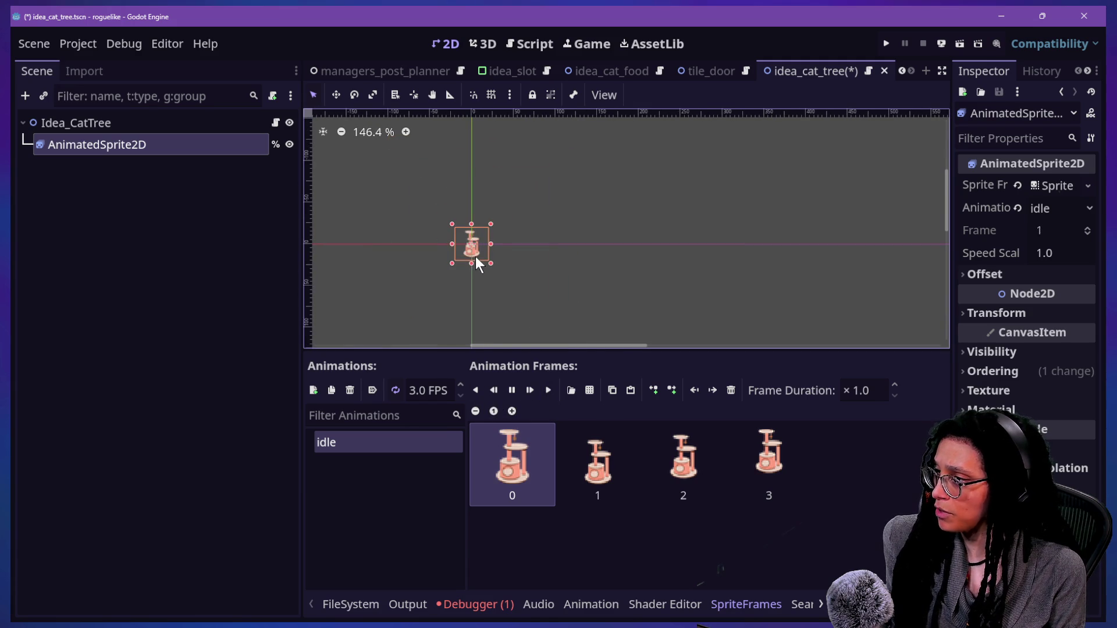
pyautogui.scroll(3, 463, 246)
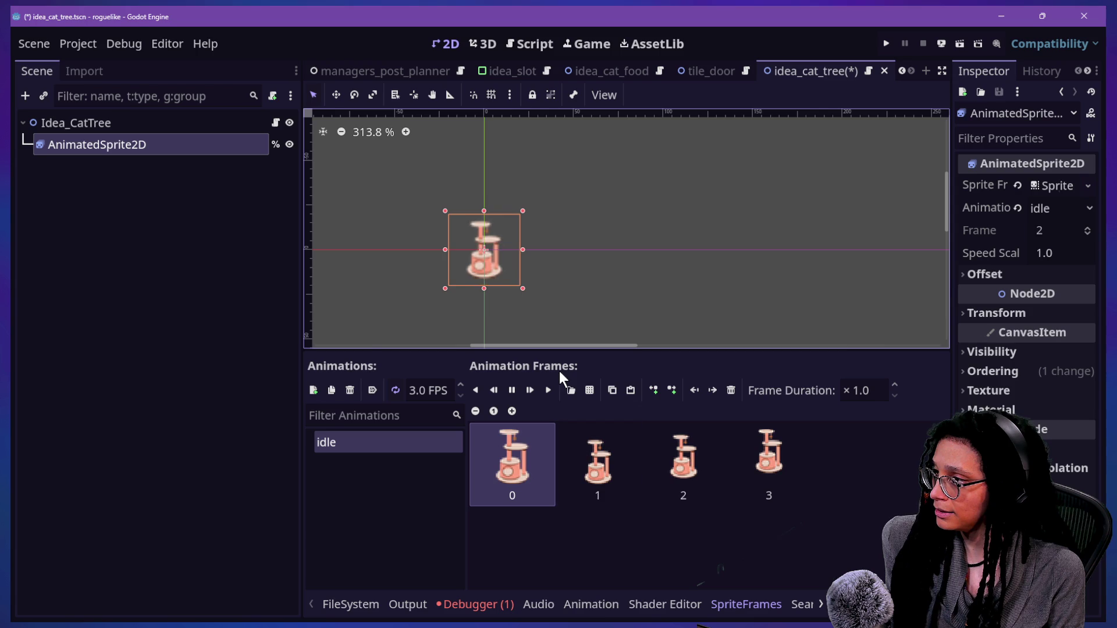
pyautogui.scroll(4, 489, 305)
pyautogui.scroll(-2, 490, 306)
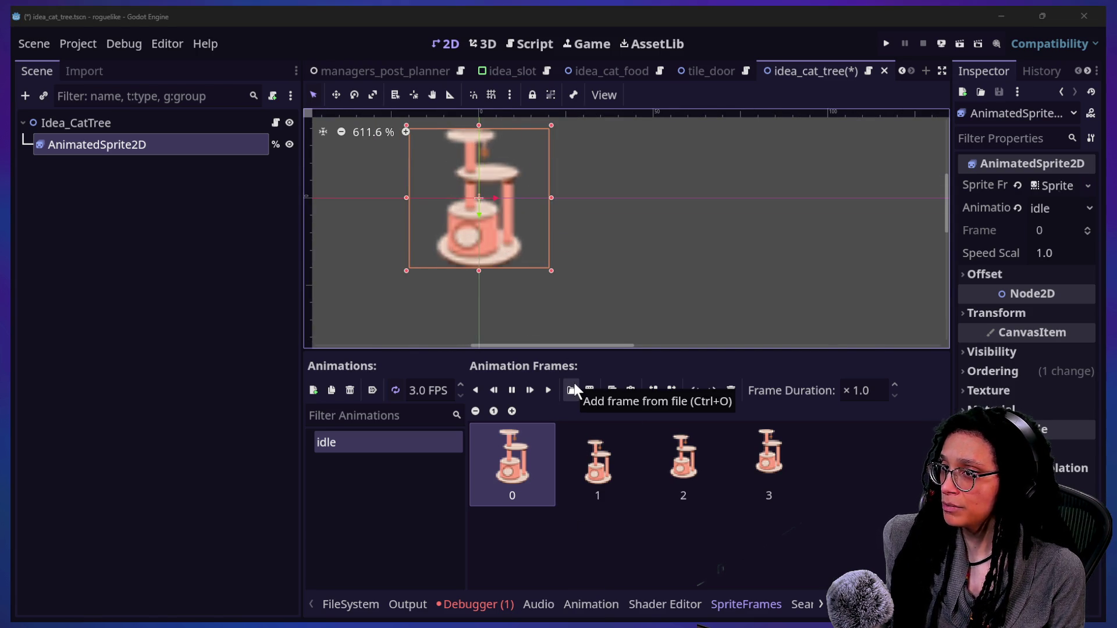
pyautogui.hotkey('alt', 'Tab')
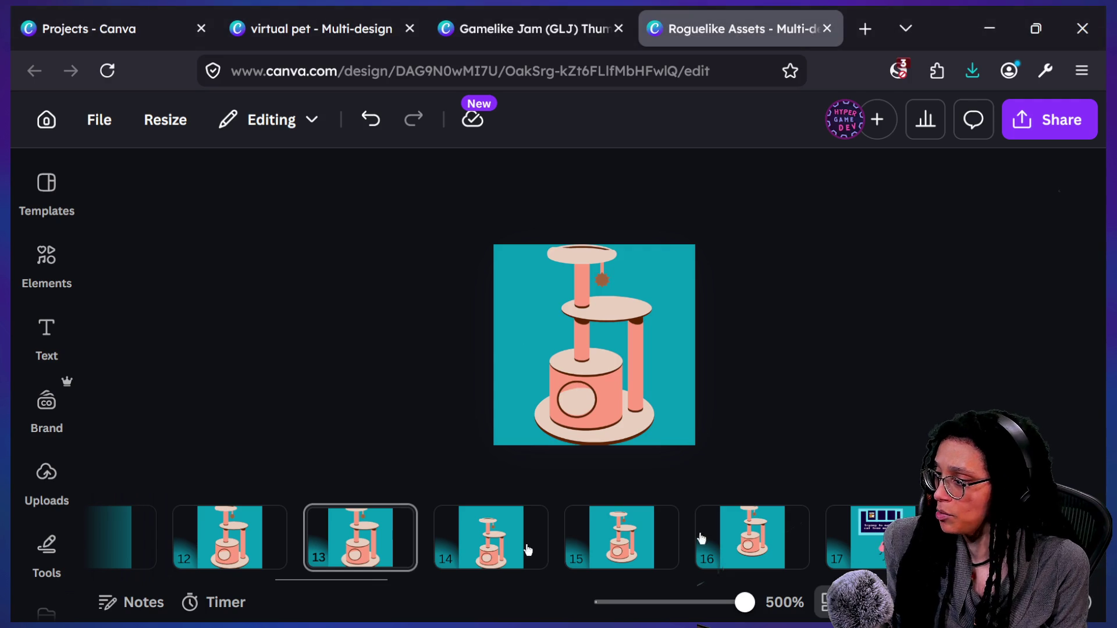
# Step: View pages 14–15 and confirm in Resize that pages 13–15 are 40 × 40 px, then return to Godot
pyautogui.click(524, 544)
pyautogui.click(616, 532)
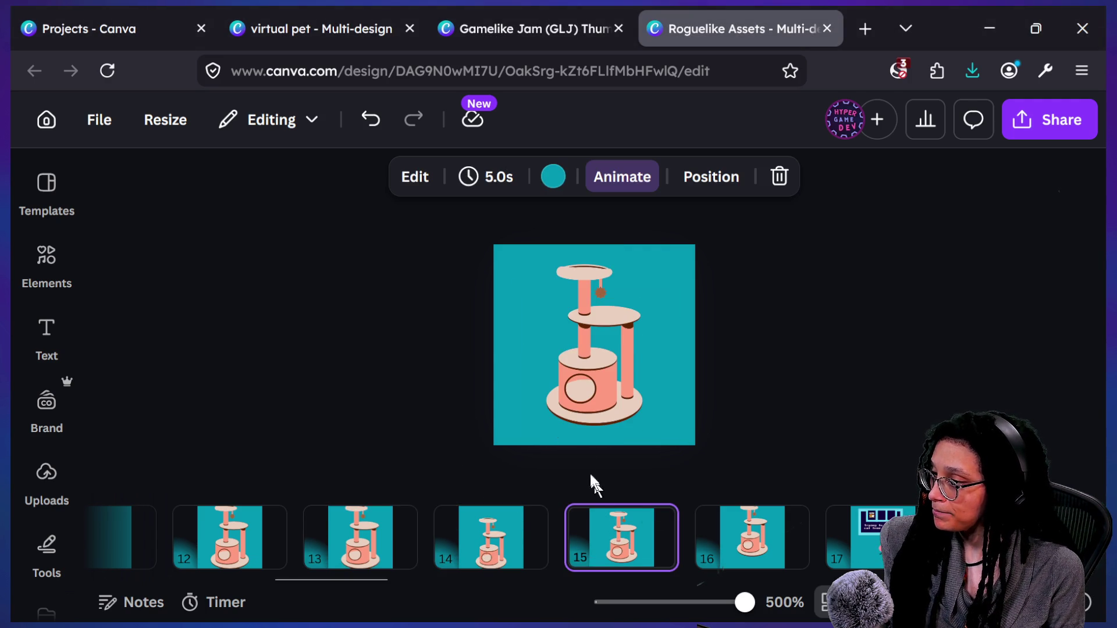
pyautogui.click(162, 123)
pyautogui.scroll(-5, 174, 407)
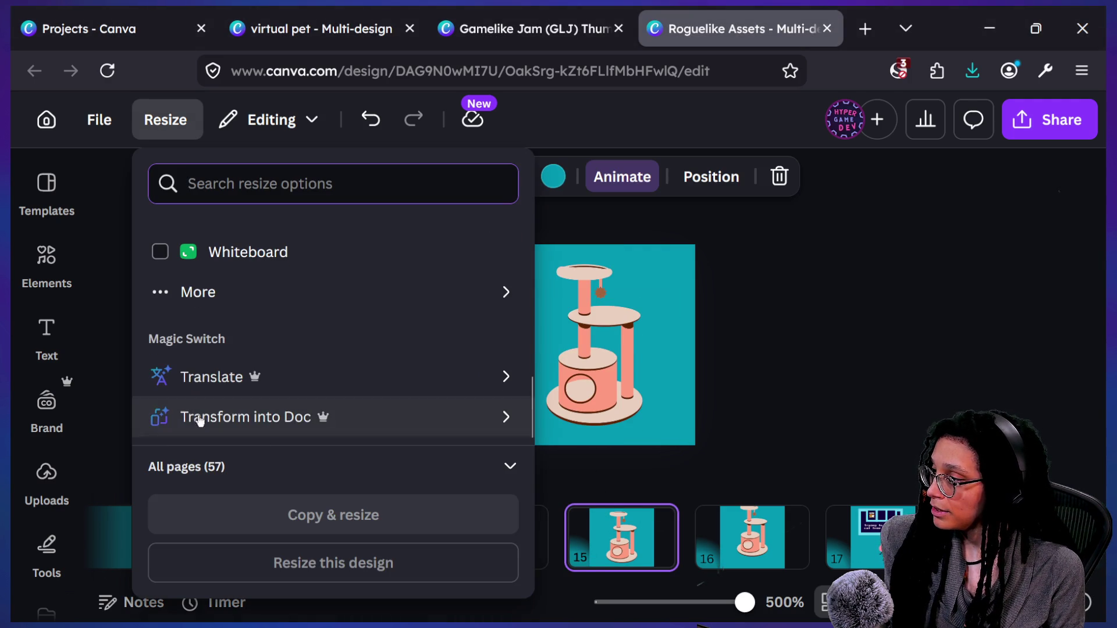
pyautogui.click(233, 463)
pyautogui.click(254, 461)
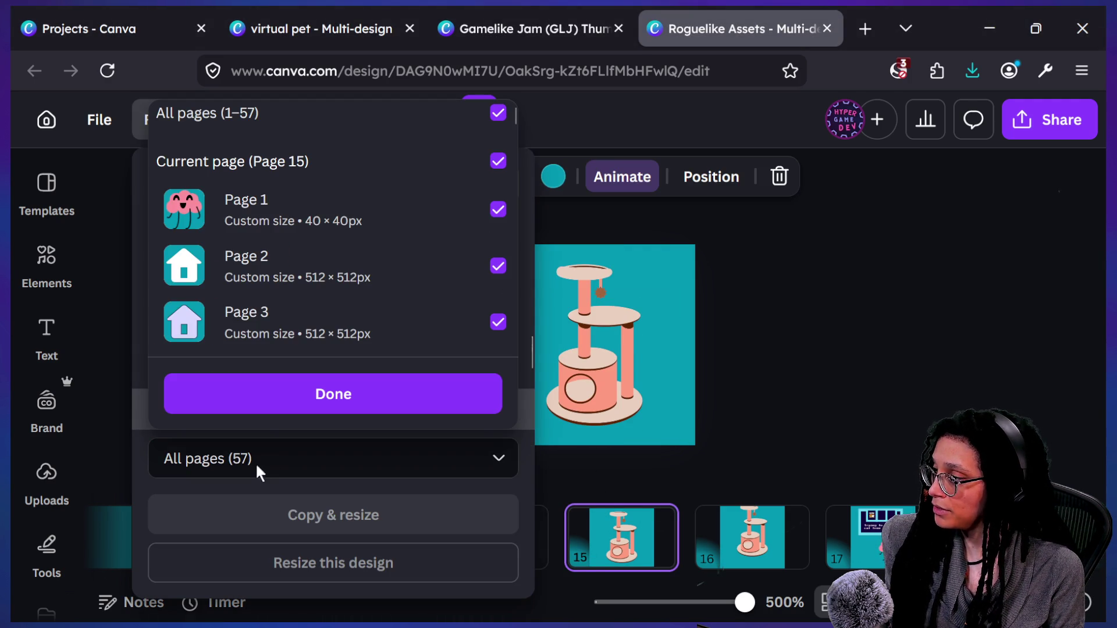
pyautogui.scroll(-10, 257, 324)
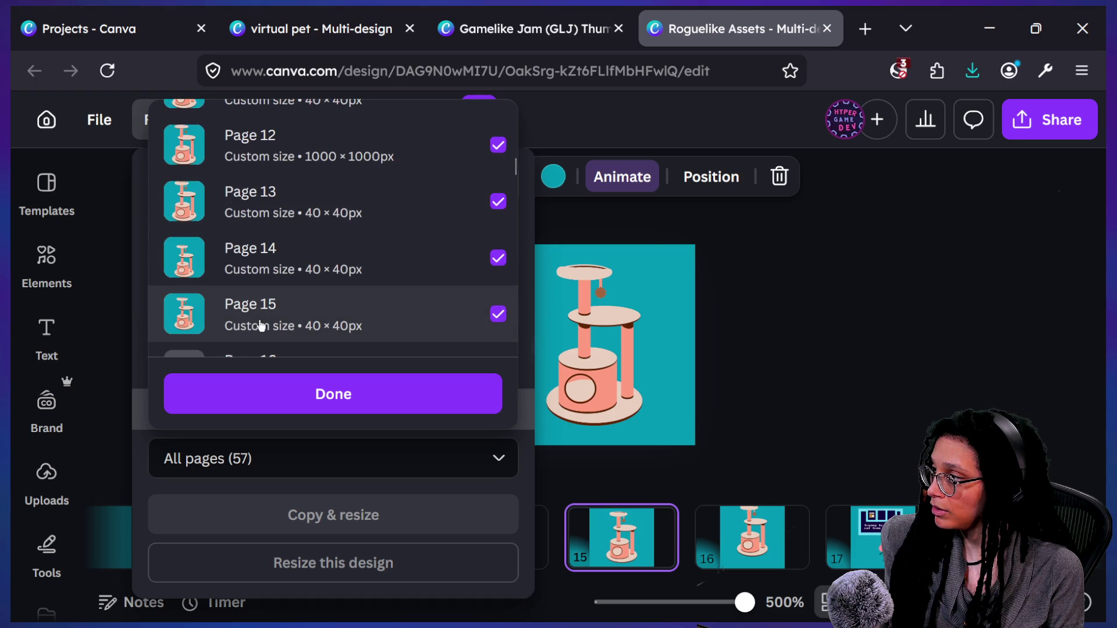
pyautogui.scroll(-1, 260, 326)
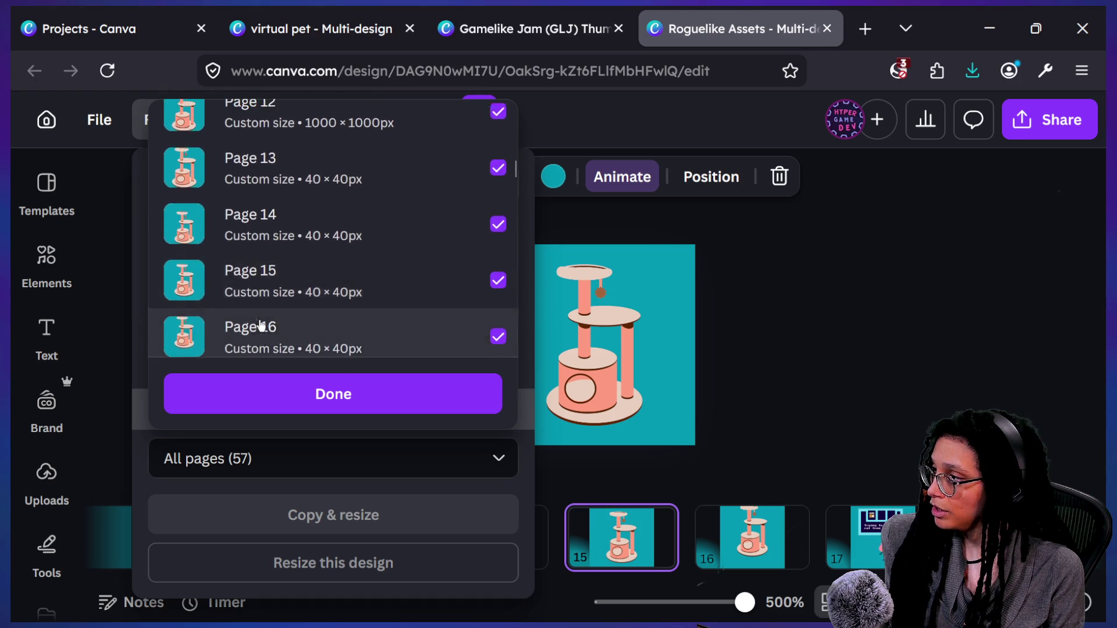
pyautogui.scroll(1, 260, 326)
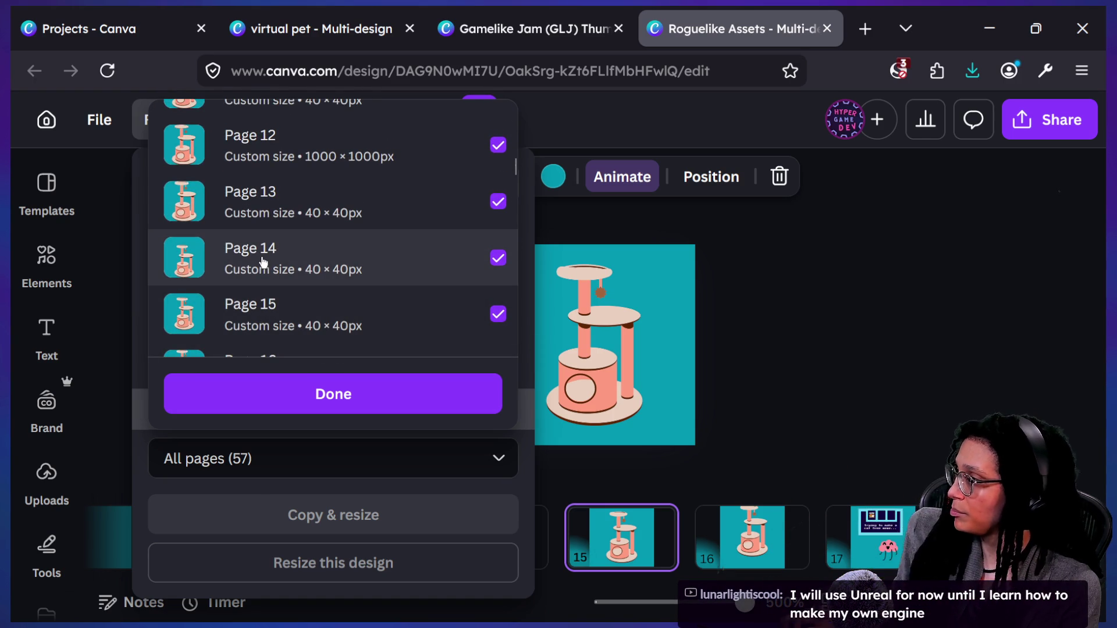
pyautogui.press('Escape')
pyautogui.hotkey('alt', 'Tab')
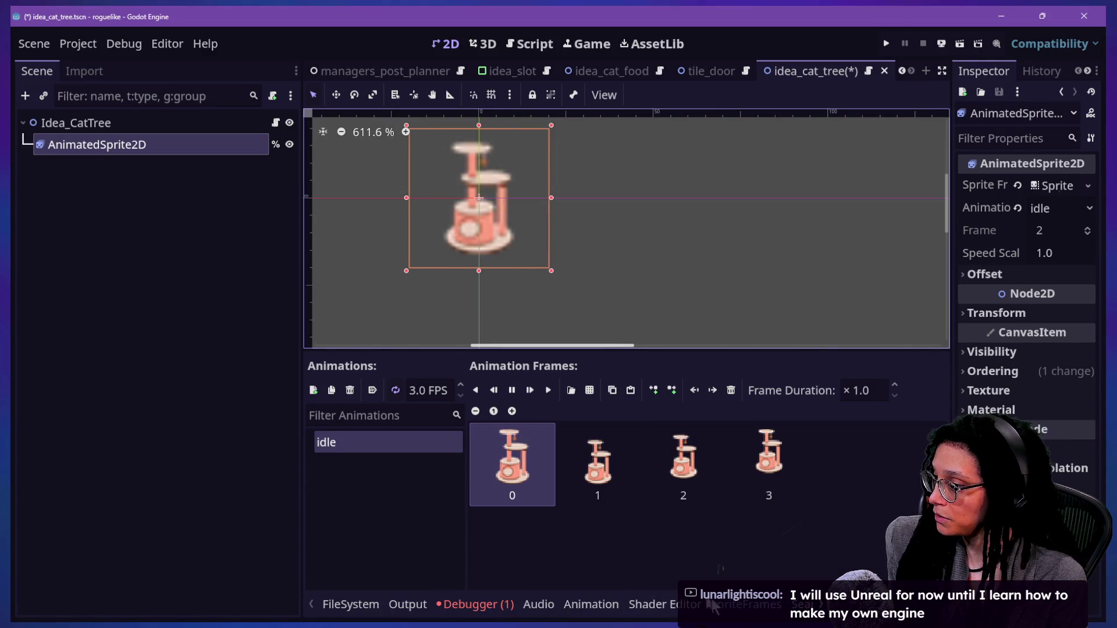
# Step: Browse the Spritesheets/Ideas/Cat Tree sprite folder in the FileSystem panel
pyautogui.click(377, 610)
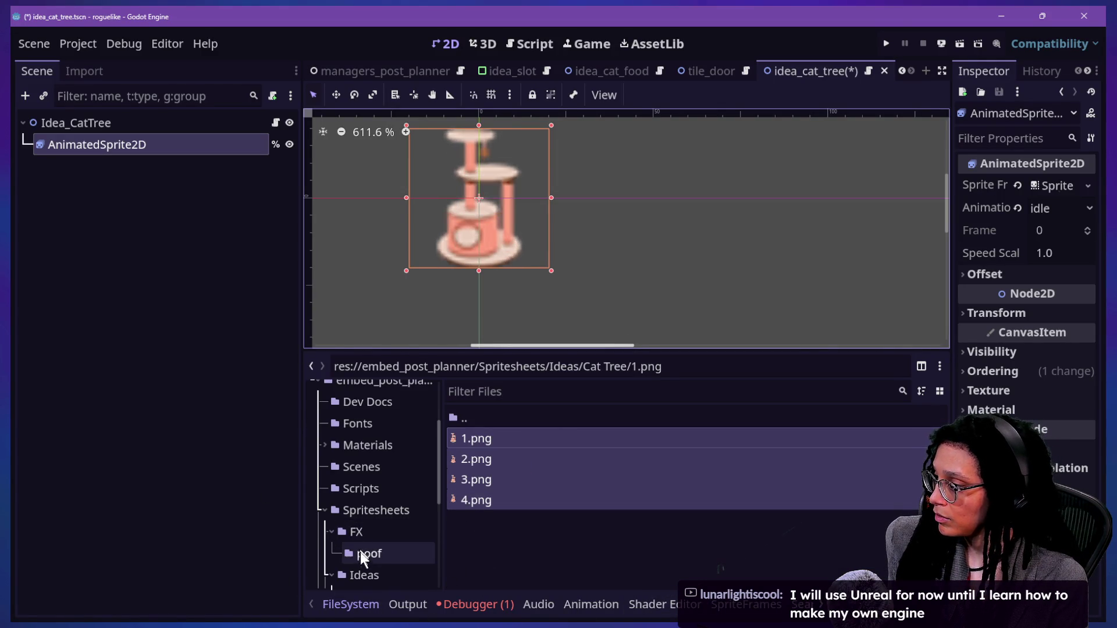
pyautogui.scroll(-3, 361, 555)
pyautogui.scroll(-3, 361, 555)
pyautogui.scroll(3, 360, 555)
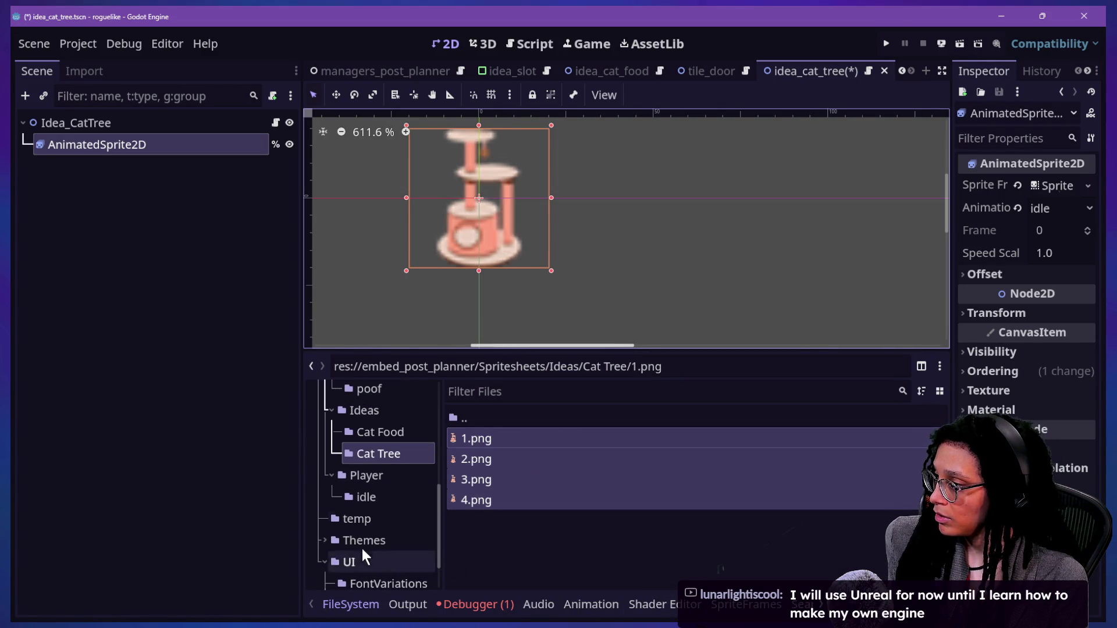
# Step: Confirm the Cat Food idle_1.png frame is 60 × 60, then return to Canva
pyautogui.click(367, 433)
pyautogui.moveTo(492, 442)
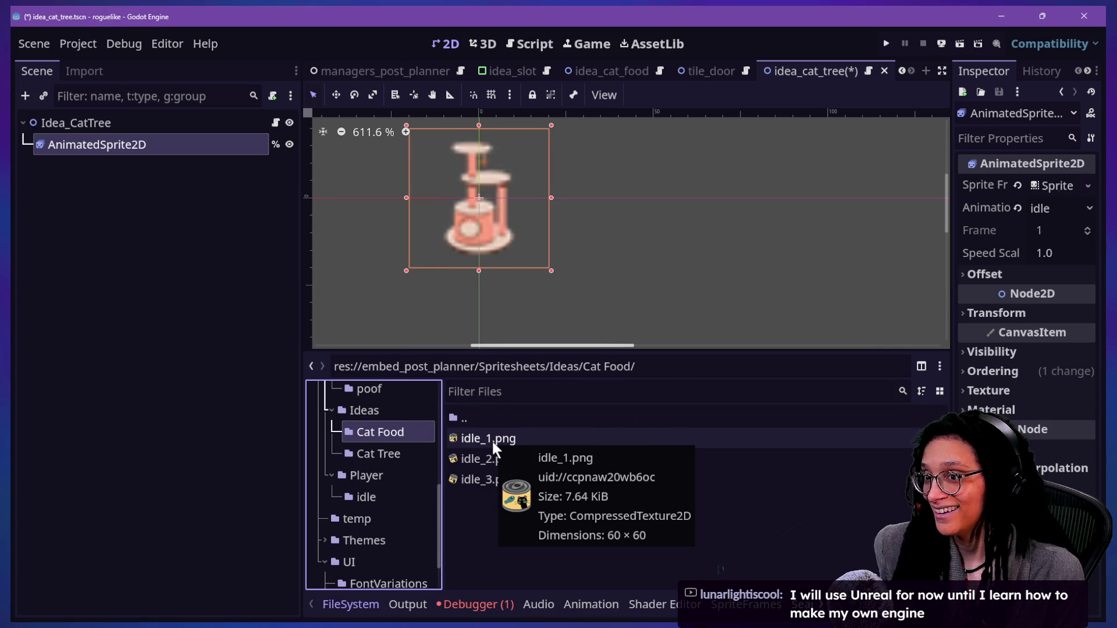
pyautogui.hotkey('alt', 'Tab')
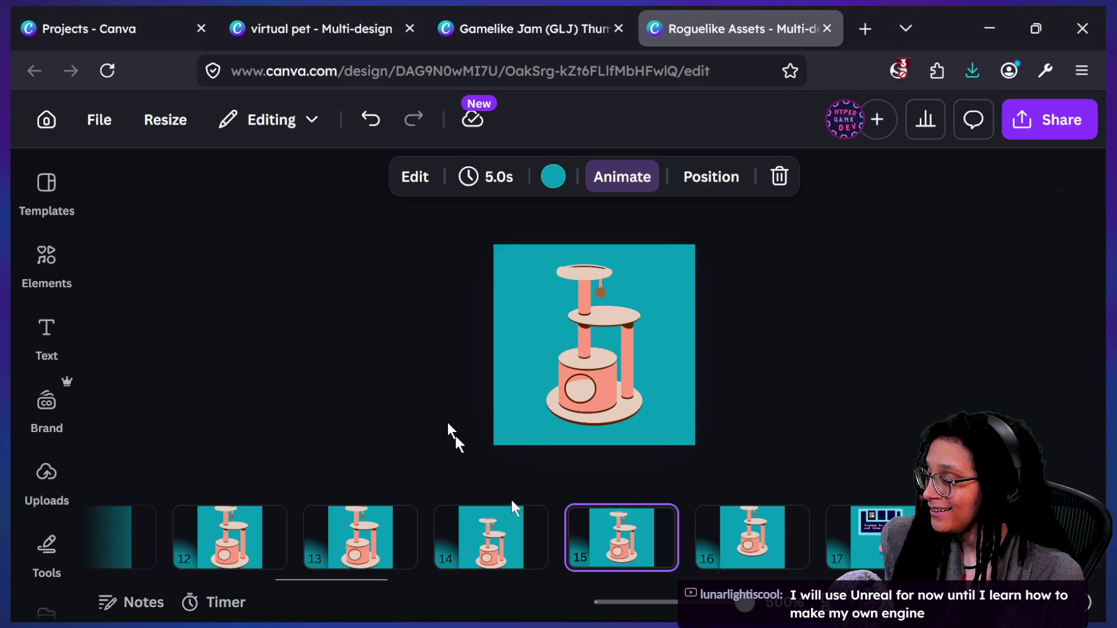
# Step: Select cat tree pages 13 through 16 together in the filmstrip
pyautogui.click(522, 522)
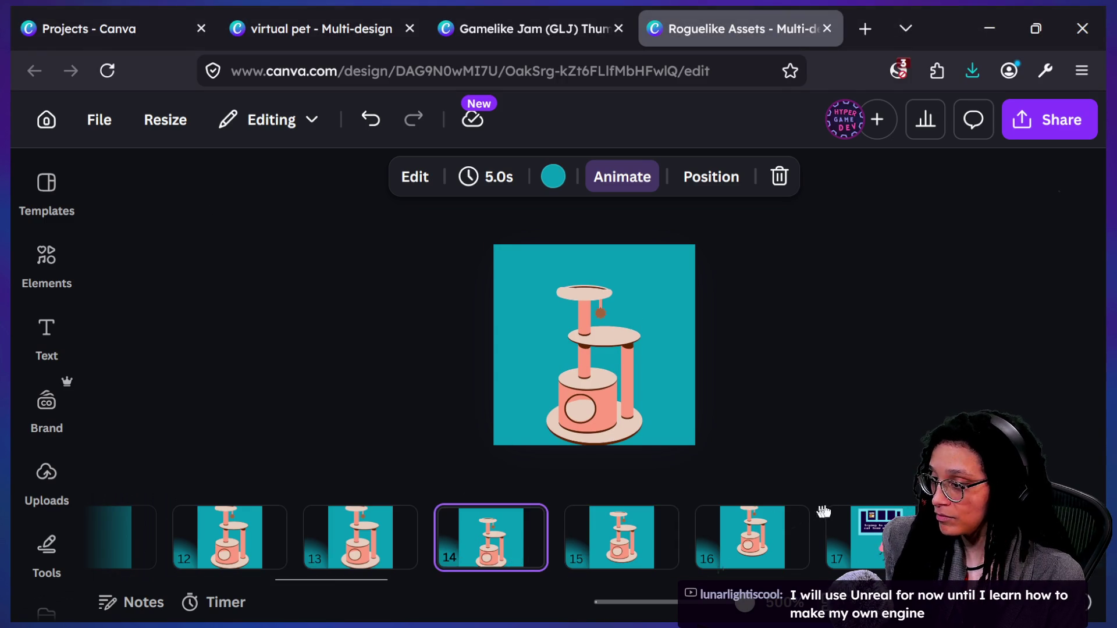
pyautogui.click(754, 541)
pyautogui.keyDown('shift'); pyautogui.click(381, 538); pyautogui.keyUp('shift')
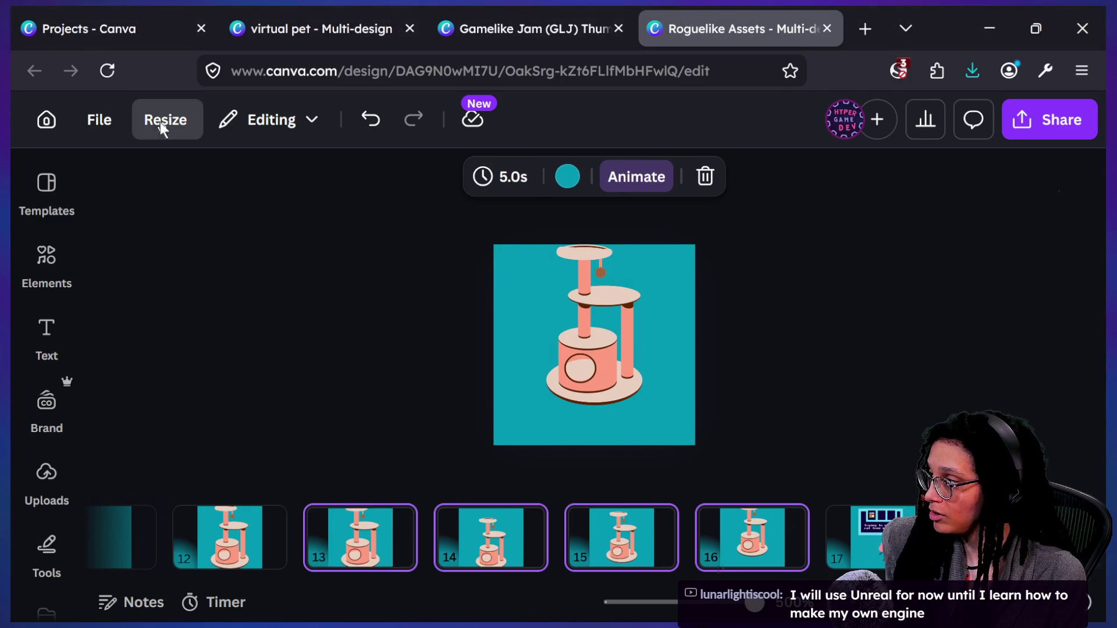
# Step: Bring up Canva's Resize options and look through them, briefly checking the Roguelike Assets frames folder
pyautogui.click(162, 127)
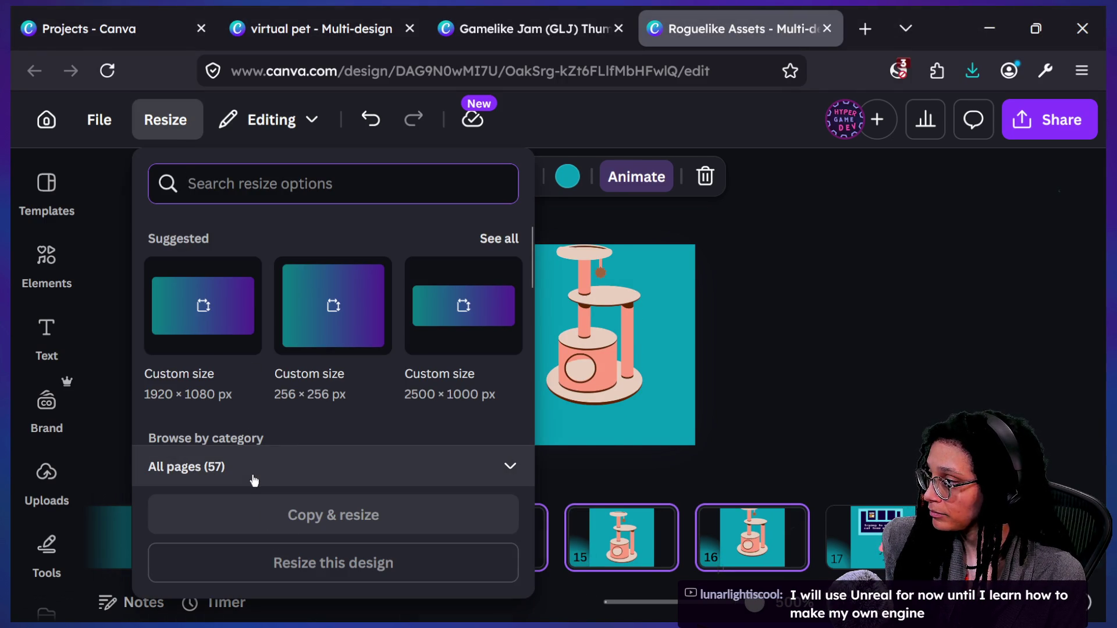
pyautogui.scroll(-5, 304, 430)
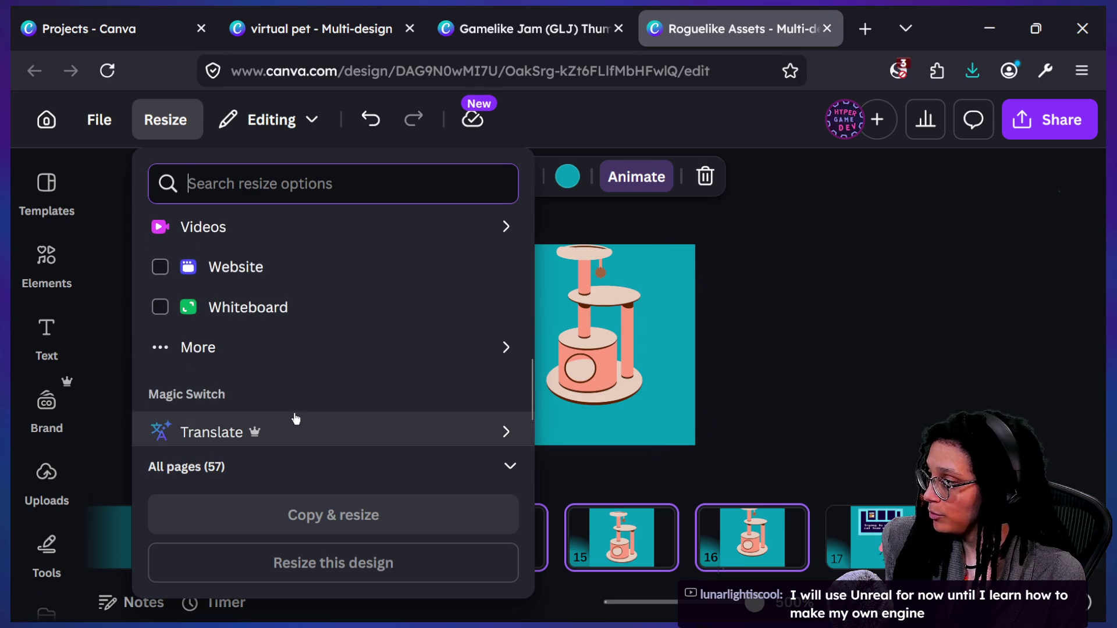
pyautogui.scroll(-2, 296, 418)
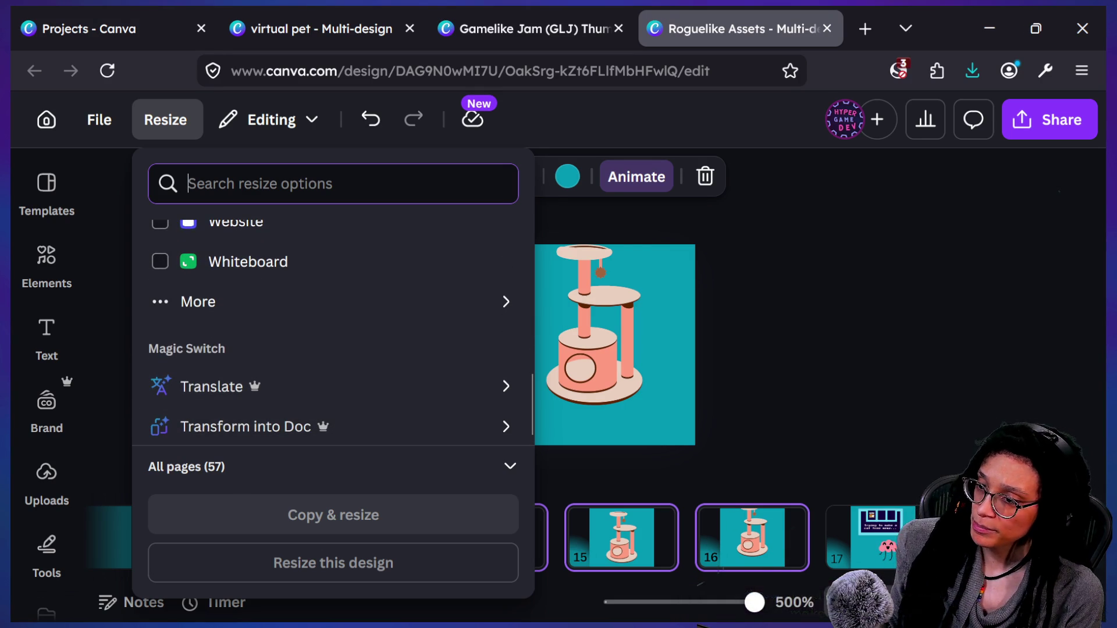
pyautogui.hotkey('alt', 'Tab')
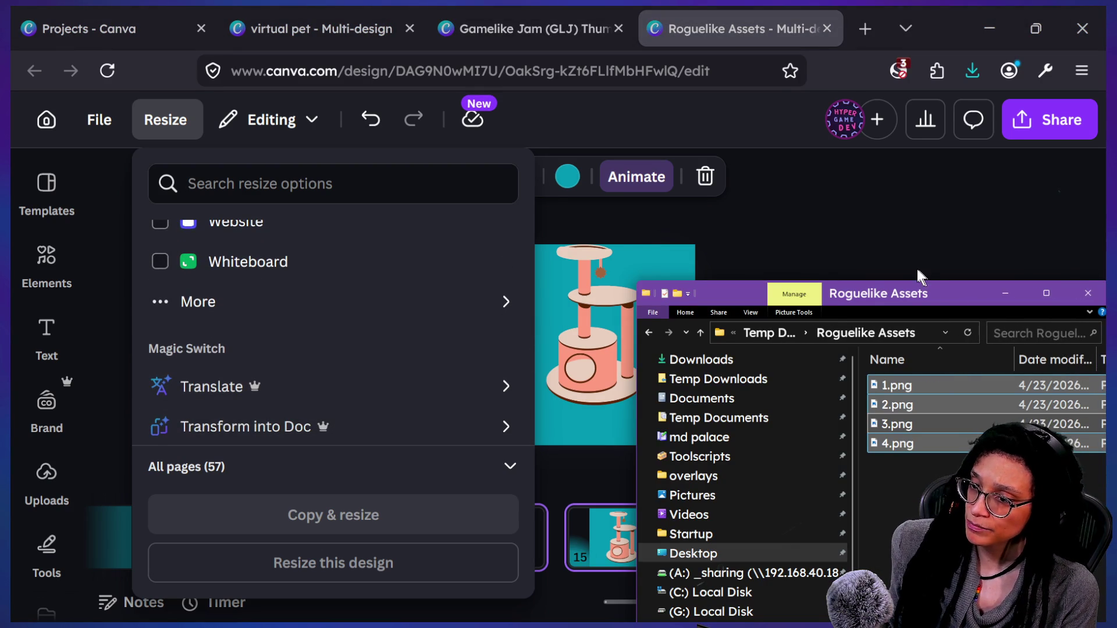
pyautogui.click(322, 184)
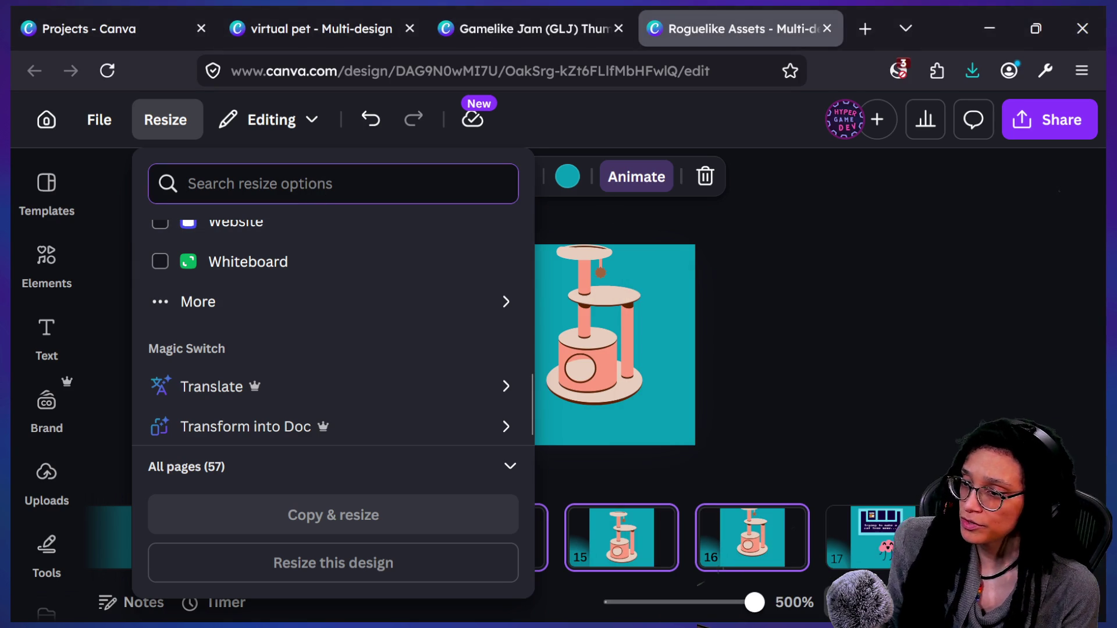
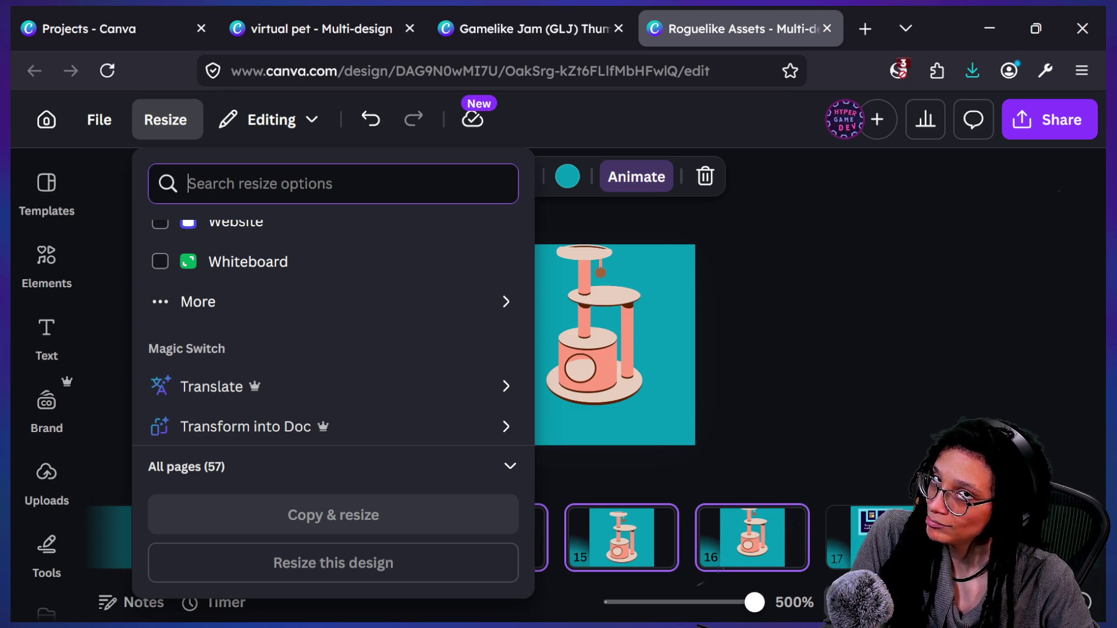
# Step: Resize all Roguelike Assets pages to a custom 60 × 60 px size
pyautogui.scroll(5, 290, 415)
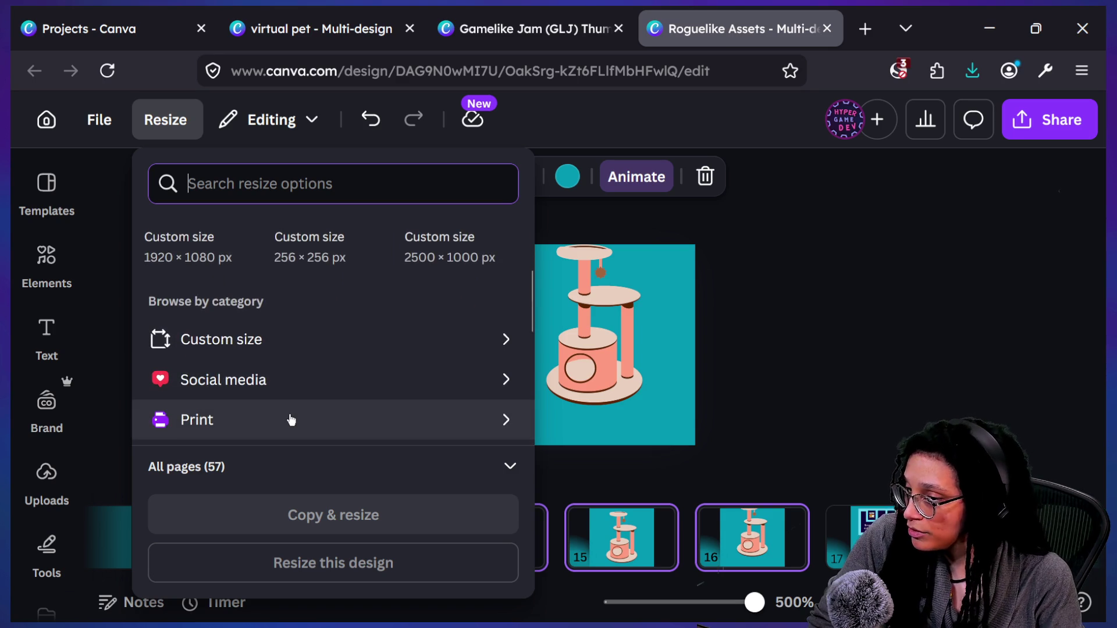
pyautogui.scroll(-3, 290, 415)
pyautogui.scroll(-1, 291, 420)
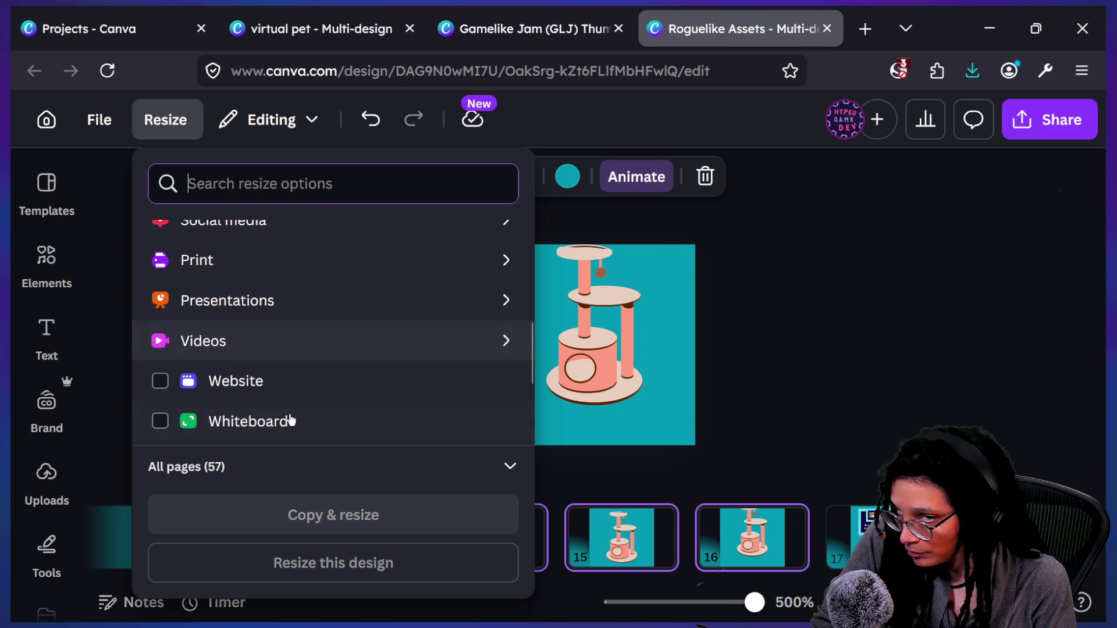
pyautogui.scroll(5, 291, 420)
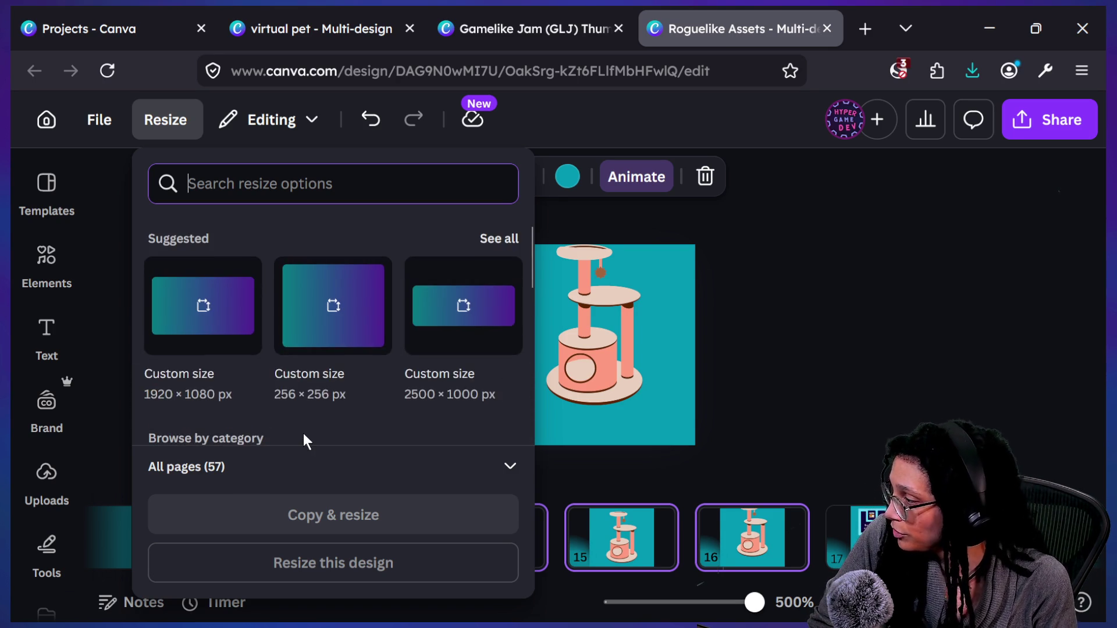
pyautogui.scroll(-2, 304, 436)
pyautogui.click(289, 385)
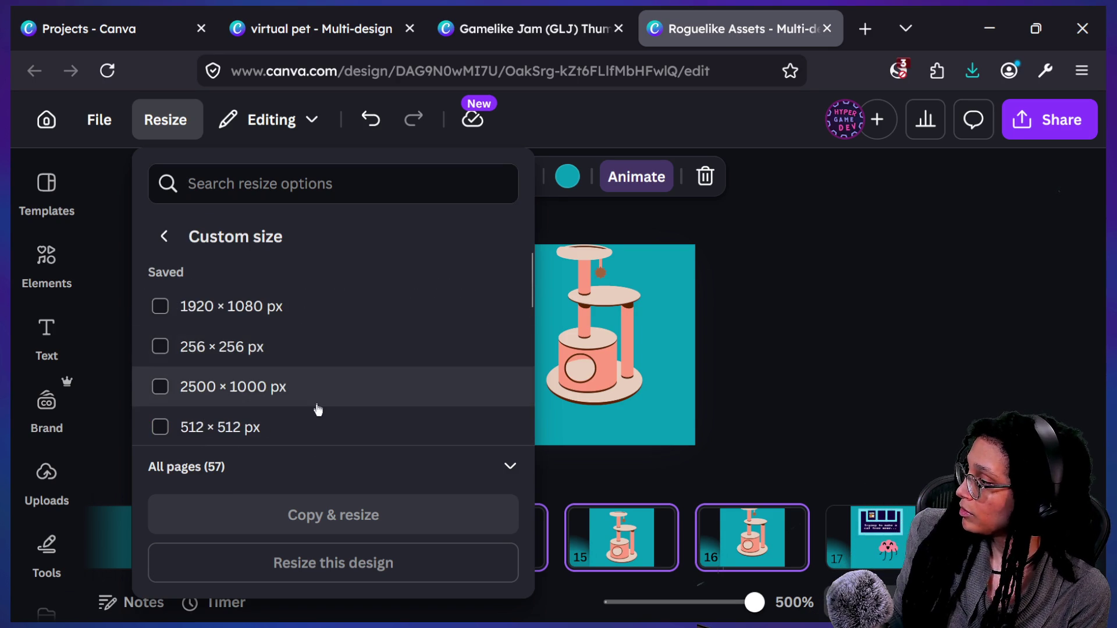
pyautogui.scroll(-7, 316, 407)
pyautogui.scroll(-1, 318, 410)
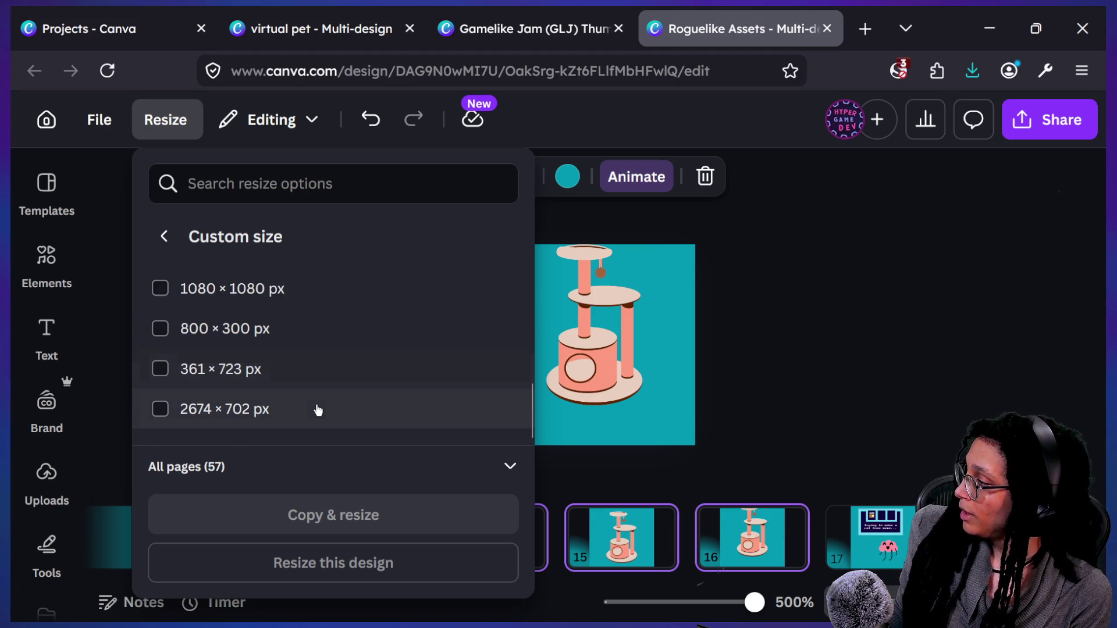
pyautogui.scroll(10, 318, 411)
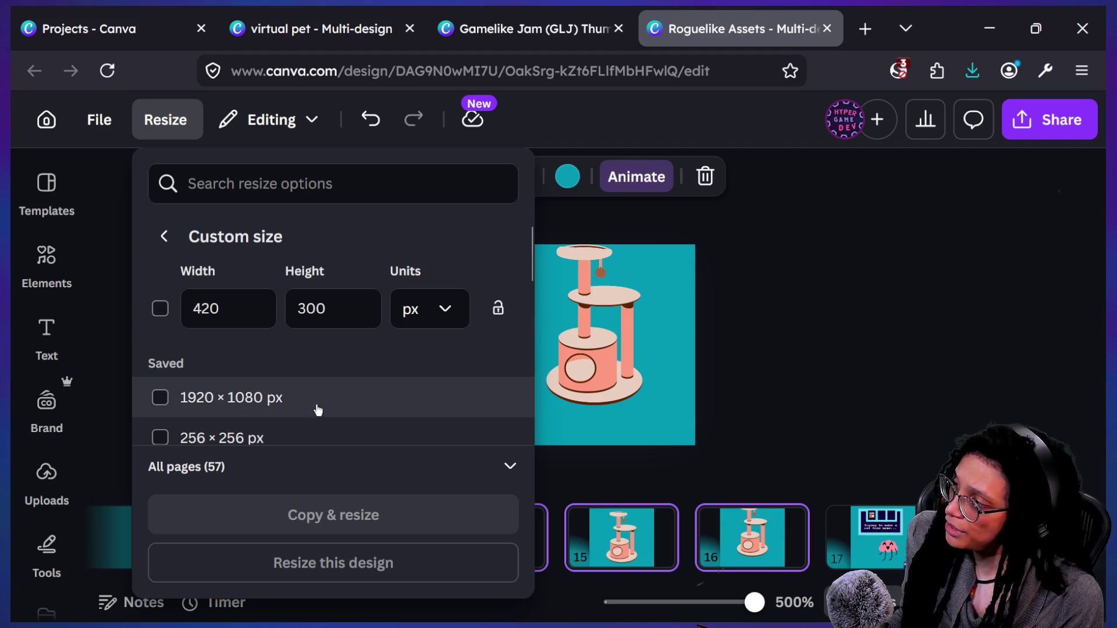
pyautogui.write('60')
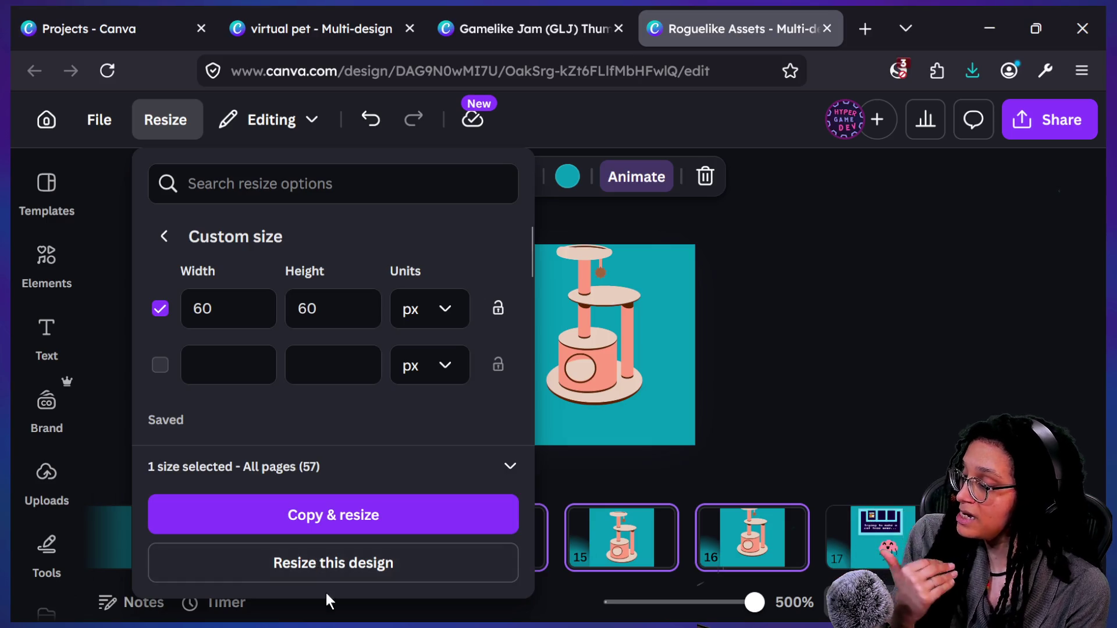
pyautogui.click(321, 570)
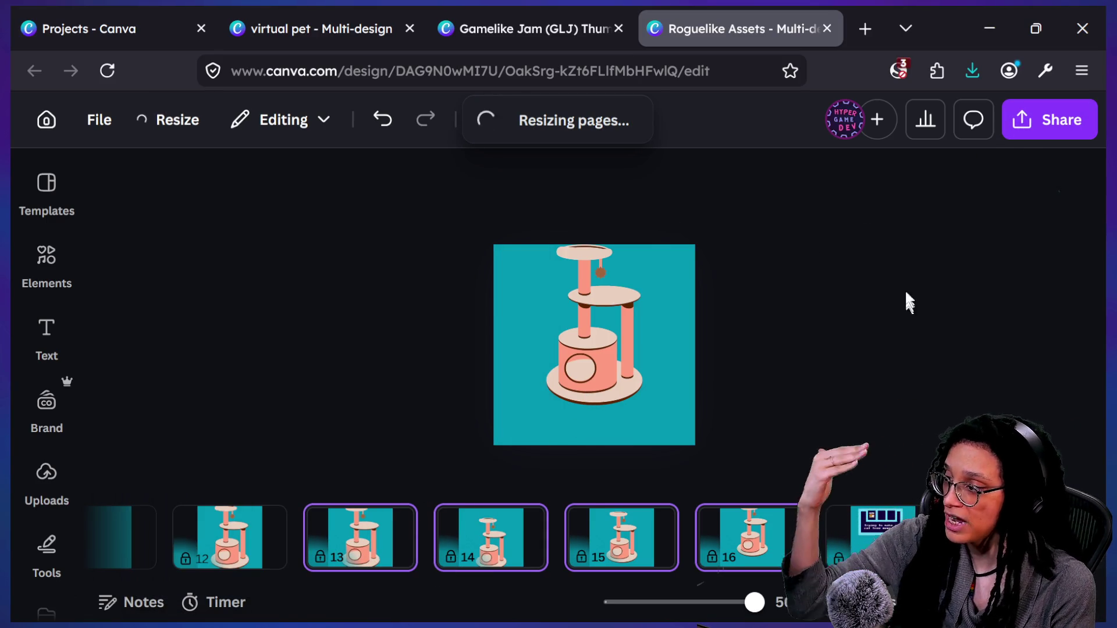
pyautogui.click(1024, 120)
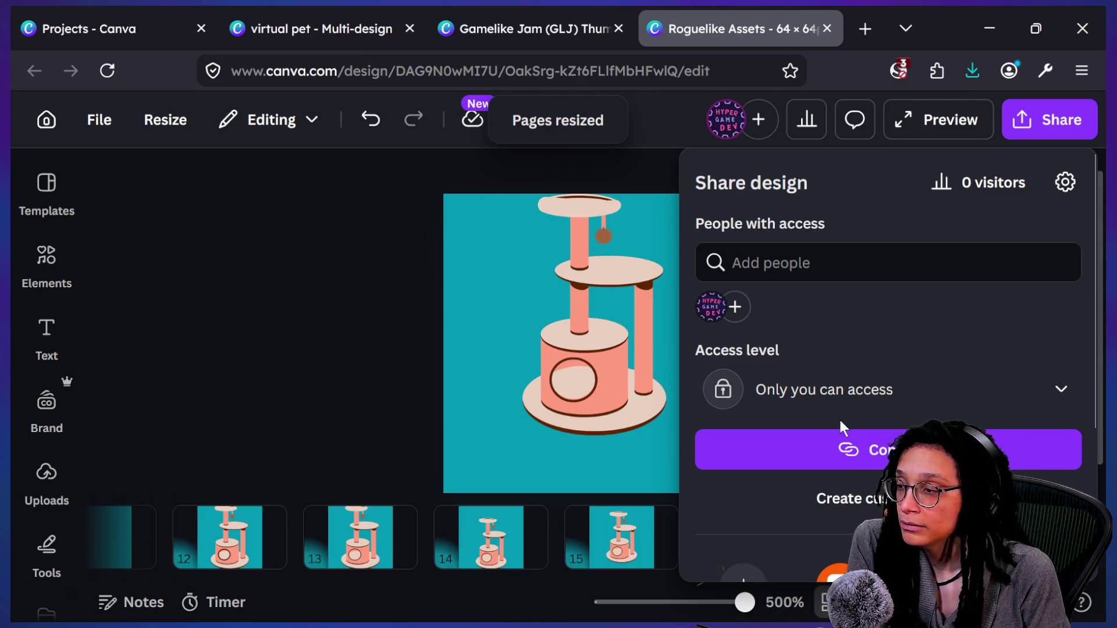
# Step: Set the PNG download to the current page only (Page 16)
pyautogui.scroll(-3, 838, 418)
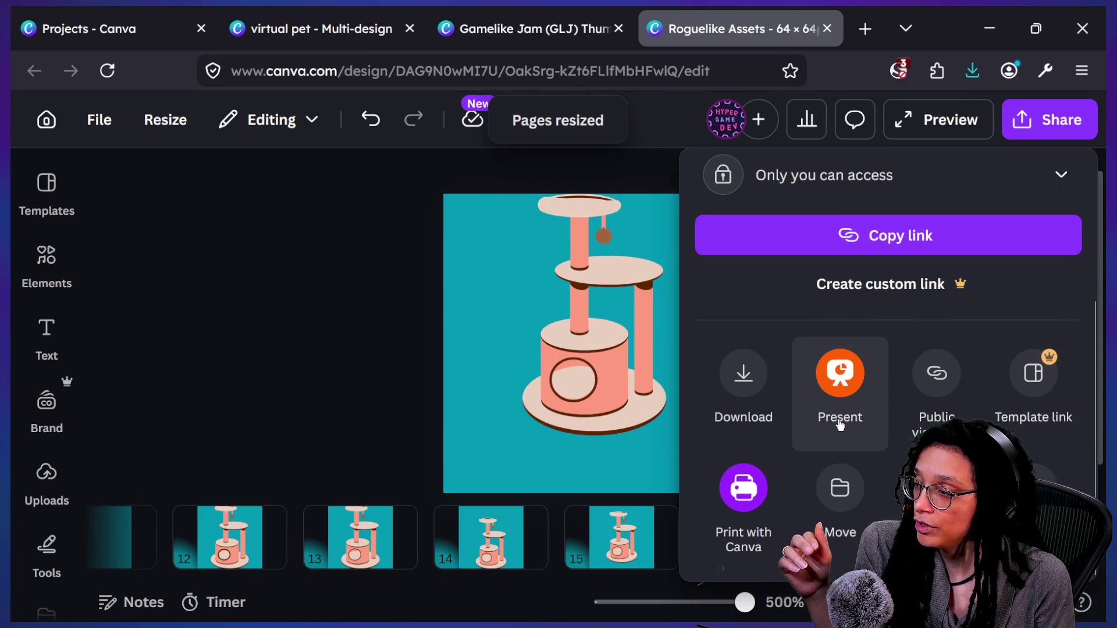
pyautogui.click(761, 405)
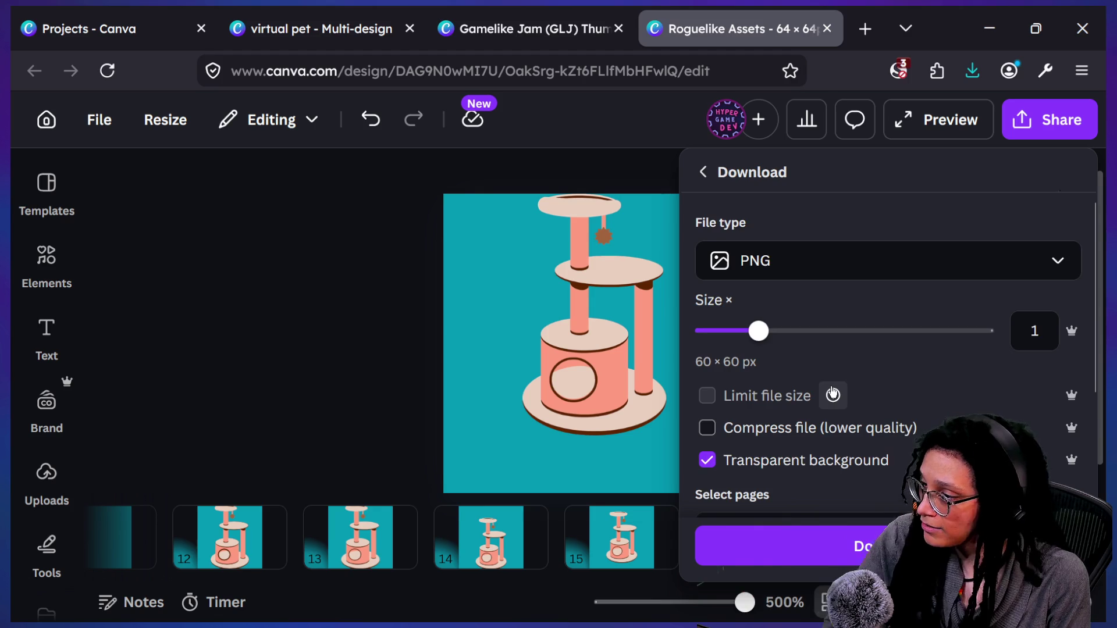
pyautogui.scroll(-1, 838, 429)
pyautogui.click(815, 487)
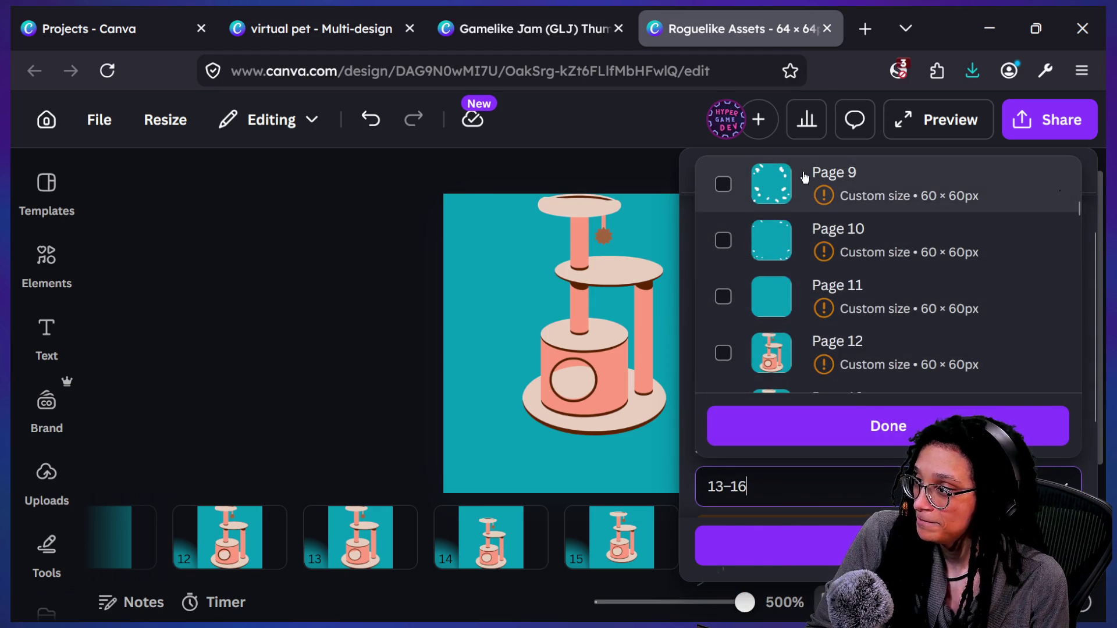
pyautogui.scroll(5, 814, 232)
pyautogui.click(813, 224)
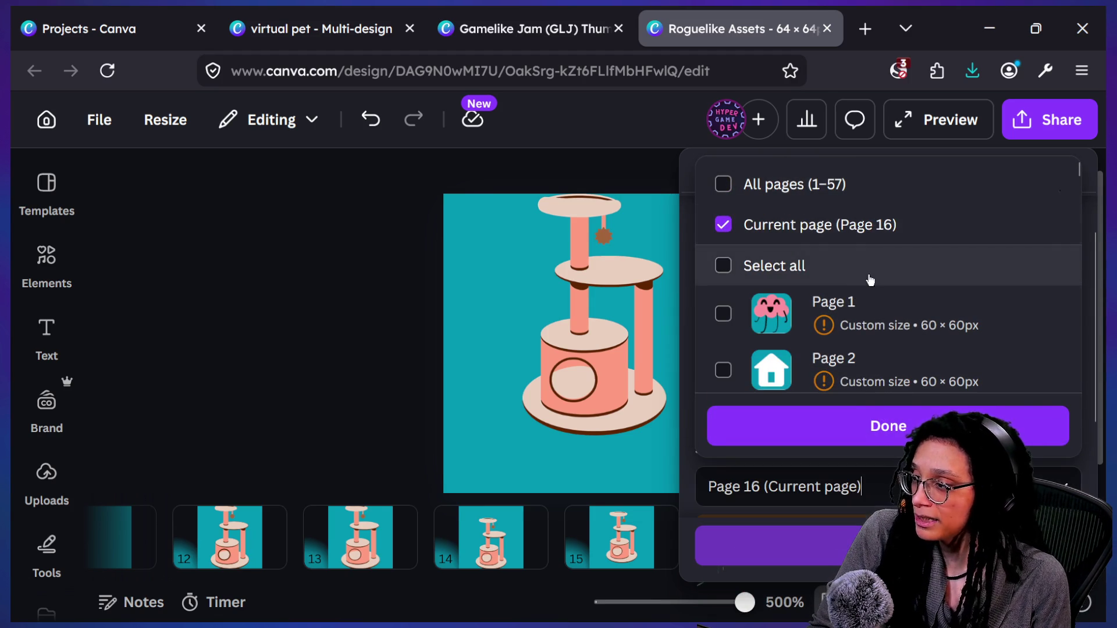
pyautogui.click(850, 429)
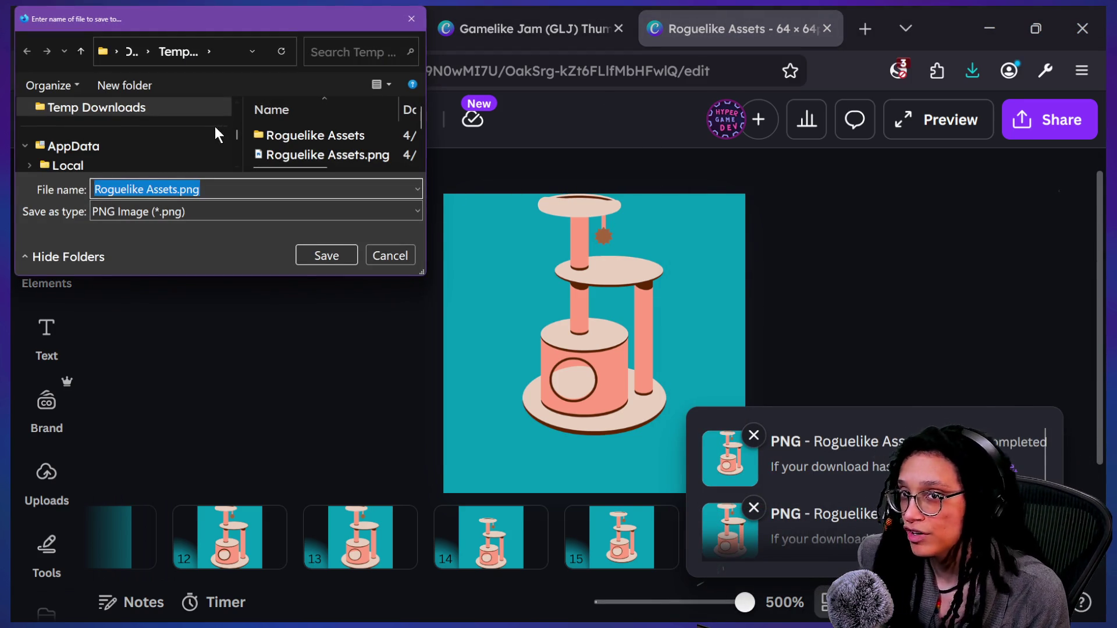
# Step: Decline replacing the existing Roguelike Assets.png and cancel the save
pyautogui.click(319, 256)
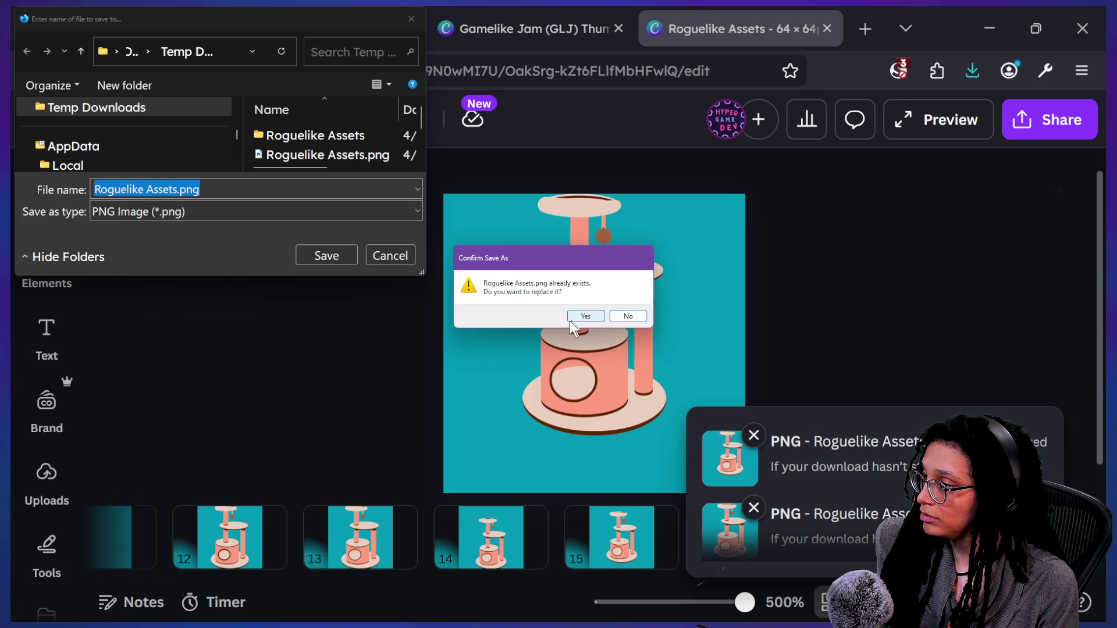
pyautogui.click(613, 317)
pyautogui.click(388, 256)
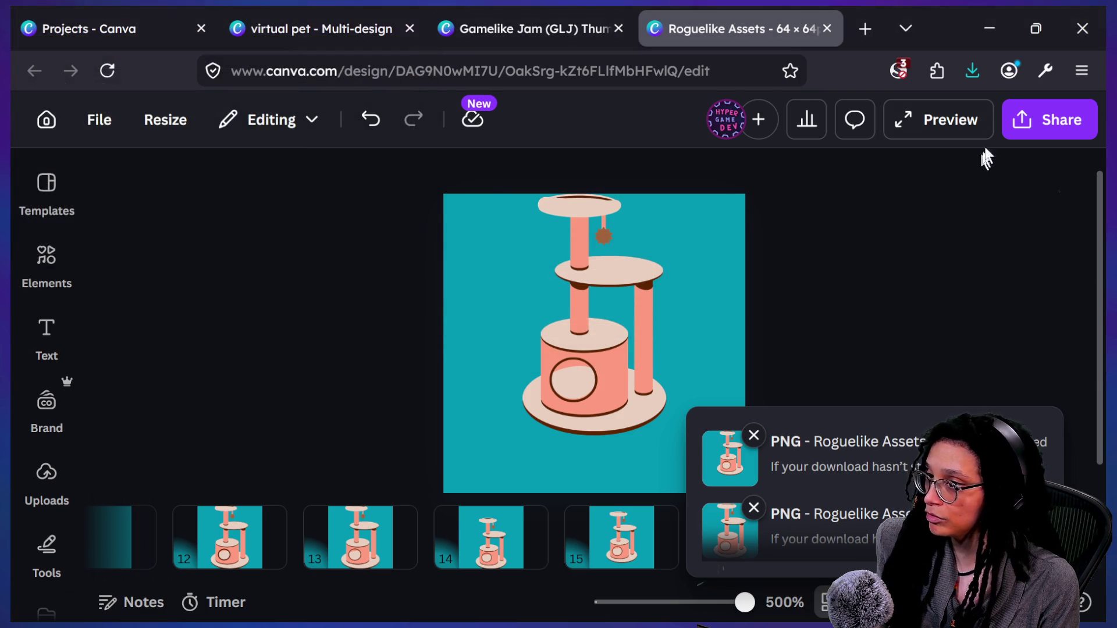
# Step: Reopen the download settings and clear the Page 16 selection in Select pages
pyautogui.click(1047, 119)
pyautogui.scroll(-3, 806, 438)
pyautogui.click(743, 375)
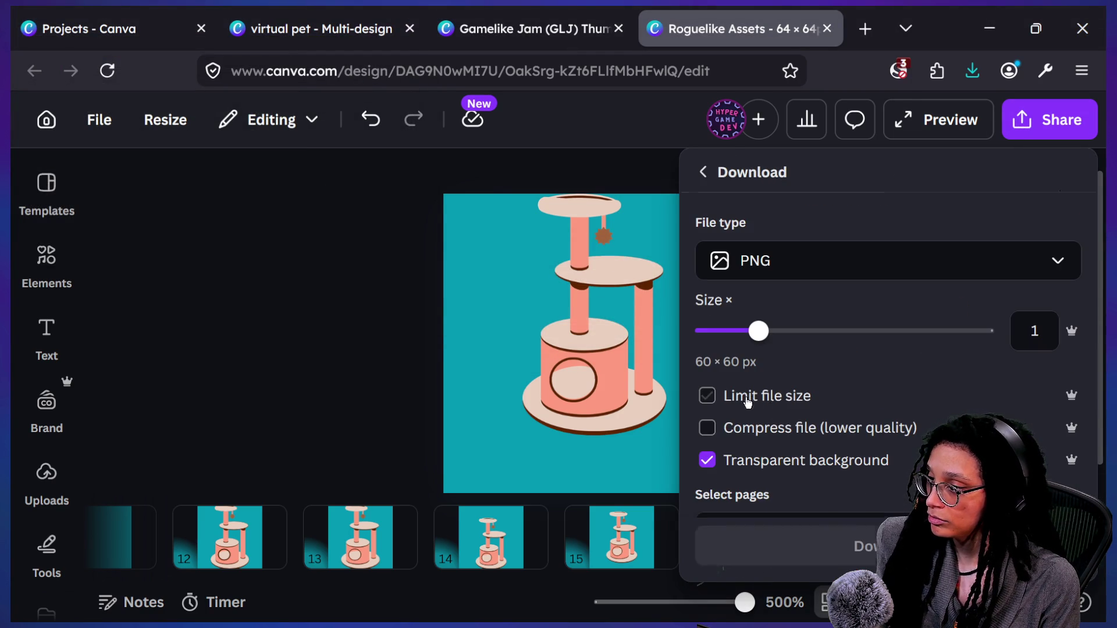
pyautogui.scroll(-3, 763, 344)
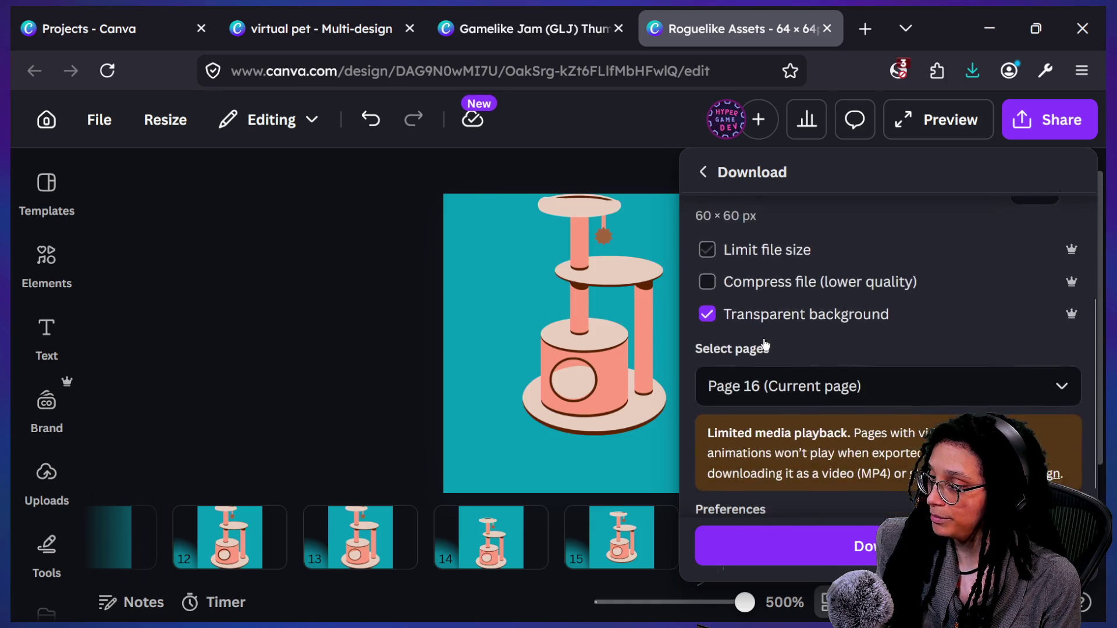
pyautogui.click(805, 369)
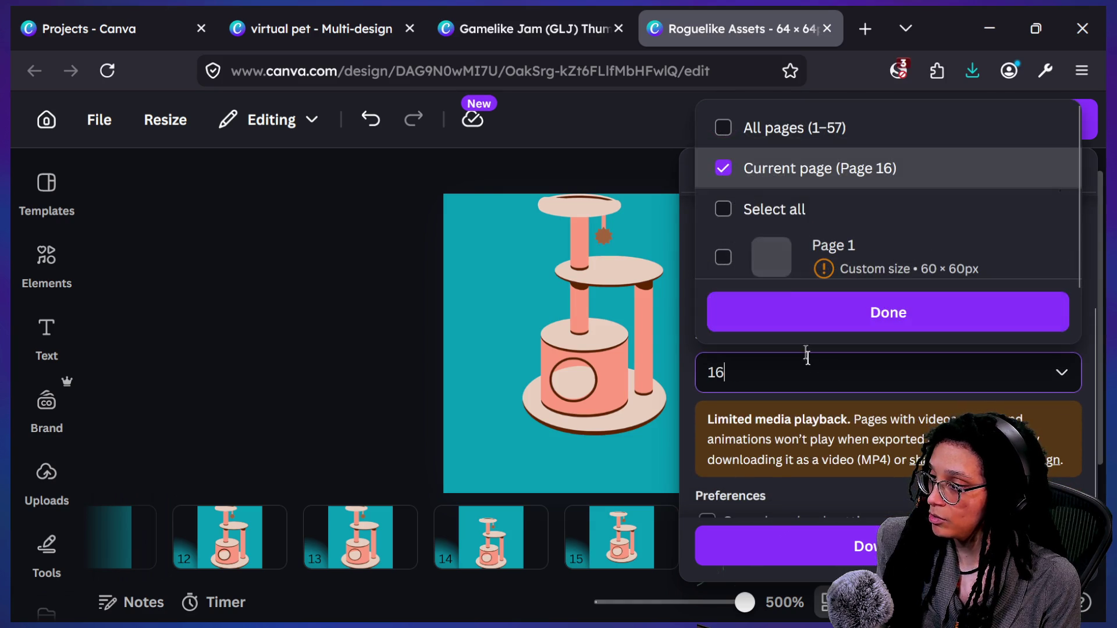
pyautogui.click(776, 177)
# Step: Select pages 12 through 16 for download, leaving page 11 unchecked
pyautogui.scroll(-5, 801, 238)
pyautogui.scroll(-10, 799, 236)
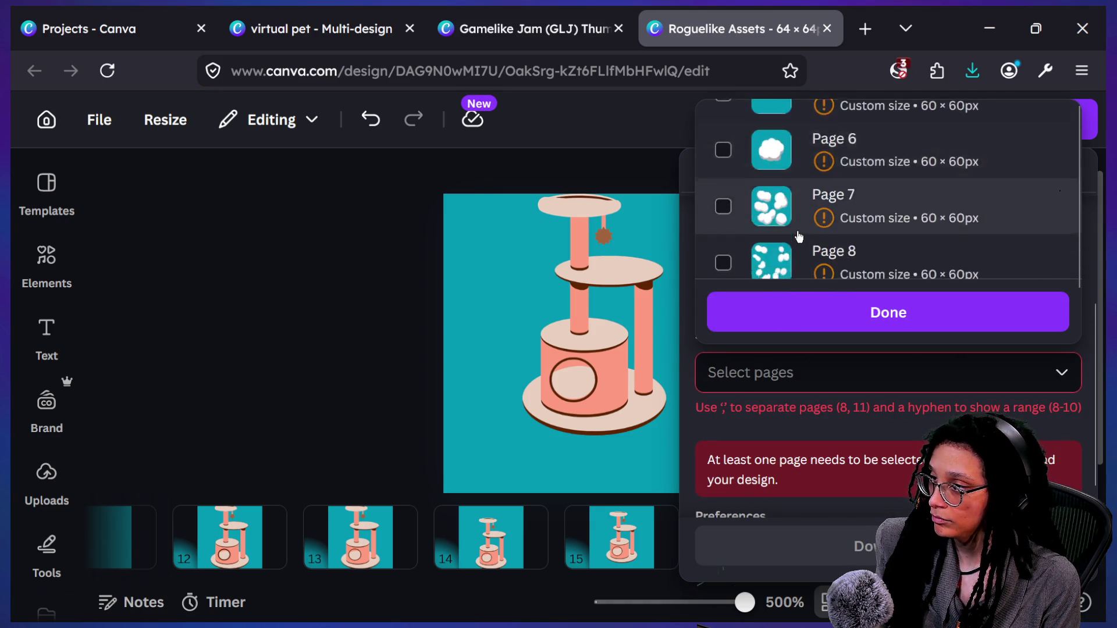
pyautogui.scroll(-1, 799, 236)
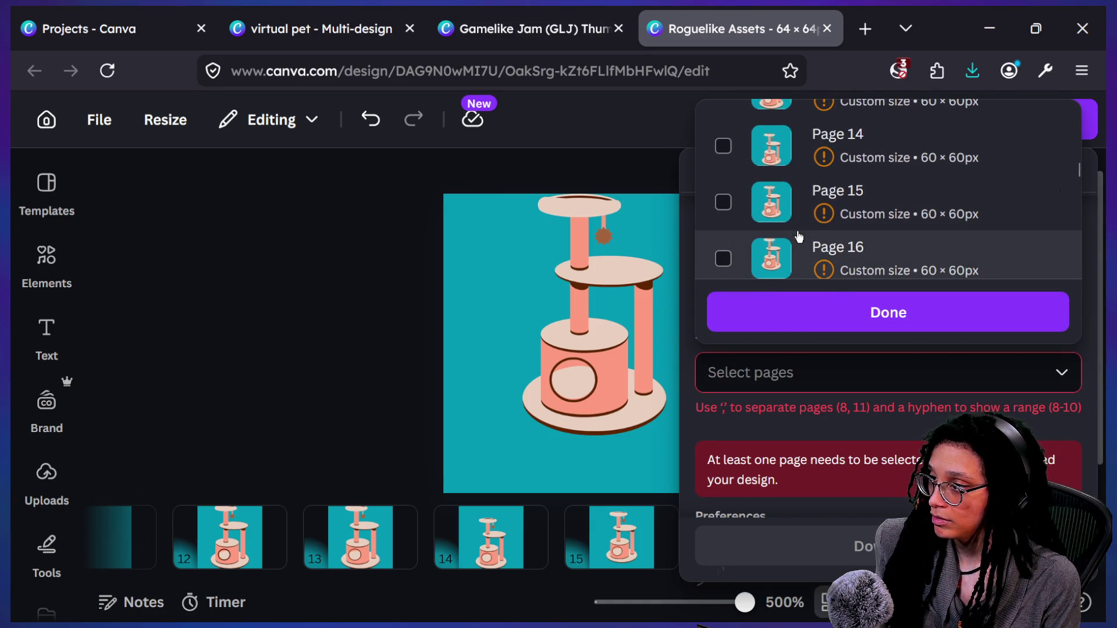
pyautogui.click(810, 246)
pyautogui.scroll(-1, 811, 221)
pyautogui.click(814, 175)
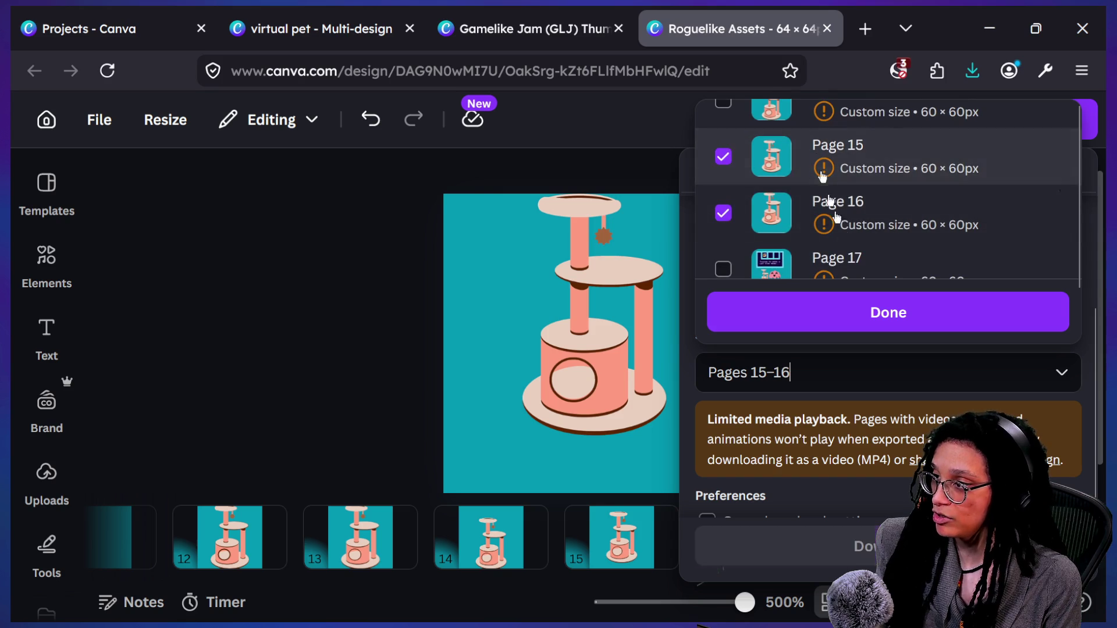
pyautogui.scroll(1, 838, 213)
pyautogui.click(838, 185)
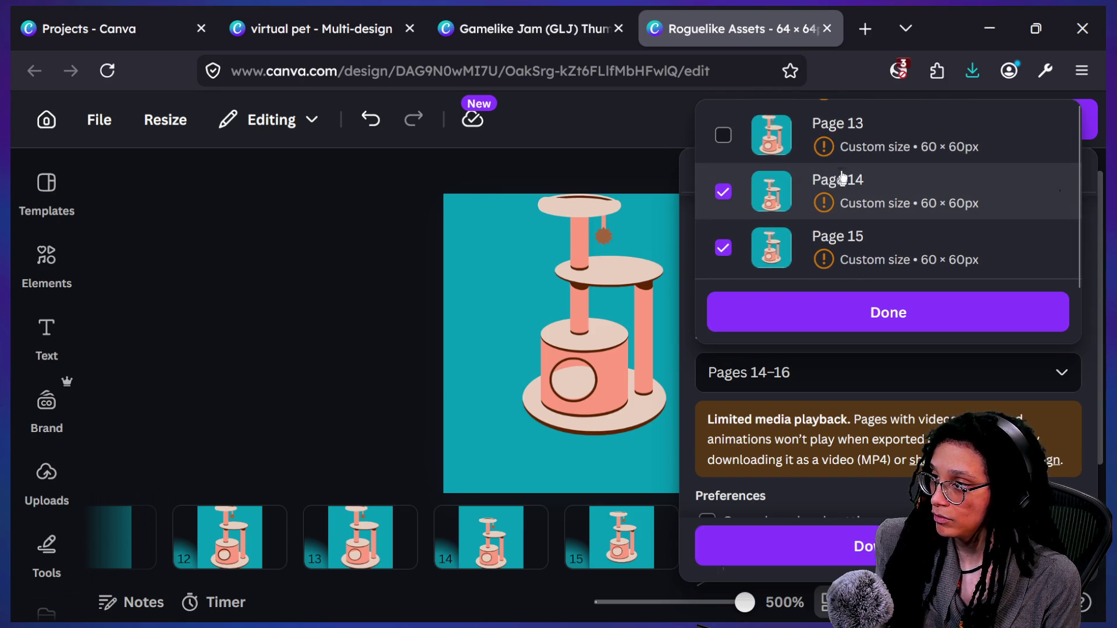
pyautogui.click(843, 151)
pyautogui.scroll(2, 842, 150)
pyautogui.click(870, 194)
pyautogui.click(868, 144)
pyautogui.scroll(1, 869, 144)
pyautogui.click(872, 214)
pyautogui.click(852, 226)
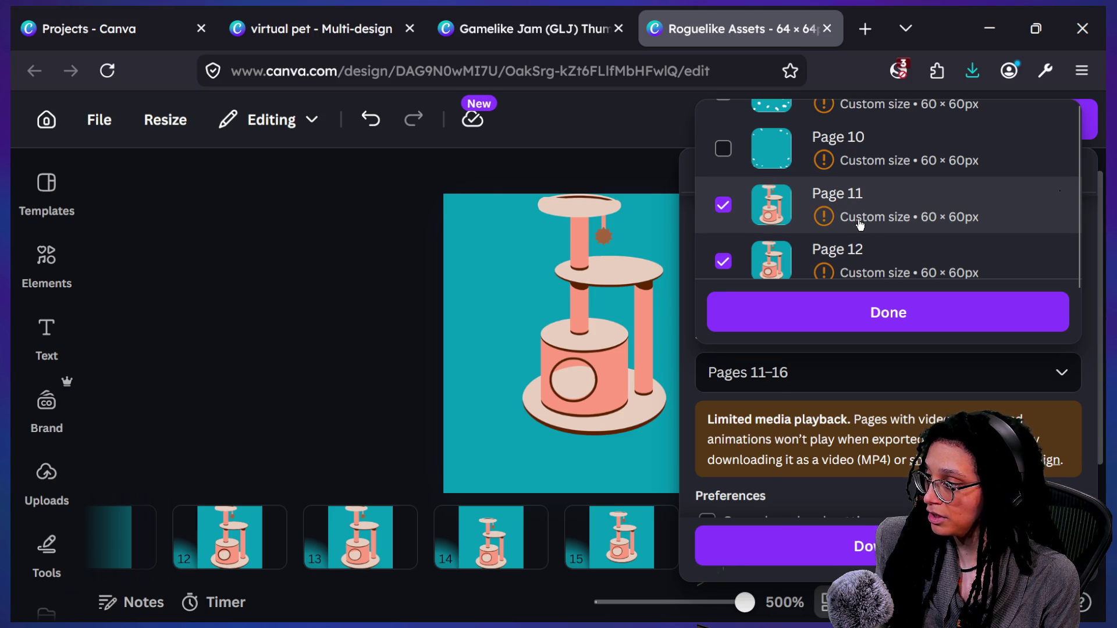
pyautogui.click(859, 225)
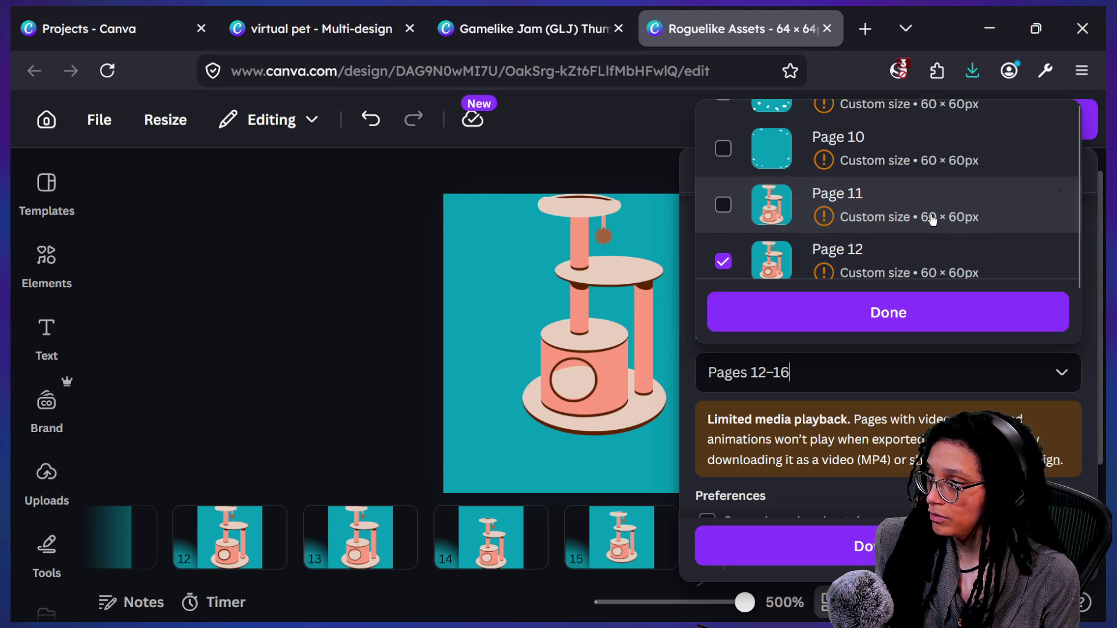
pyautogui.click(876, 327)
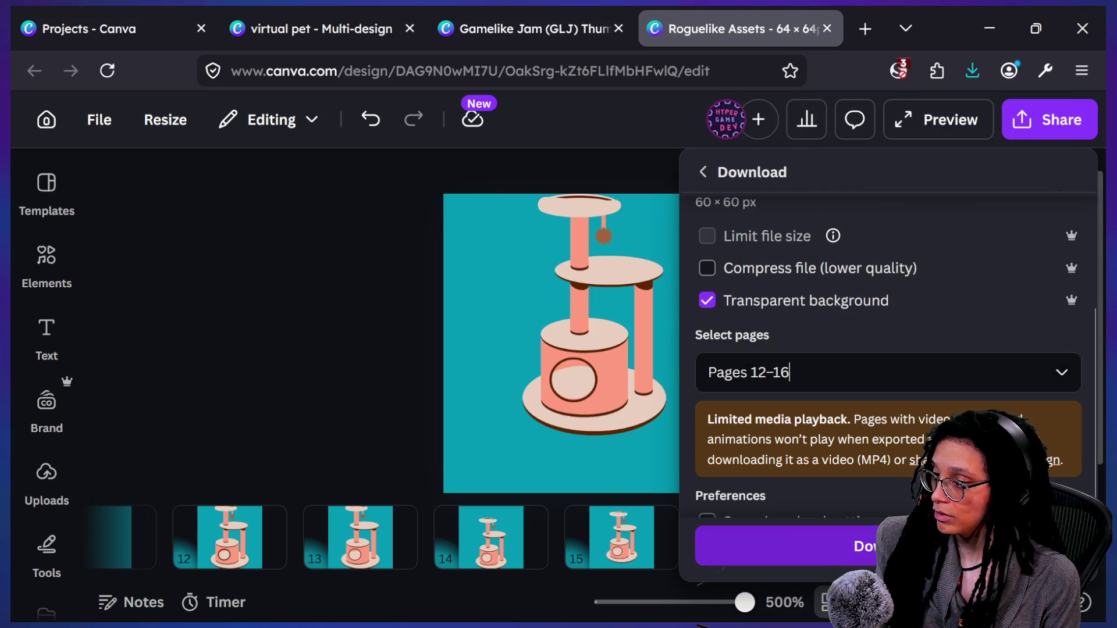
# Step: Download pages 12–16 as PNGs, saving over the existing Roguelike Assets.zip
pyautogui.click(855, 546)
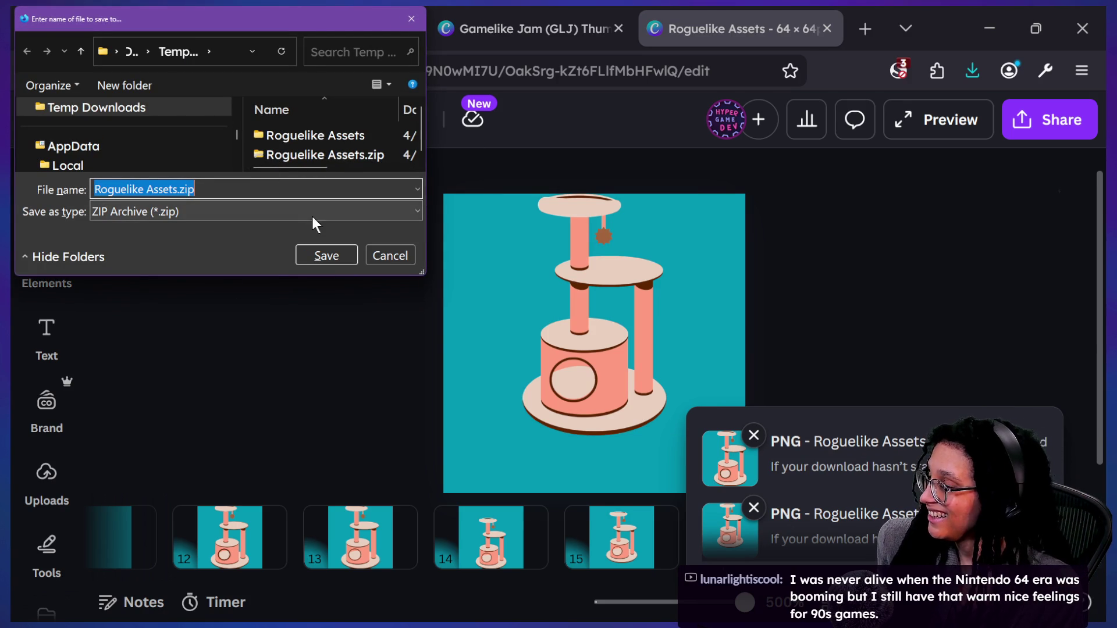
pyautogui.moveTo(424, 278)
pyautogui.mouseDown()
pyautogui.moveTo(588, 335)
pyautogui.moveTo(642, 407)
pyautogui.moveTo(637, 428)
pyautogui.mouseUp()
pyautogui.click(539, 407)
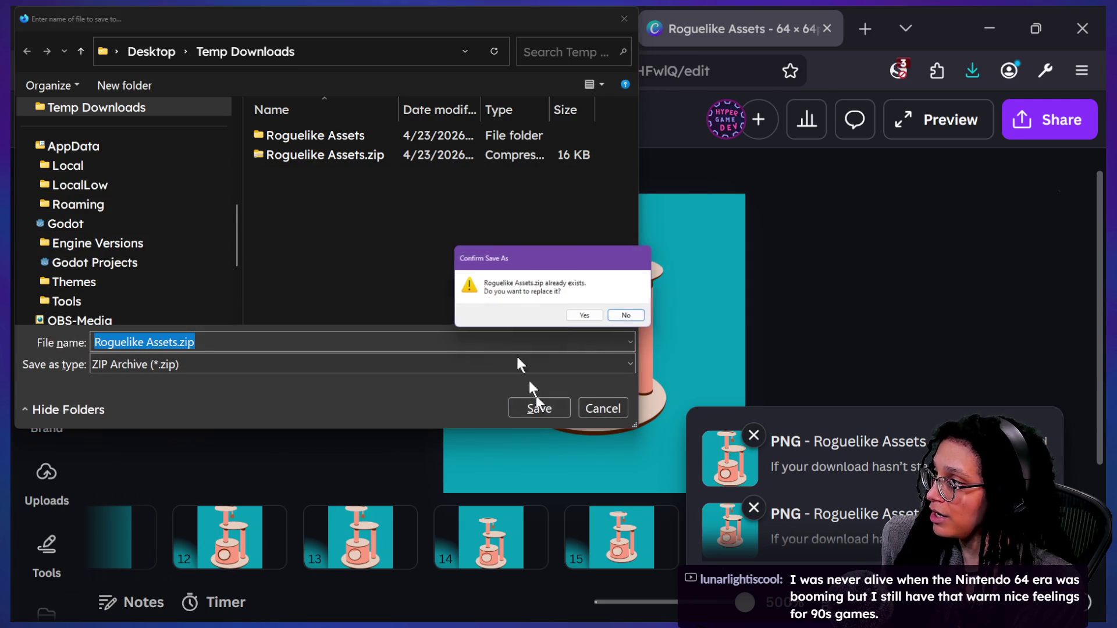
pyautogui.click(591, 316)
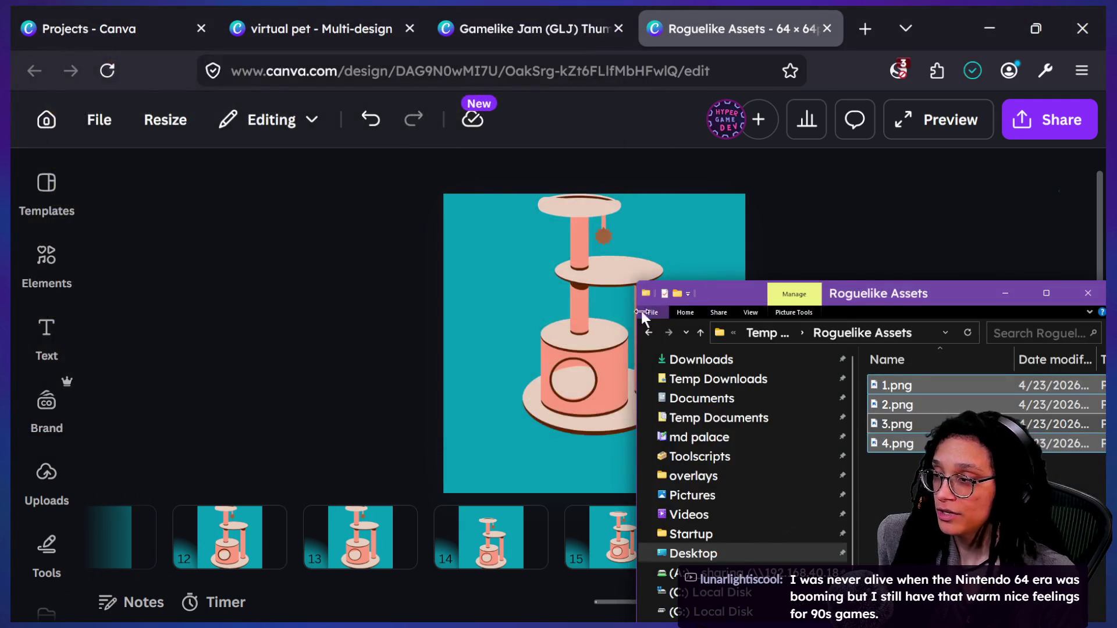
# Step: Check the Canva cat tree design, then place the Roguelike Assets folder window over Godot
pyautogui.click(827, 204)
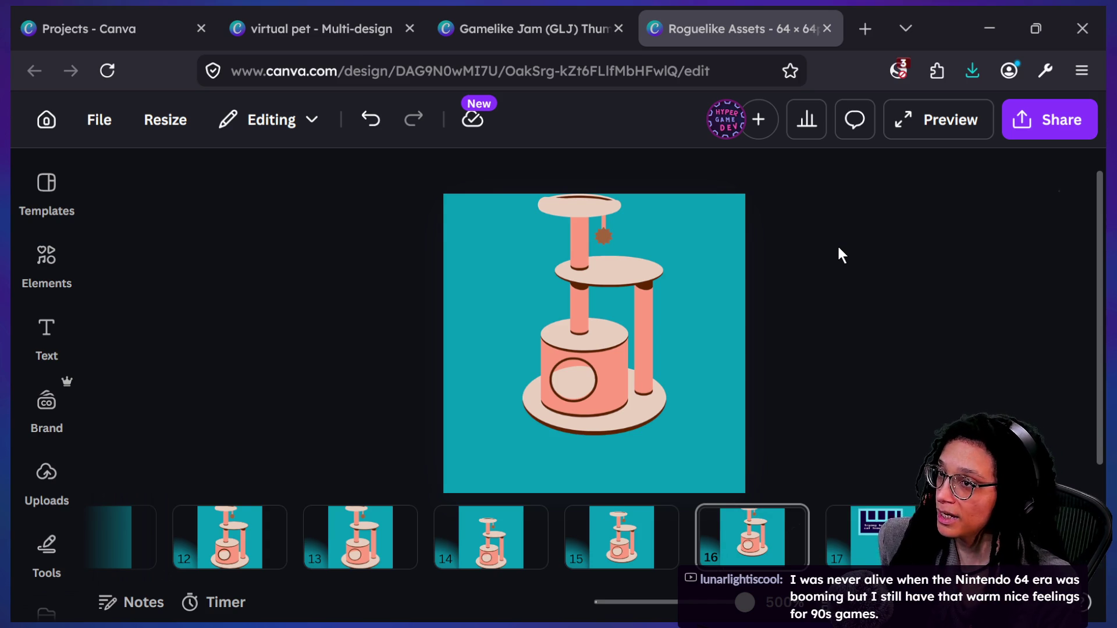
pyautogui.hotkey('alt', 'Tab')
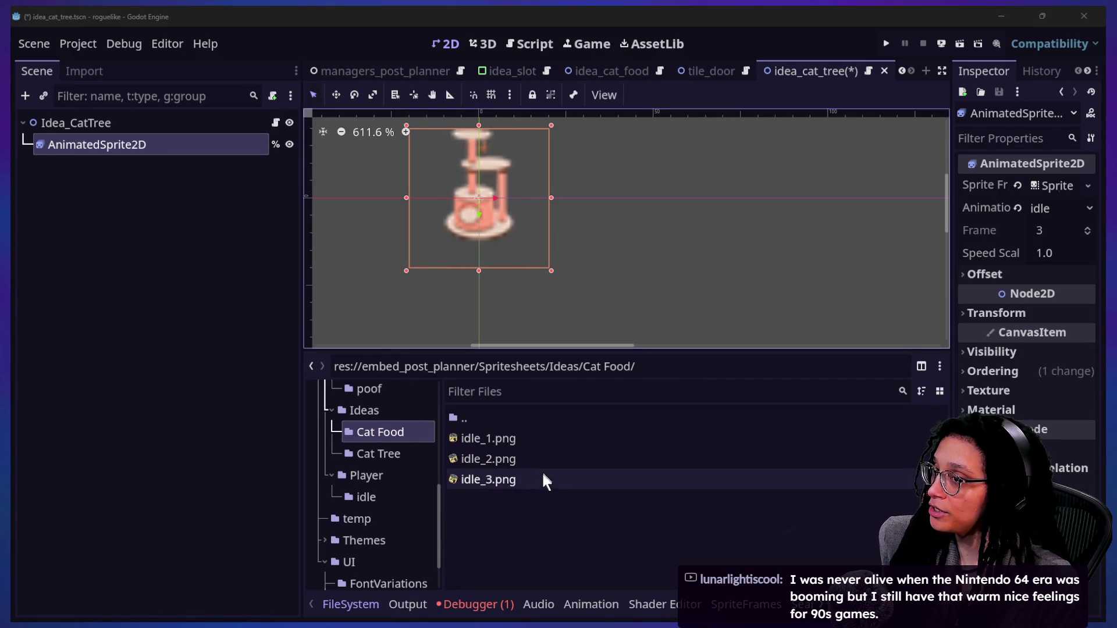
pyautogui.moveTo(543, 480)
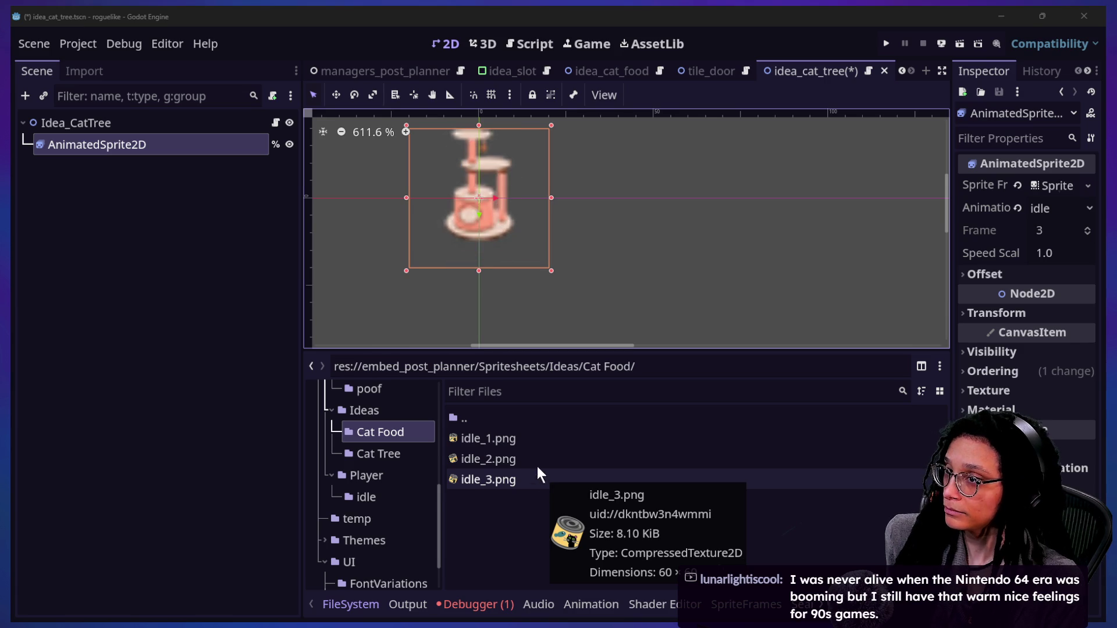
pyautogui.hotkey('alt', 'Tab')
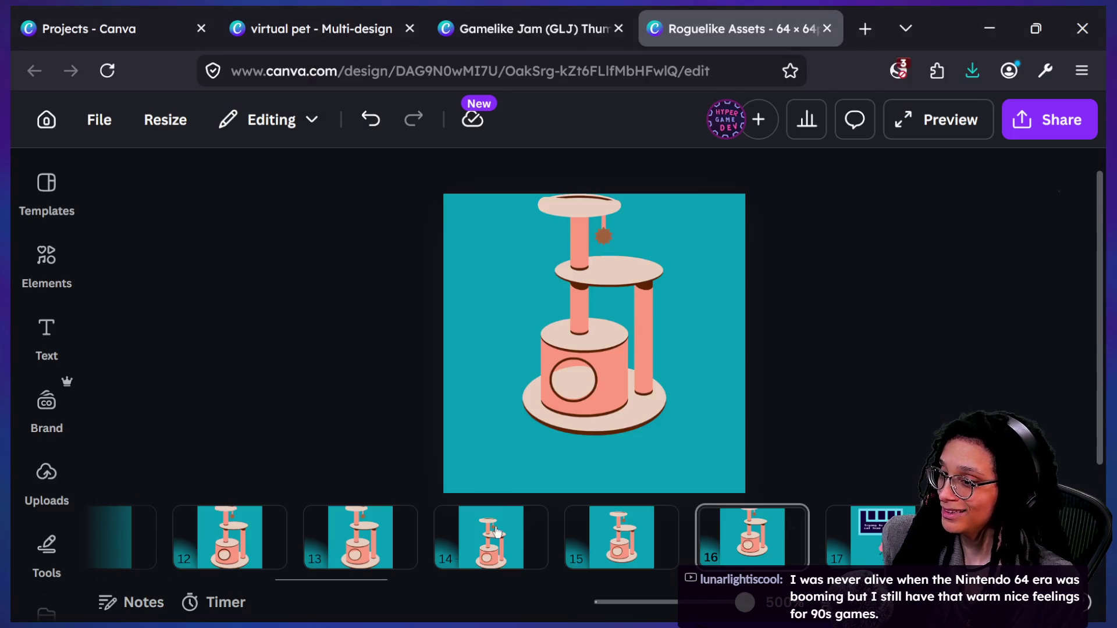
pyautogui.click(989, 28)
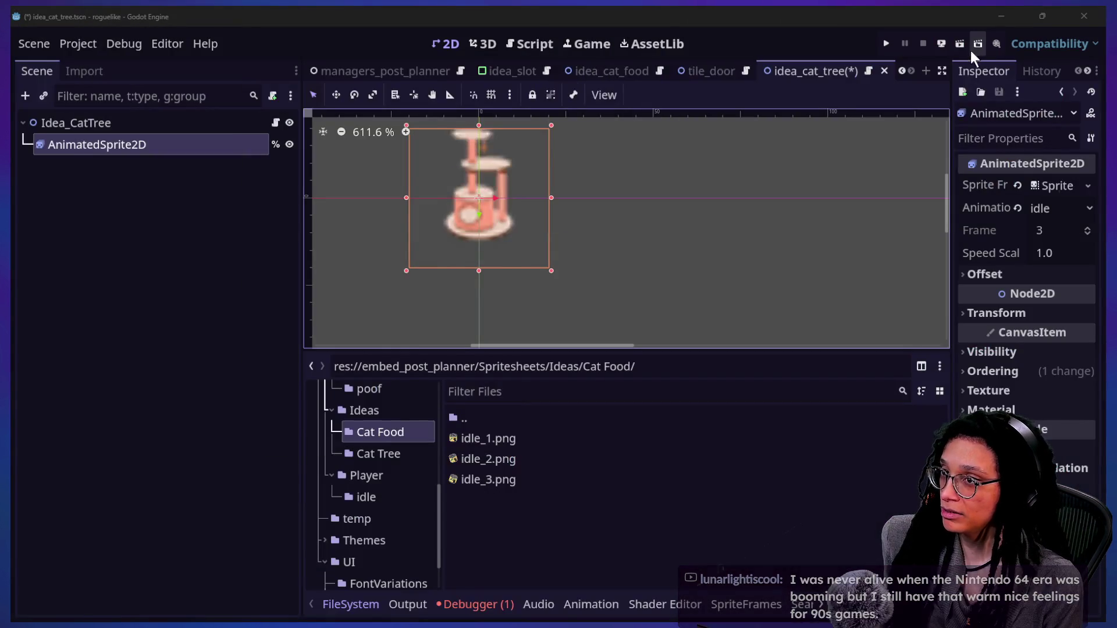
pyautogui.moveTo(942, 305); pyautogui.dragTo(698, 216)
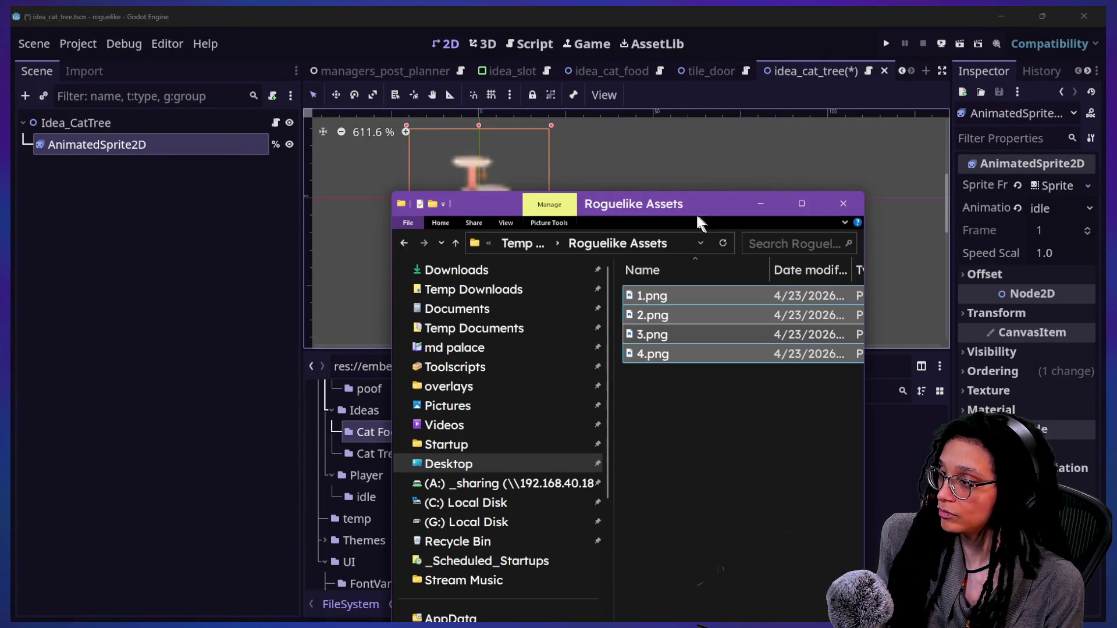
# Step: Delete the old Roguelike Assets folder and extract Roguelike Assets.zip into a fresh folder
pyautogui.click(456, 242)
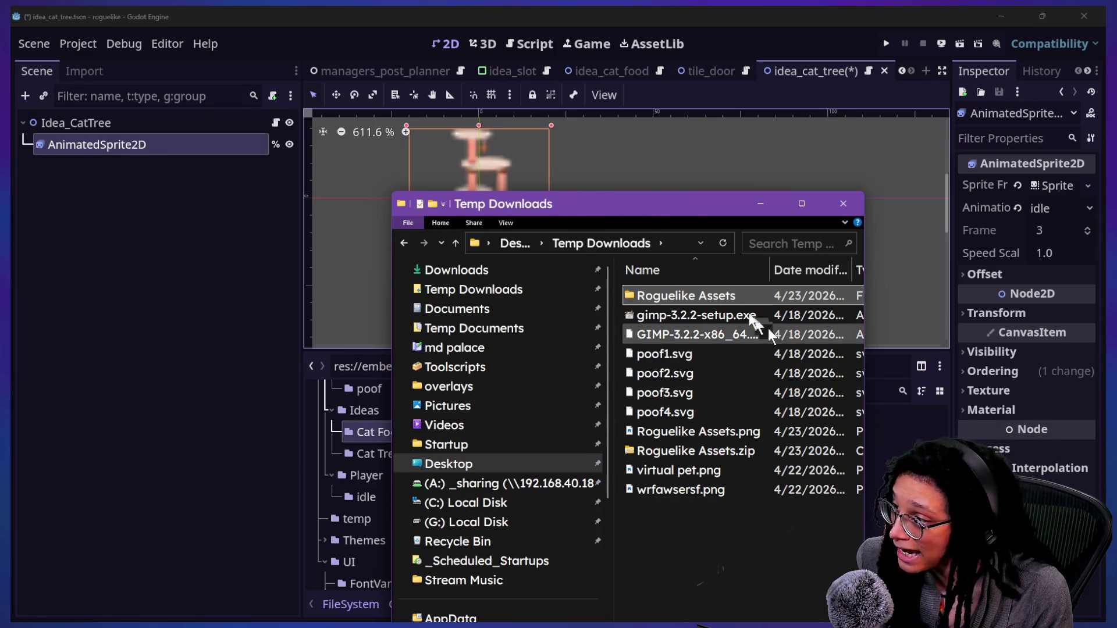
pyautogui.click(734, 298)
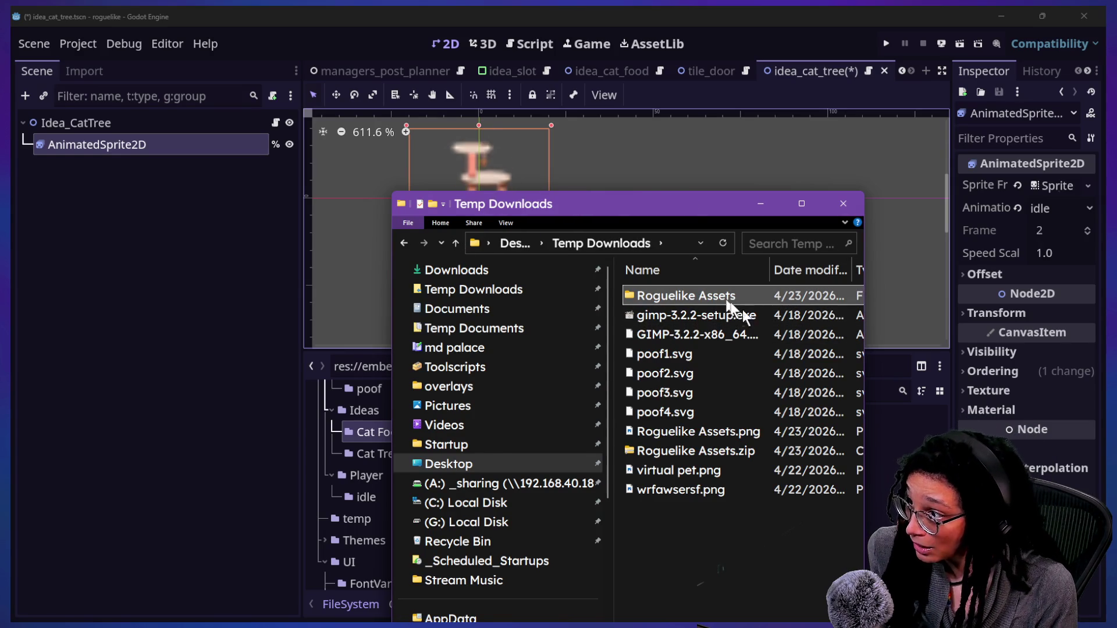
pyautogui.press('Delete')
pyautogui.click(762, 431)
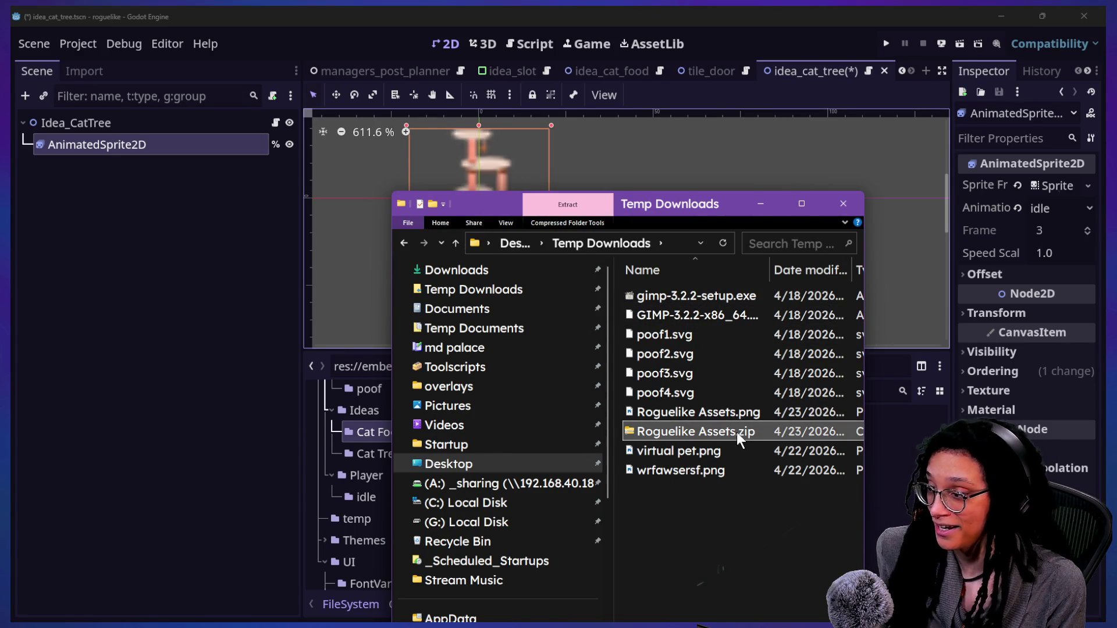
pyautogui.rightClick(736, 432)
pyautogui.moveTo(774, 210)
pyautogui.click(477, 282)
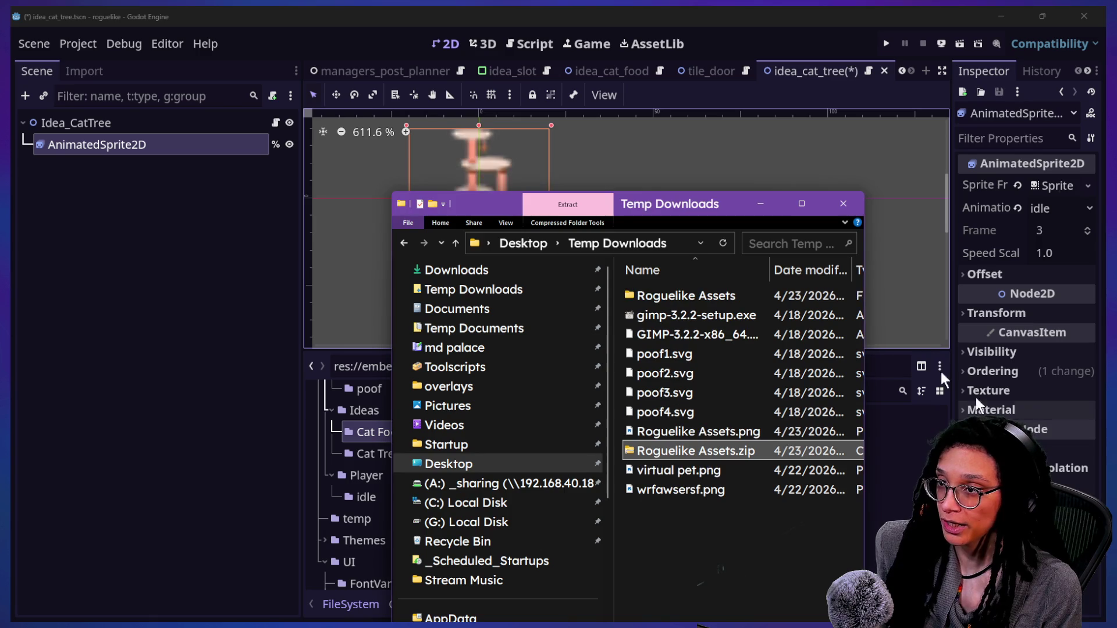
pyautogui.click(702, 296)
pyautogui.doubleClick(701, 295)
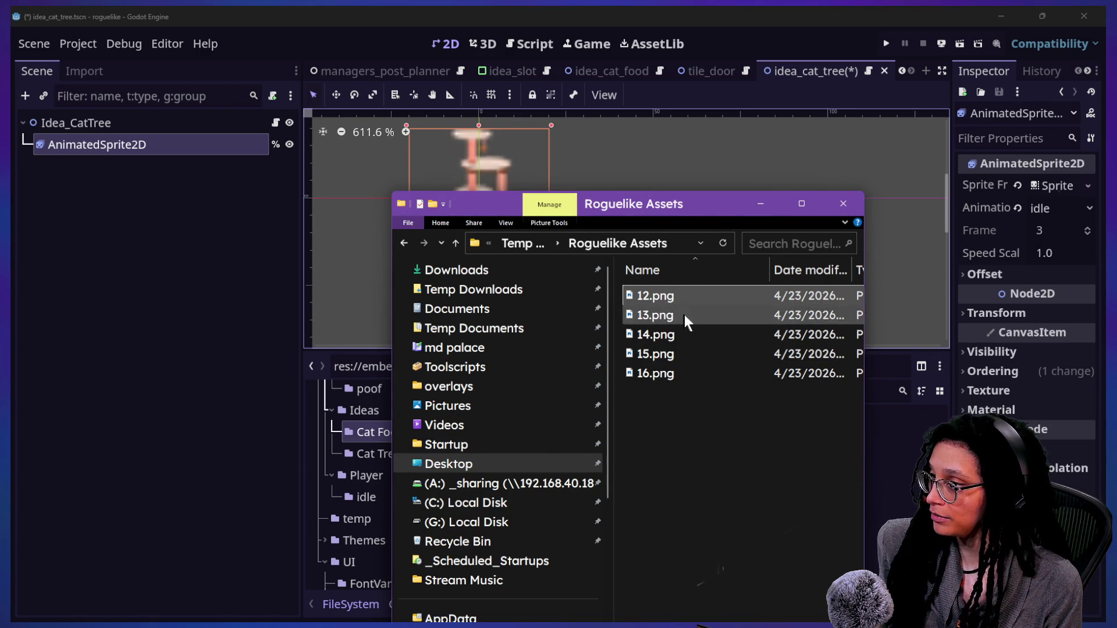
# Step: Show the extracted images as thumbnails and open the project's Cat Tree folder alongside
pyautogui.moveTo(735, 205); pyautogui.dragTo(625, 210)
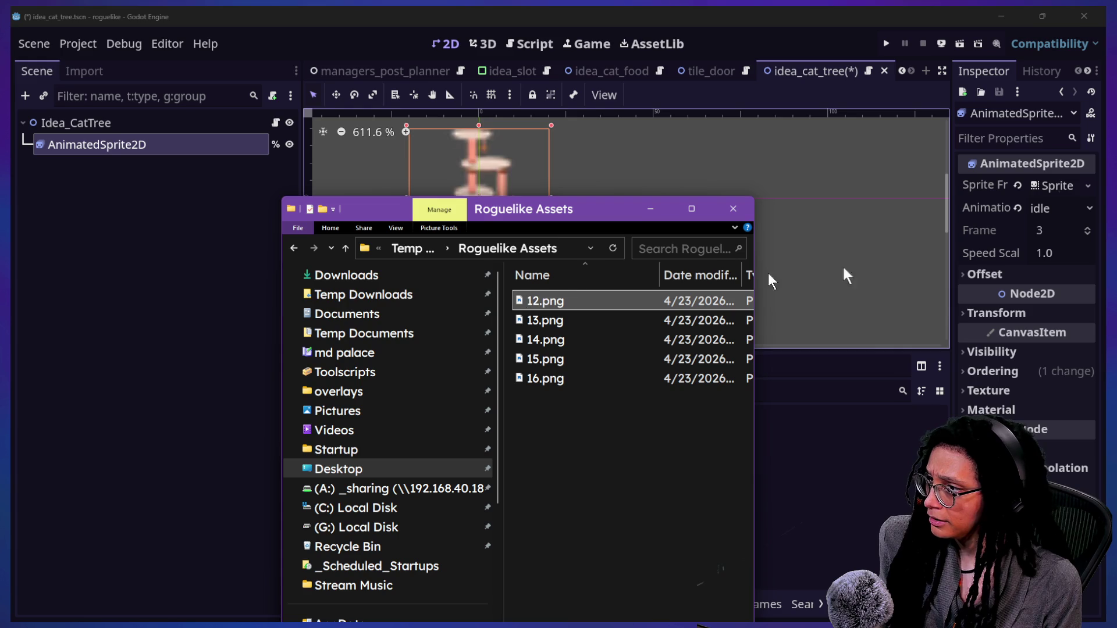
pyautogui.click(386, 231)
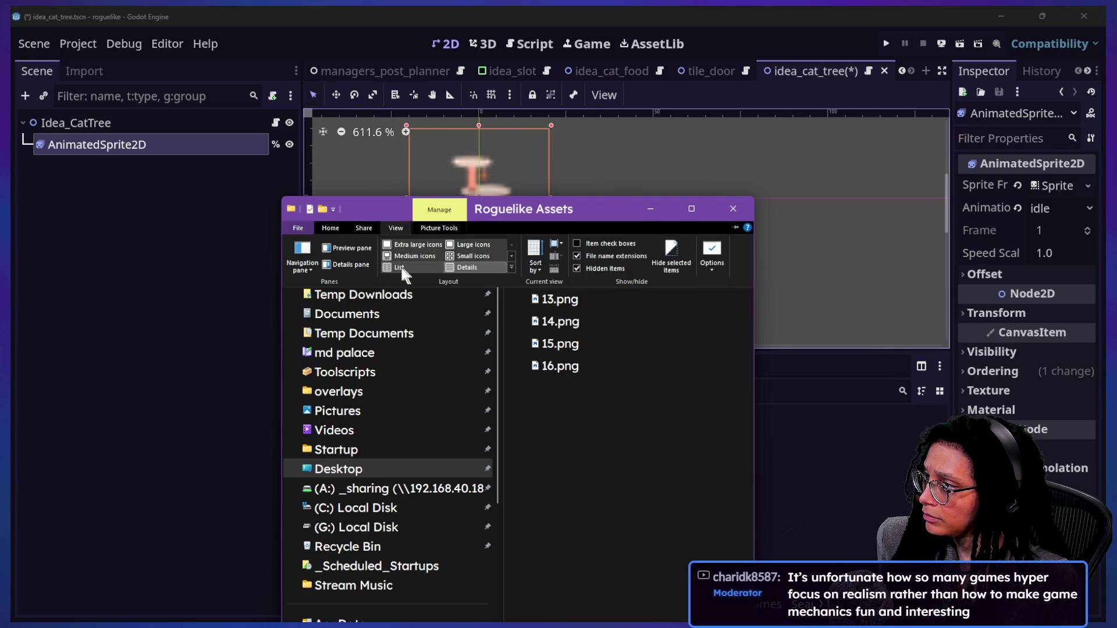
pyautogui.click(417, 254)
pyautogui.click(579, 306)
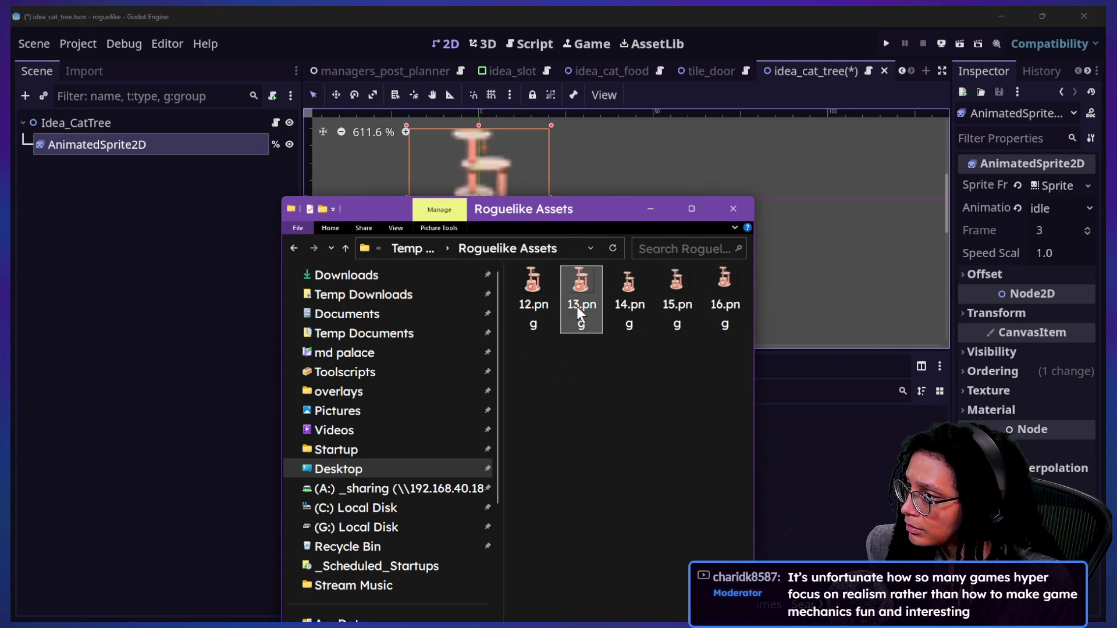
pyautogui.keyDown('shift'); pyautogui.click(734, 303); pyautogui.keyUp('shift')
pyautogui.moveTo(549, 213)
pyautogui.mouseDown()
pyautogui.moveTo(543, 224)
pyautogui.moveTo(384, 205)
pyautogui.moveTo(880, 215)
pyautogui.mouseUp()
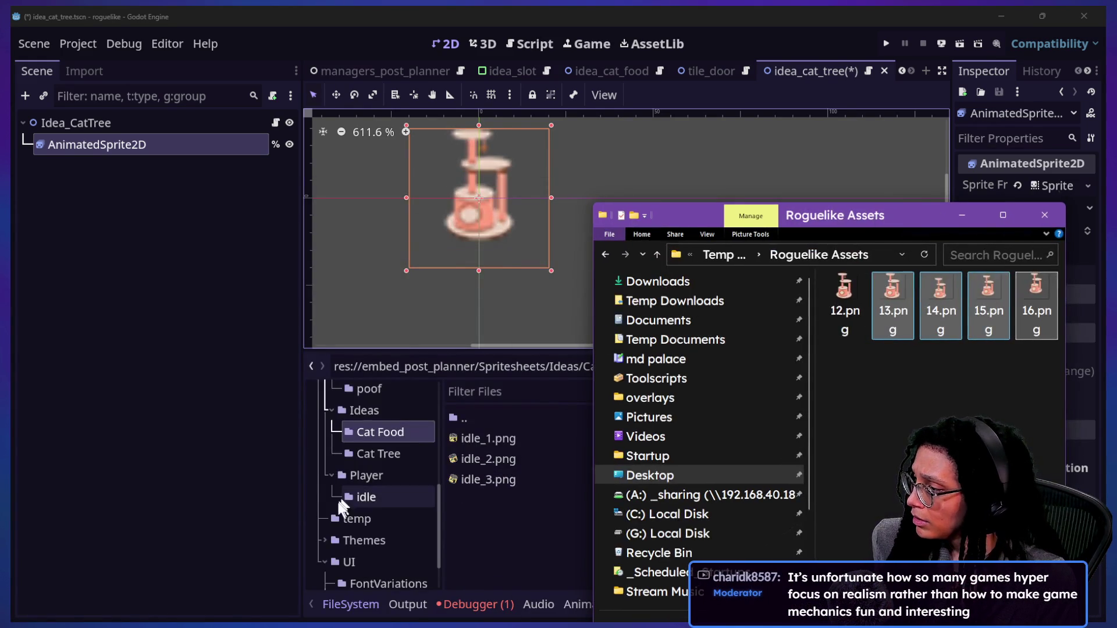
pyautogui.click(359, 453)
pyautogui.hotkey('alt', 'Tab')
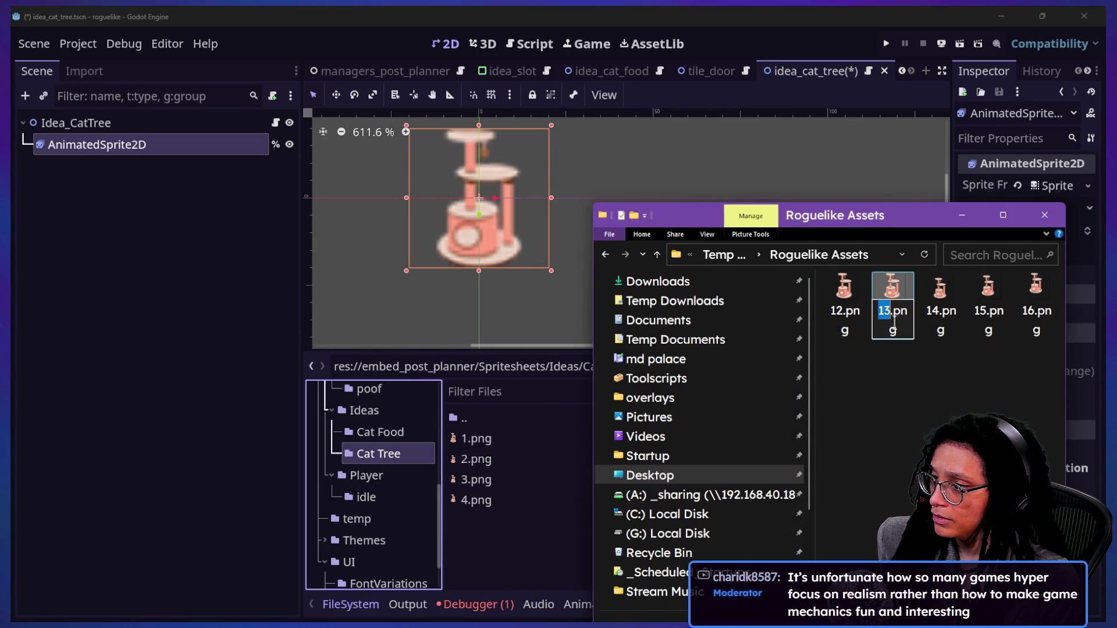
pyautogui.hotkey('ctrl', 'z')
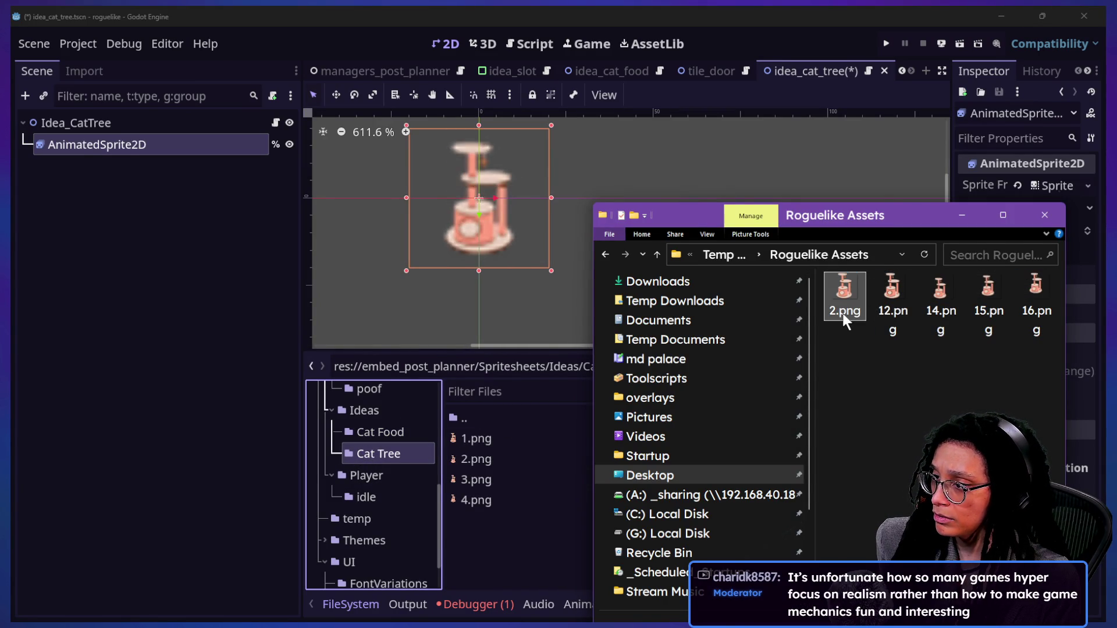
# Step: Delete the unwanted 13.png frame and rename 2.png to 1.png
pyautogui.click(897, 292)
pyautogui.press('Delete')
pyautogui.click(848, 303)
pyautogui.click(850, 314)
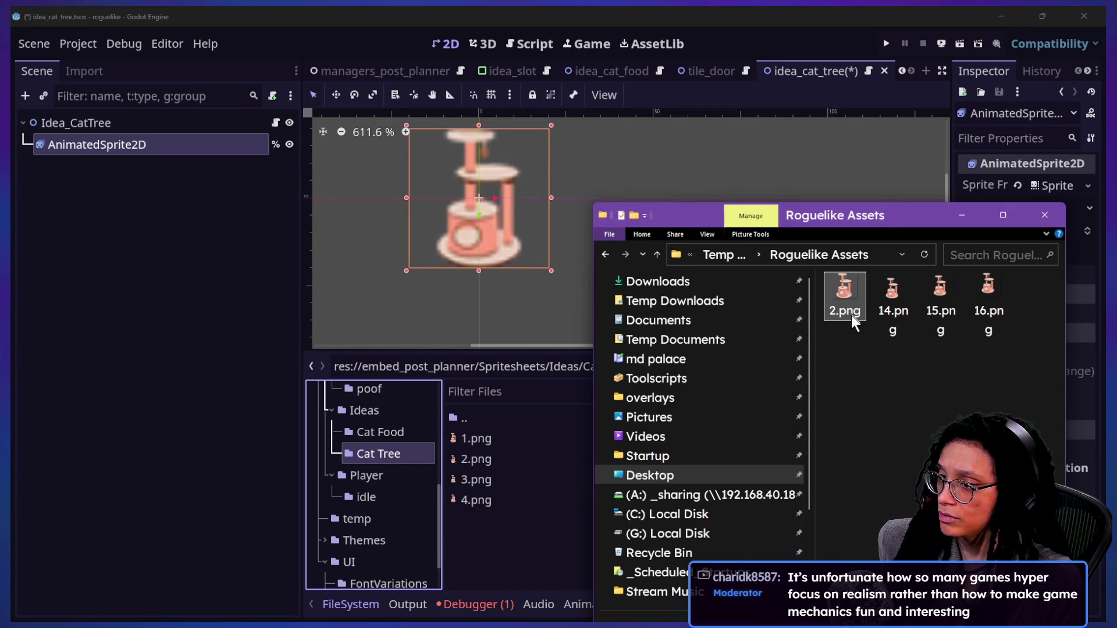
pyautogui.write('1')
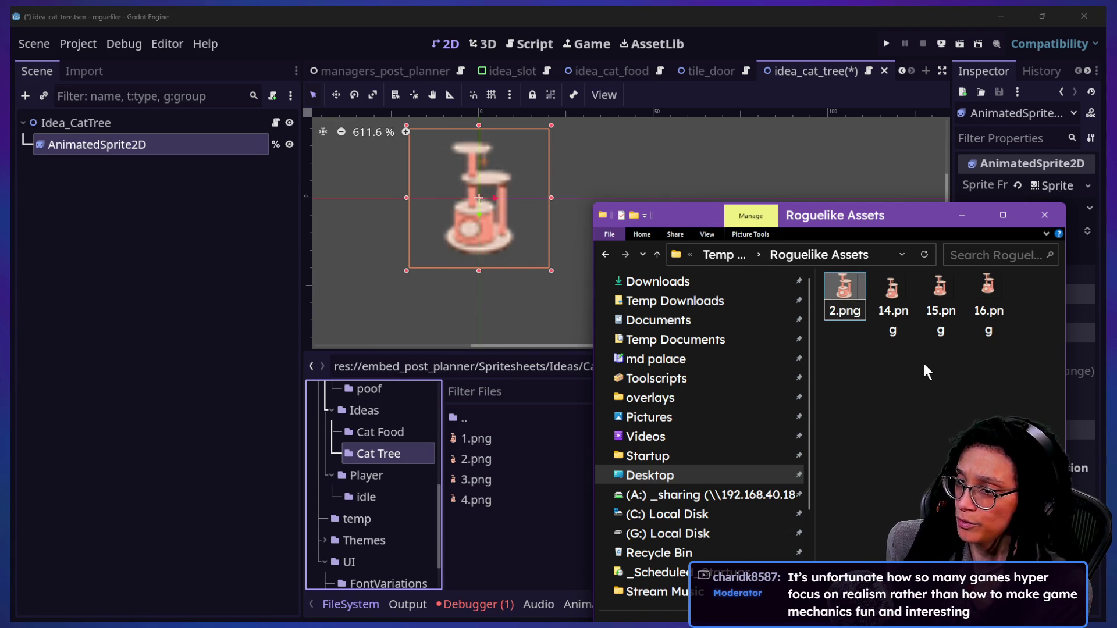
pyautogui.press('Return')
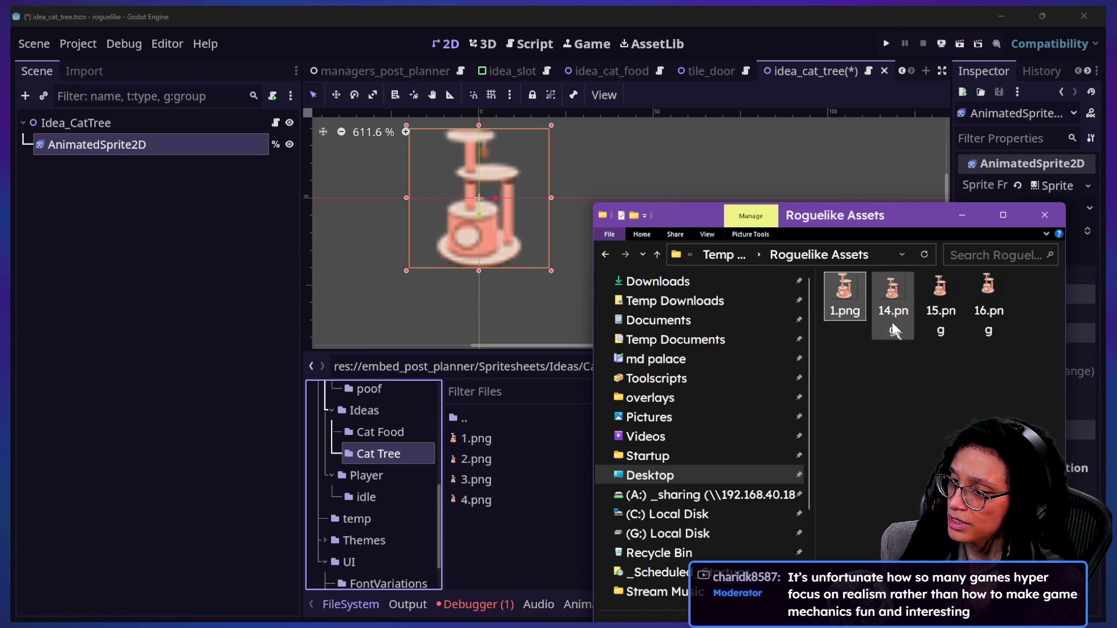
# Step: Rename 14.png, 15.png and 16.png to 2.png, 3.png and 4.png, then copy the frames out
pyautogui.click(893, 314)
pyautogui.click(893, 316)
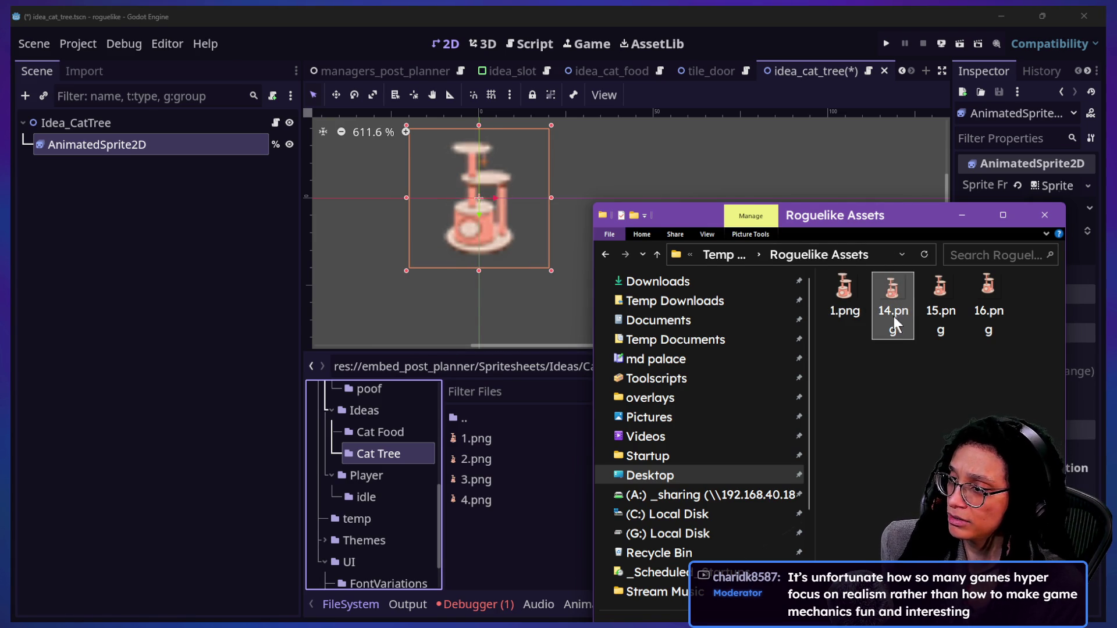
pyautogui.write('2')
pyautogui.press('Return')
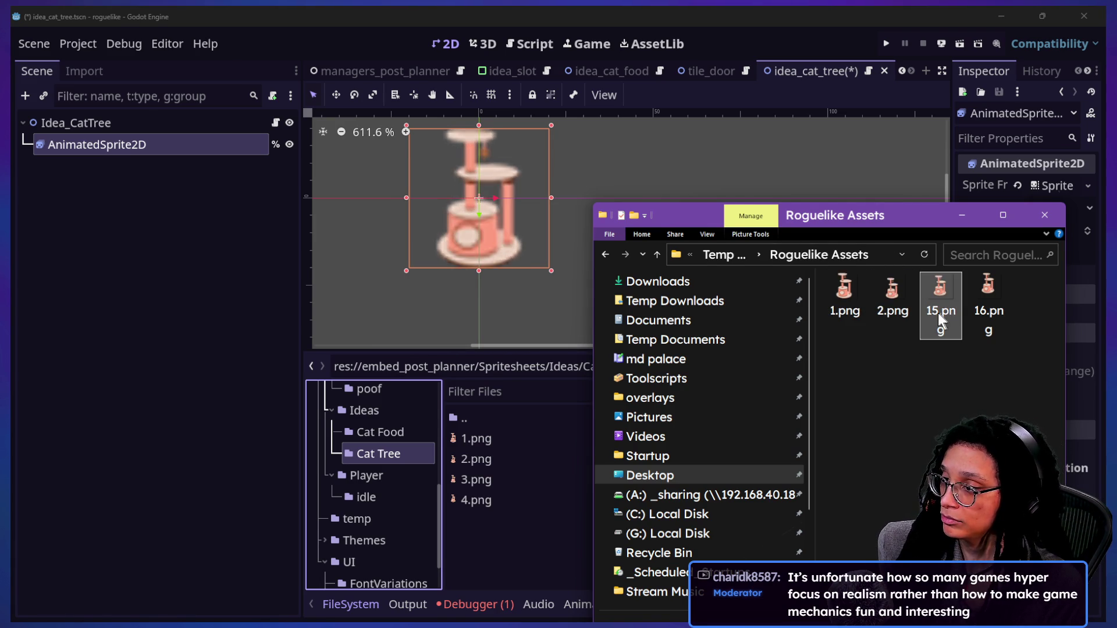
pyautogui.click(950, 313)
pyautogui.click(950, 313)
pyautogui.write('3')
pyautogui.click(996, 307)
pyautogui.click(990, 313)
pyautogui.write('4')
pyautogui.press('Return')
pyautogui.moveTo(1015, 349)
pyautogui.mouseDown()
pyautogui.moveTo(804, 284)
pyautogui.moveTo(833, 307)
pyautogui.moveTo(679, 486)
pyautogui.moveTo(510, 520)
pyautogui.mouseUp()
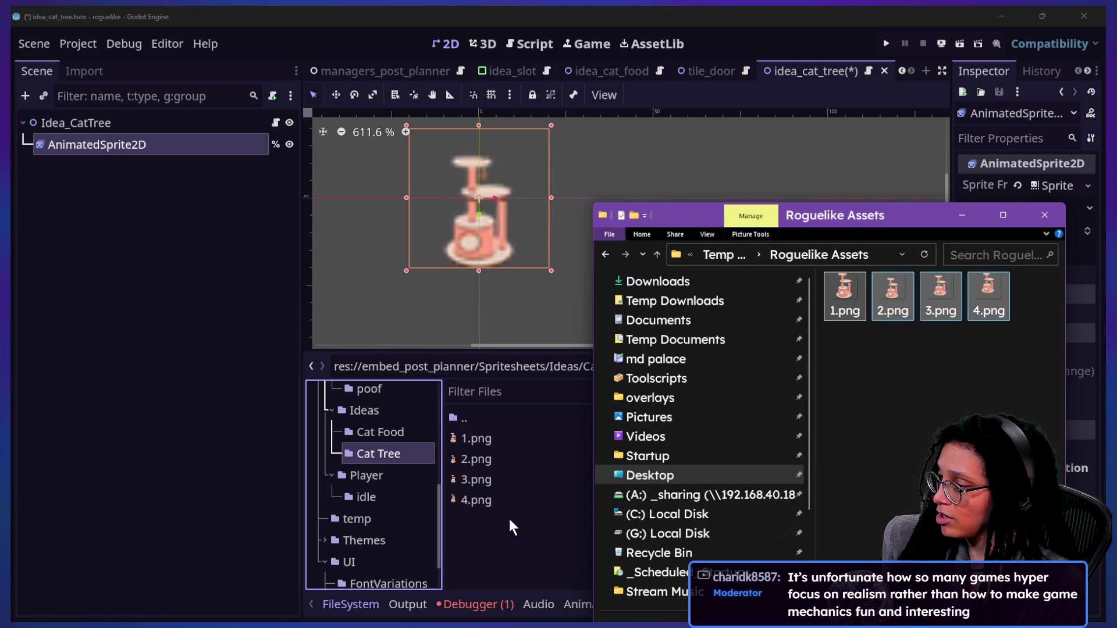
pyautogui.click(516, 532)
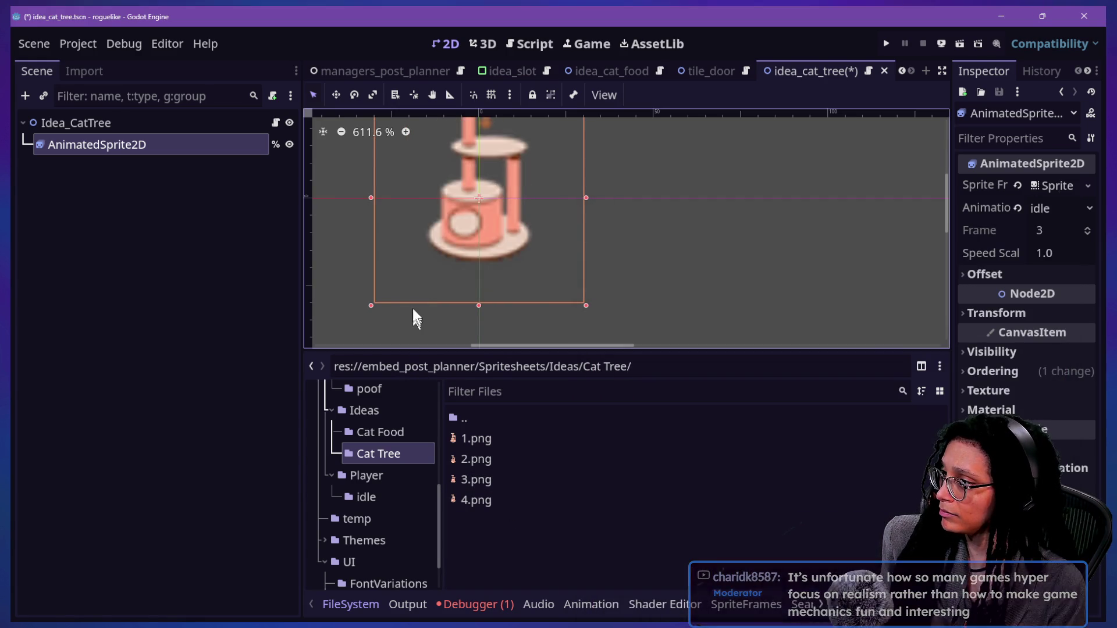
pyautogui.scroll(-1, 414, 304)
pyautogui.scroll(-2, 416, 232)
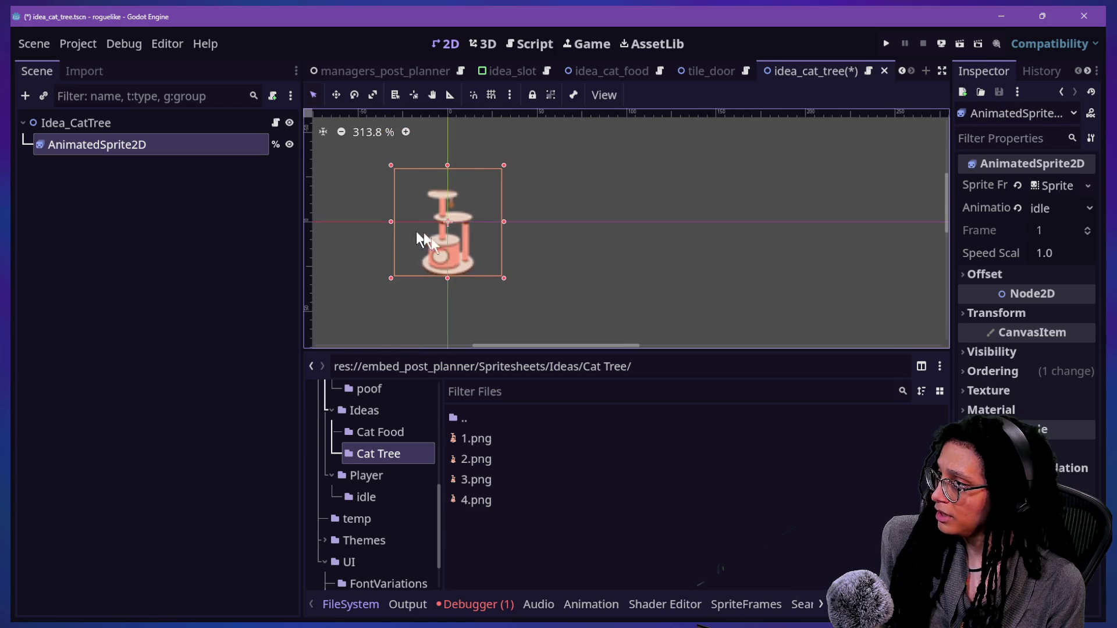
pyautogui.click(477, 435)
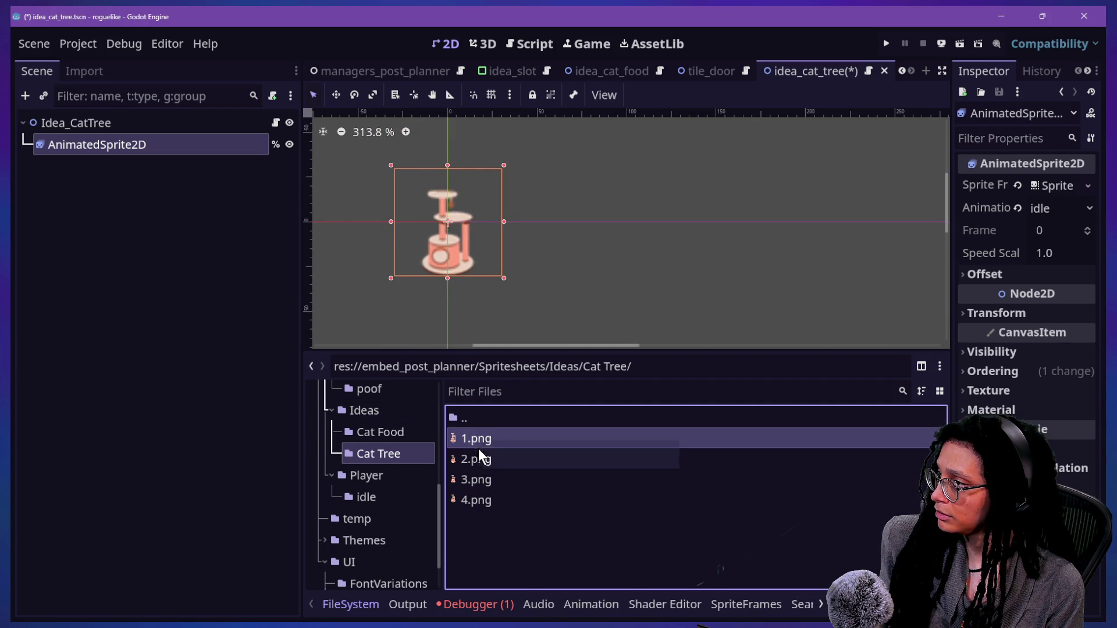
pyautogui.click(483, 459)
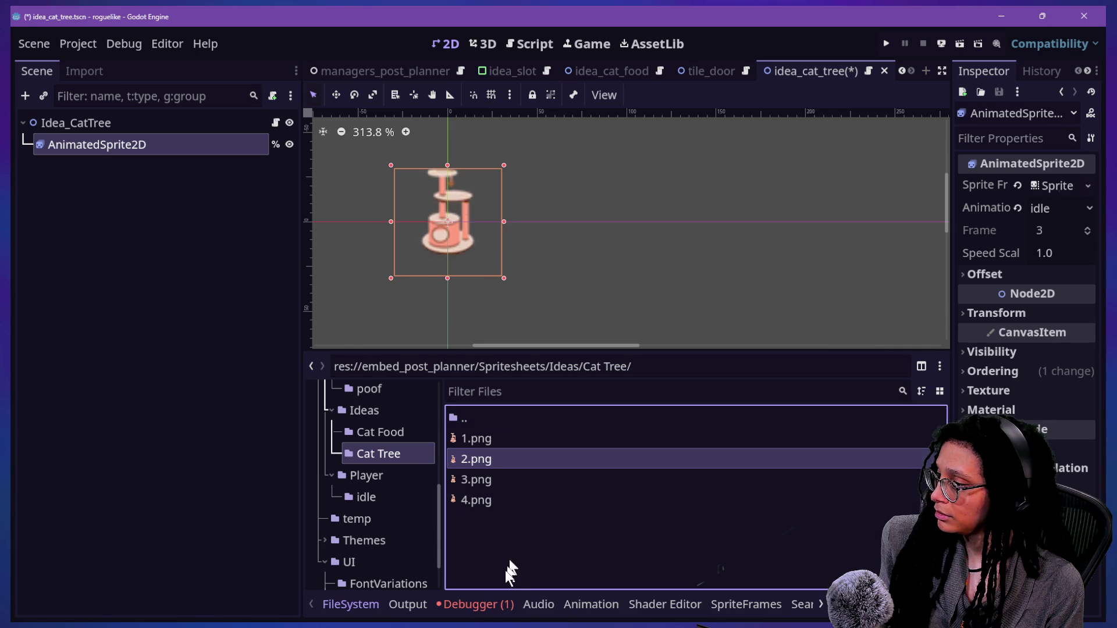
pyautogui.click(474, 605)
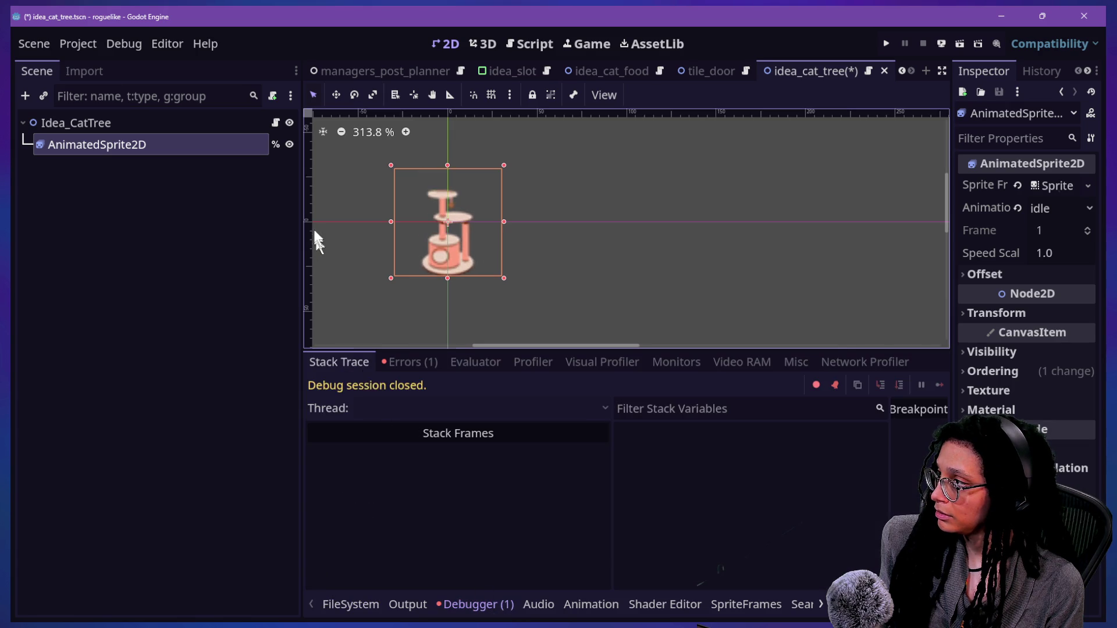
pyautogui.click(132, 129)
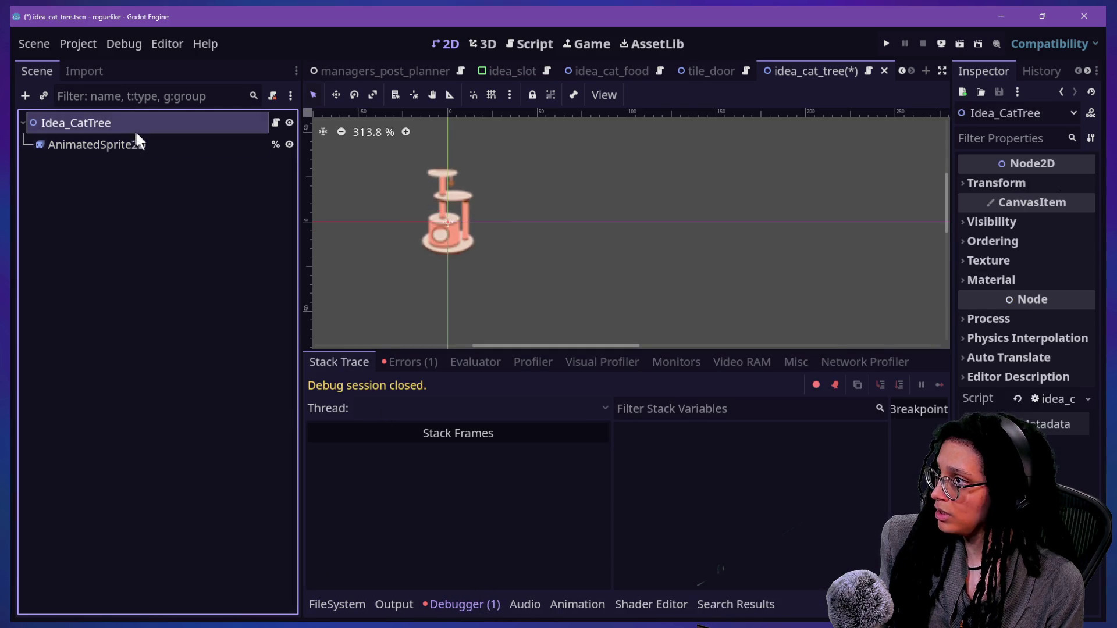
pyautogui.click(135, 145)
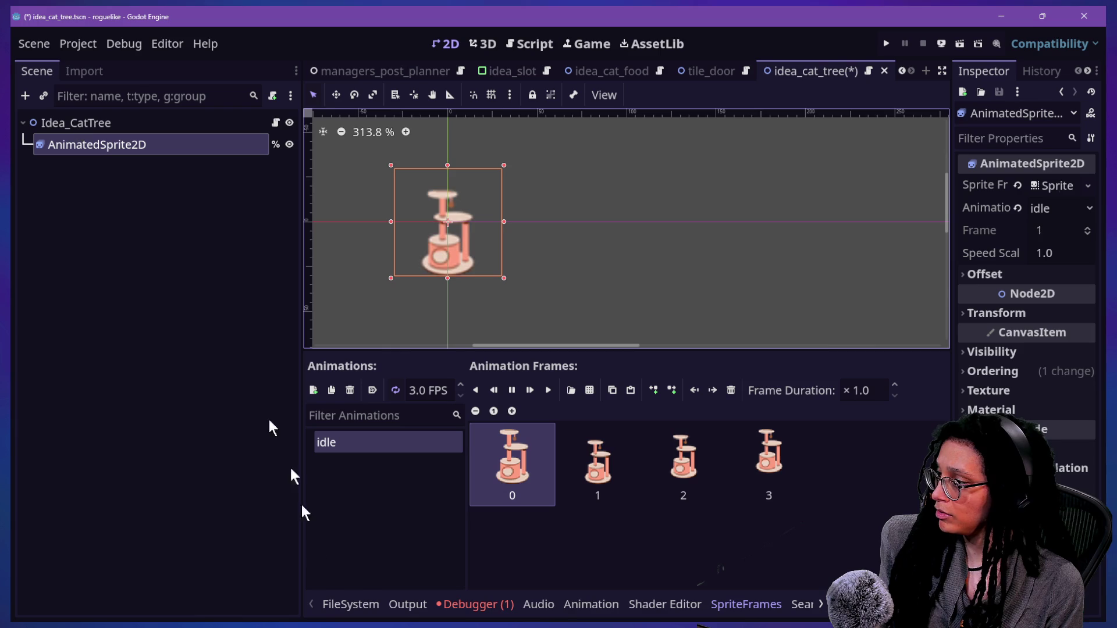
pyautogui.click(376, 605)
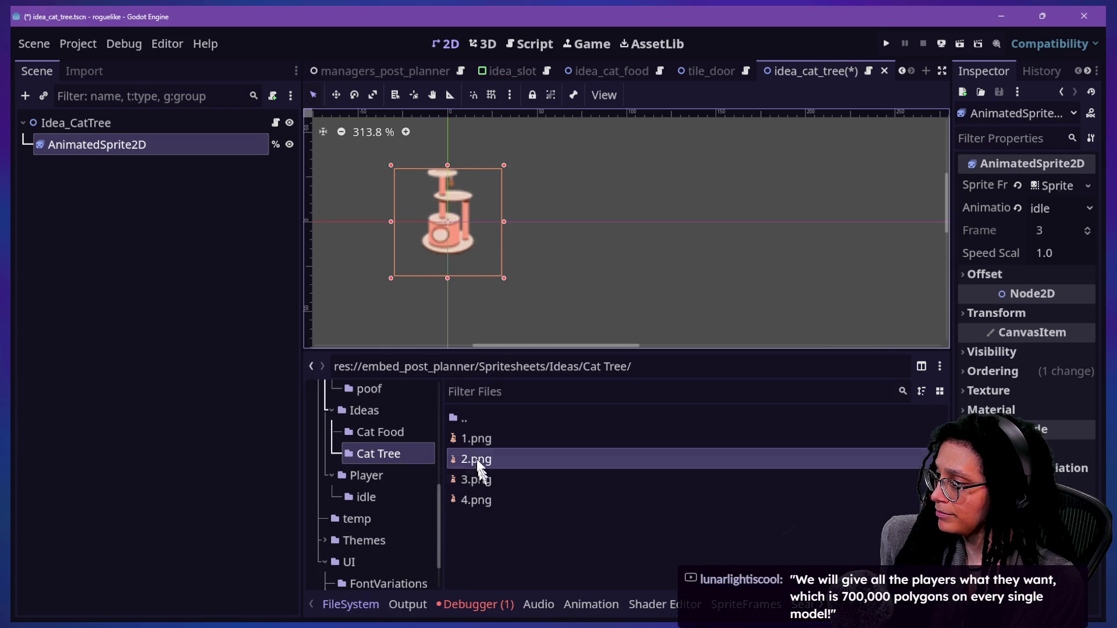
pyautogui.click(476, 439)
pyautogui.keyDown('shift'); pyautogui.click(480, 499); pyautogui.keyUp('shift')
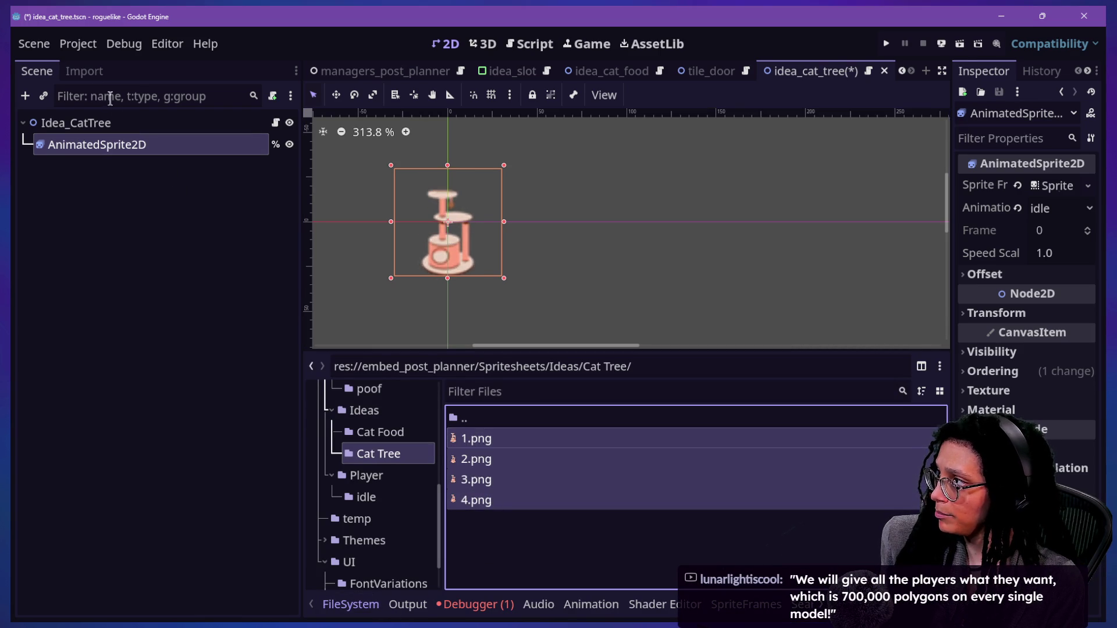
# Step: Inspect the import settings of idle_1.png in the Cat Food folder
pyautogui.click(85, 71)
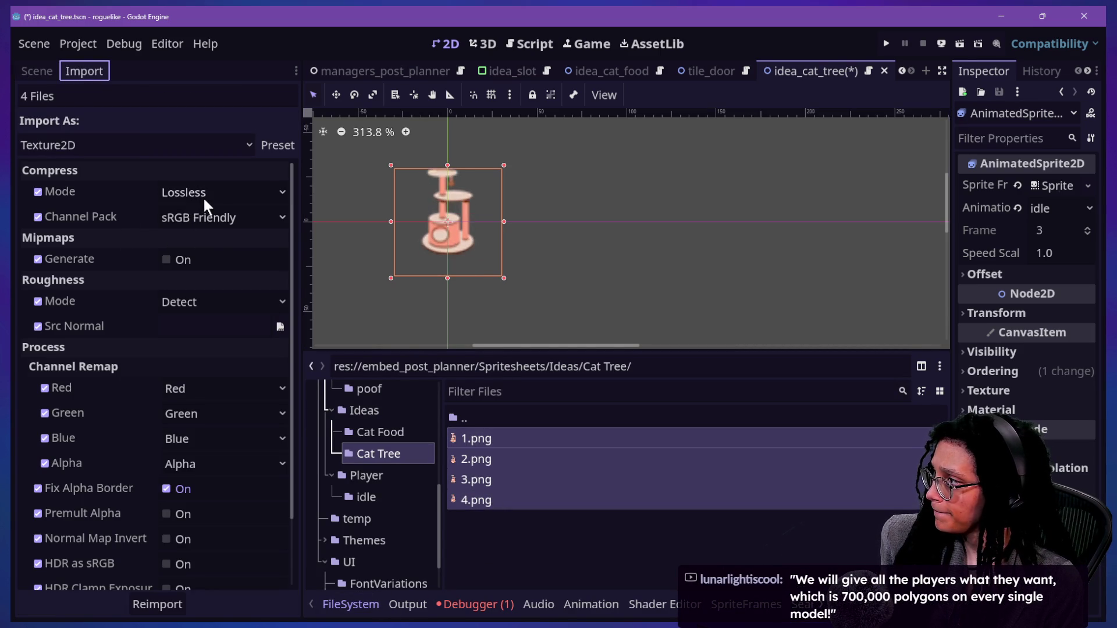
pyautogui.click(381, 432)
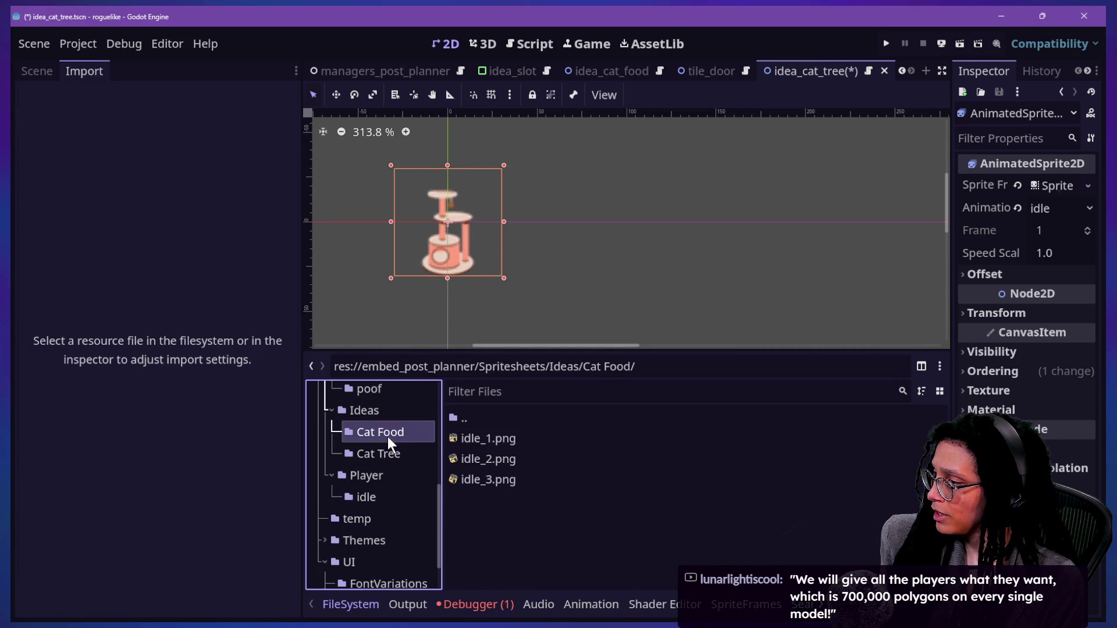
pyautogui.click(474, 438)
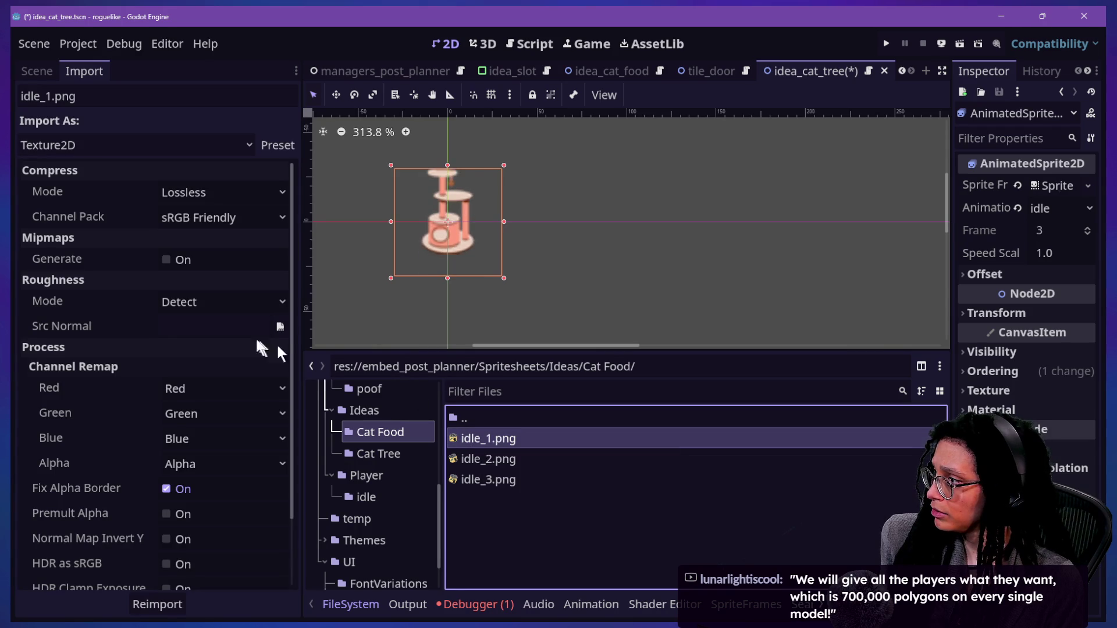
pyautogui.scroll(-3, 216, 312)
pyautogui.scroll(3, 218, 315)
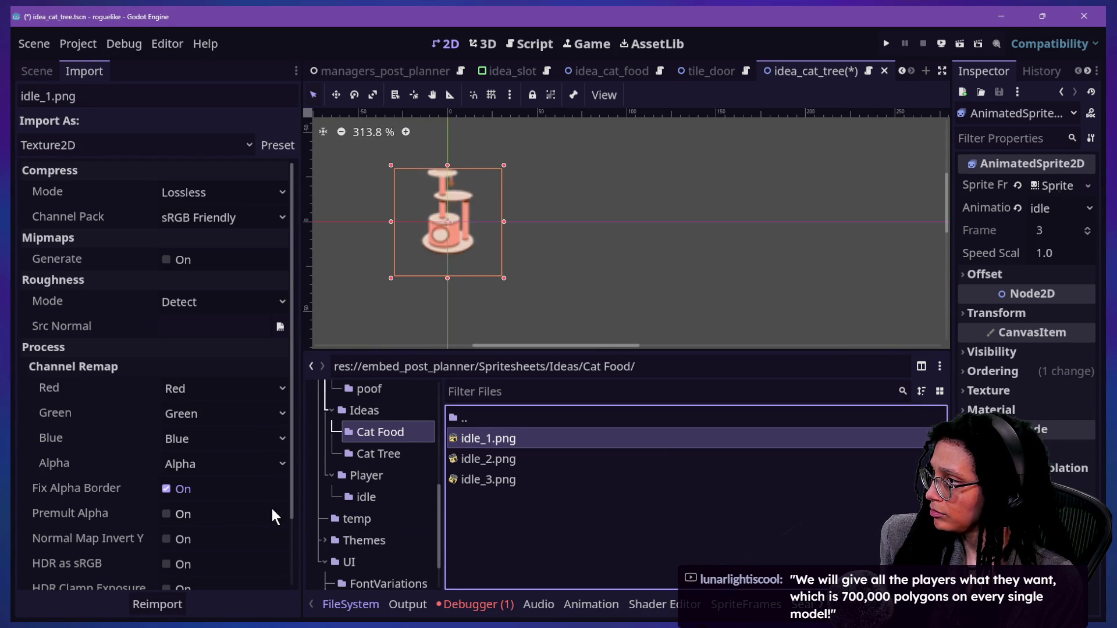
pyautogui.scroll(-3, 212, 487)
# Step: Preview the Cat Tree 1.png texture, then open the source 1.png in Paint
pyautogui.click(378, 454)
pyautogui.click(500, 443)
pyautogui.doubleClick(501, 439)
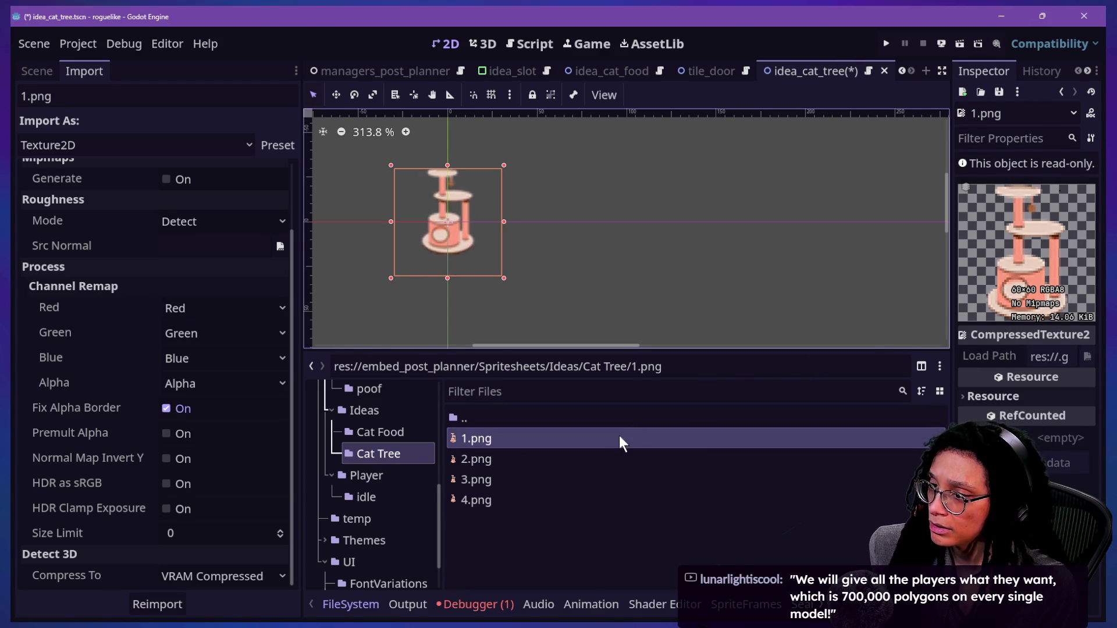
pyautogui.rightClick(486, 445)
pyautogui.click(862, 462)
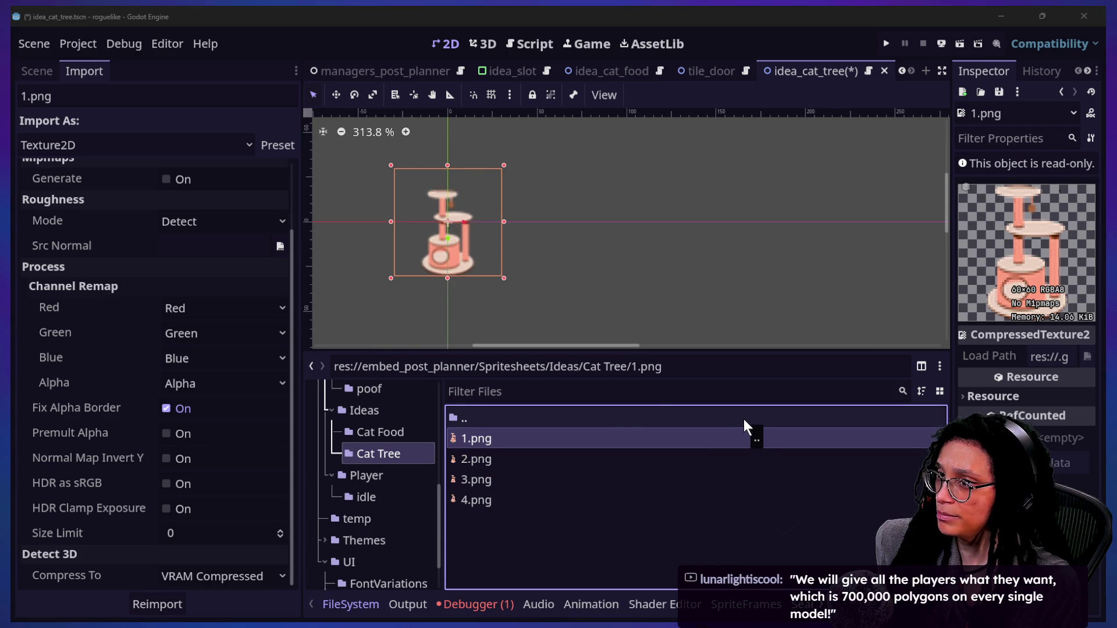
pyautogui.hotkey('alt', 'Tab')
pyautogui.doubleClick(831, 302)
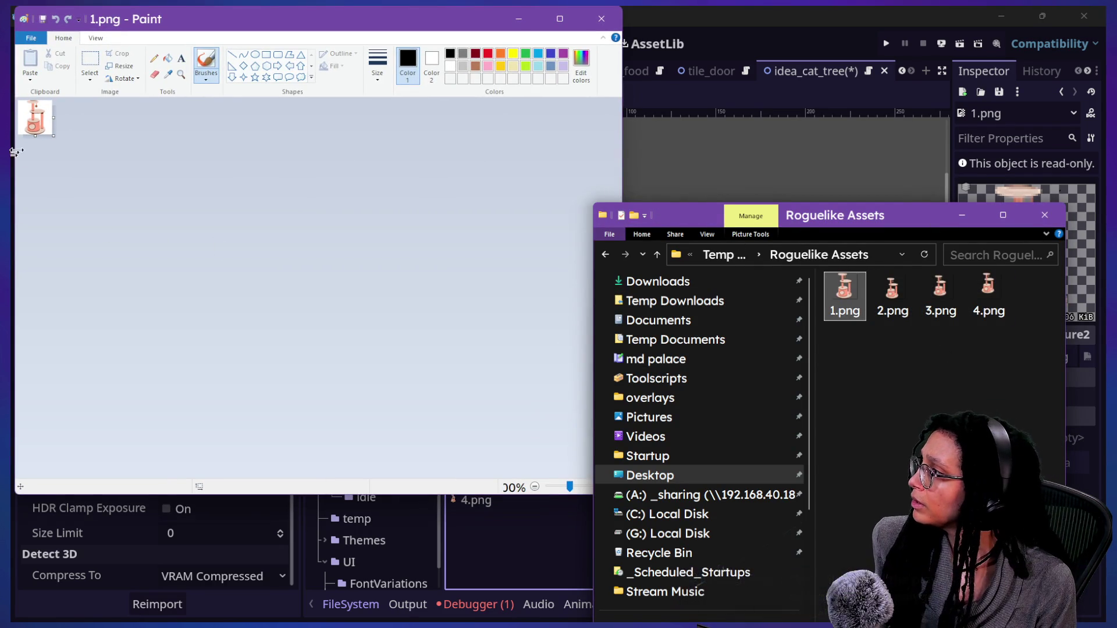
# Step: Zoom into the source cat tree 1.png in Paint, then show Godot's Cat Food folder
pyautogui.scroll(5, 23, 116)
pyautogui.scroll(-8, 23, 115)
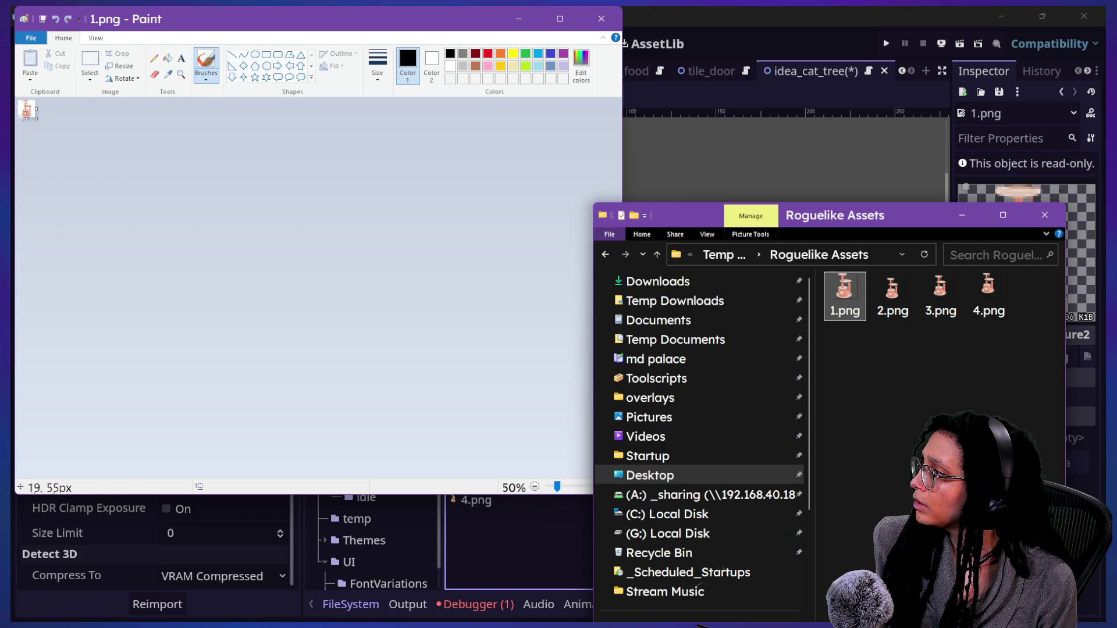
pyautogui.scroll(3, 23, 115)
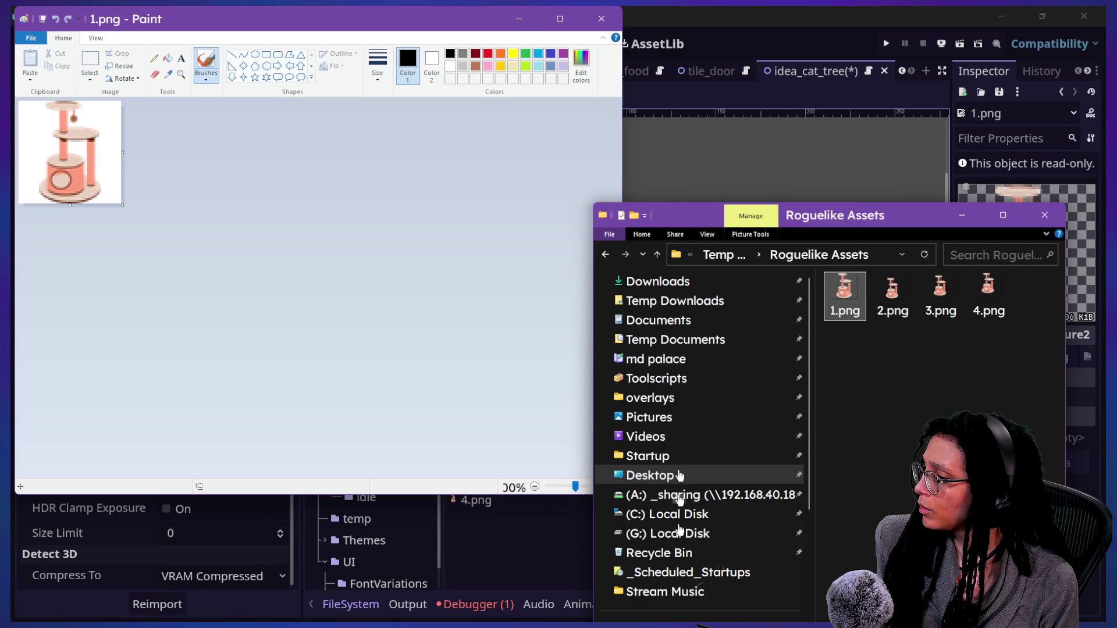
pyautogui.click(474, 532)
pyautogui.click(365, 431)
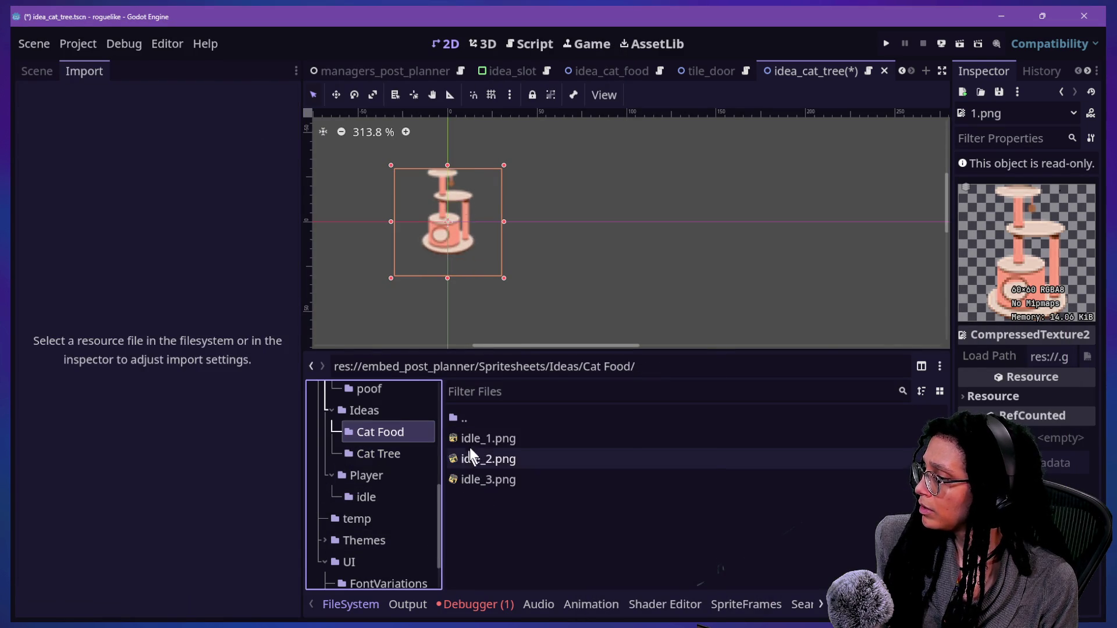
# Step: Reveal idle_1.png via Show in File Manager and move the Cat Food window left
pyautogui.rightClick(470, 447)
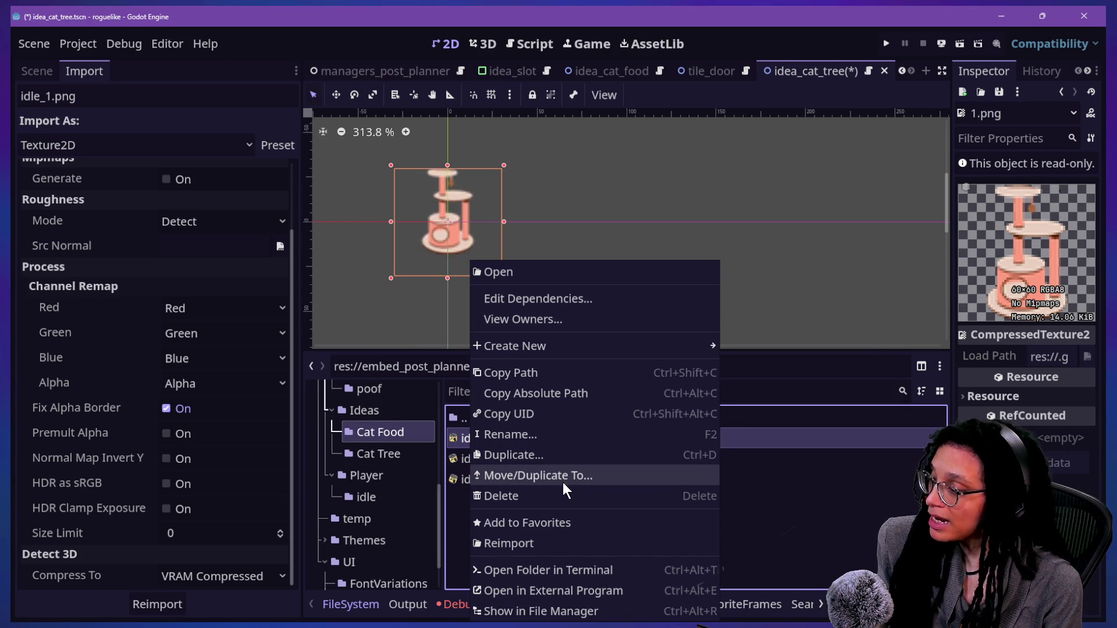
pyautogui.click(633, 609)
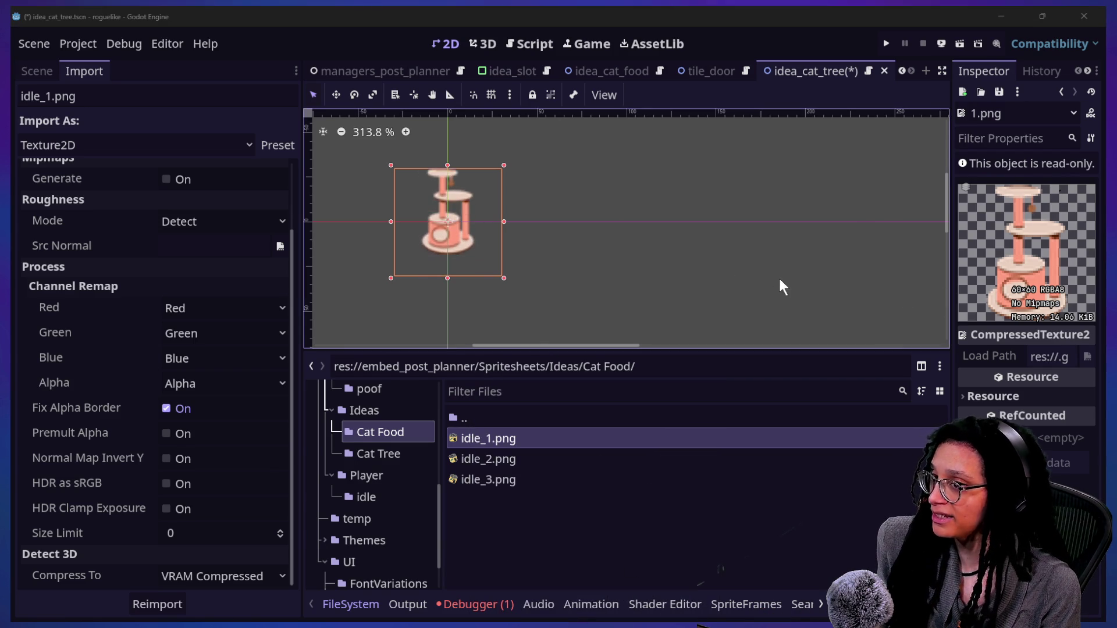
pyautogui.moveTo(890, 23); pyautogui.dragTo(382, 148)
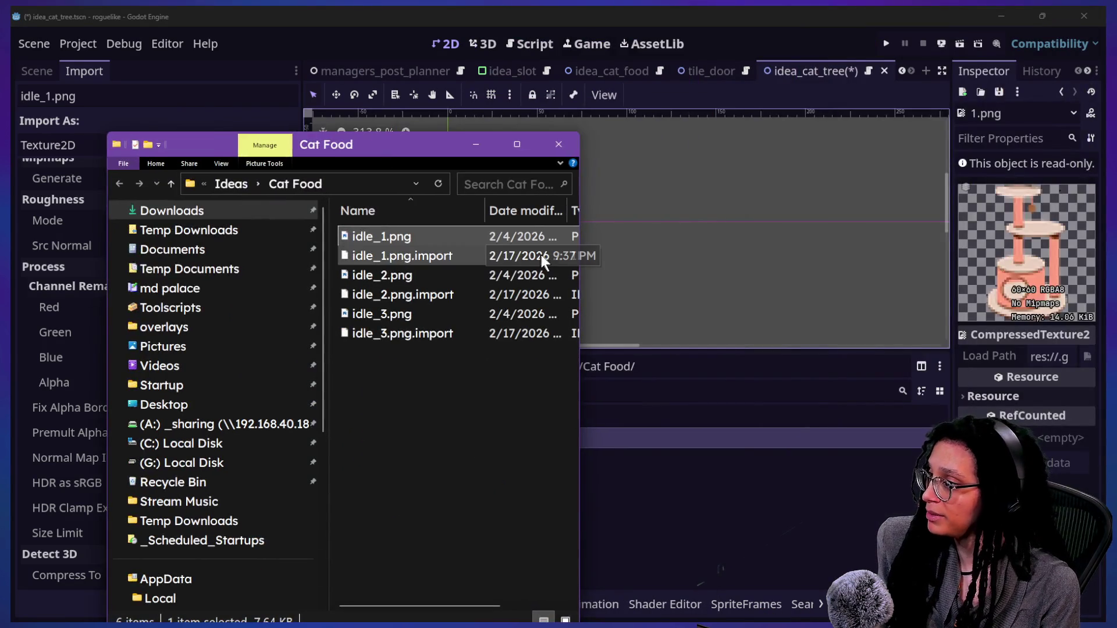
# Step: Widen the Cat Food Explorer window and move the cat food image's Paint window aside
pyautogui.moveTo(579, 255); pyautogui.dragTo(722, 256)
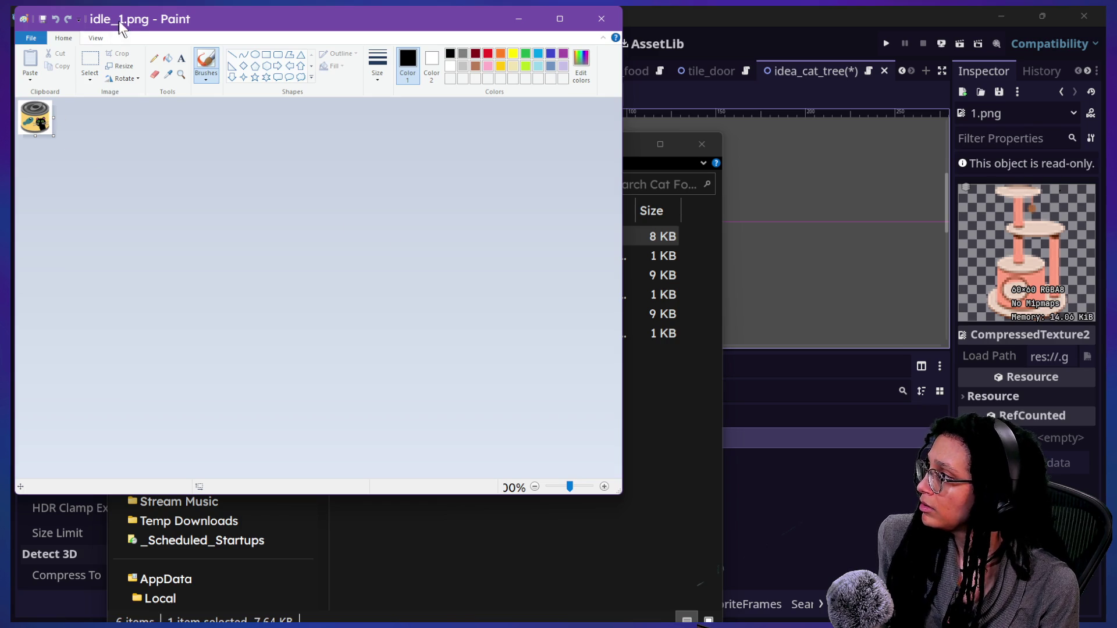
pyautogui.moveTo(118, 21); pyautogui.dragTo(516, 91)
pyautogui.scroll(6, 429, 195)
pyautogui.scroll(-5, 429, 195)
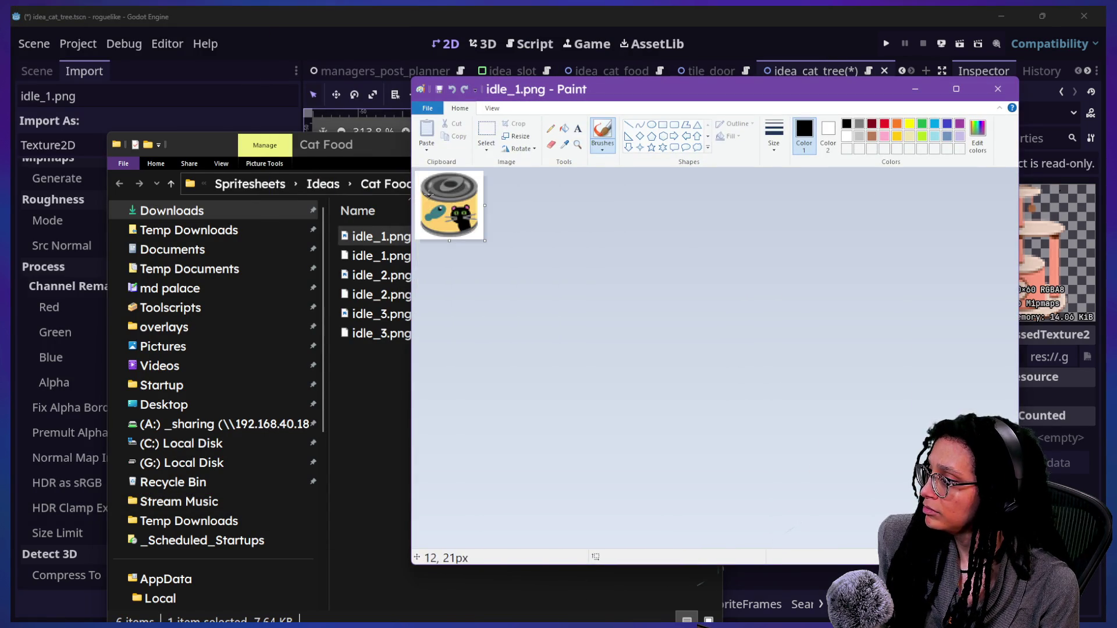
pyautogui.scroll(4, 429, 195)
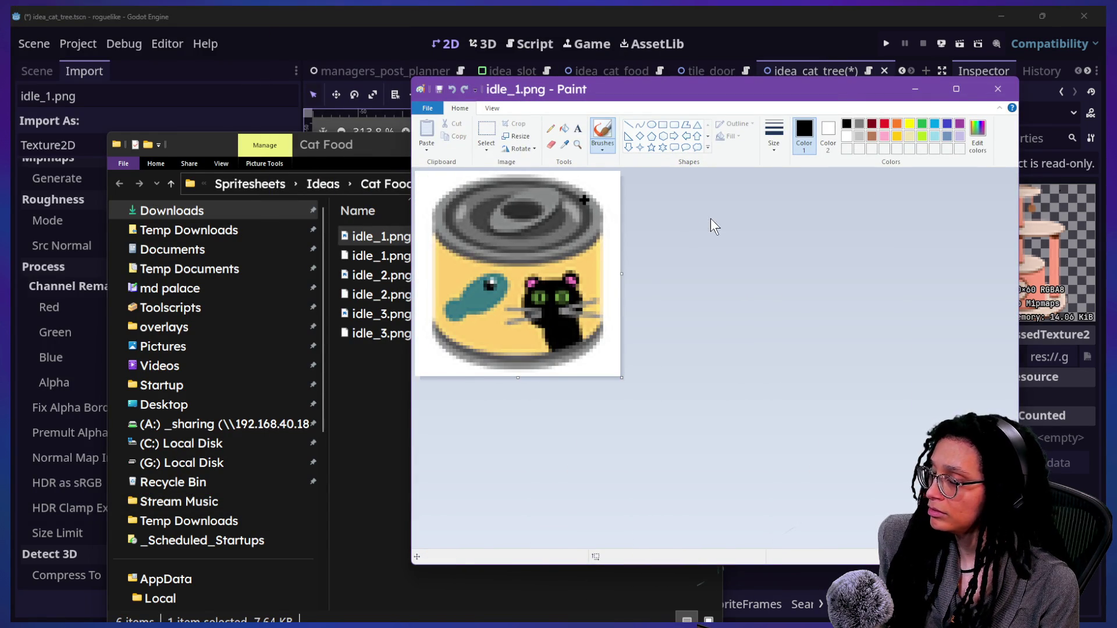
pyautogui.hotkey('alt', 'Tab')
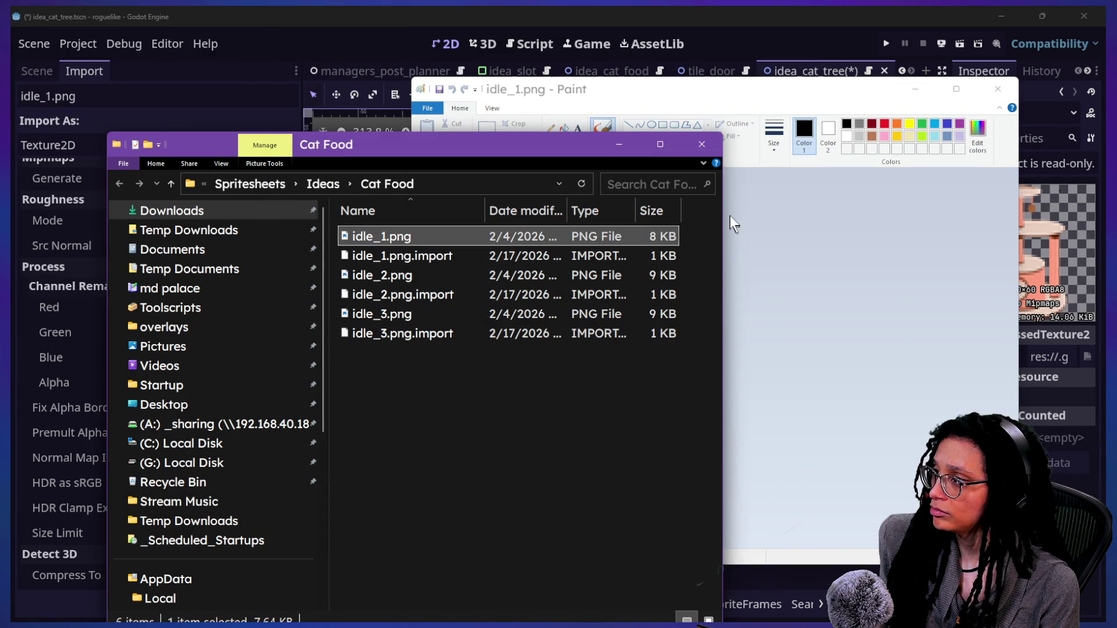
pyautogui.press('Escape')
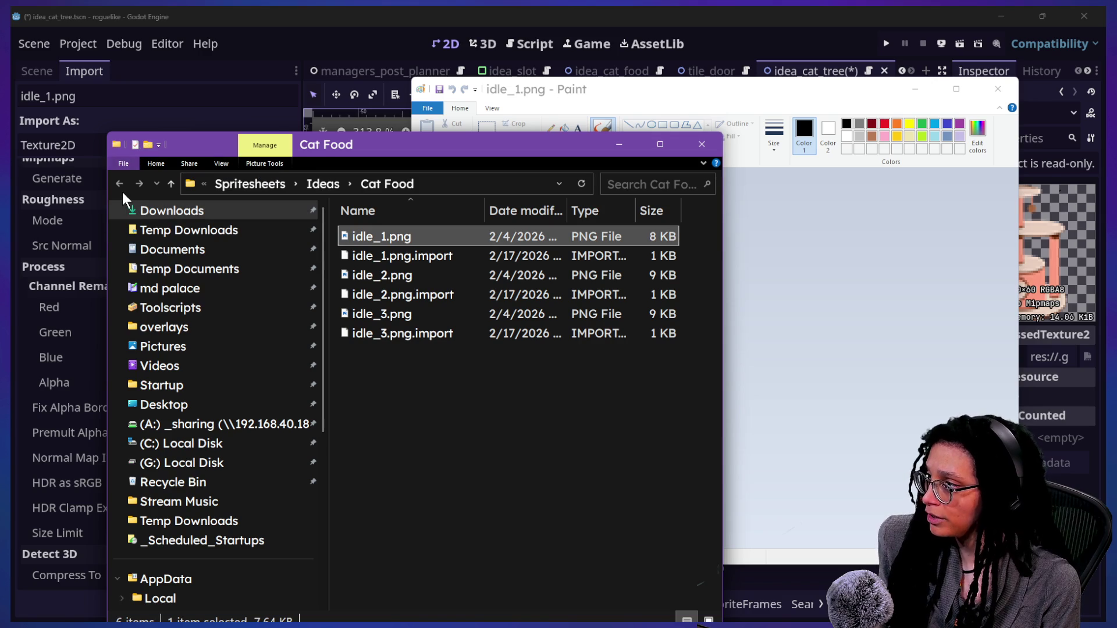
# Step: Open Cat Tree's 1.png in Paint beside the cat food image, then return to Godot
pyautogui.click(170, 184)
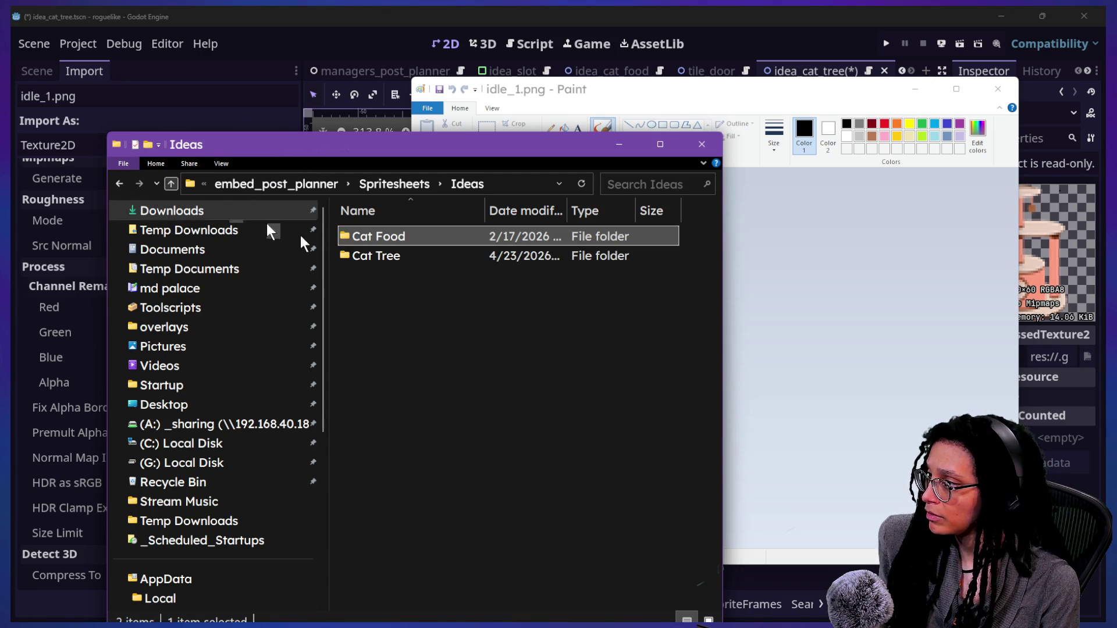
pyautogui.doubleClick(377, 255)
pyautogui.doubleClick(357, 236)
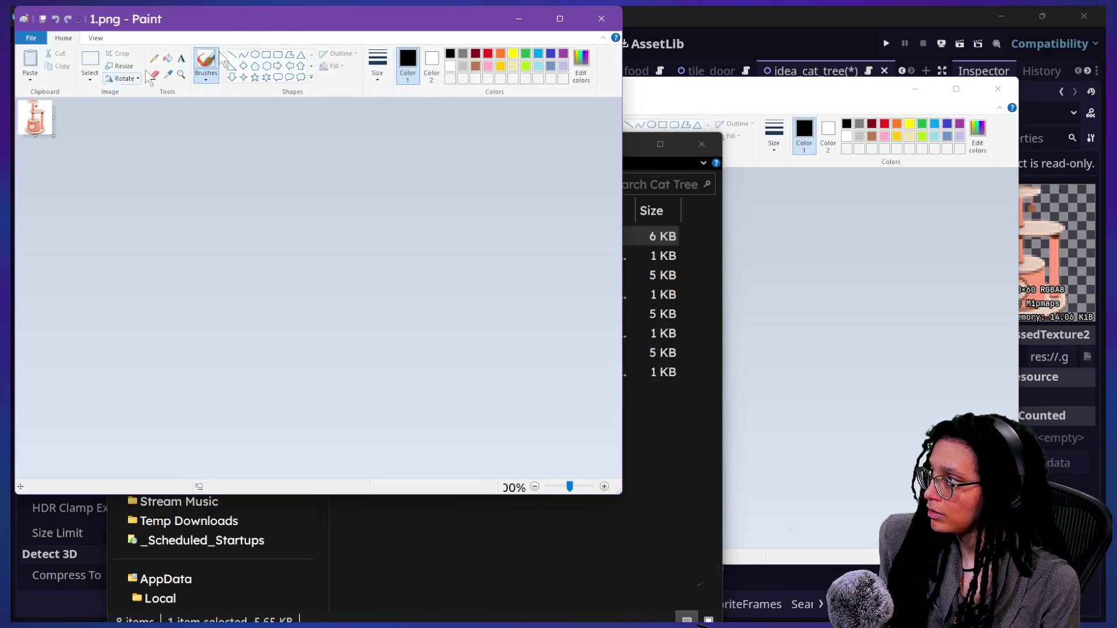
pyautogui.click(754, 99)
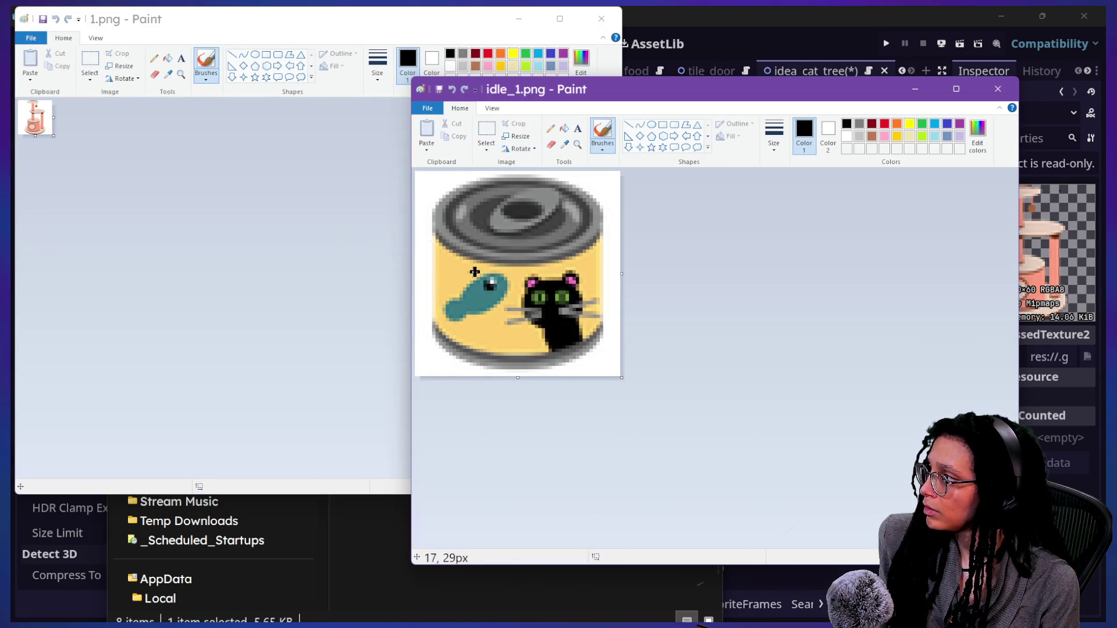
pyautogui.keyDown('ctrl'); pyautogui.scroll(8, 36, 122); pyautogui.keyUp('ctrl')
pyautogui.keyDown('ctrl'); pyautogui.scroll(-1, 36, 122); pyautogui.keyUp('ctrl')
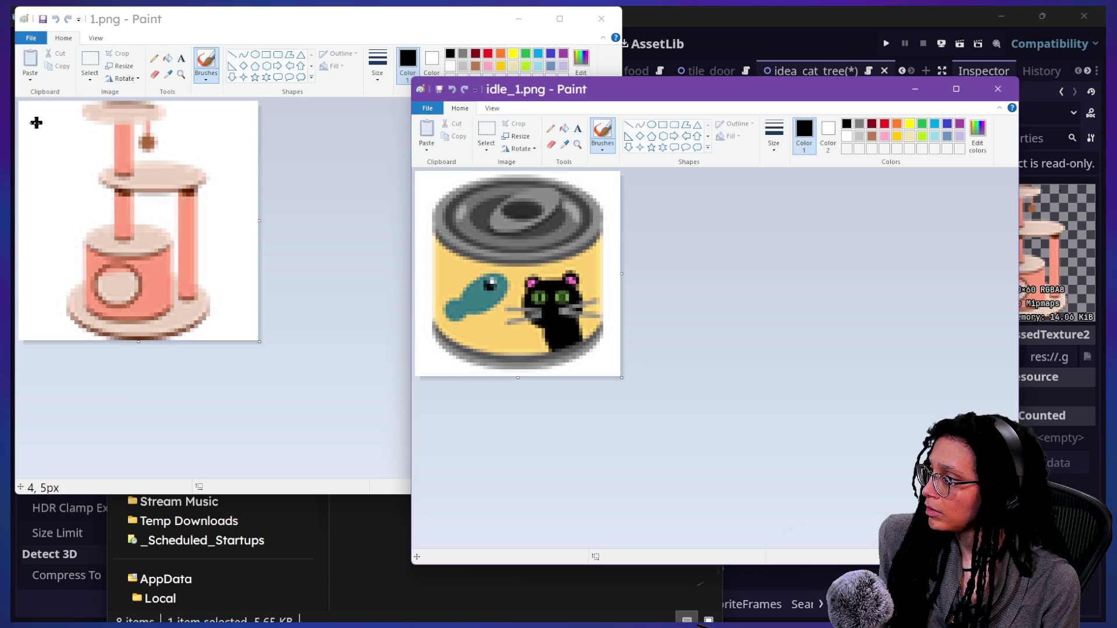
pyautogui.click(687, 13)
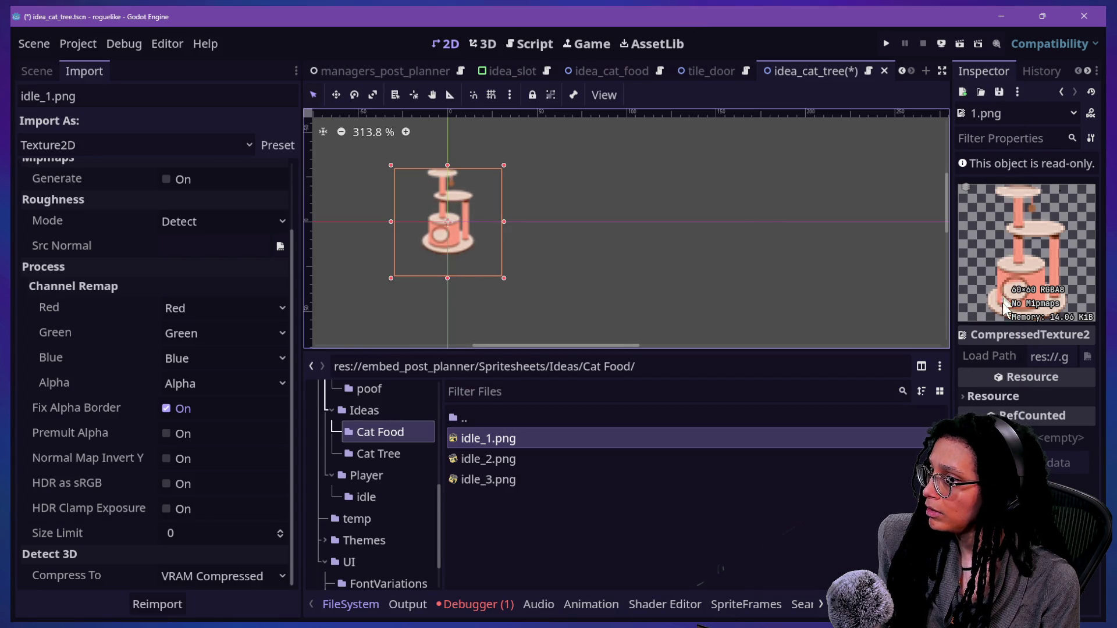
# Step: Inspect Cat Tree frames 1.png and 4.png, then open 2.png outside the editor
pyautogui.click(367, 470)
pyautogui.click(373, 455)
pyautogui.click(462, 438)
pyautogui.click(483, 499)
pyautogui.scroll(-1, 400, 256)
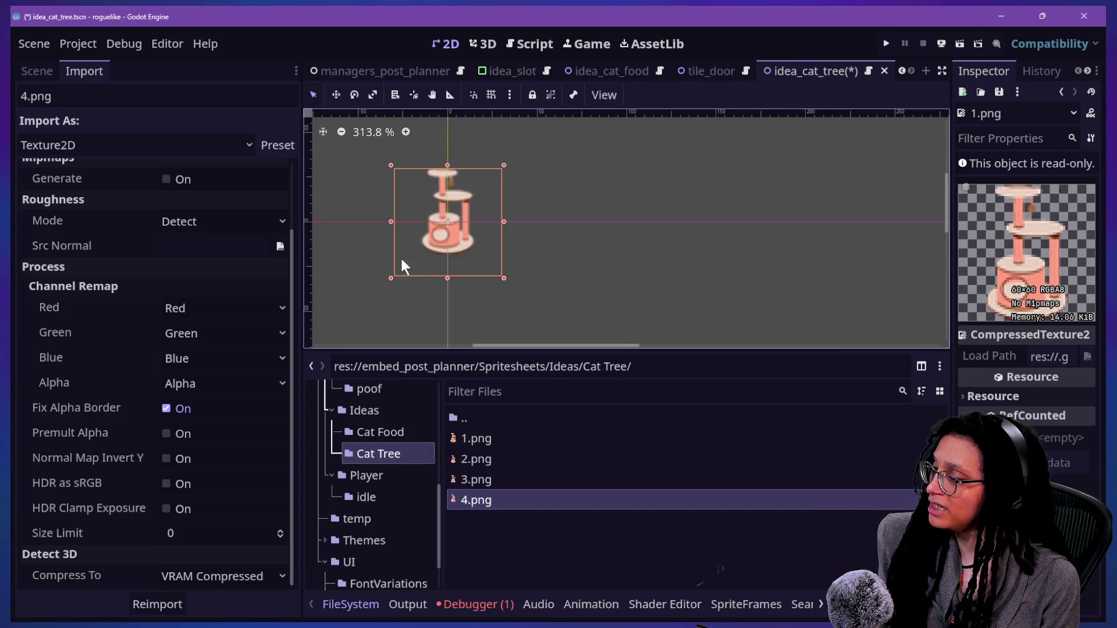
pyautogui.scroll(-3, 400, 256)
pyautogui.scroll(-2, 400, 254)
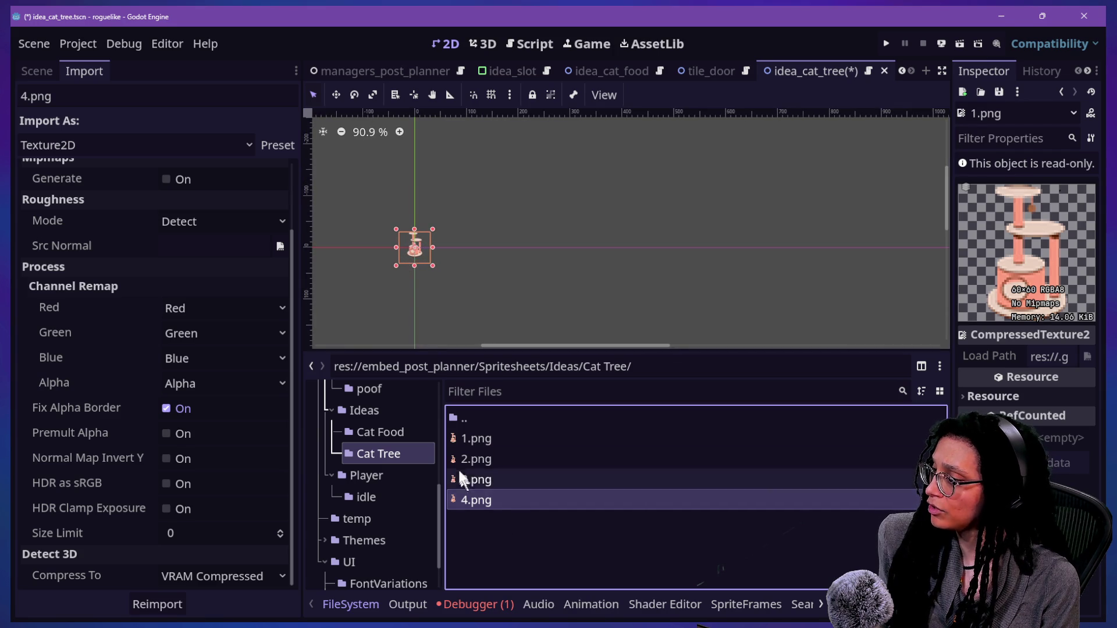
pyautogui.scroll(5, 382, 229)
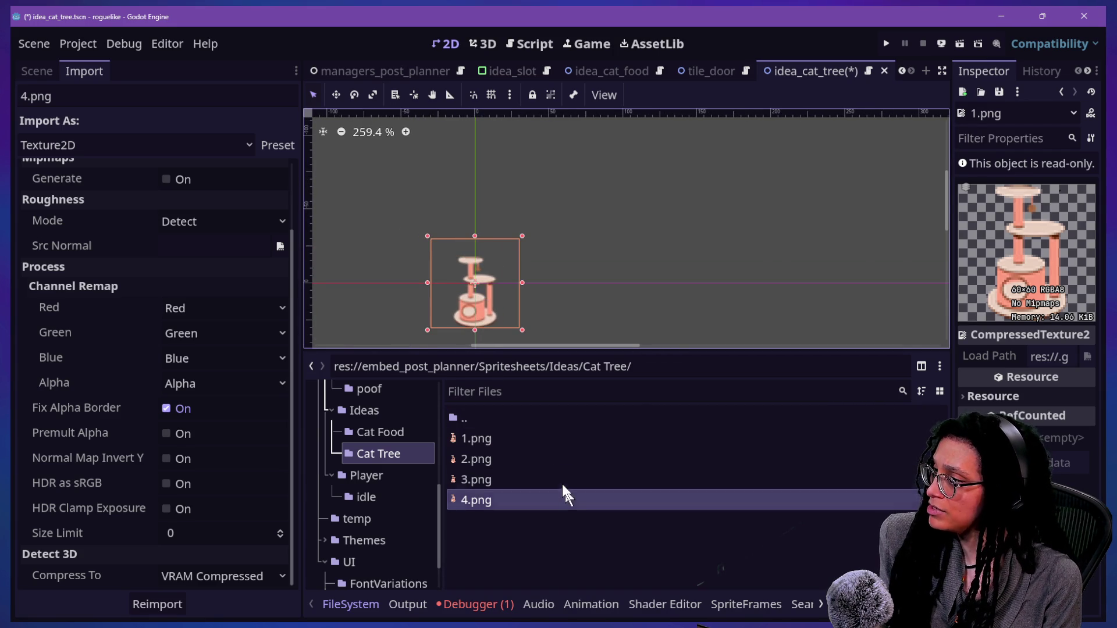
pyautogui.click(488, 459)
pyautogui.doubleClick(495, 464)
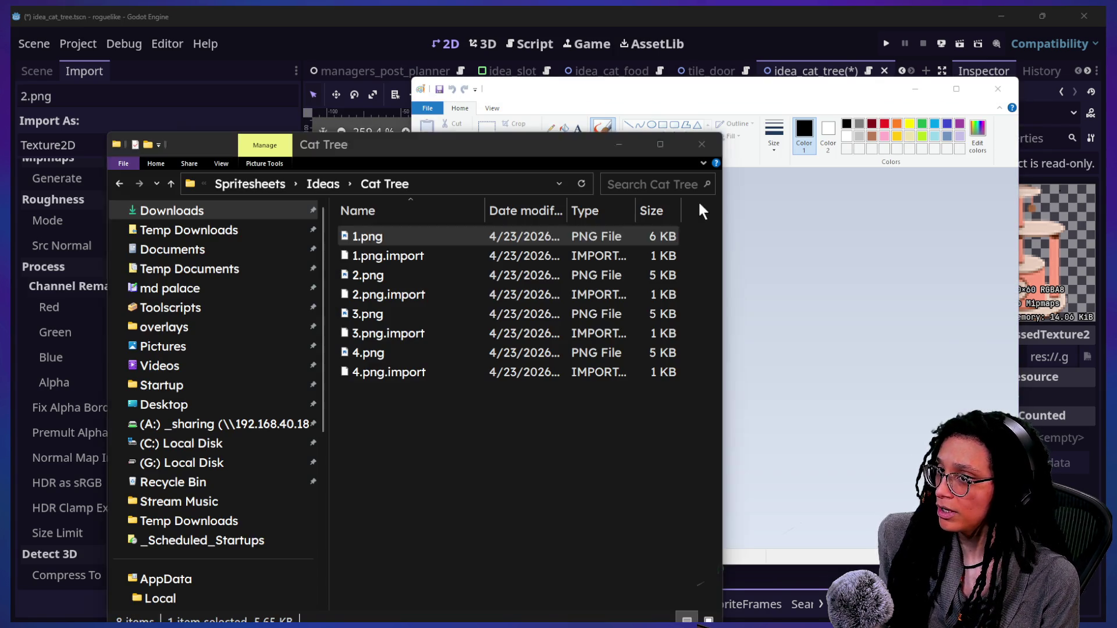
# Step: Reopen the Cat Tree folder from Ideas and switch it to Large icons view
pyautogui.click(323, 186)
pyautogui.doubleClick(377, 254)
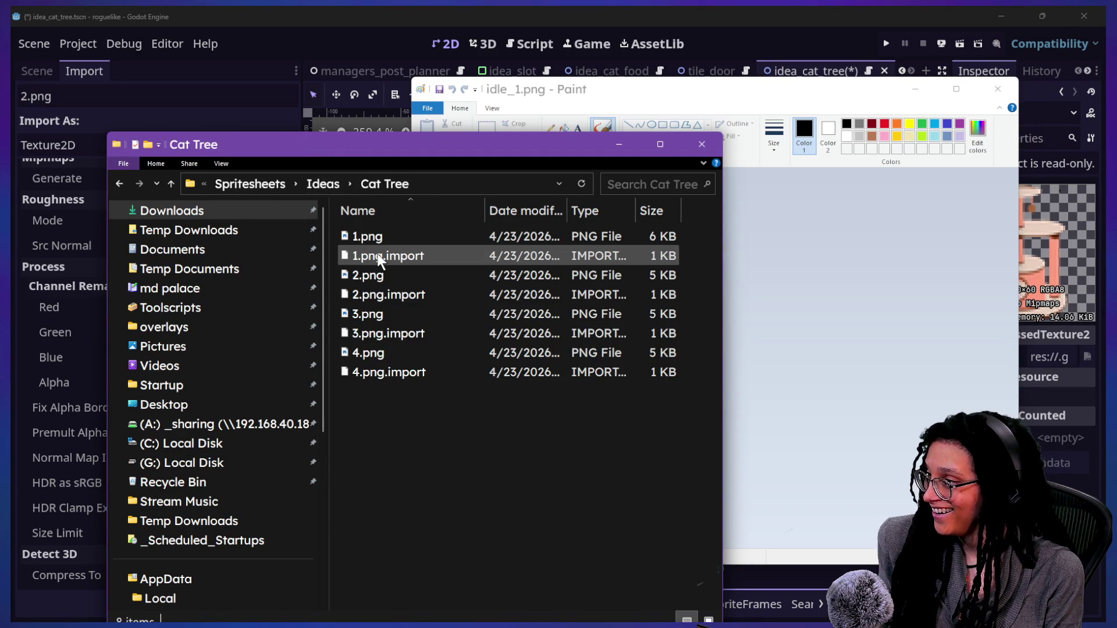
pyautogui.click(381, 273)
pyautogui.click(218, 163)
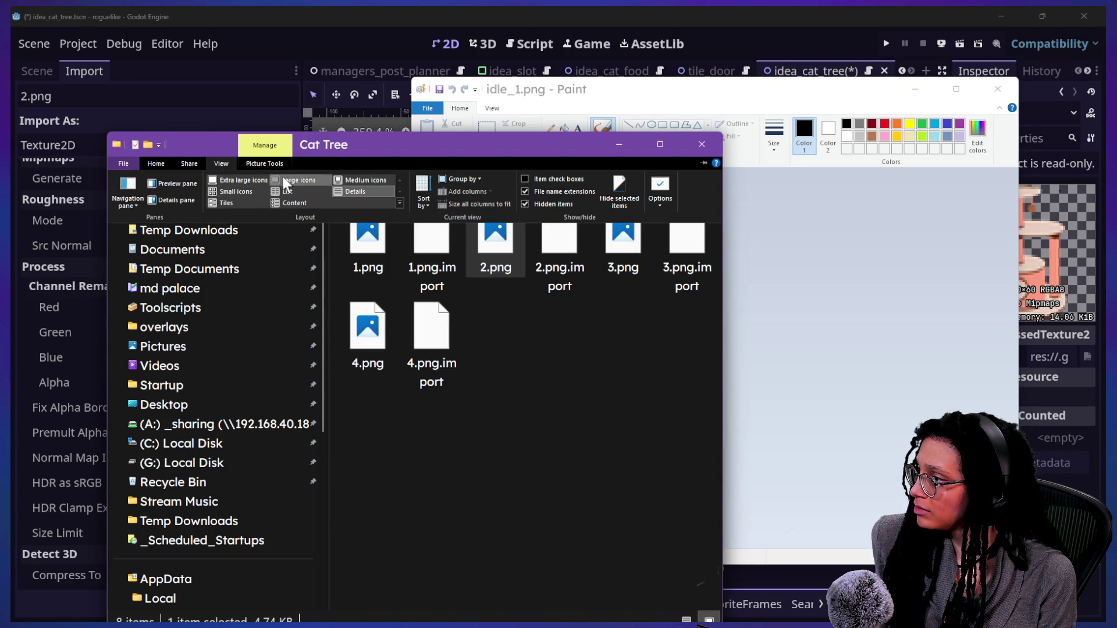
pyautogui.click(284, 180)
# Step: Keep the icon view, select 1.png, and return to the Godot editor
pyautogui.click(220, 163)
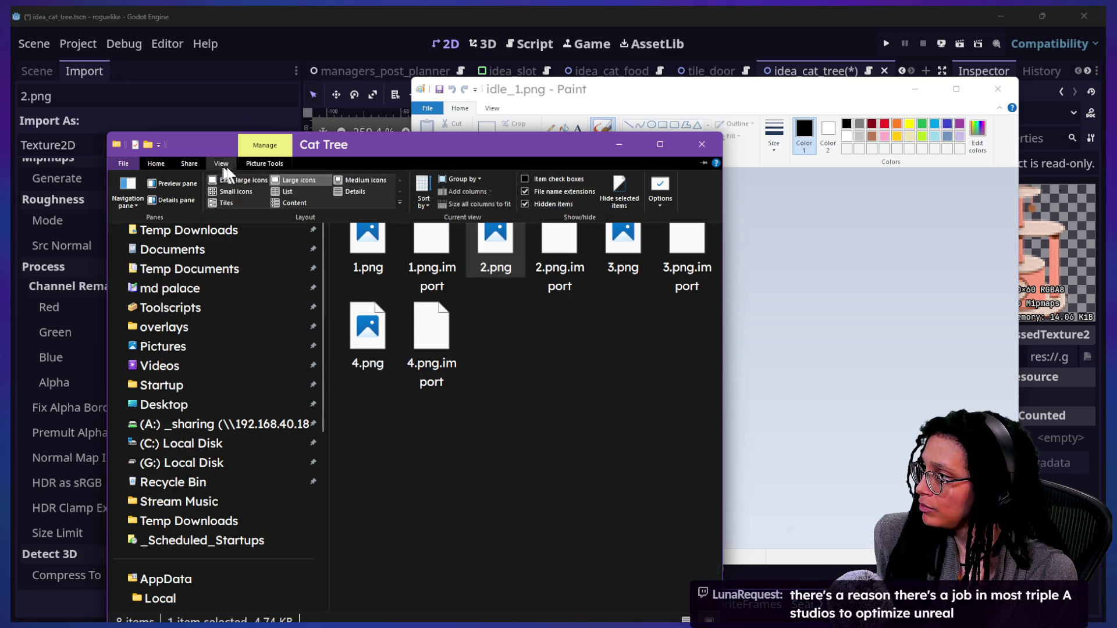
pyautogui.click(343, 180)
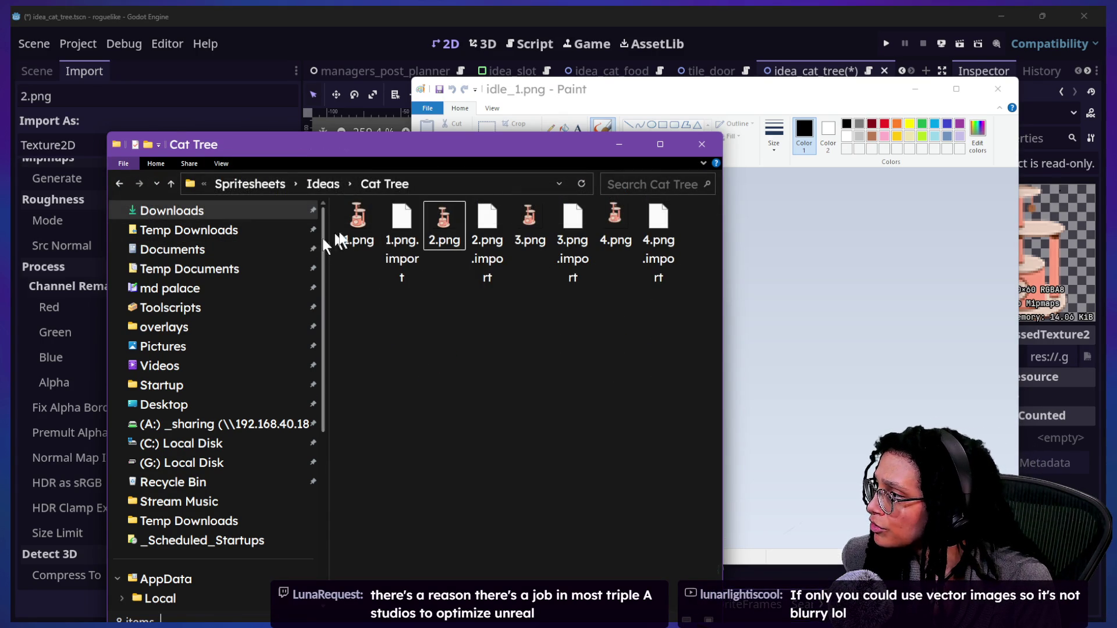
pyautogui.click(357, 230)
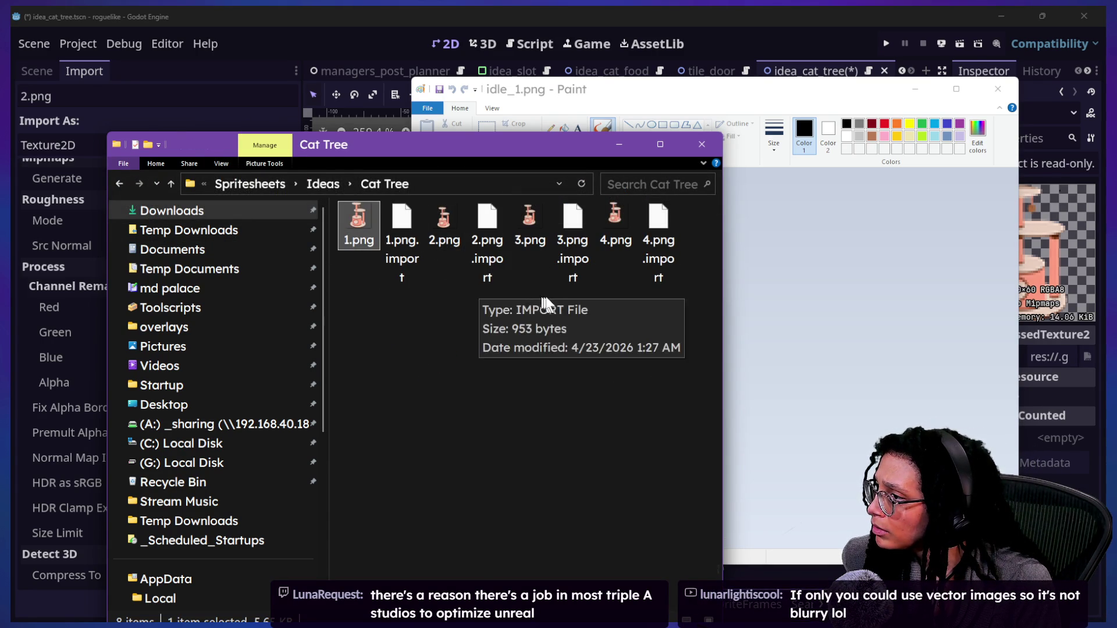
pyautogui.click(337, 37)
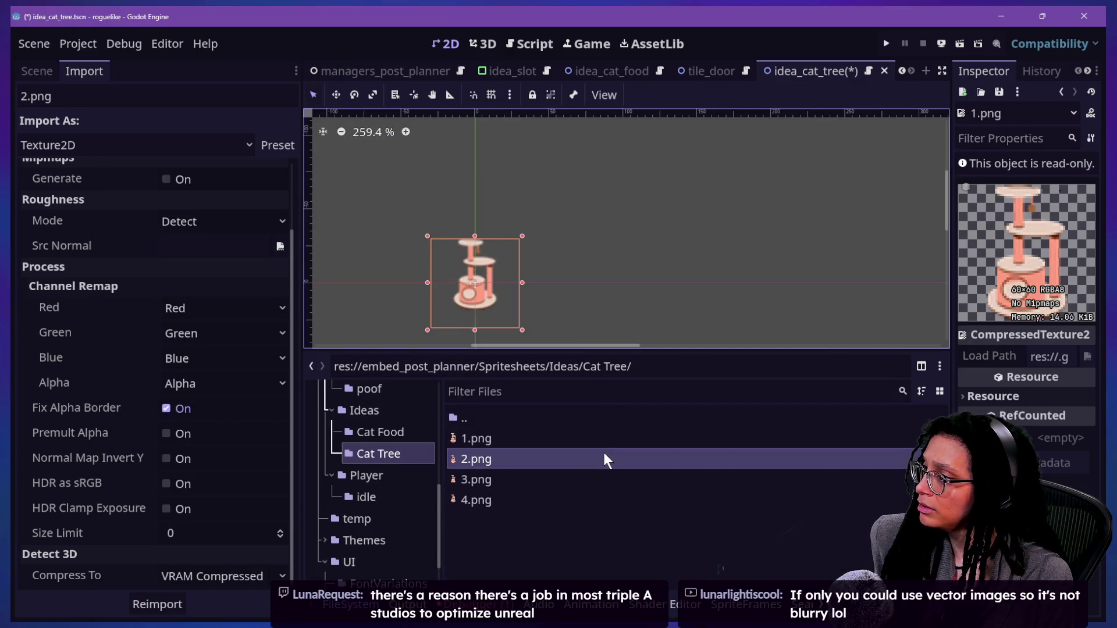
# Step: Bring up the cat tree AnimatedSprite2D's idle animation, four frames at 3.0 FPS, via the Scene tab
pyautogui.moveTo(508, 491)
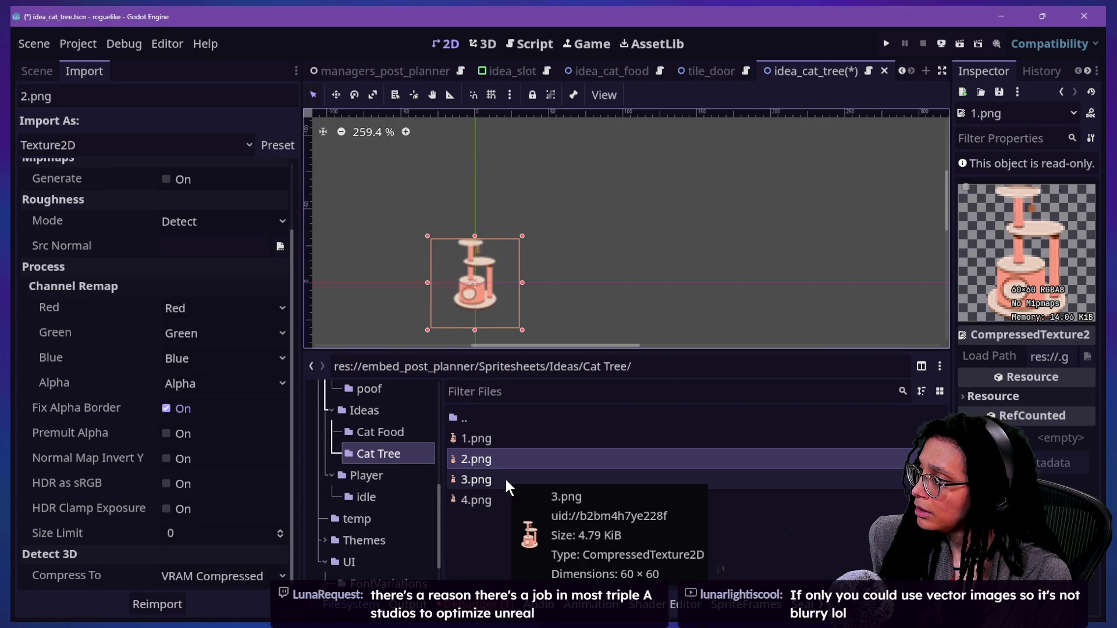
pyautogui.click(482, 480)
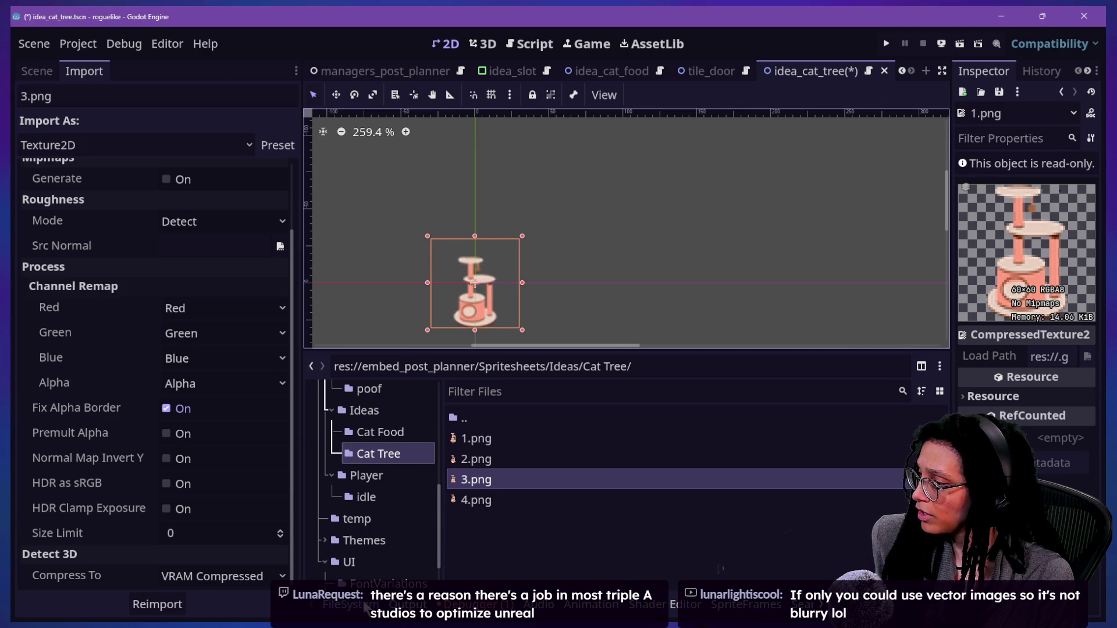
pyautogui.click(401, 608)
pyautogui.click(36, 72)
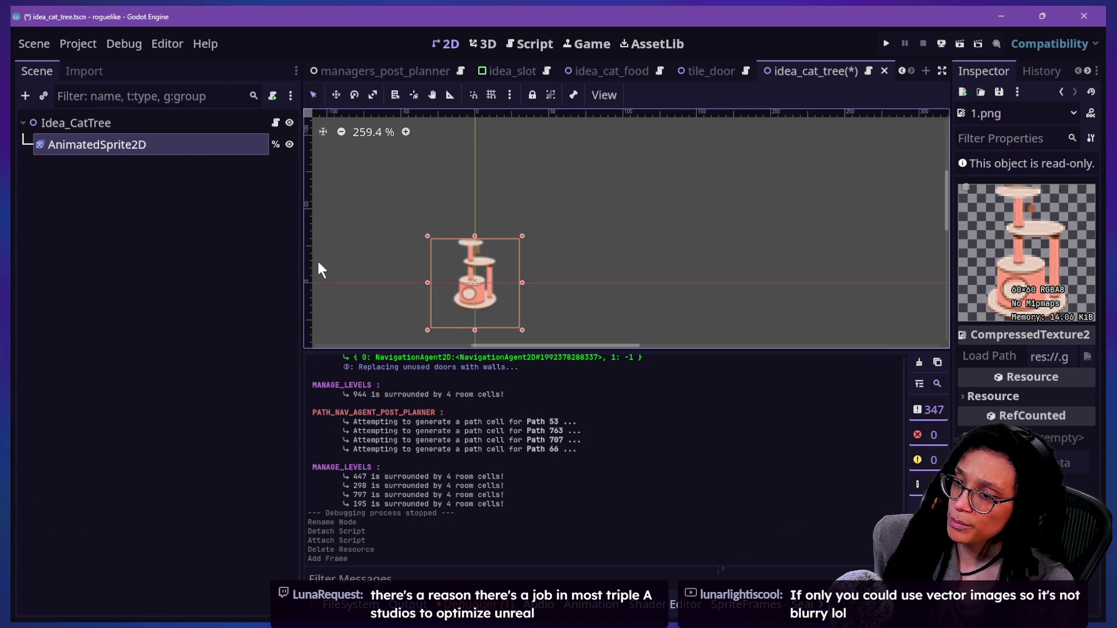
pyautogui.click(208, 151)
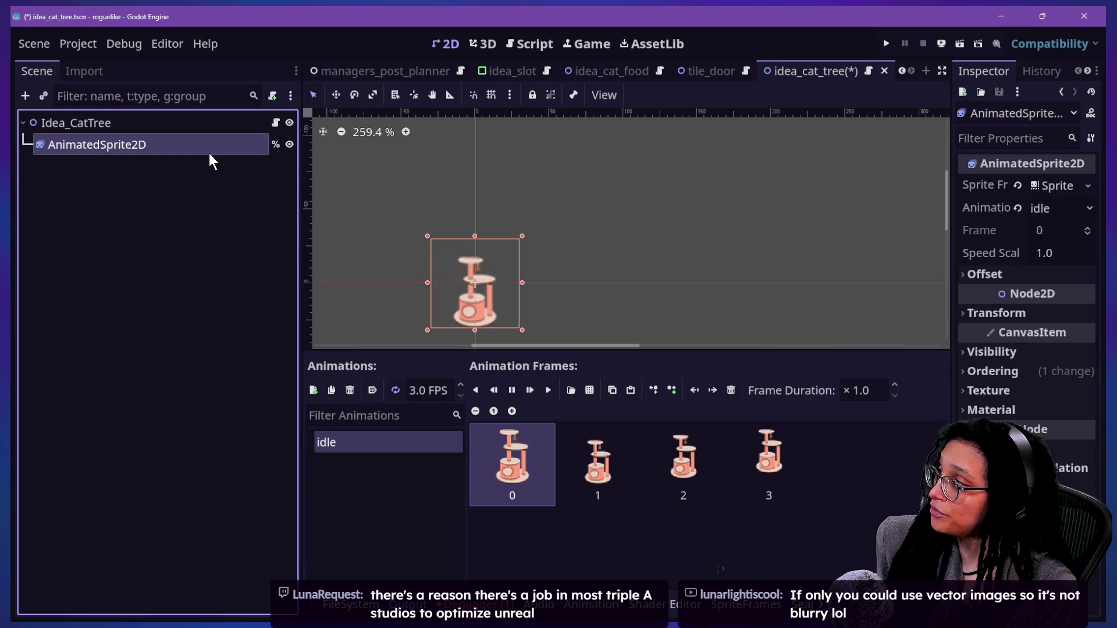
pyautogui.click(617, 533)
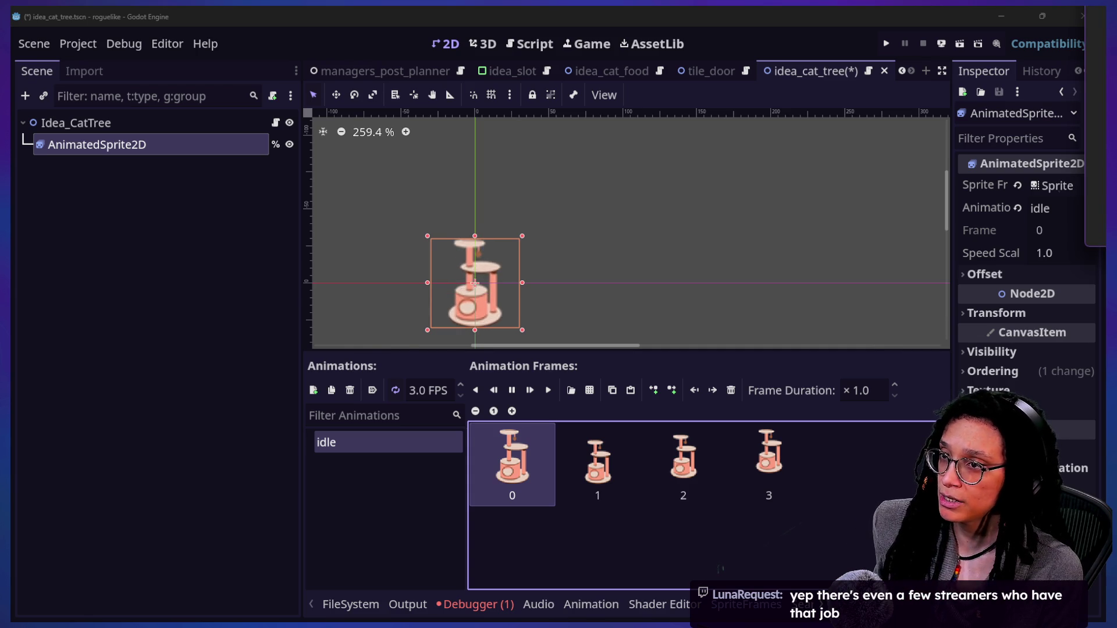
pyautogui.moveTo(1083, 43)
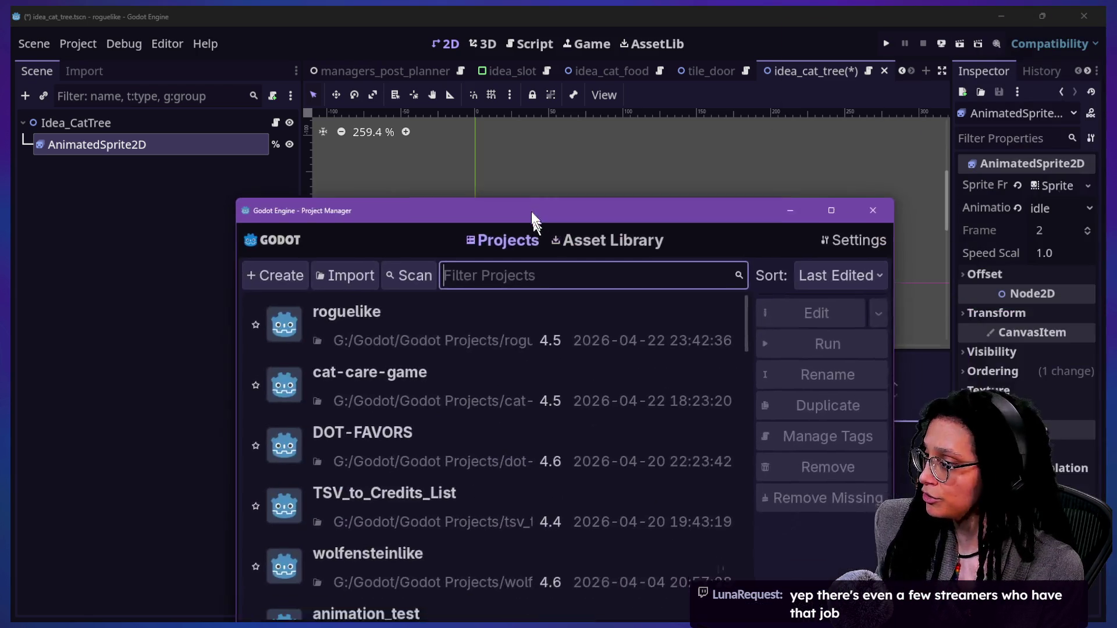
# Step: Open the DOT-FAVORS project from the Project Manager list
pyautogui.doubleClick(450, 400)
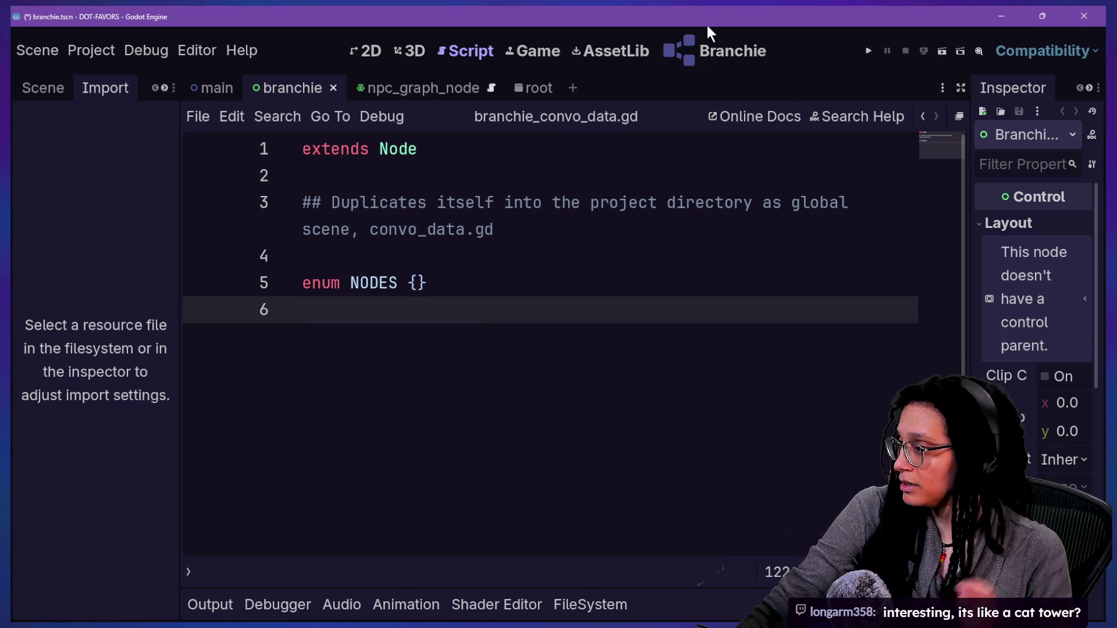
# Step: Add a new Undefined NPC node to the Branchie dialogue graph
pyautogui.click(701, 49)
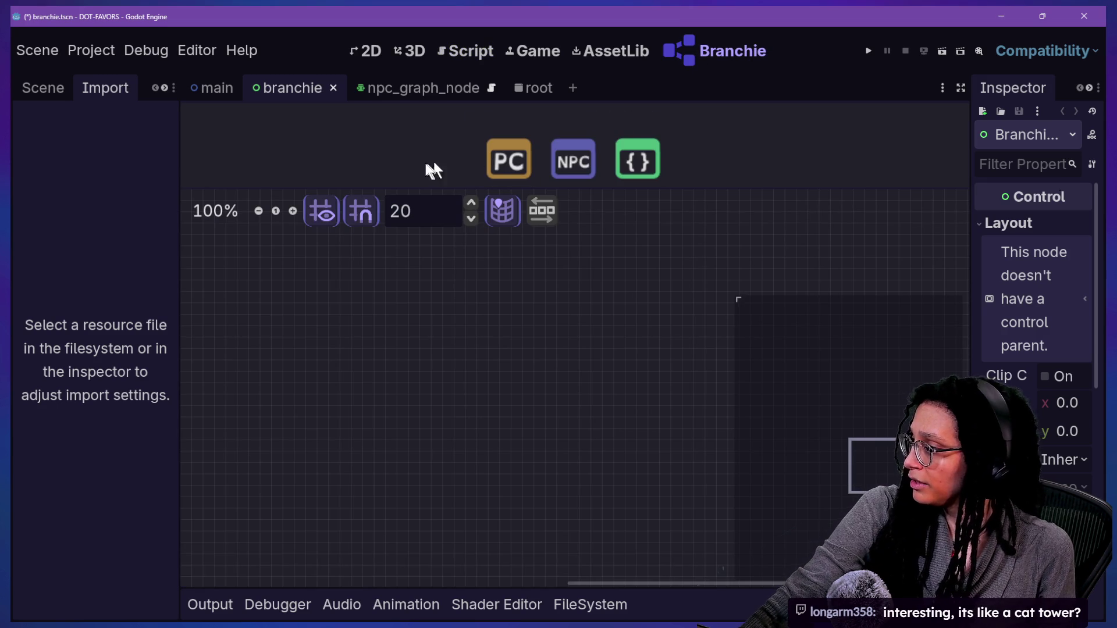
pyautogui.scroll(-3, 717, 367)
pyautogui.click(559, 156)
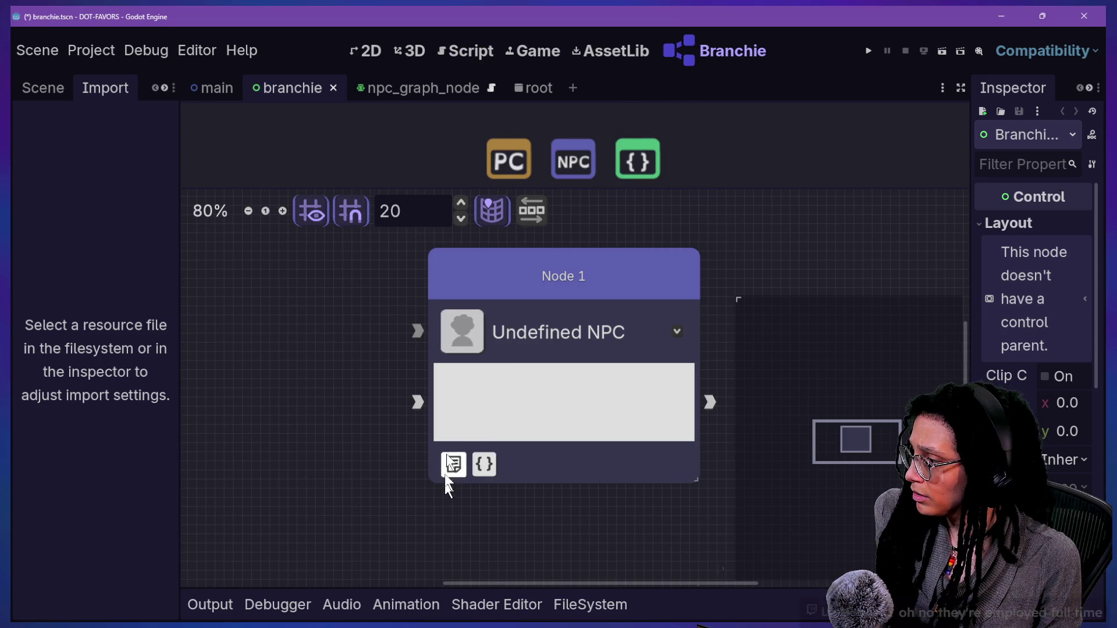
pyautogui.scroll(5, 469, 320)
pyautogui.scroll(-9, 469, 319)
pyautogui.scroll(-3, 471, 328)
pyautogui.scroll(11, 471, 328)
pyautogui.scroll(-11, 471, 327)
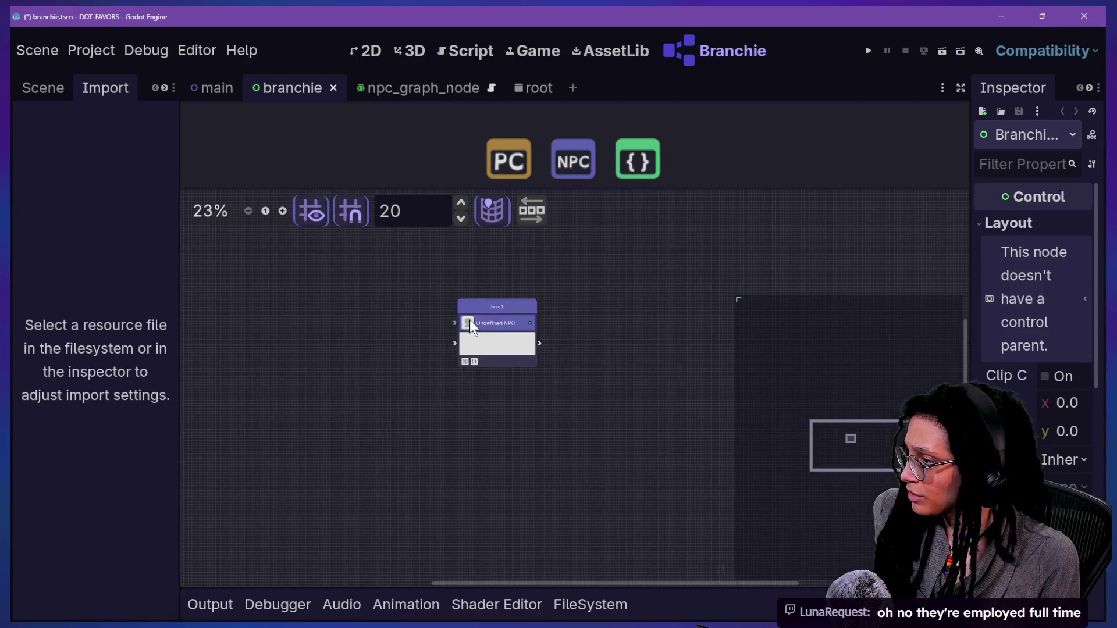
pyautogui.scroll(12, 459, 321)
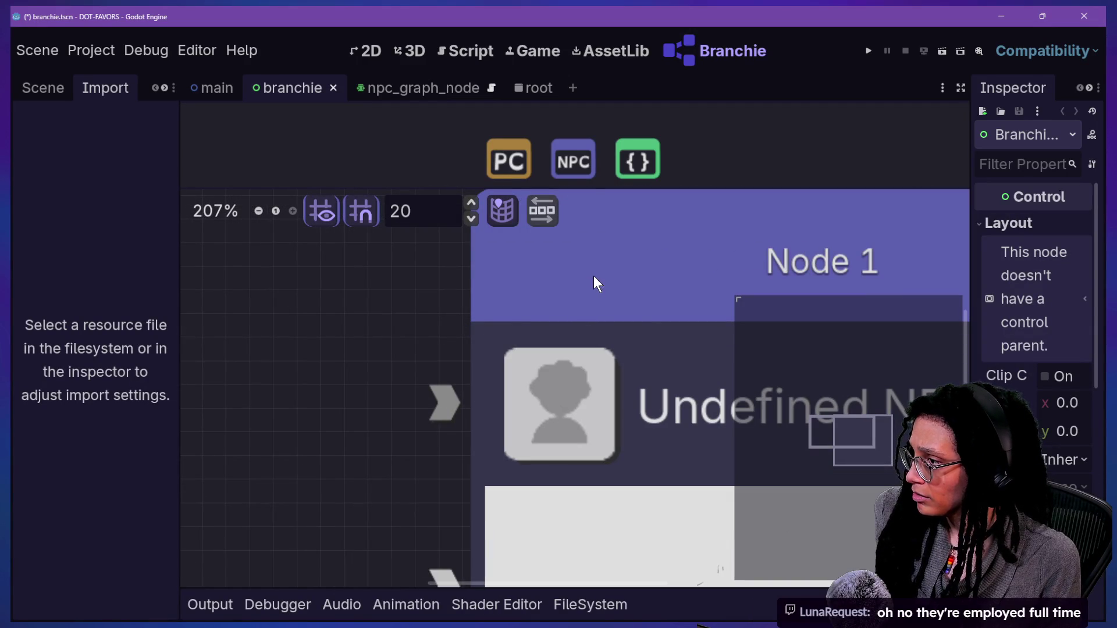
pyautogui.scroll(-8, 533, 459)
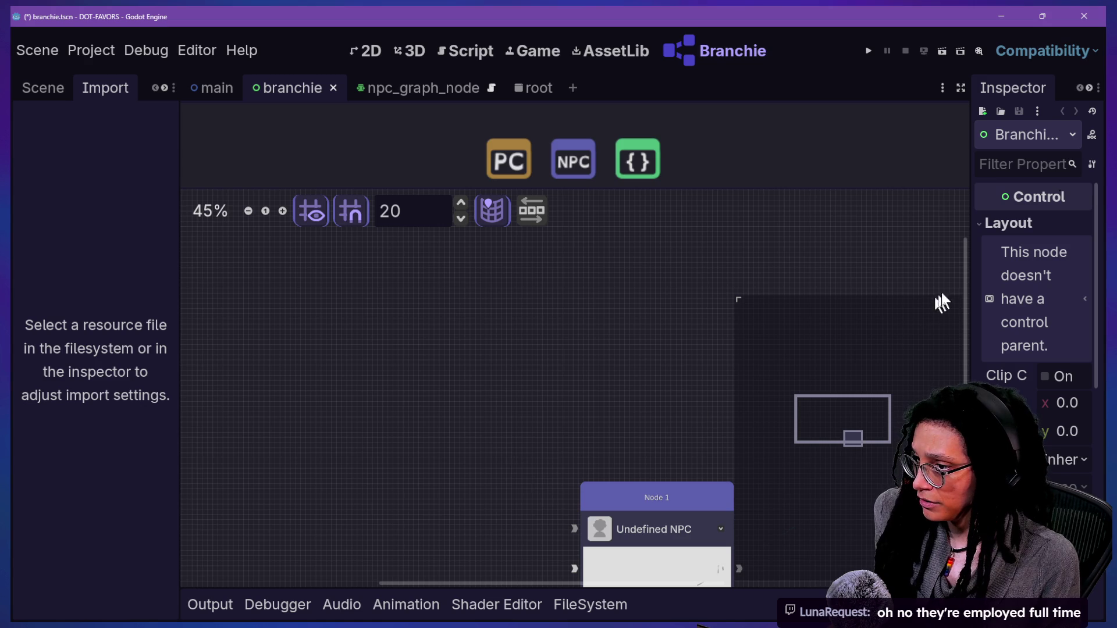
# Step: Toggle Node 1's note section open and then closed again
pyautogui.click(853, 438)
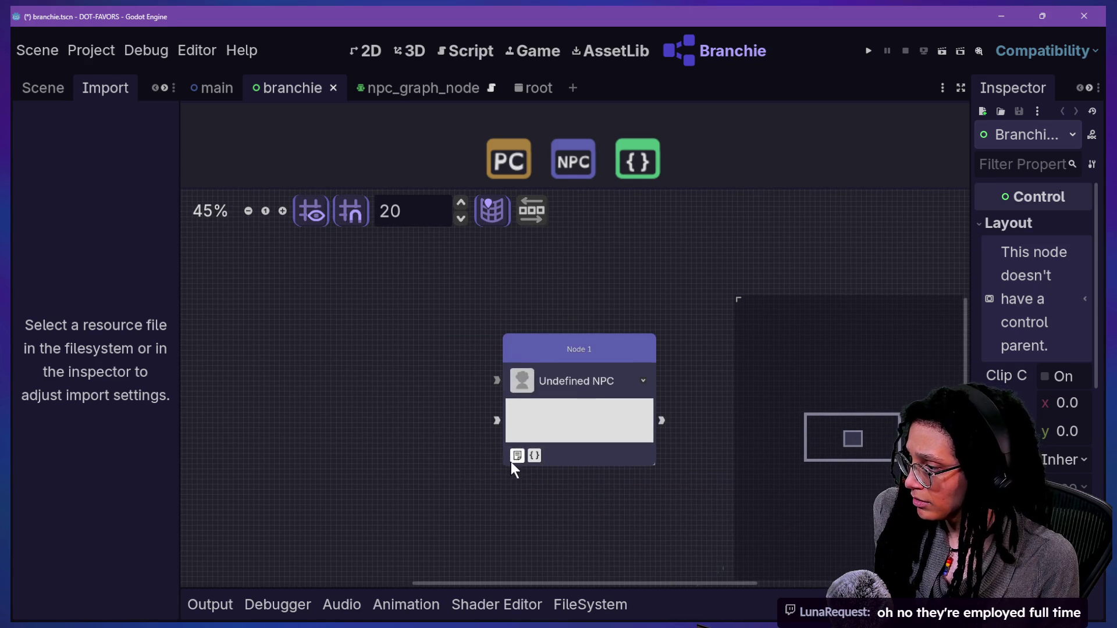
pyautogui.scroll(7, 513, 463)
pyautogui.scroll(2, 513, 463)
pyautogui.scroll(-12, 513, 463)
pyautogui.scroll(12, 513, 463)
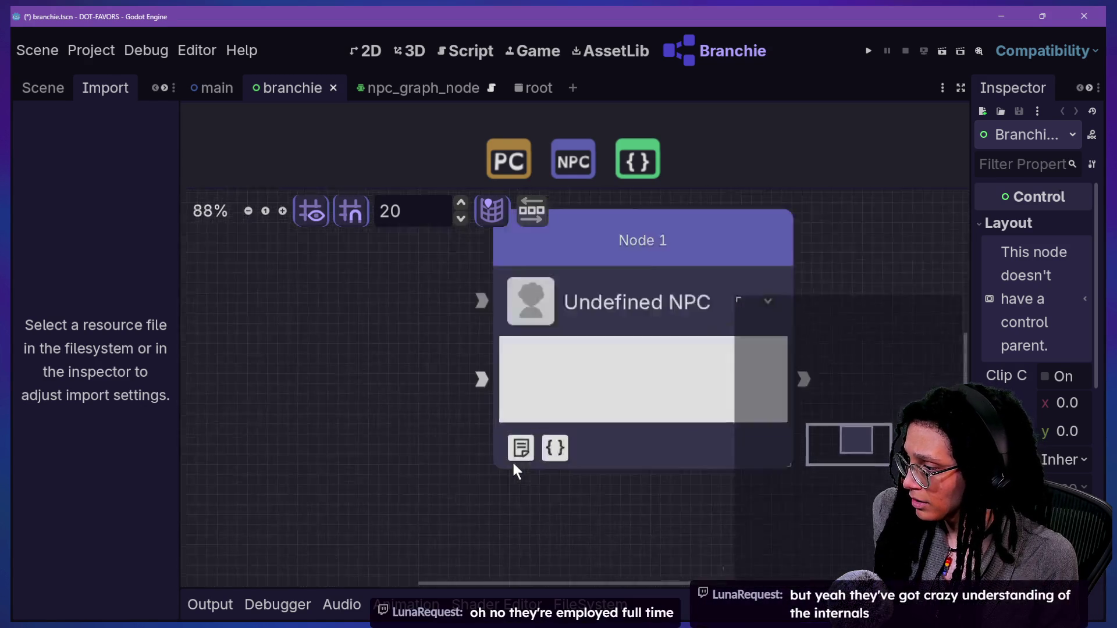
pyautogui.scroll(-12, 513, 463)
pyautogui.scroll(12, 513, 463)
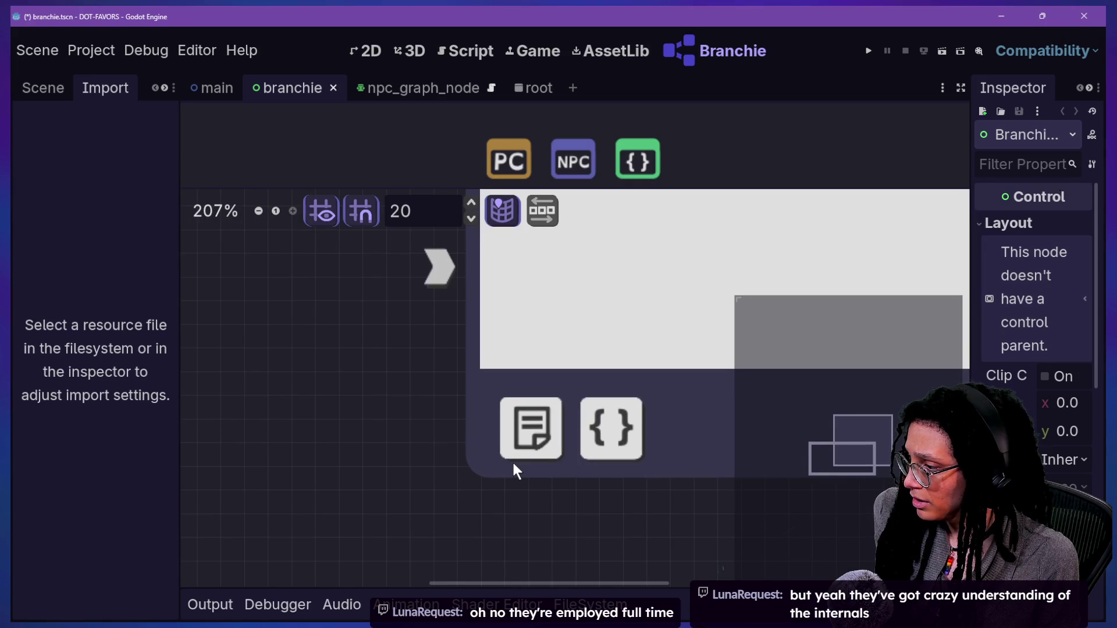
pyautogui.click(553, 435)
pyautogui.click(557, 437)
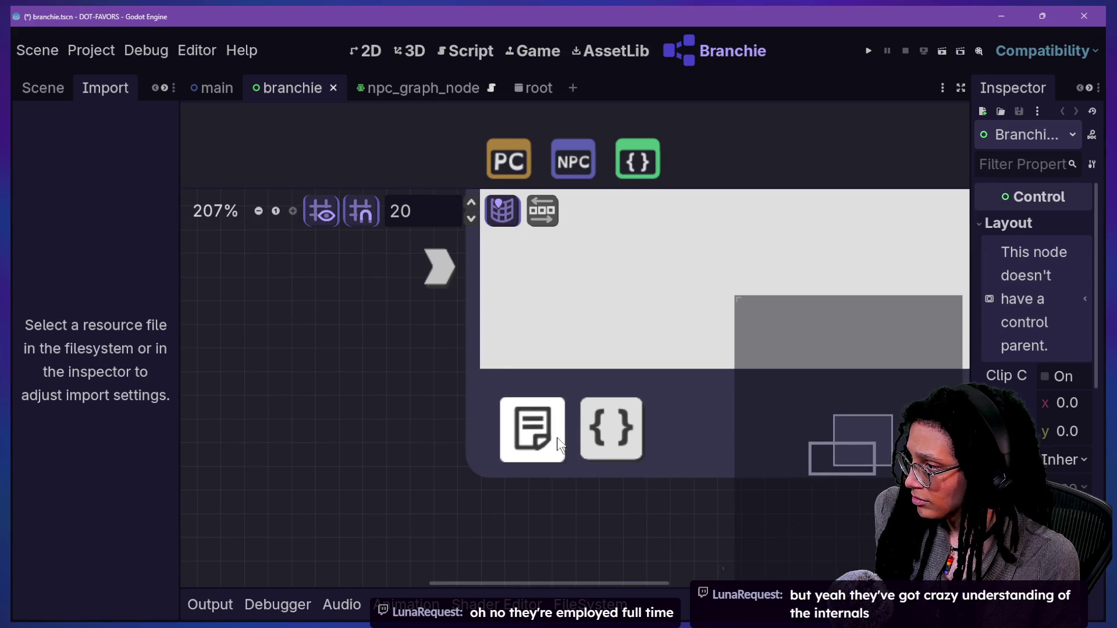
pyautogui.scroll(-9, 557, 438)
pyautogui.scroll(9, 557, 437)
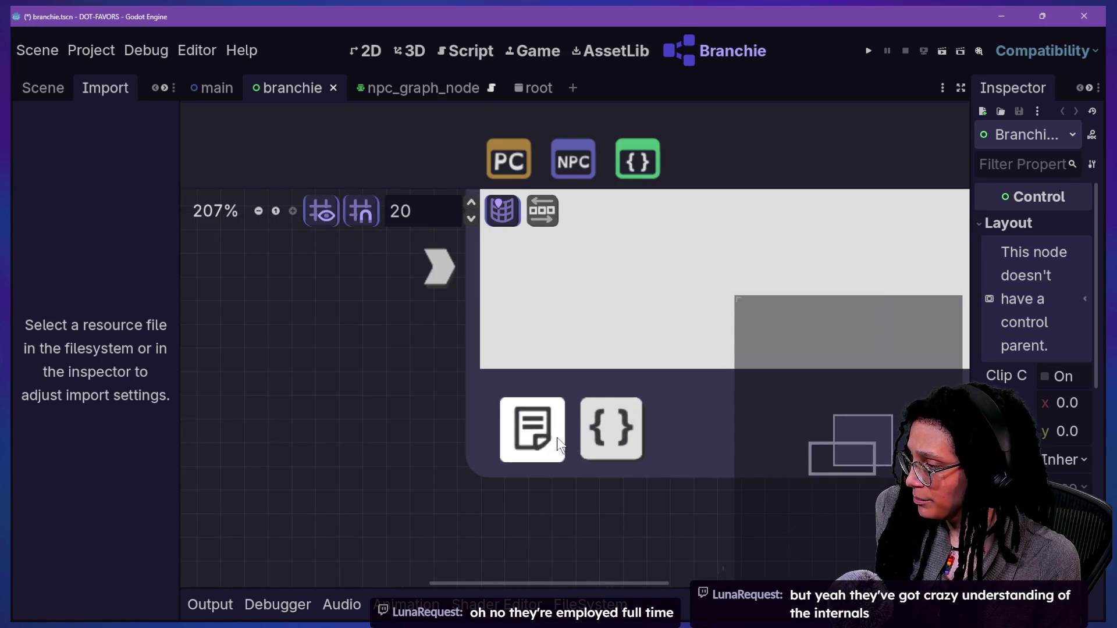
pyautogui.scroll(-9, 557, 438)
pyautogui.scroll(9, 557, 437)
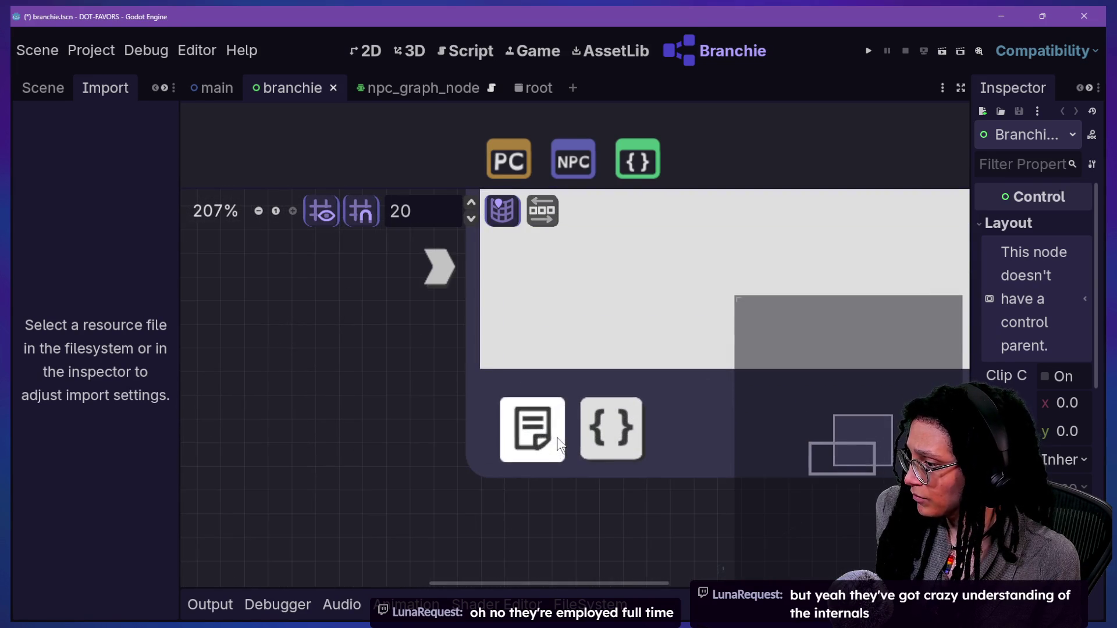
# Step: Expand Node 1's script section with its _appleseed stub, plus the note above it
pyautogui.click(640, 442)
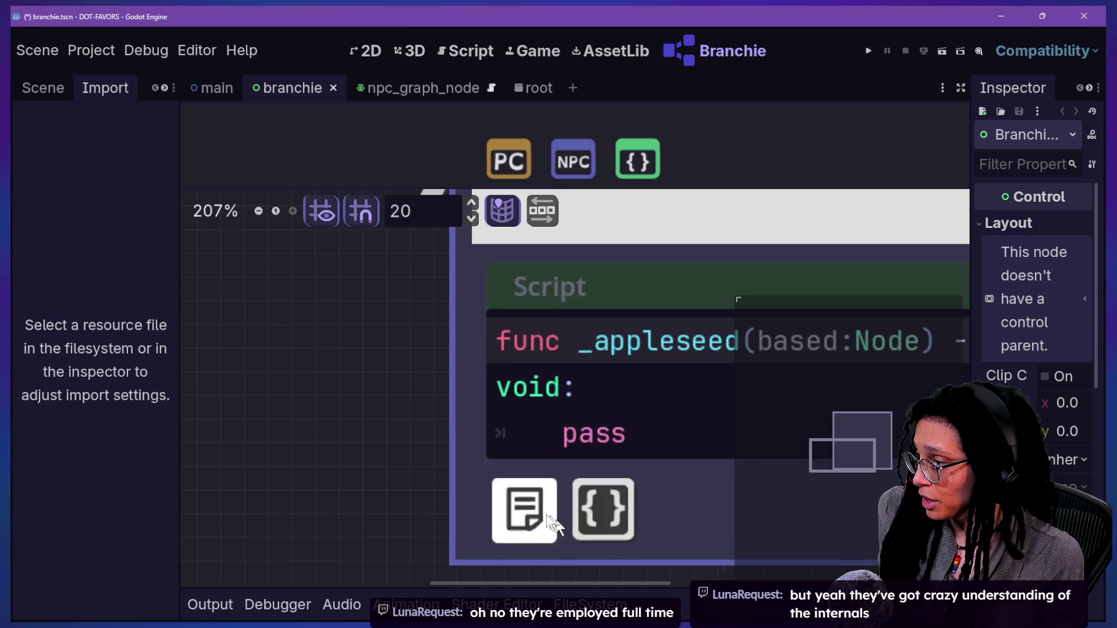
pyautogui.click(549, 520)
pyautogui.scroll(-9, 526, 490)
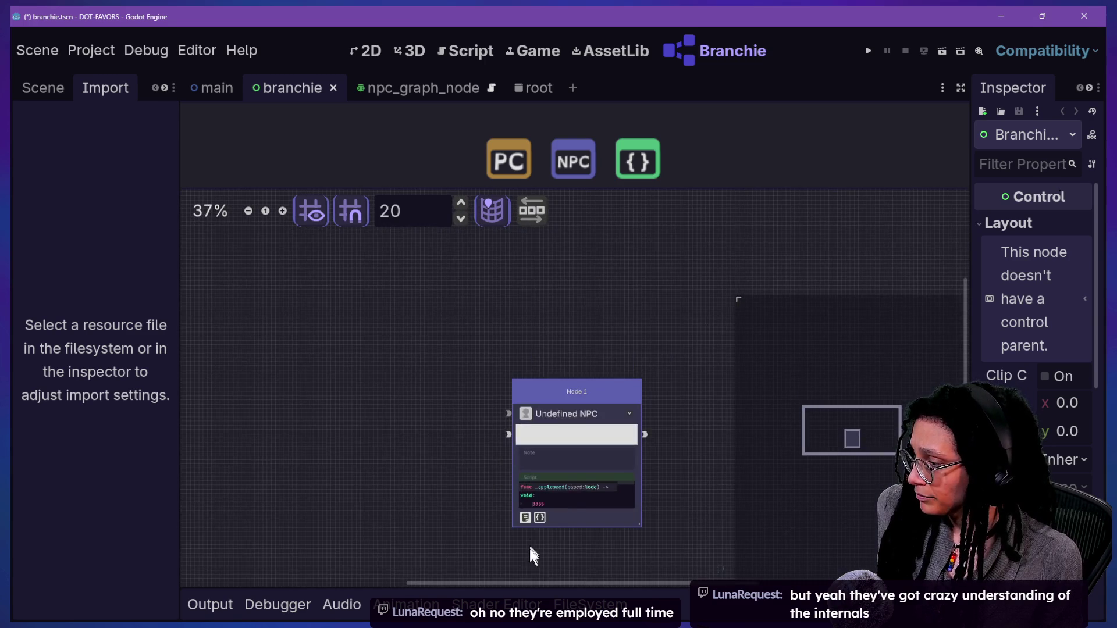
pyautogui.scroll(7, 523, 544)
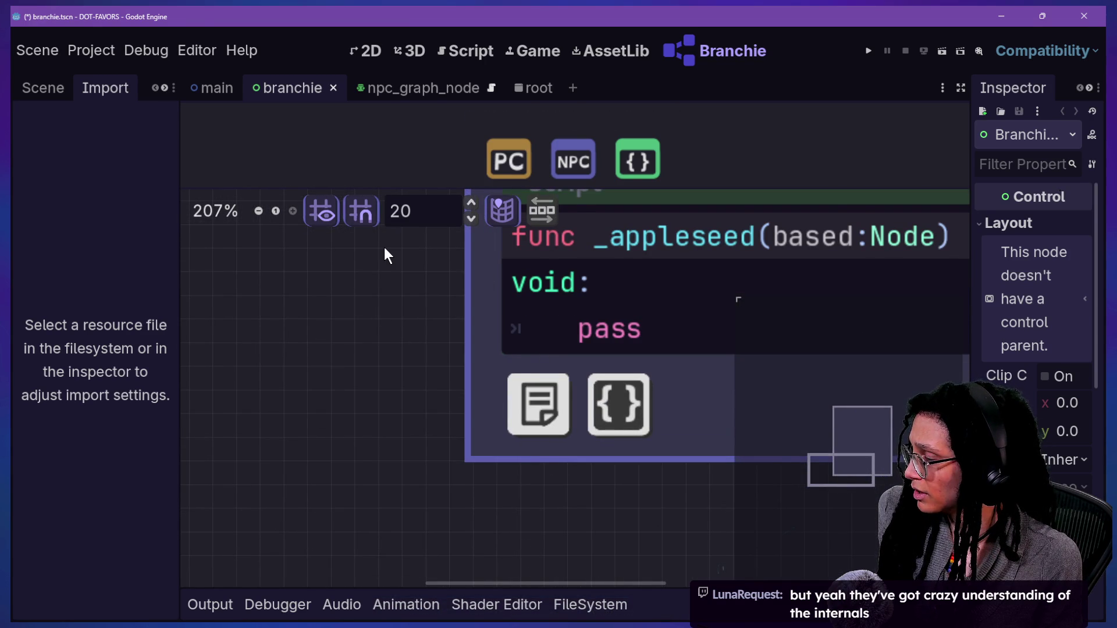
pyautogui.scroll(-10, 384, 247)
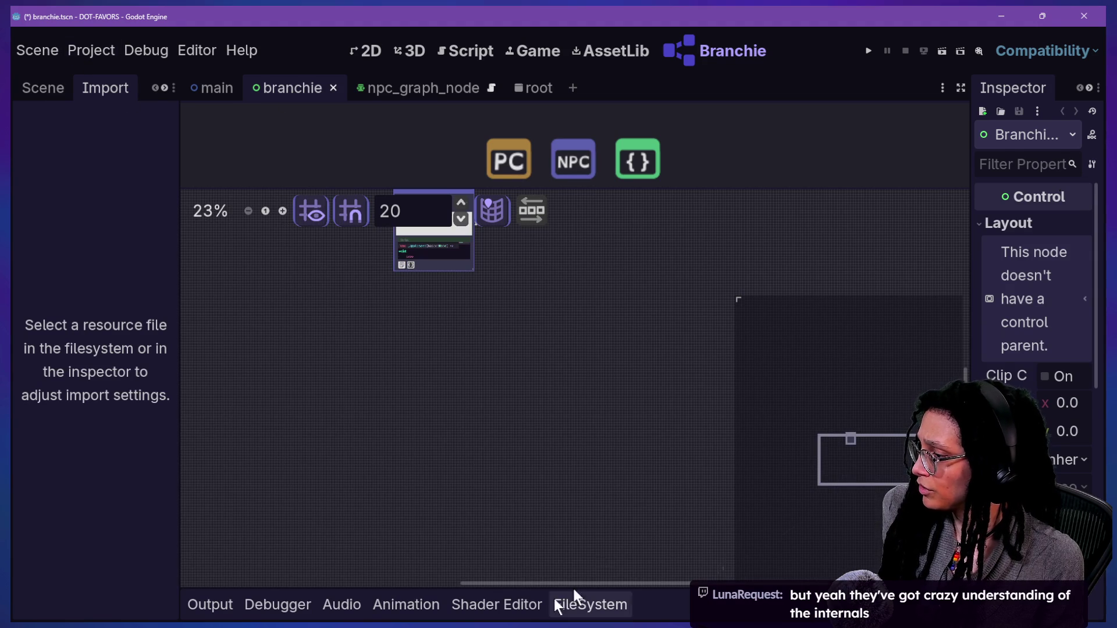
# Step: Filter the FileSystem by 'sv' and compare the branchie_icon-main and branchie_icon-atlas svg import settings
pyautogui.click(210, 605)
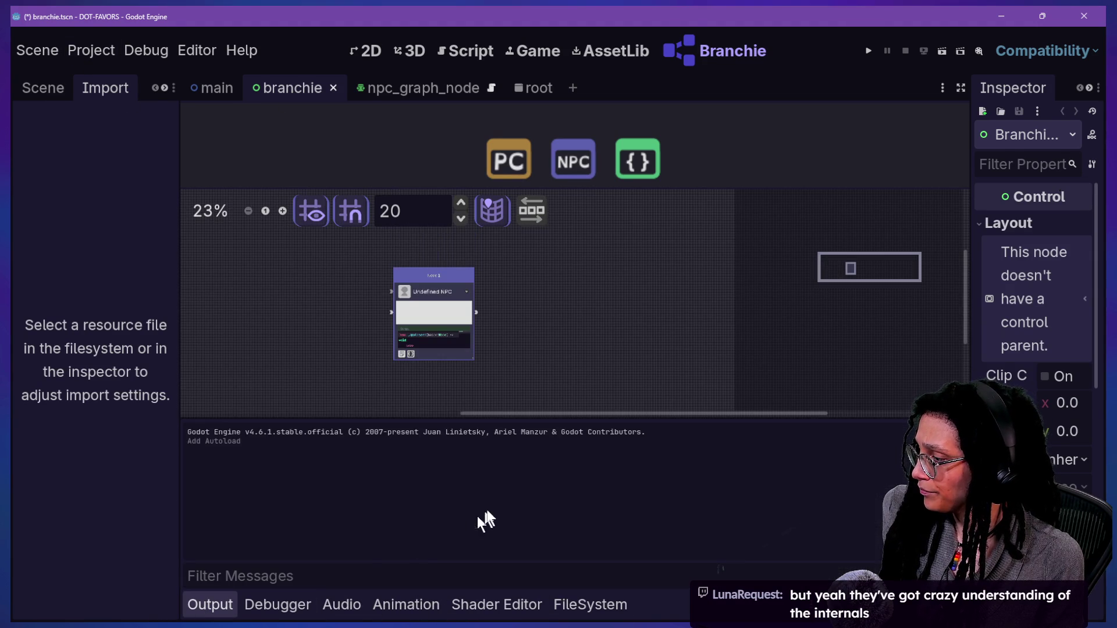
pyautogui.click(563, 599)
pyautogui.click(605, 420)
pyautogui.write('svg')
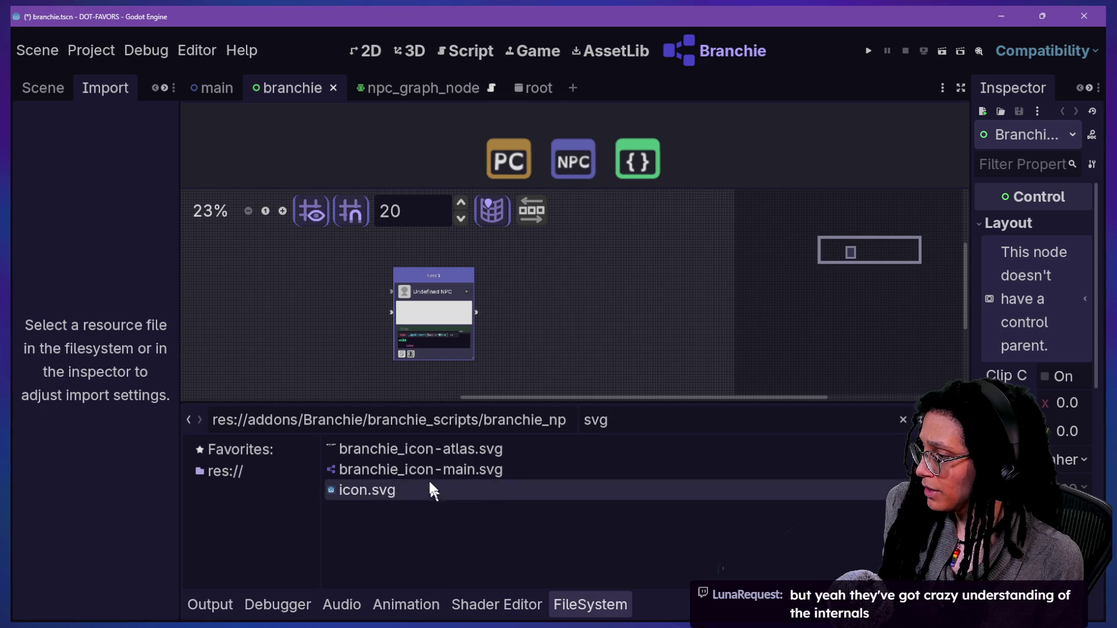
pyautogui.click(441, 473)
pyautogui.click(427, 451)
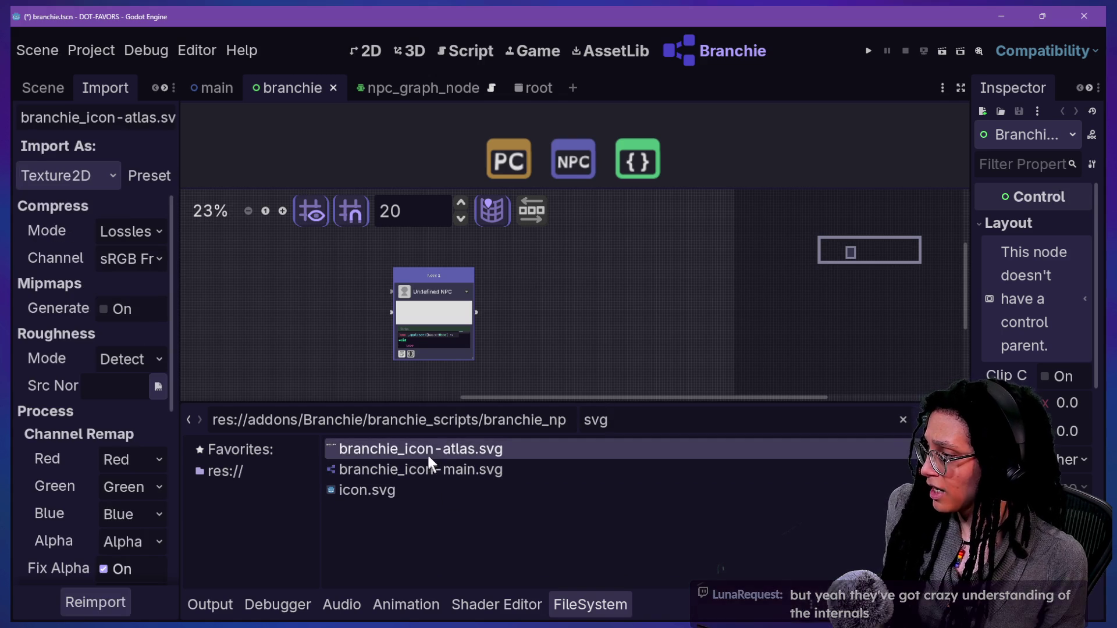
pyautogui.click(418, 470)
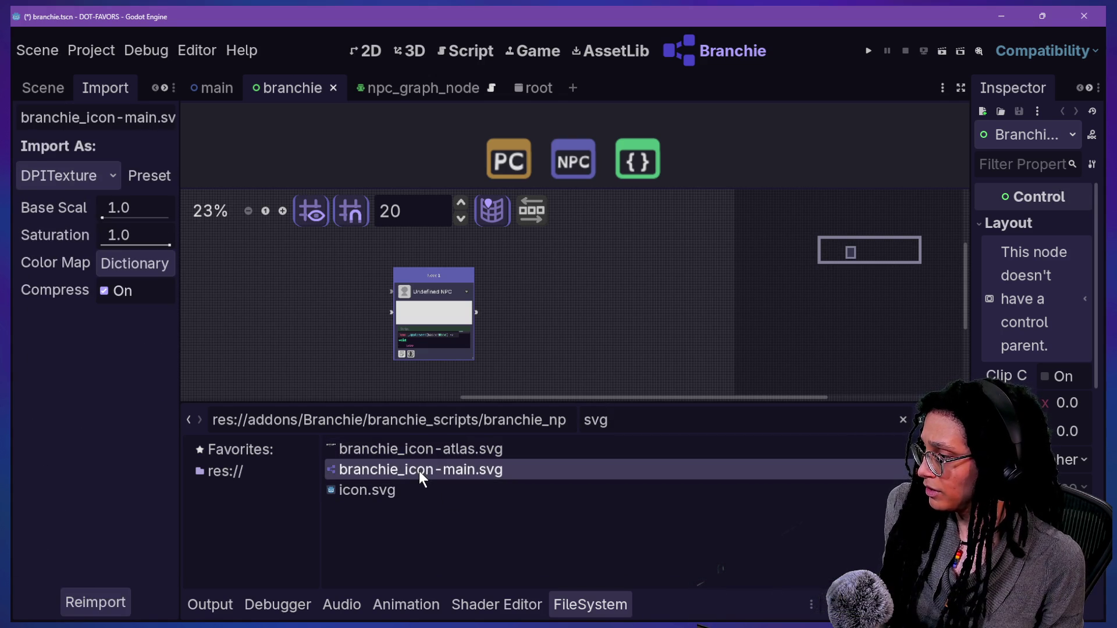
pyautogui.click(420, 453)
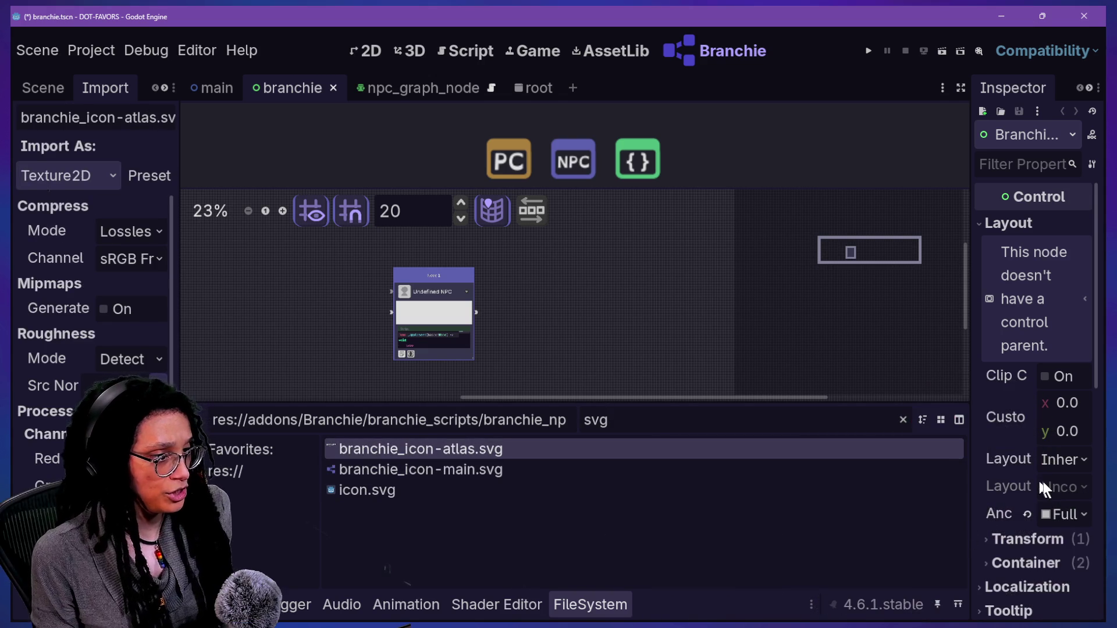
# Step: Widen the Inspector, preview the 768×768 branchie_icon-atlas.svg texture, and return to the 2D view
pyautogui.moveTo(971, 468); pyautogui.dragTo(802, 468)
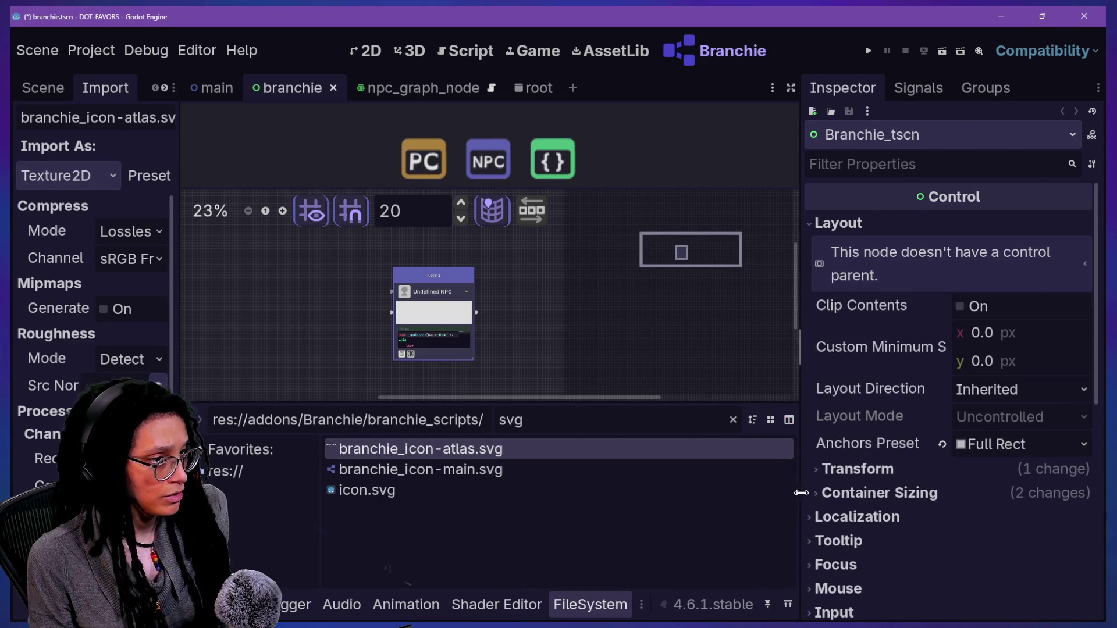
pyautogui.doubleClick(484, 450)
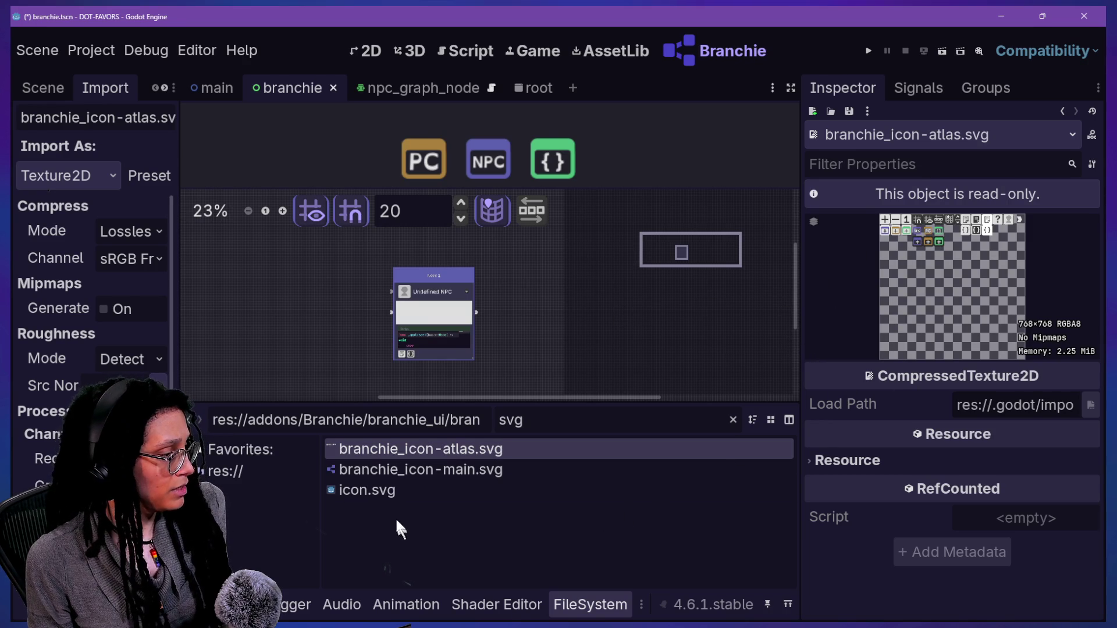
pyautogui.click(393, 475)
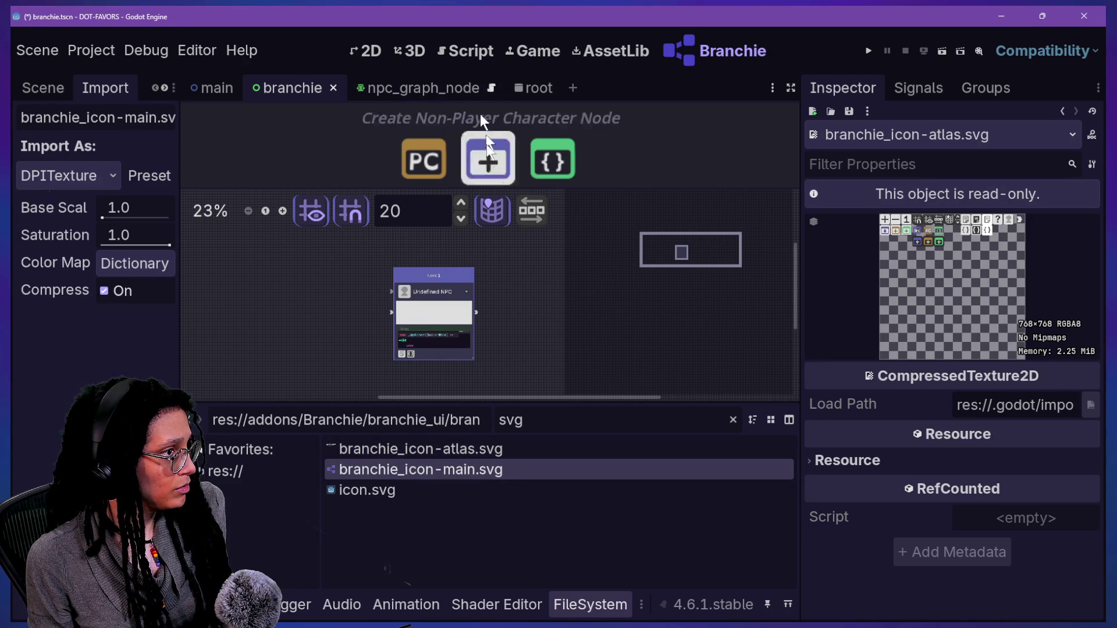
pyautogui.click(376, 49)
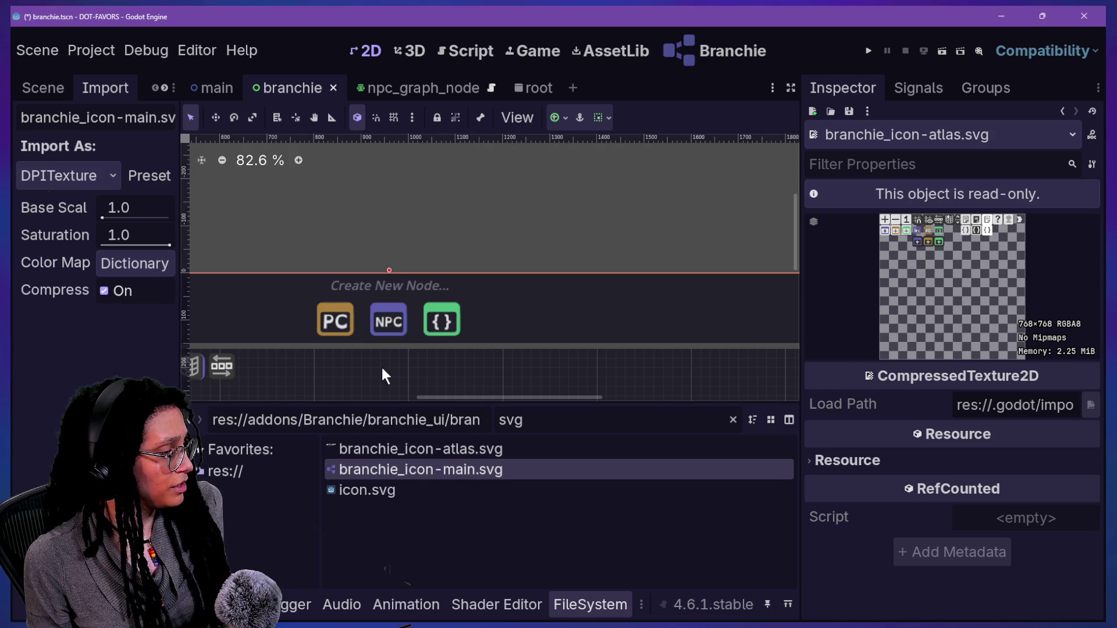
# Step: Pan and zoom around the 2D viewport to inspect the graph toolbar icons up close
pyautogui.moveTo(795, 196)
pyautogui.mouseDown()
pyautogui.moveTo(800, 261)
pyautogui.moveTo(729, 282)
pyautogui.mouseUp()
pyautogui.moveTo(596, 391); pyautogui.dragTo(503, 390)
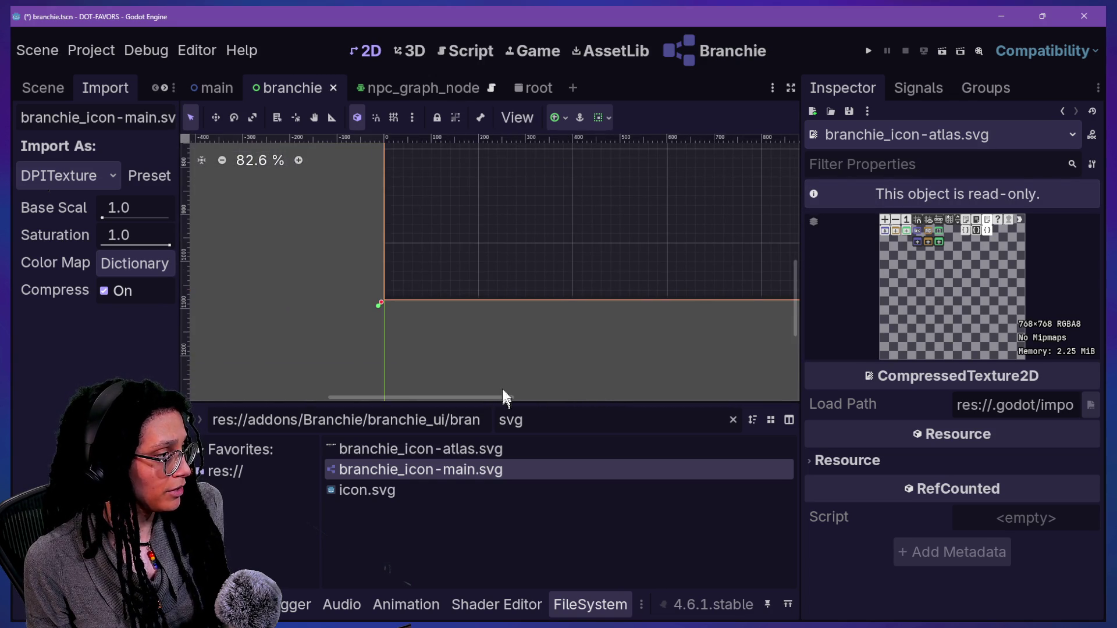
pyautogui.moveTo(797, 275); pyautogui.dragTo(787, 219)
pyautogui.scroll(7, 507, 294)
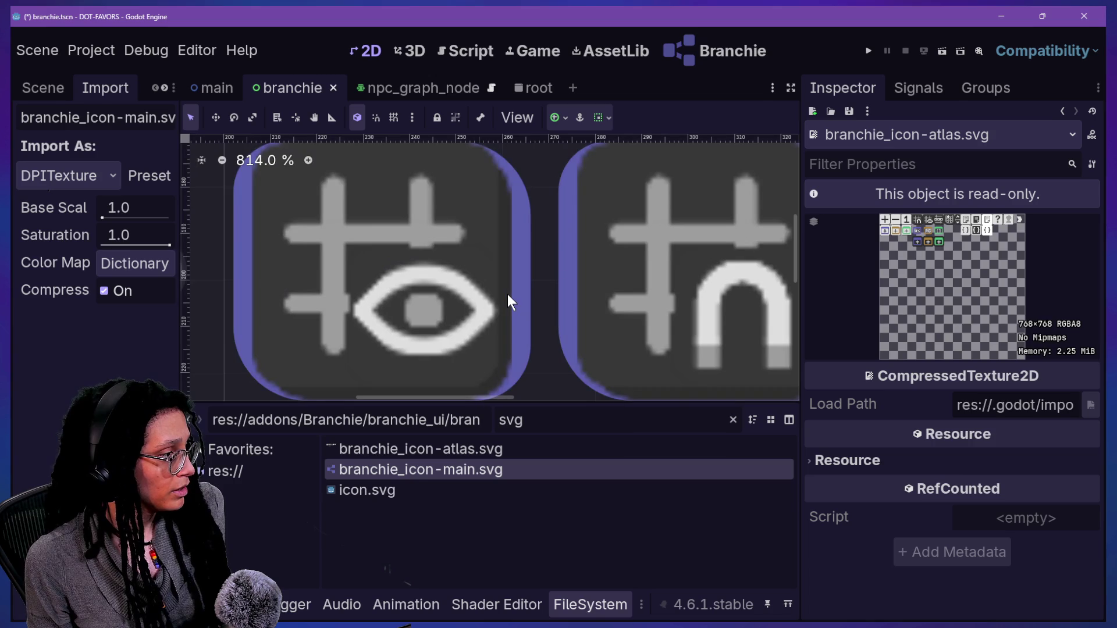
pyautogui.scroll(-4, 507, 294)
pyautogui.scroll(-5, 507, 294)
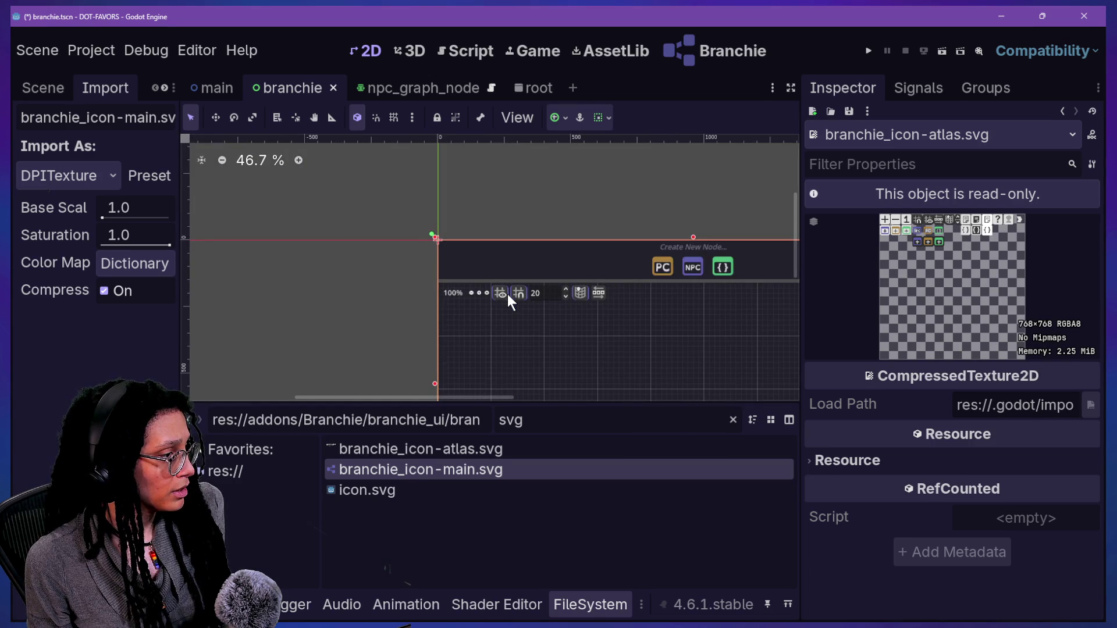
pyautogui.scroll(5, 507, 294)
pyautogui.scroll(-12, 507, 295)
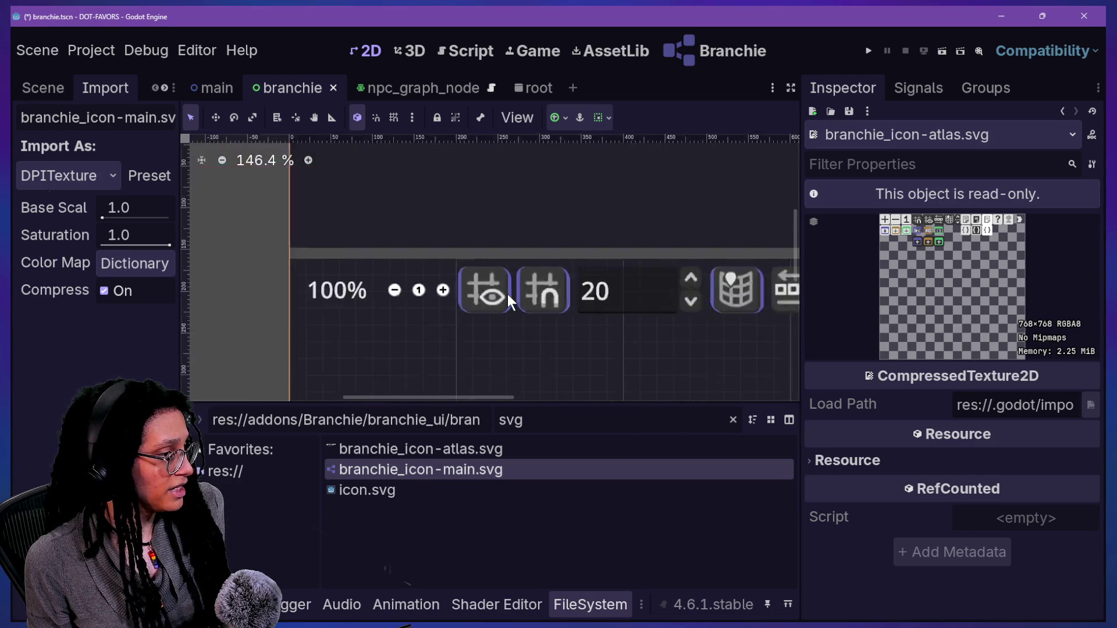
pyautogui.scroll(2, 507, 294)
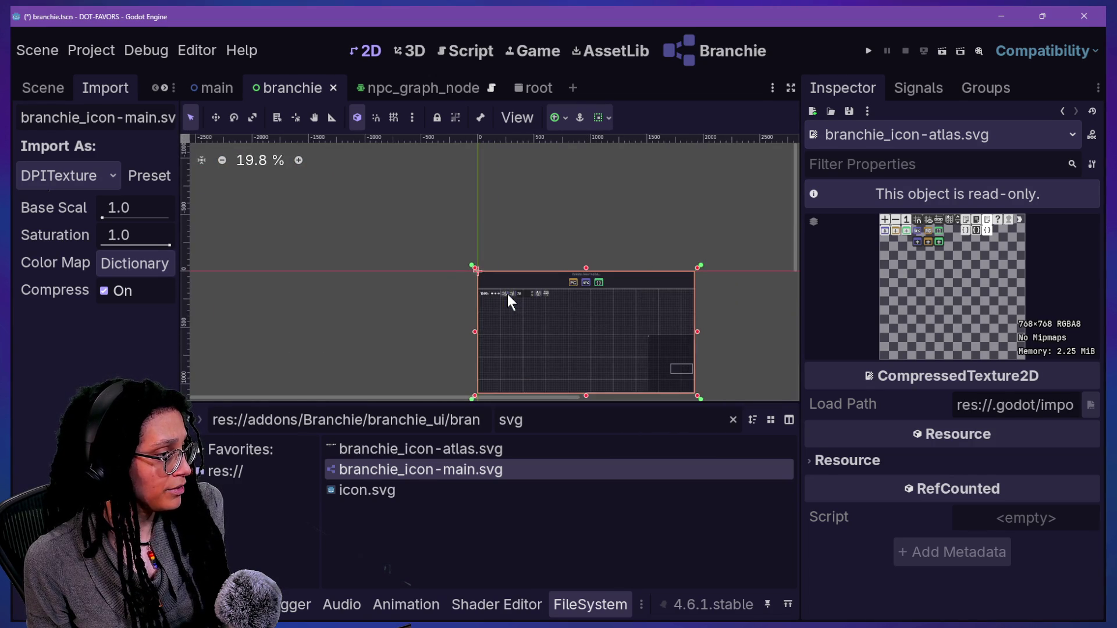
pyautogui.scroll(9, 508, 294)
pyautogui.scroll(8, 507, 294)
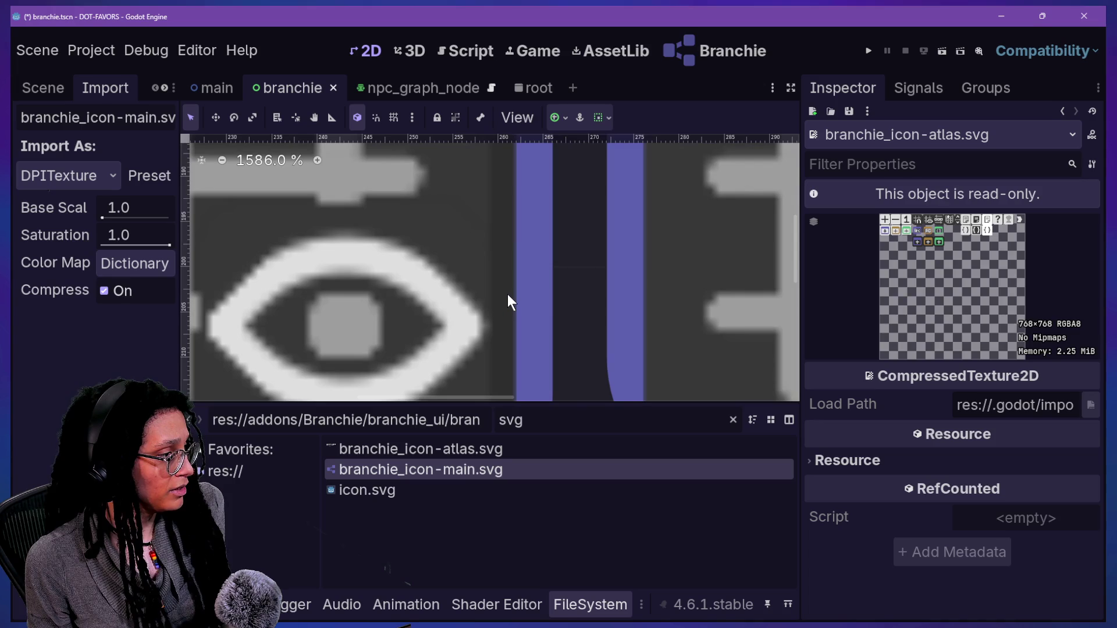
pyautogui.scroll(-3, 507, 295)
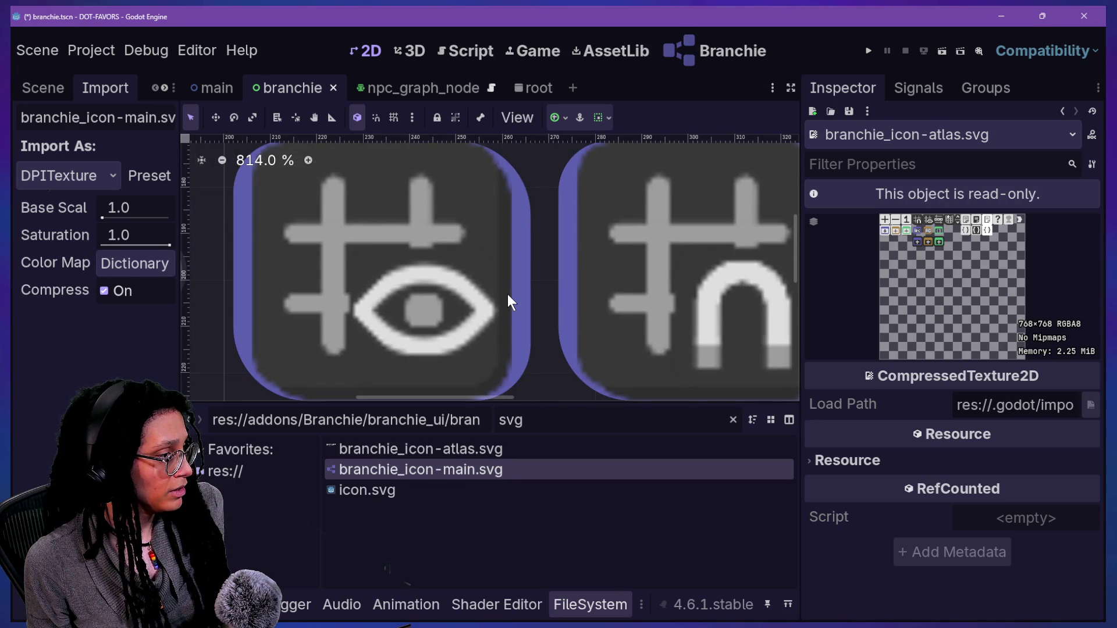
pyautogui.scroll(-5, 507, 313)
pyautogui.scroll(-2, 507, 313)
pyautogui.scroll(6, 507, 313)
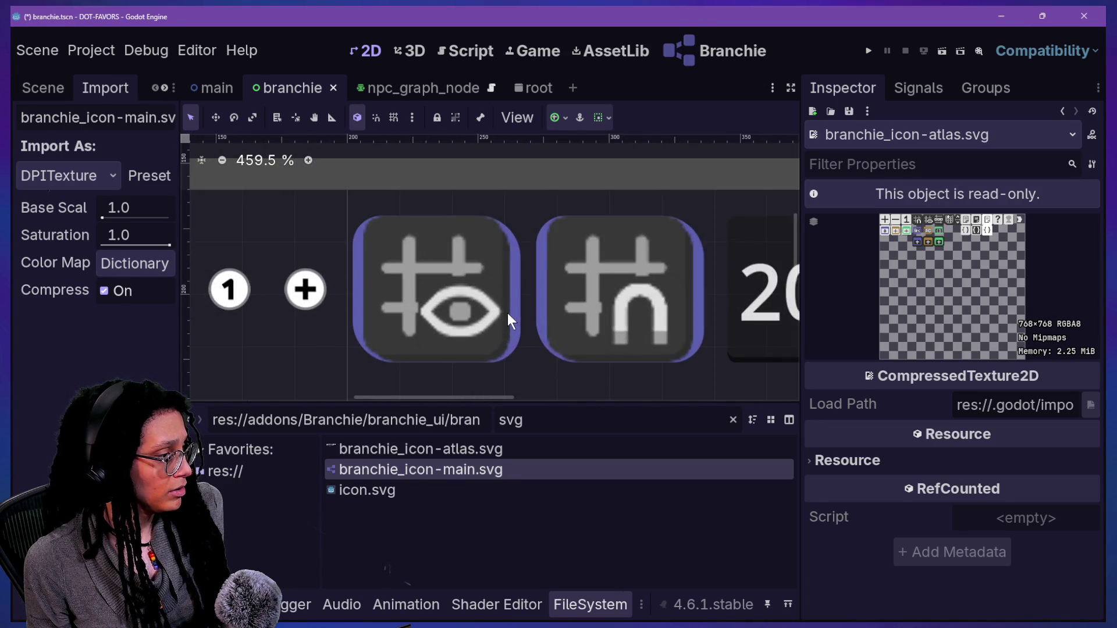
pyautogui.scroll(-15, 507, 313)
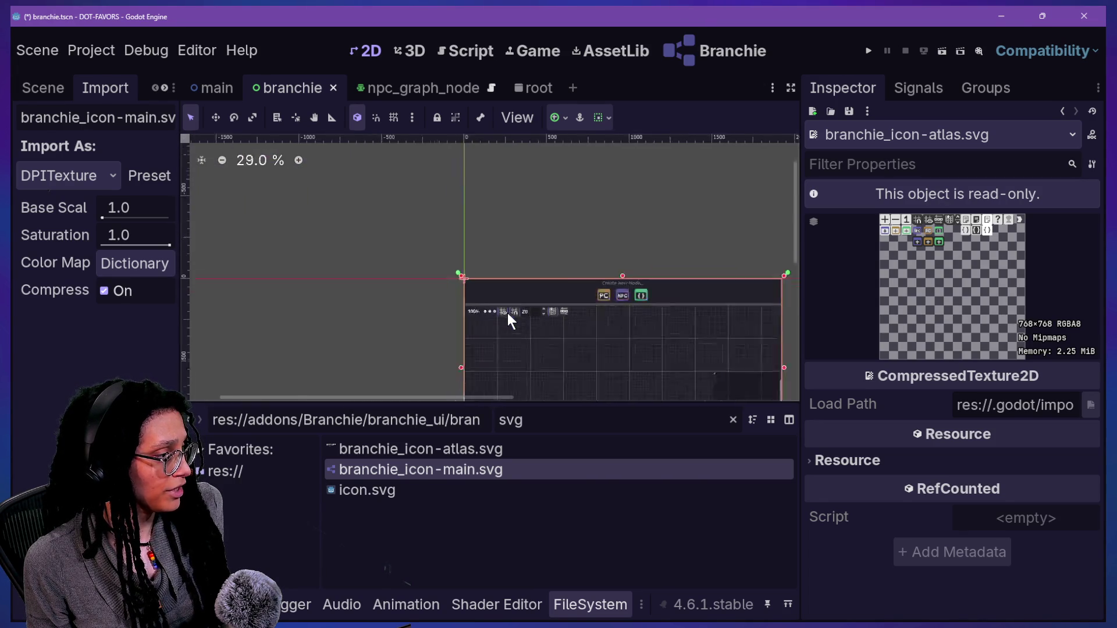
pyautogui.scroll(5, 507, 313)
pyautogui.scroll(4, 507, 313)
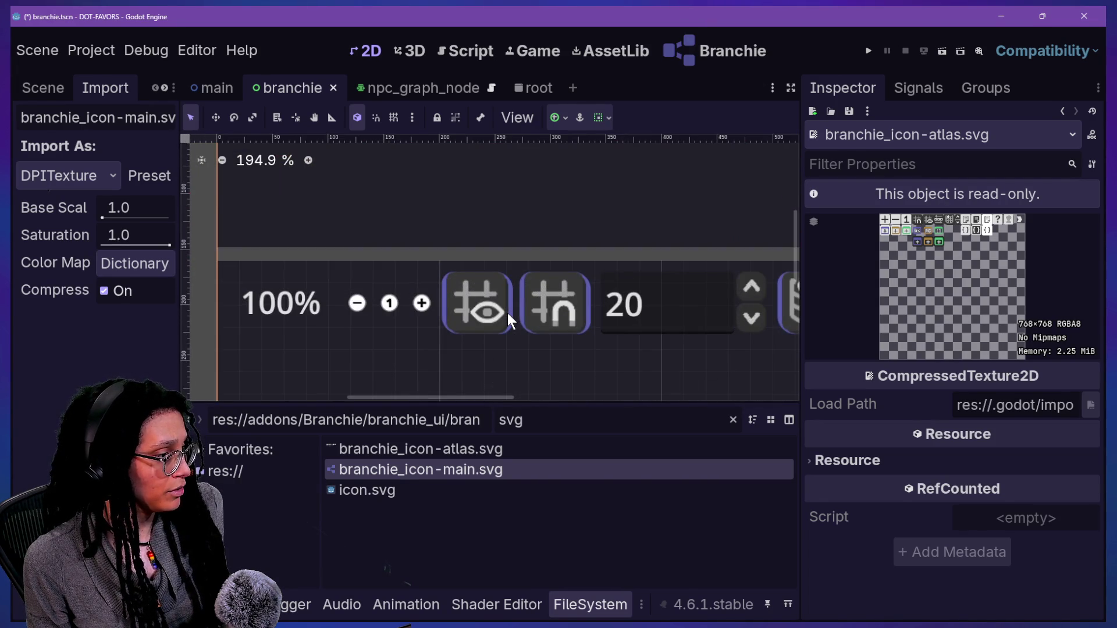
pyautogui.scroll(3, 507, 313)
pyautogui.scroll(-3, 507, 315)
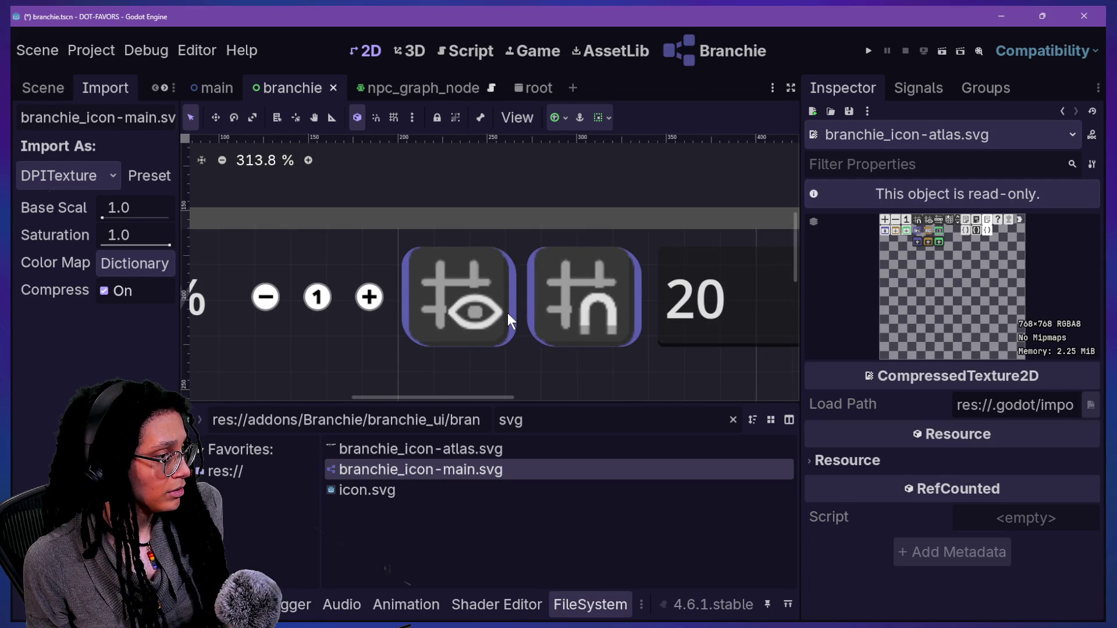
pyautogui.scroll(-4, 507, 314)
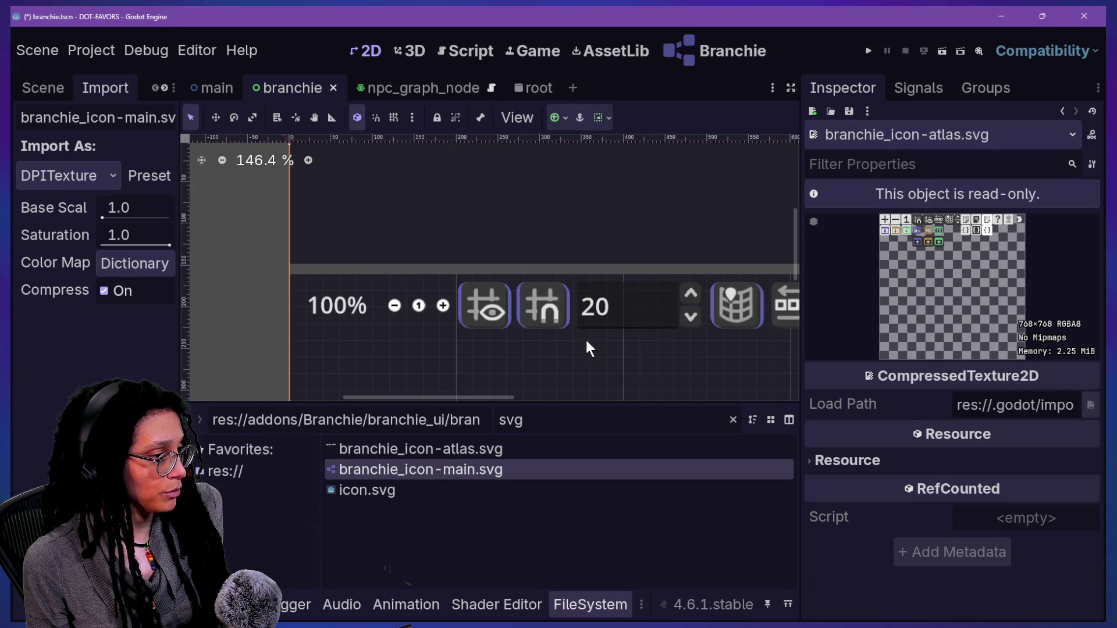
# Step: Select branchie_icon-main.svg to view its 64×64 DPITexture properties in the Inspector
pyautogui.moveTo(456, 399)
pyautogui.mouseDown()
pyautogui.moveTo(523, 399)
pyautogui.moveTo(512, 397)
pyautogui.mouseUp()
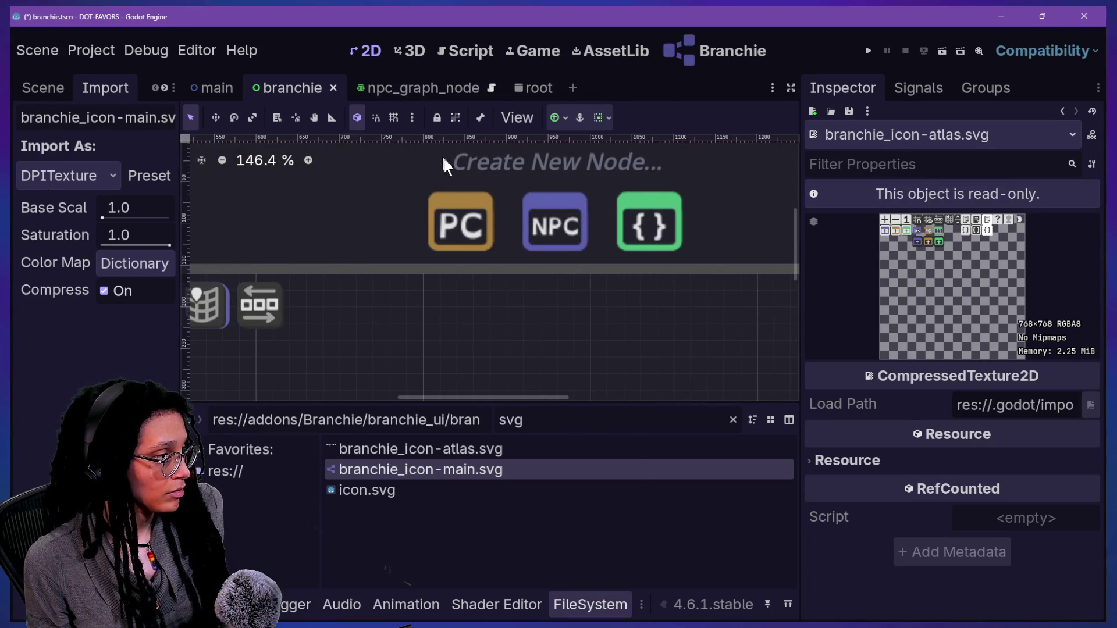
pyautogui.scroll(4, 448, 171)
pyautogui.scroll(1, 448, 172)
pyautogui.scroll(-7, 448, 172)
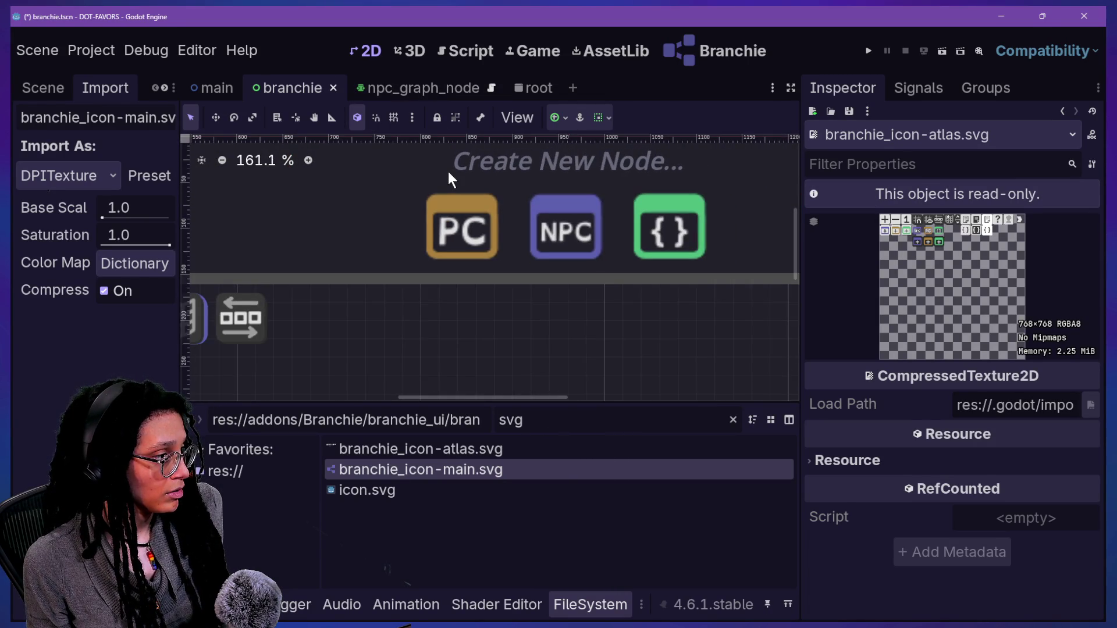
pyautogui.scroll(-1, 448, 171)
pyautogui.click(455, 474)
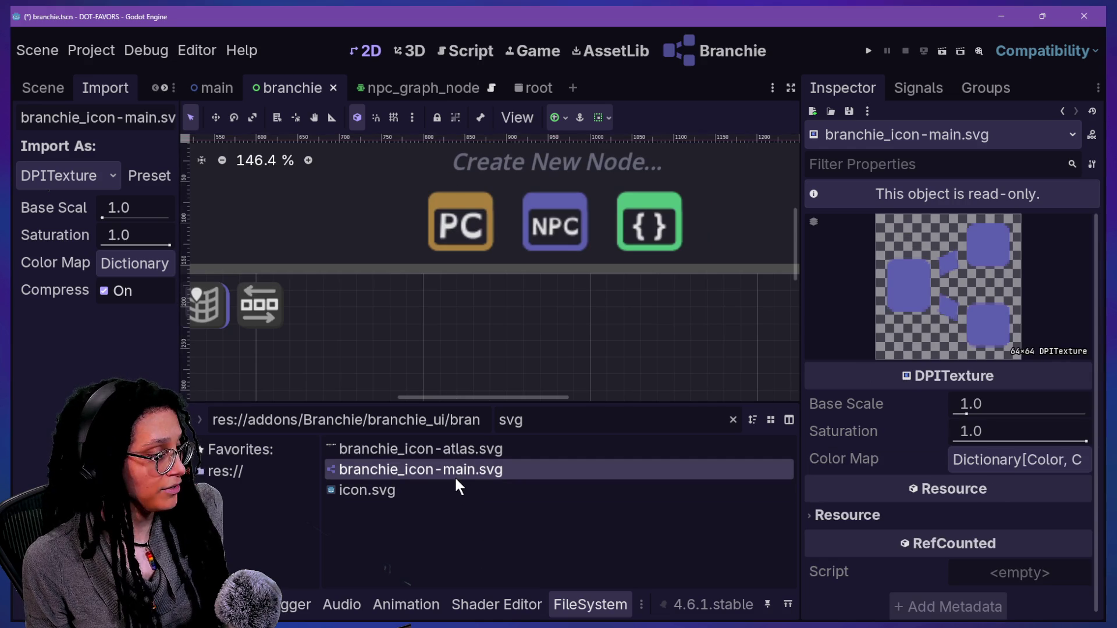
# Step: Open the Region Editor for NewNPC_TextureButton's Pressed AtlasTexture, region 171,116 sized 56×55
pyautogui.click(424, 455)
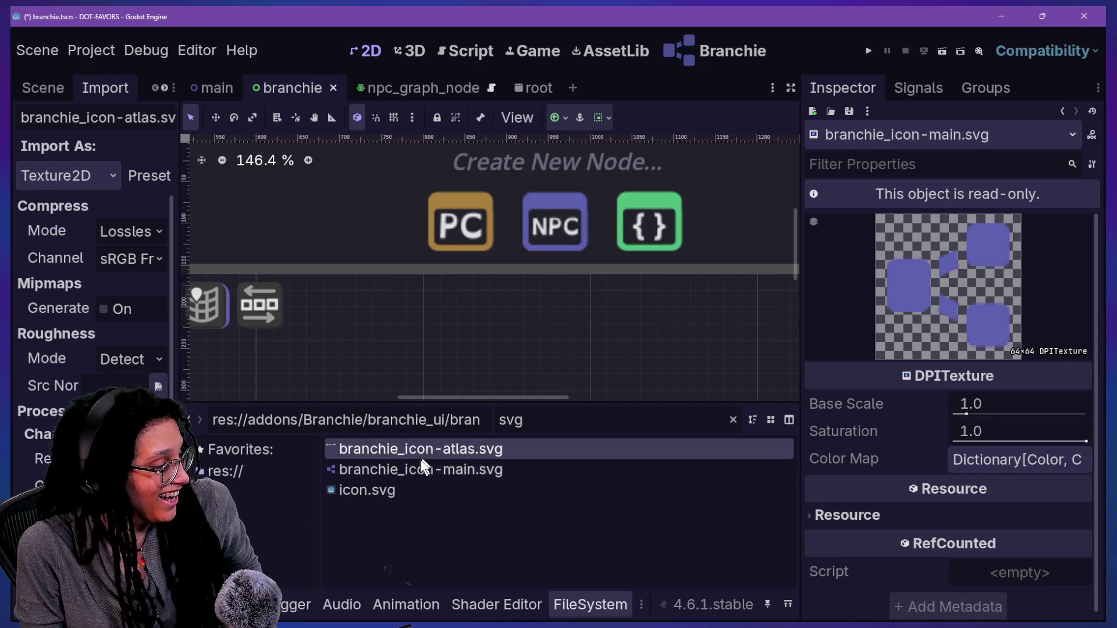
pyautogui.click(560, 233)
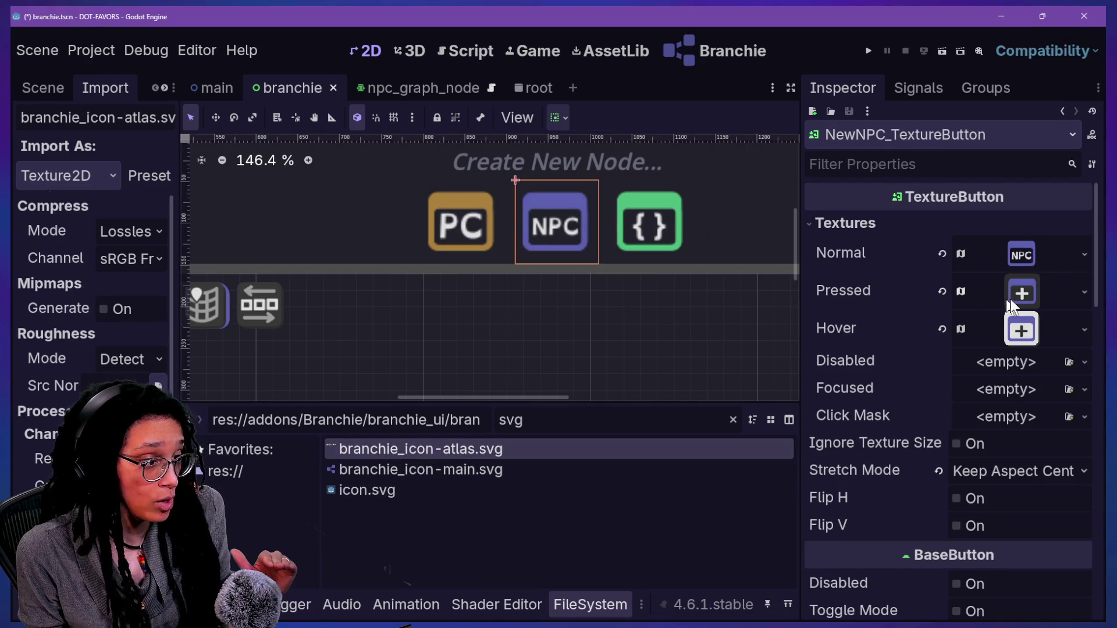
pyautogui.scroll(-3, 967, 432)
pyautogui.scroll(3, 979, 250)
pyautogui.click(1026, 300)
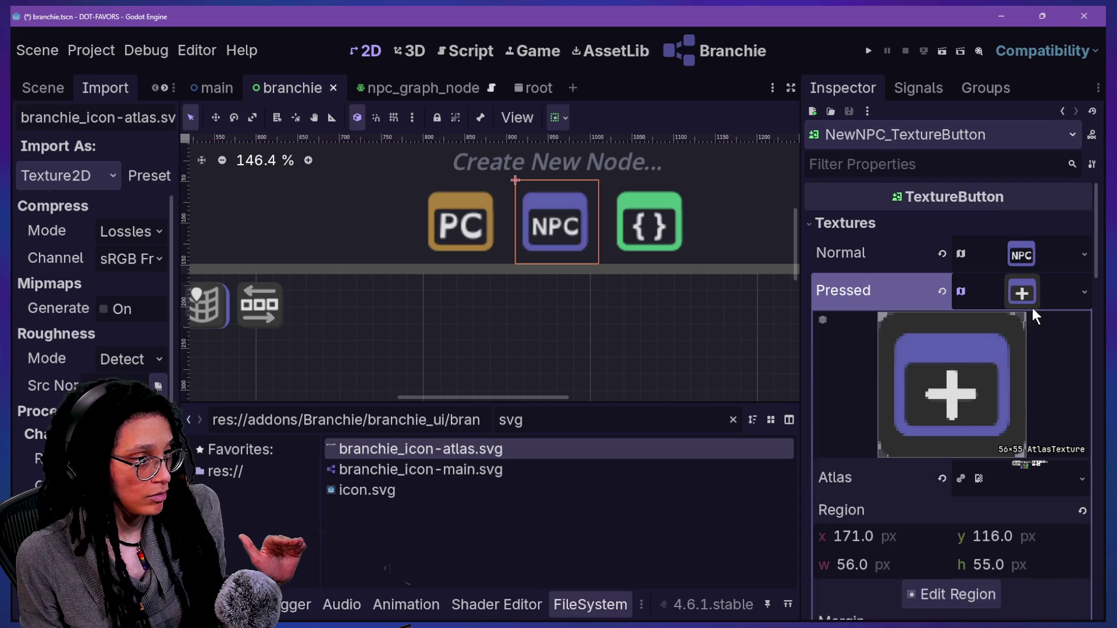
pyautogui.click(1004, 464)
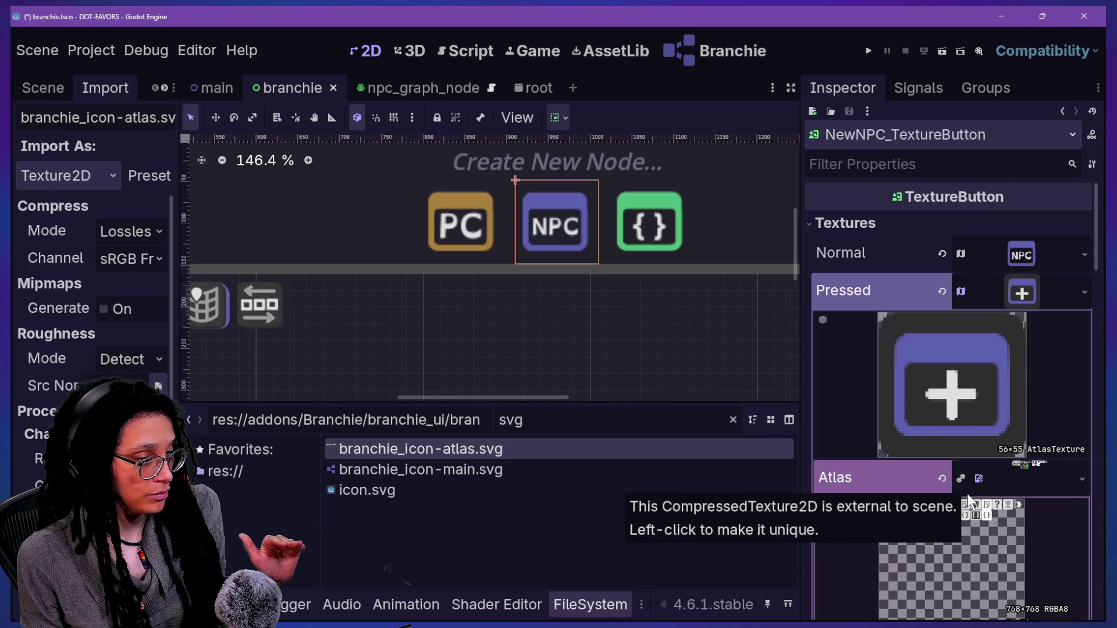
pyautogui.scroll(-3, 967, 494)
pyautogui.click(1006, 523)
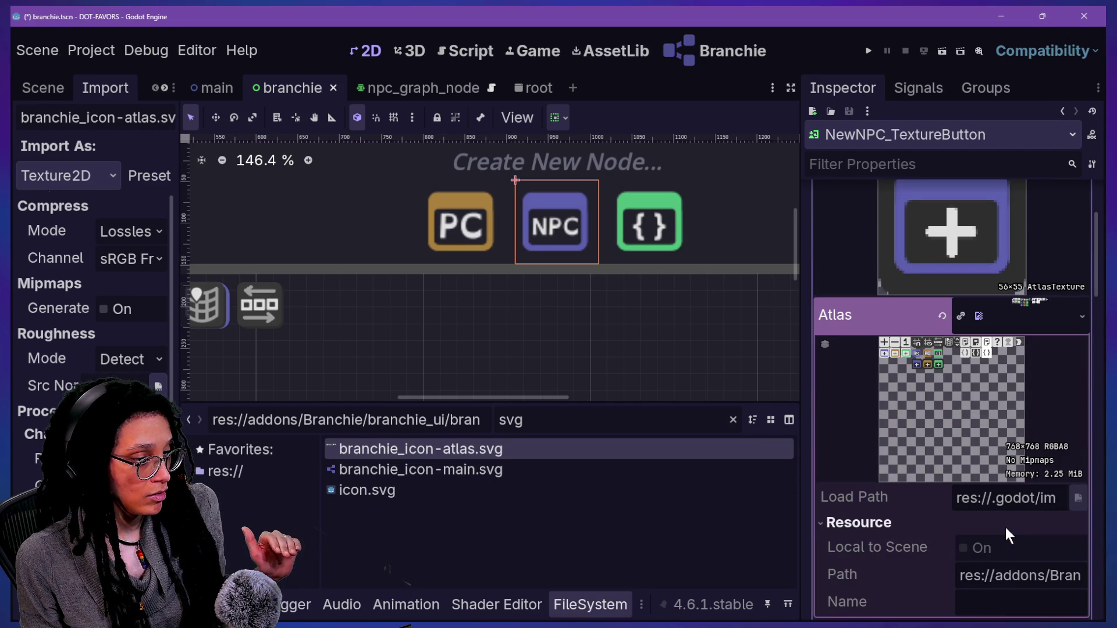
pyautogui.scroll(-4, 915, 563)
pyautogui.scroll(-1, 913, 561)
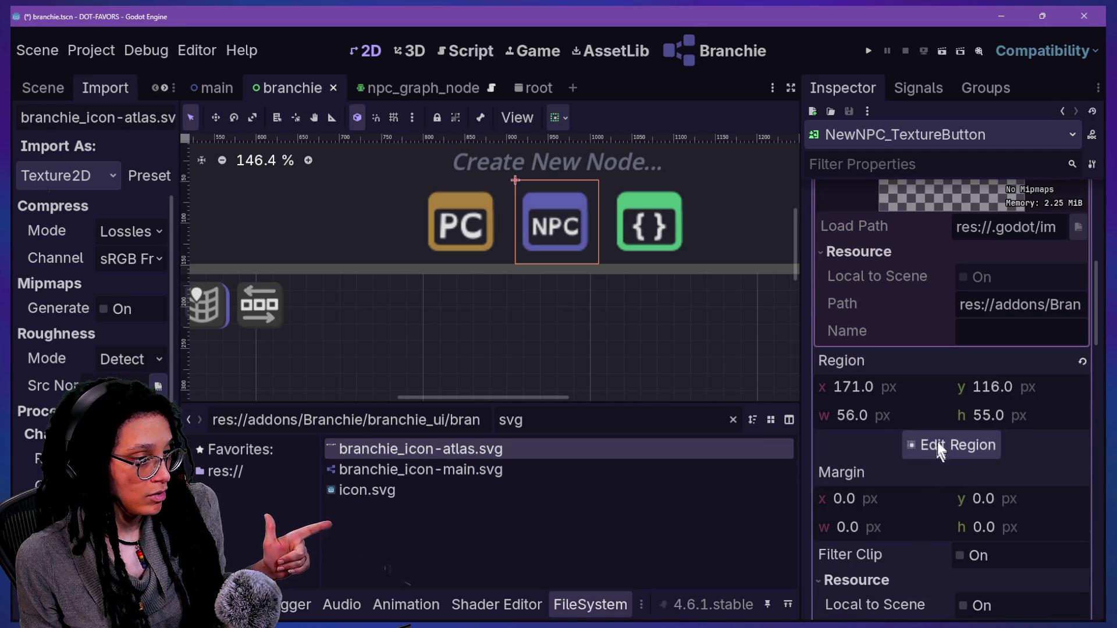
pyautogui.click(940, 440)
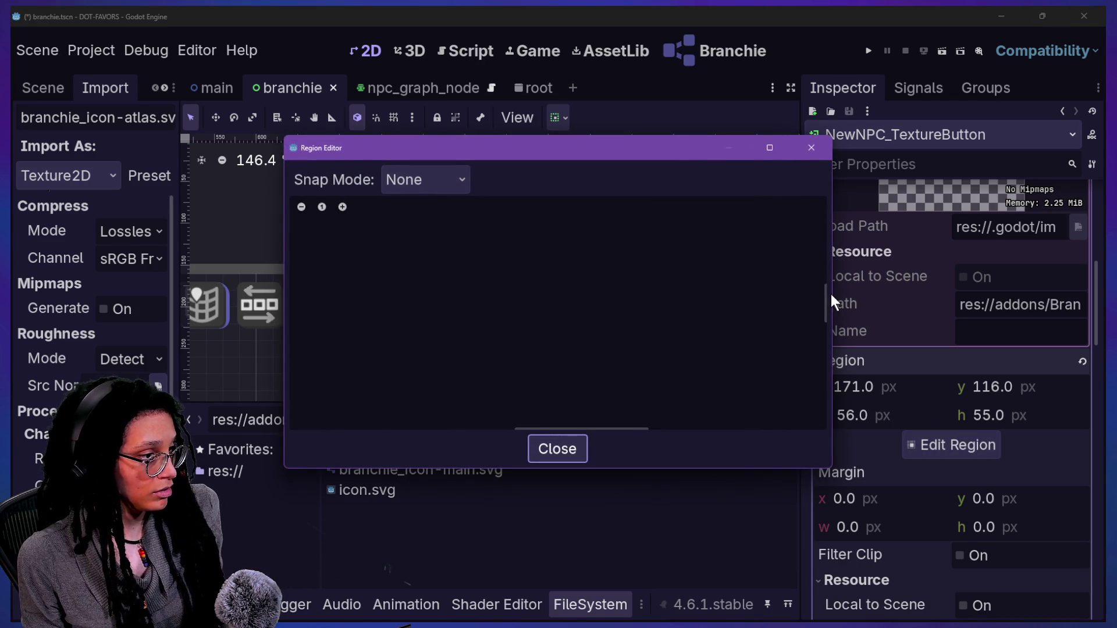
pyautogui.moveTo(825, 285); pyautogui.dragTo(814, 216)
pyautogui.scroll(-5, 533, 367)
pyautogui.scroll(6, 533, 366)
pyautogui.scroll(3, 533, 367)
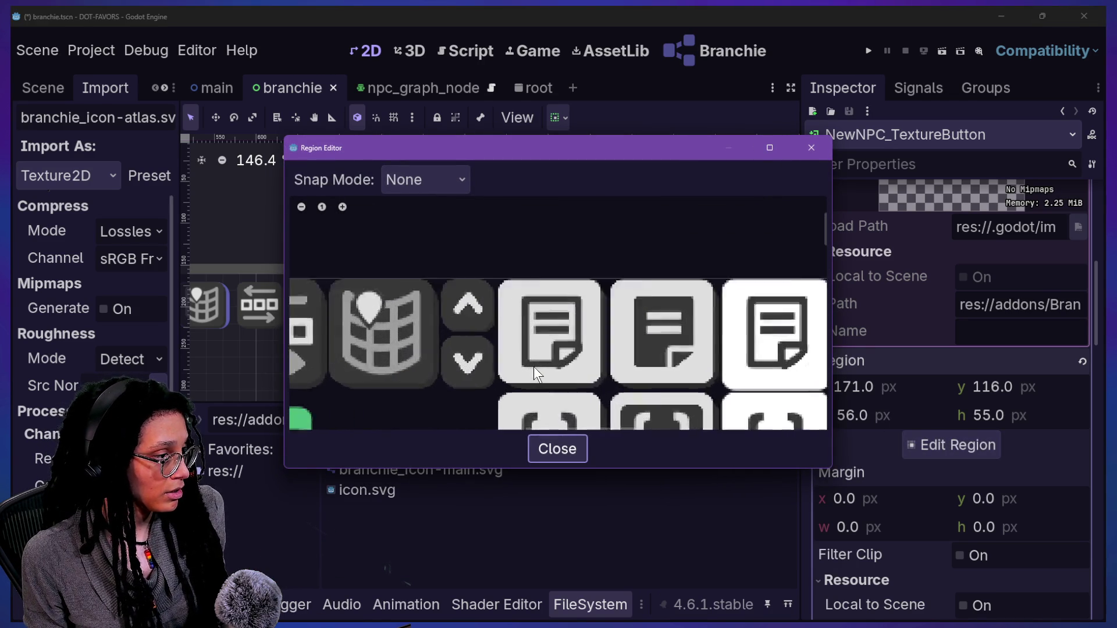
pyautogui.scroll(-5, 533, 366)
pyautogui.scroll(-4, 532, 367)
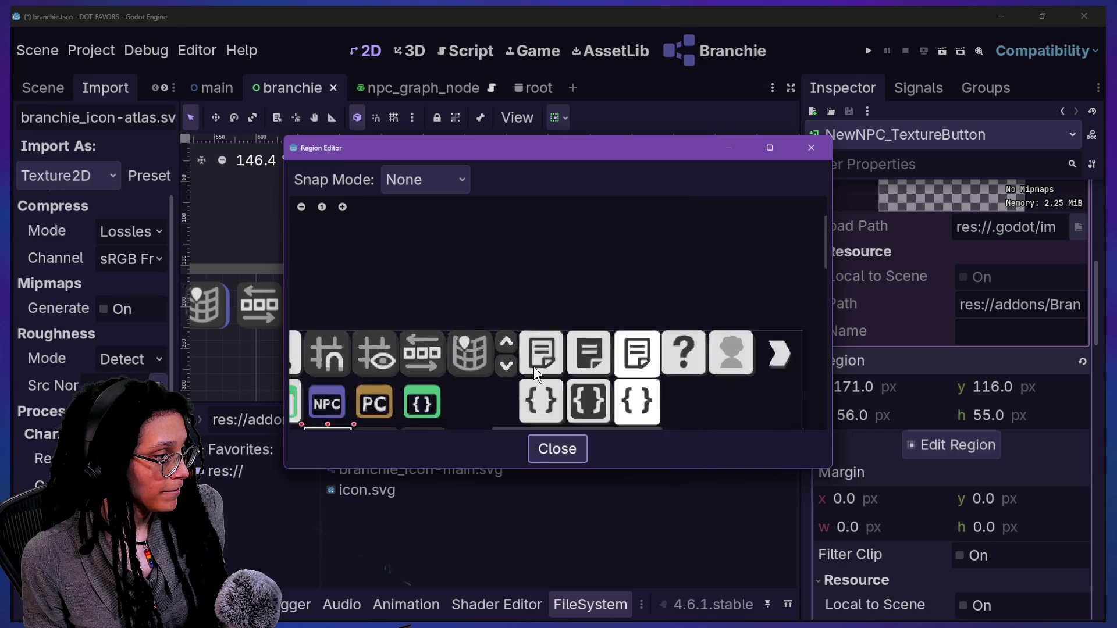
pyautogui.scroll(6, 429, 407)
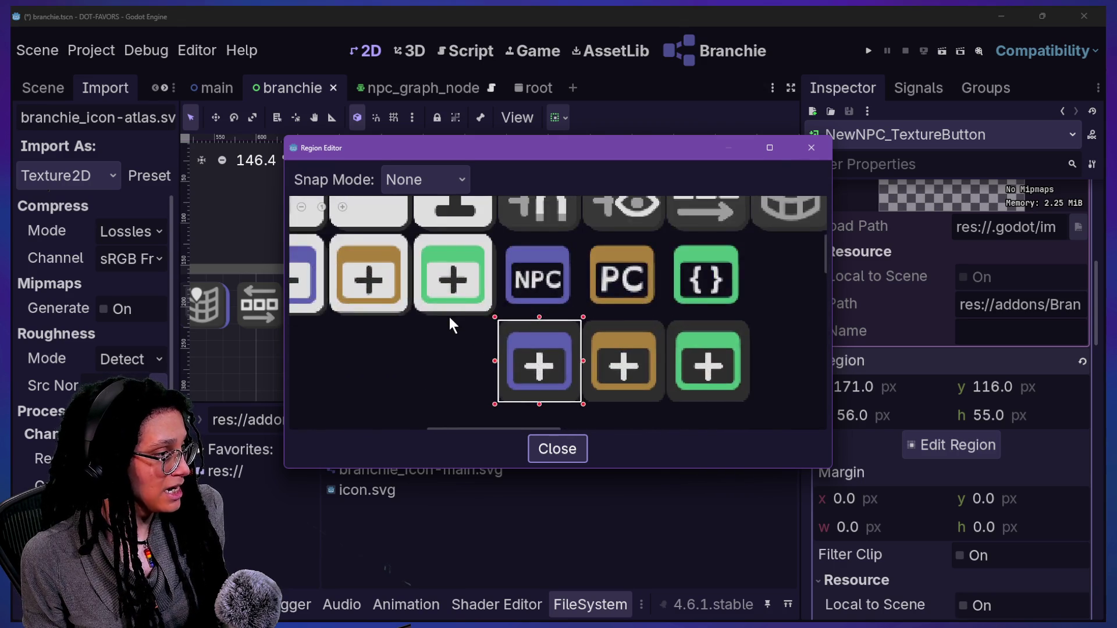
pyautogui.scroll(6, 450, 318)
pyautogui.scroll(-5, 450, 318)
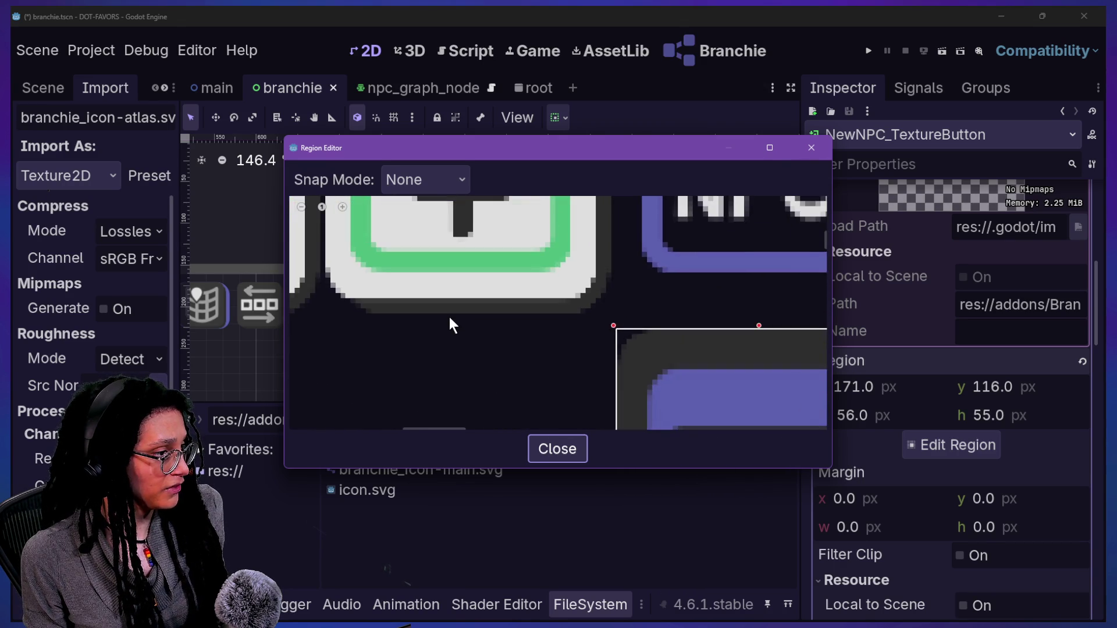
pyautogui.scroll(1, 427, 207)
pyautogui.scroll(3, 427, 207)
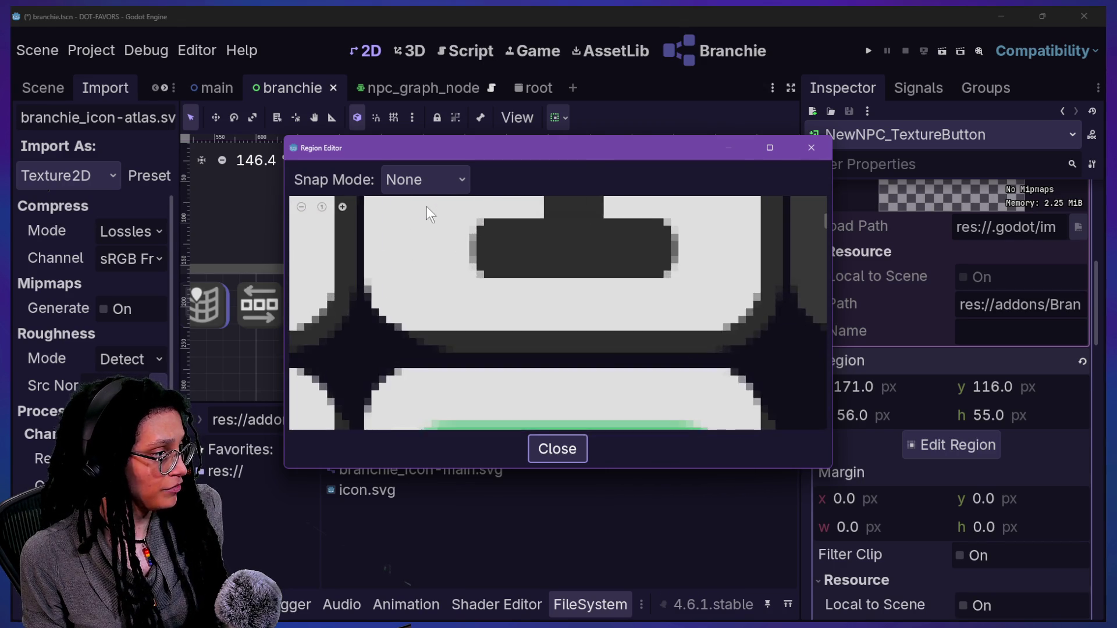
pyautogui.scroll(-5, 427, 207)
pyautogui.scroll(1, 427, 207)
pyautogui.scroll(-4, 427, 207)
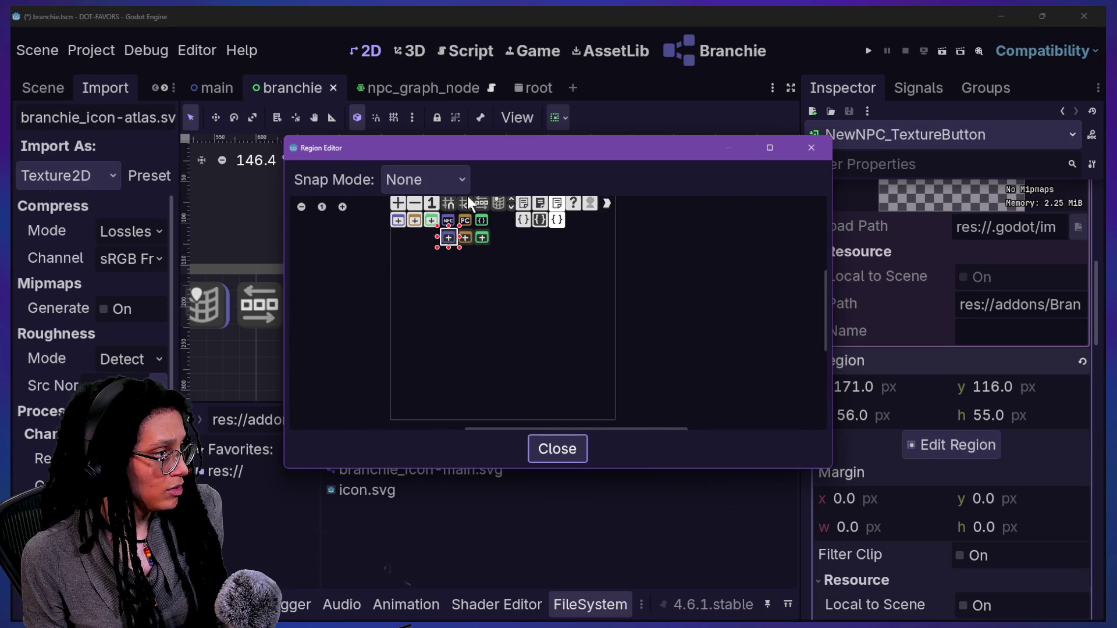
pyautogui.scroll(6, 466, 196)
pyautogui.scroll(-2, 467, 196)
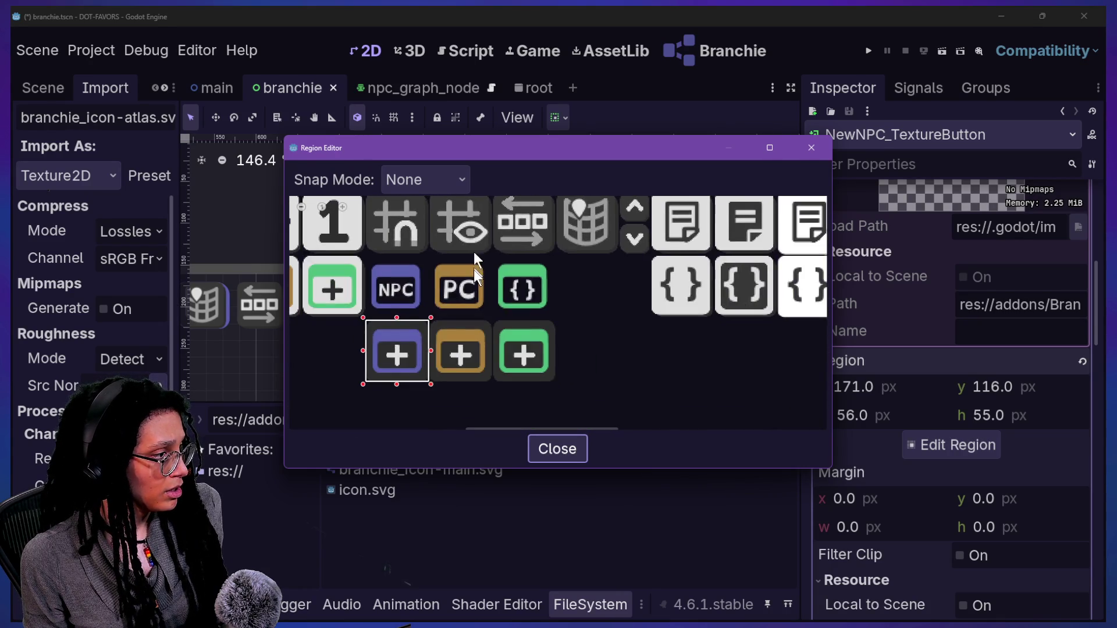
pyautogui.scroll(-4, 473, 270)
pyautogui.scroll(7, 474, 270)
pyautogui.scroll(1, 473, 270)
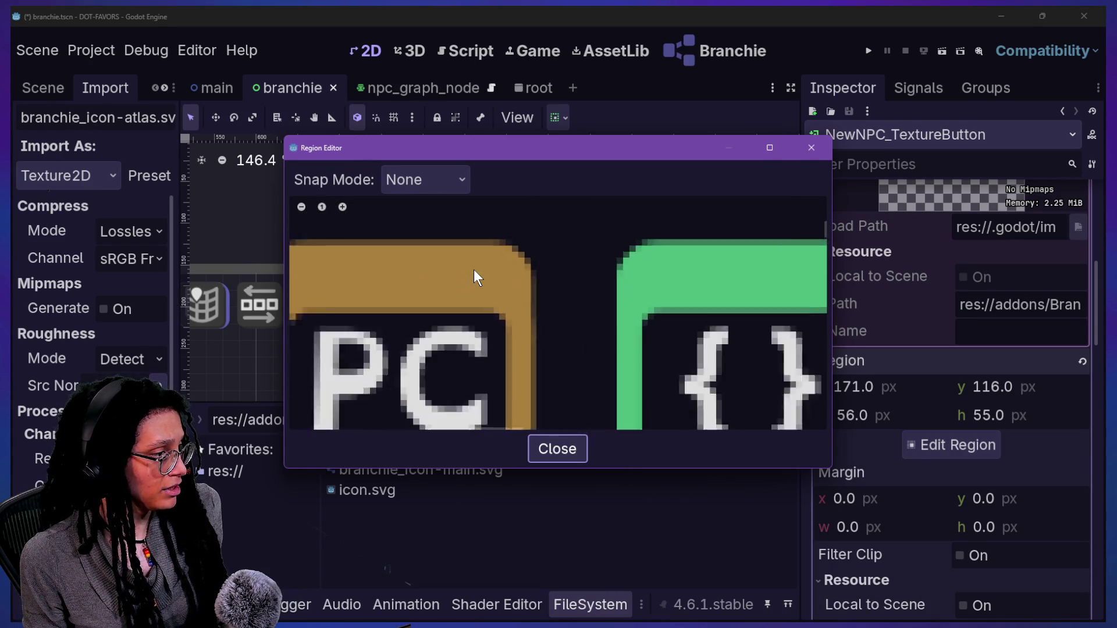
pyautogui.scroll(-3, 471, 285)
pyautogui.scroll(6, 469, 331)
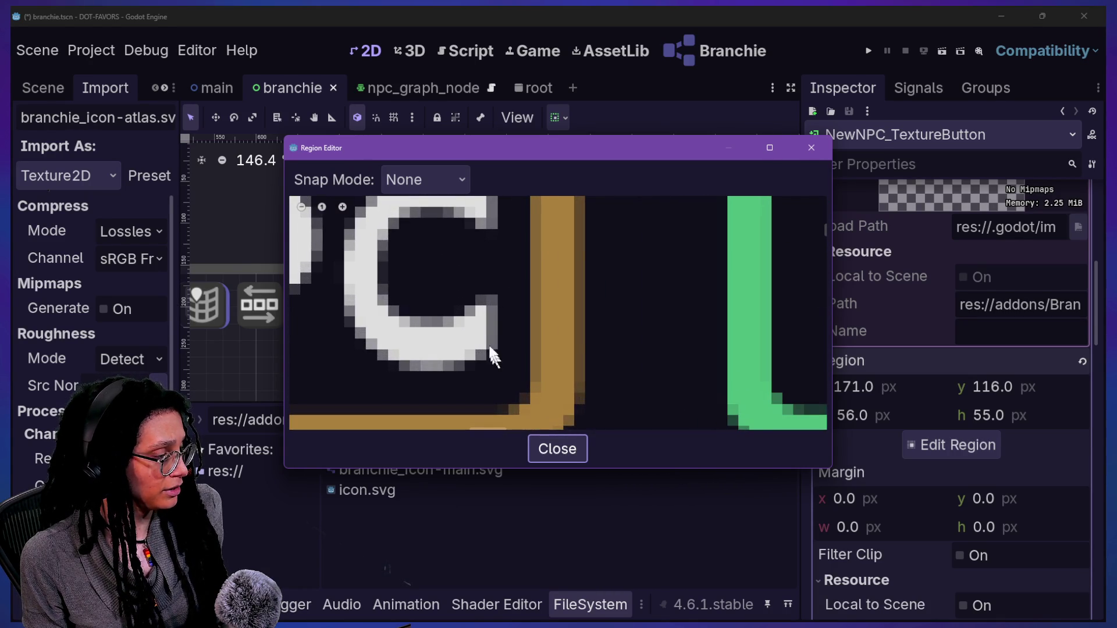
pyautogui.scroll(-5, 486, 324)
pyautogui.scroll(1, 592, 239)
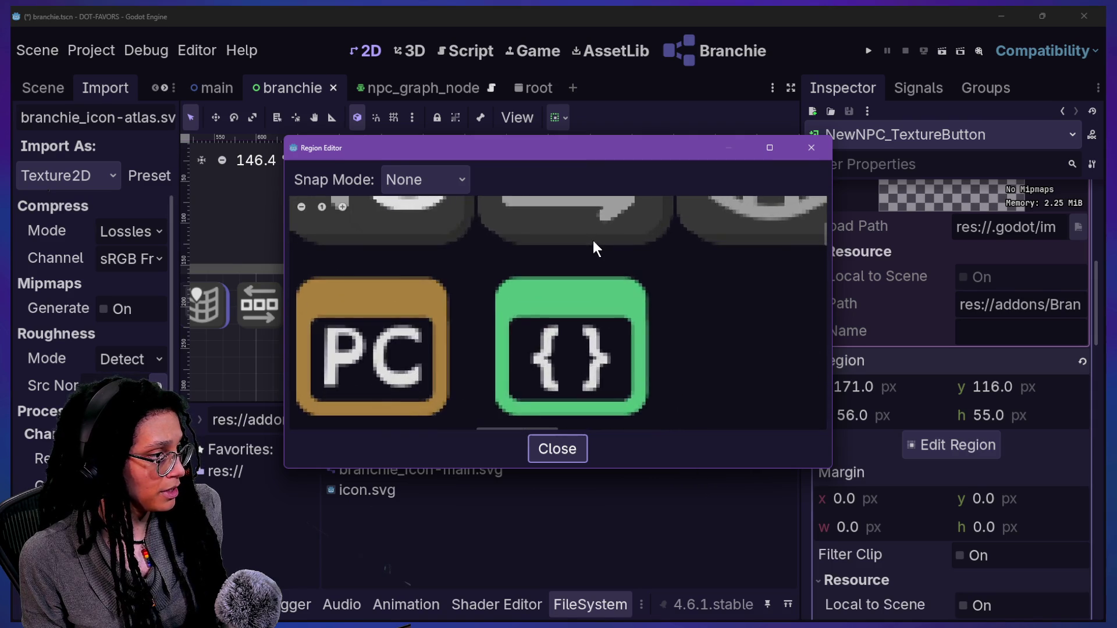
pyautogui.scroll(-5, 592, 240)
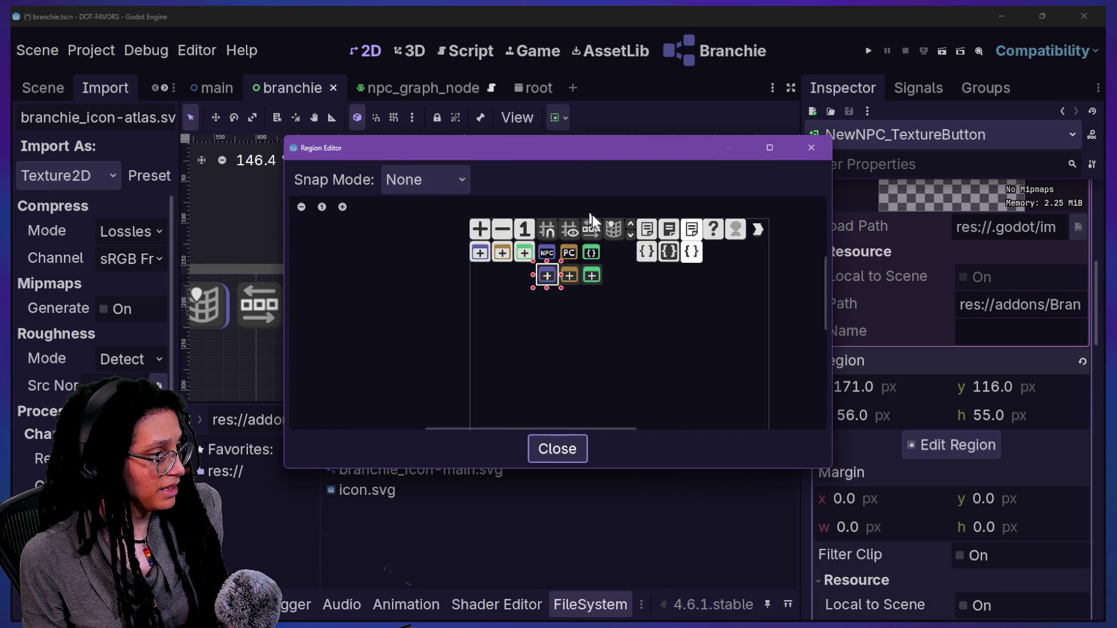
pyautogui.scroll(5, 605, 225)
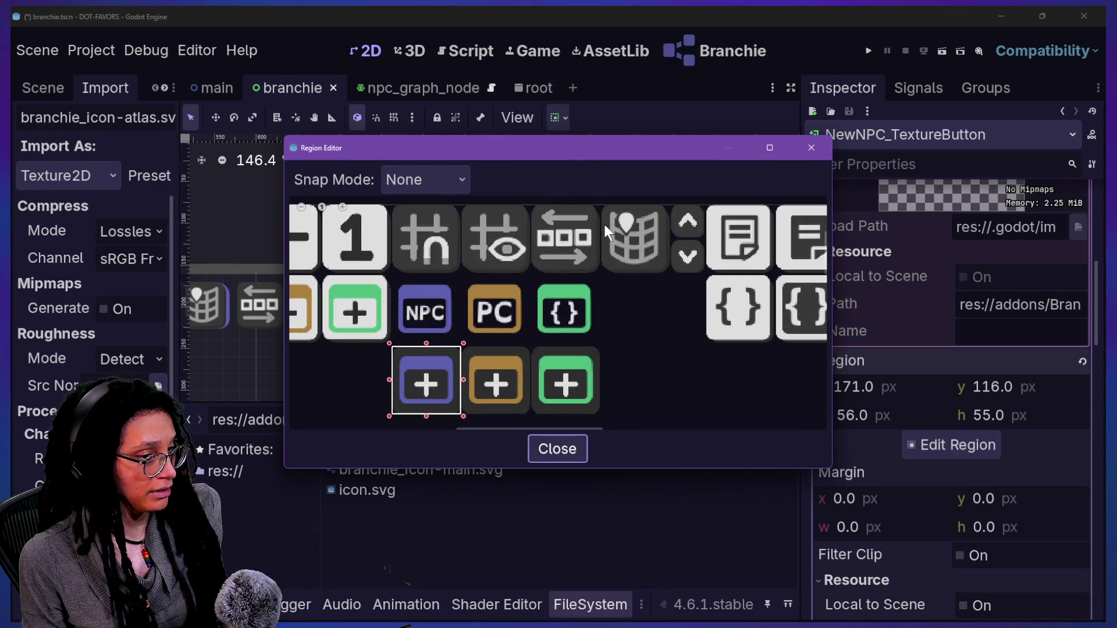
pyautogui.press('Escape')
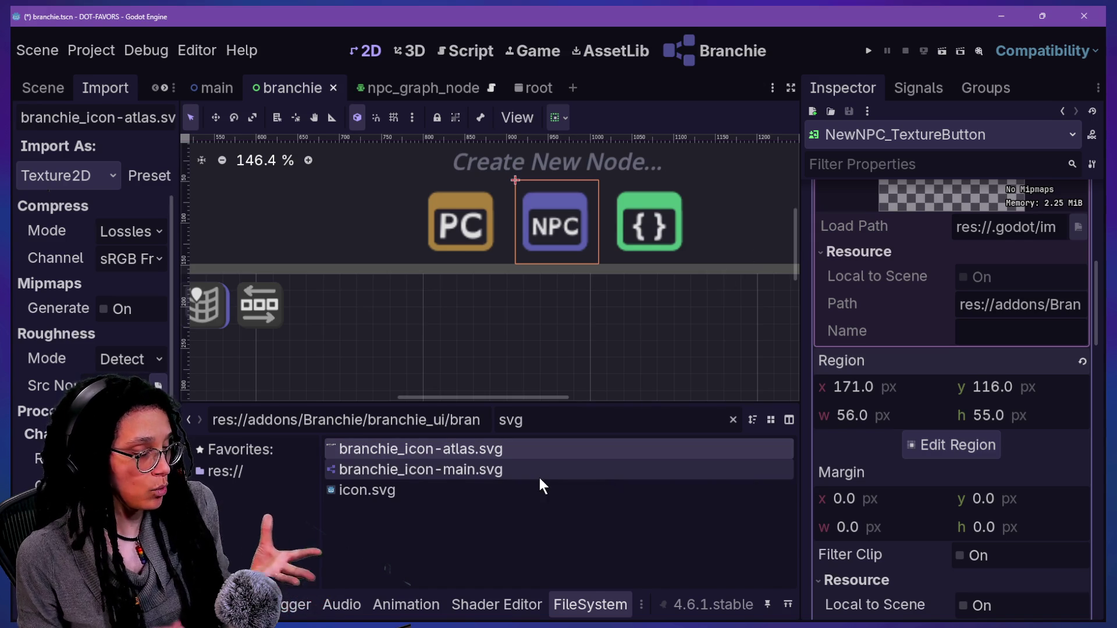
# Step: Change branchie_icon-atlas.svg's Import As from Texture2D to DPITexture, reimport, and confirm
pyautogui.scroll(5, 964, 406)
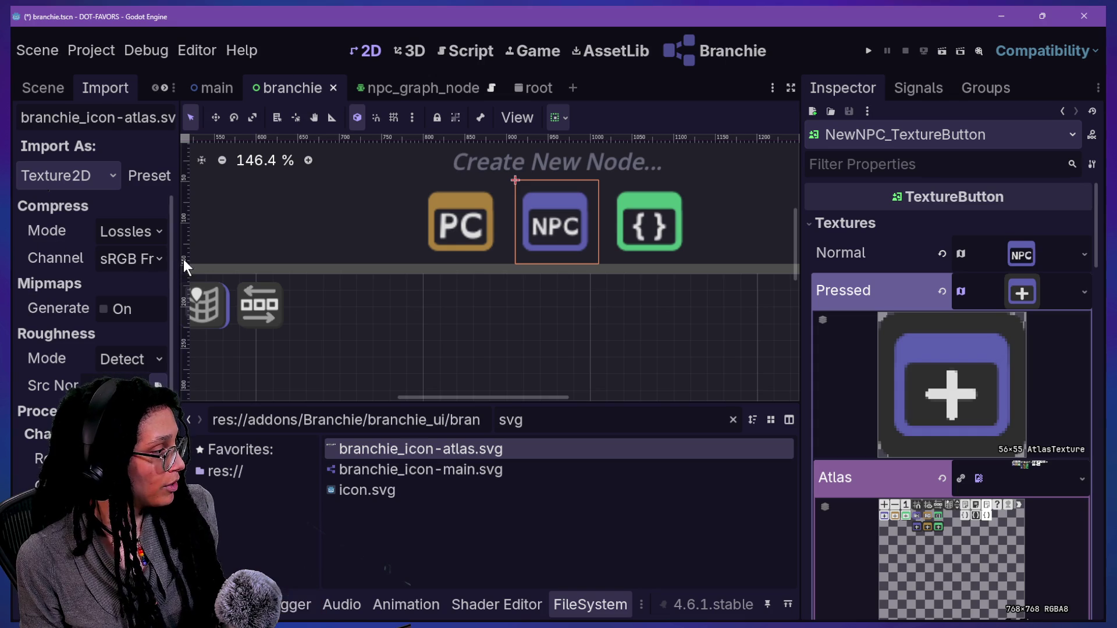
pyautogui.moveTo(182, 260); pyautogui.dragTo(372, 260)
pyautogui.scroll(-1, 186, 372)
pyautogui.scroll(-4, 187, 372)
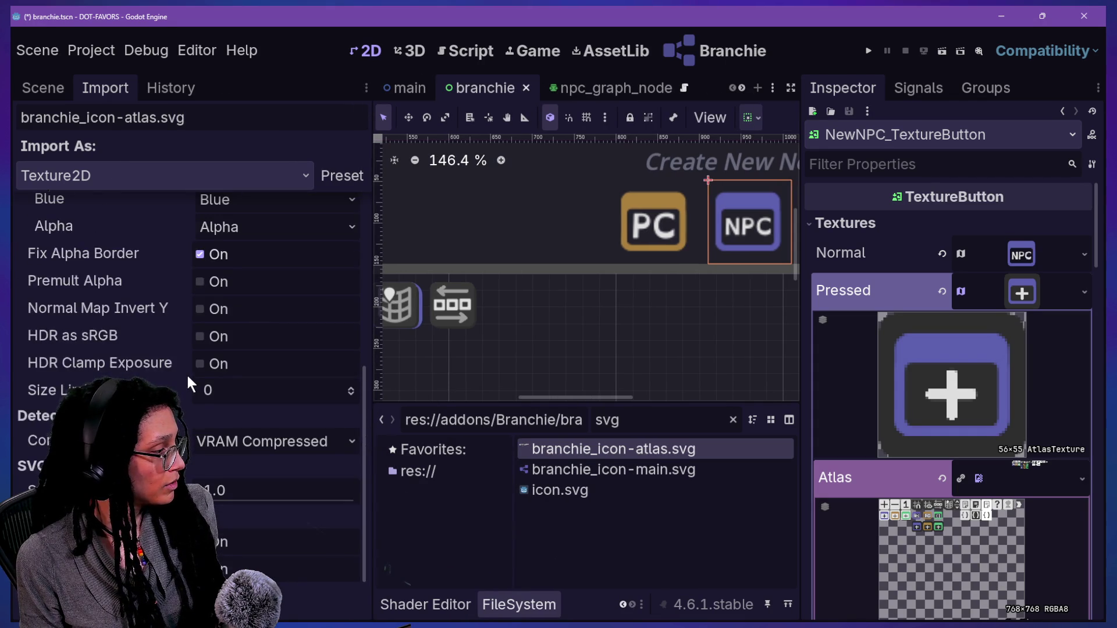
pyautogui.scroll(5, 186, 373)
pyautogui.click(203, 175)
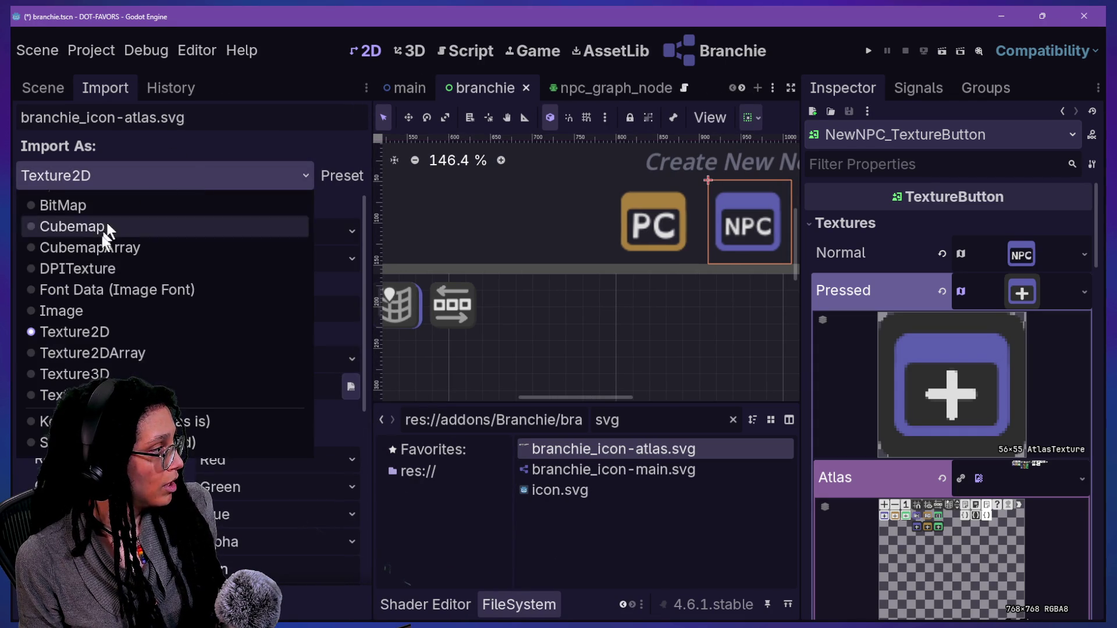
pyautogui.click(151, 270)
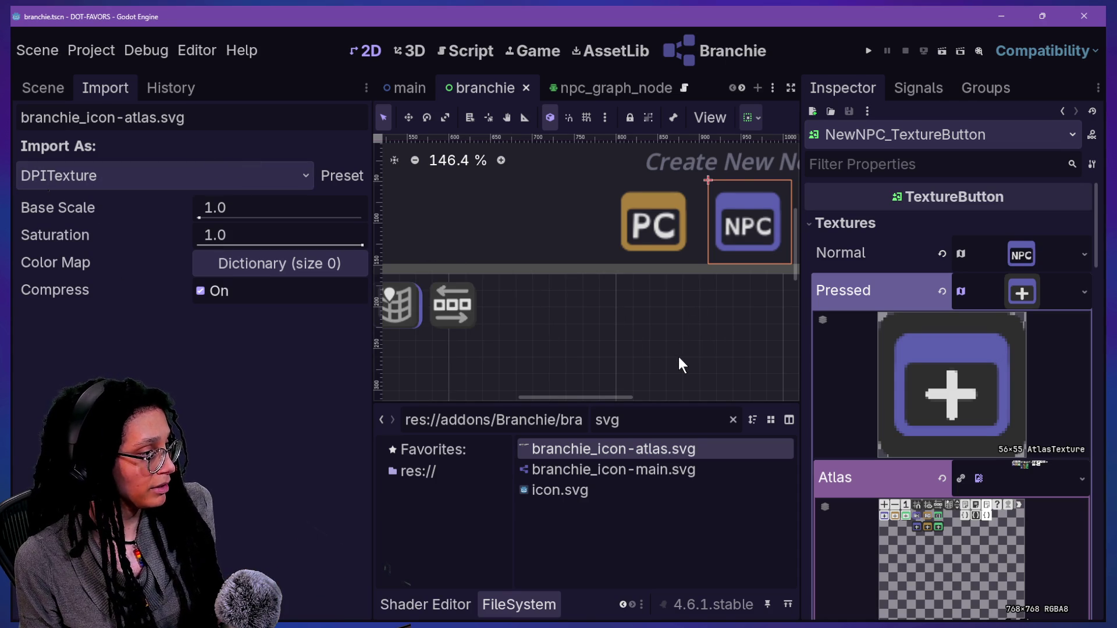
pyautogui.scroll(-2, 679, 358)
pyautogui.scroll(-1, 679, 358)
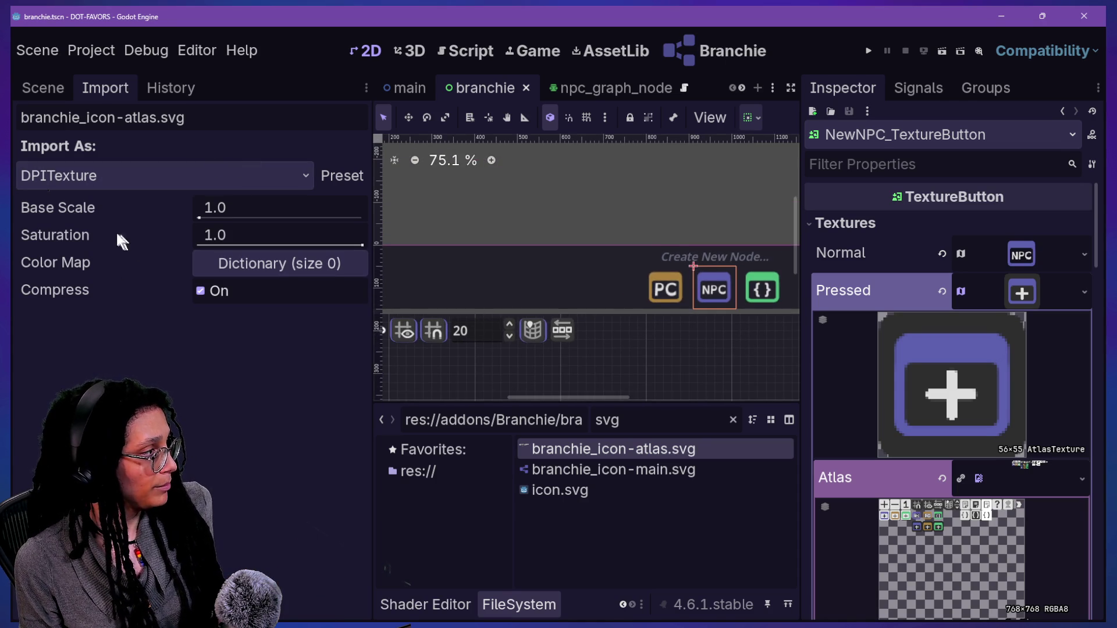
pyautogui.click(192, 605)
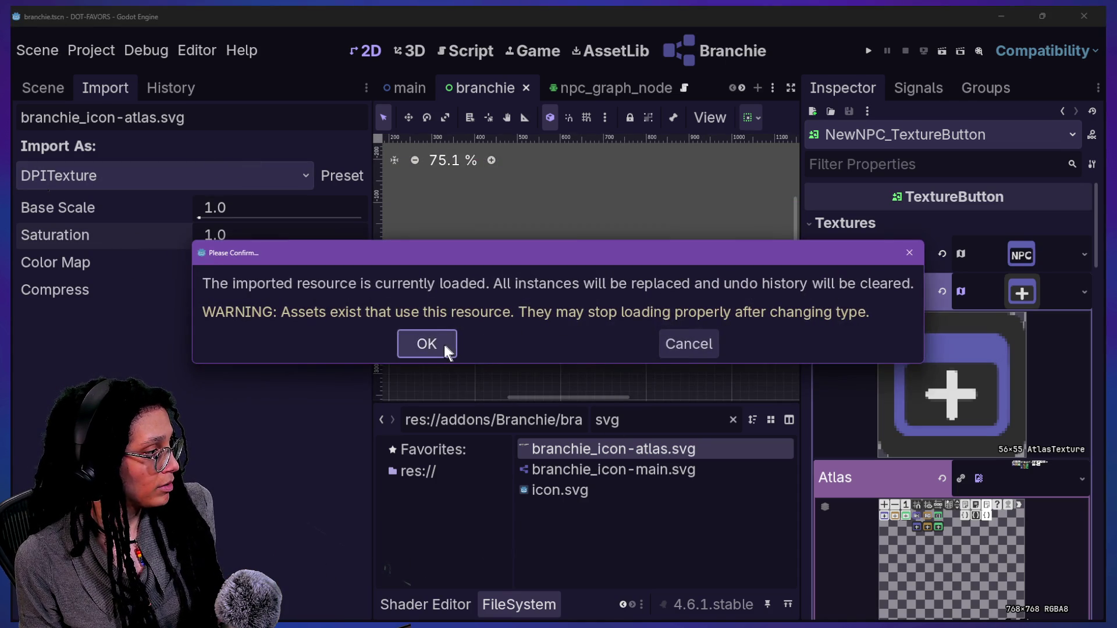
pyautogui.click(444, 344)
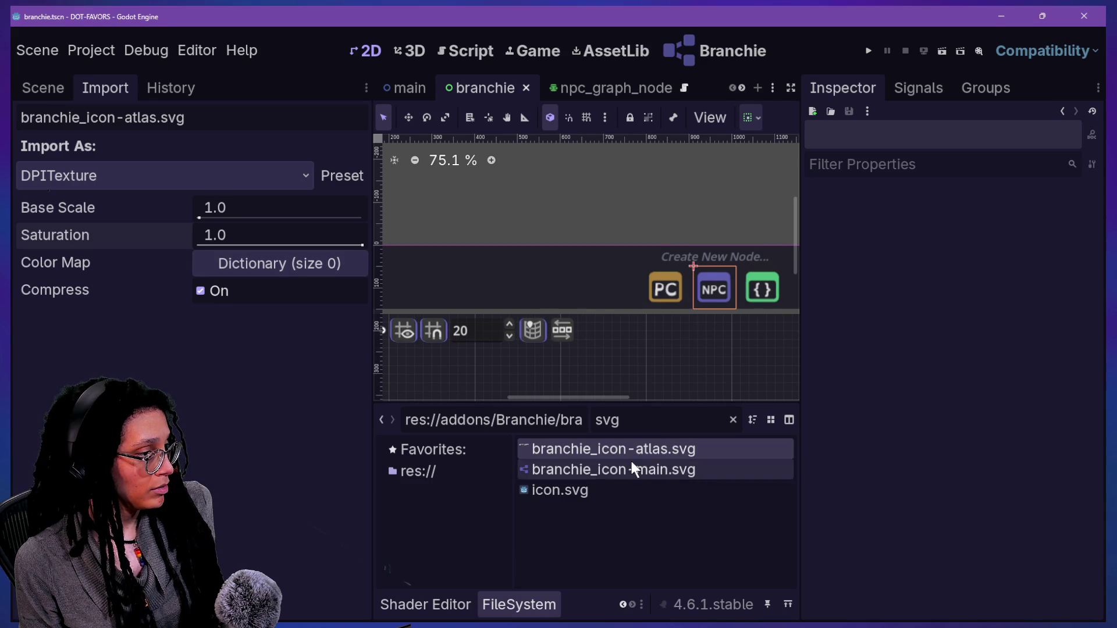
pyautogui.scroll(-1, 498, 339)
pyautogui.scroll(20, 498, 339)
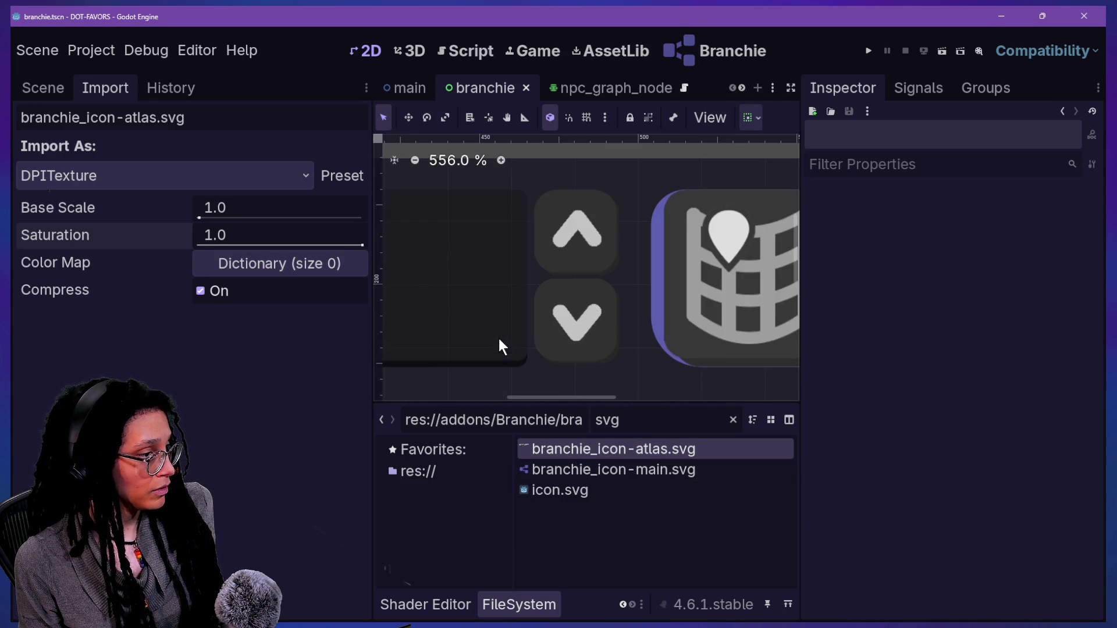
pyautogui.scroll(-19, 498, 338)
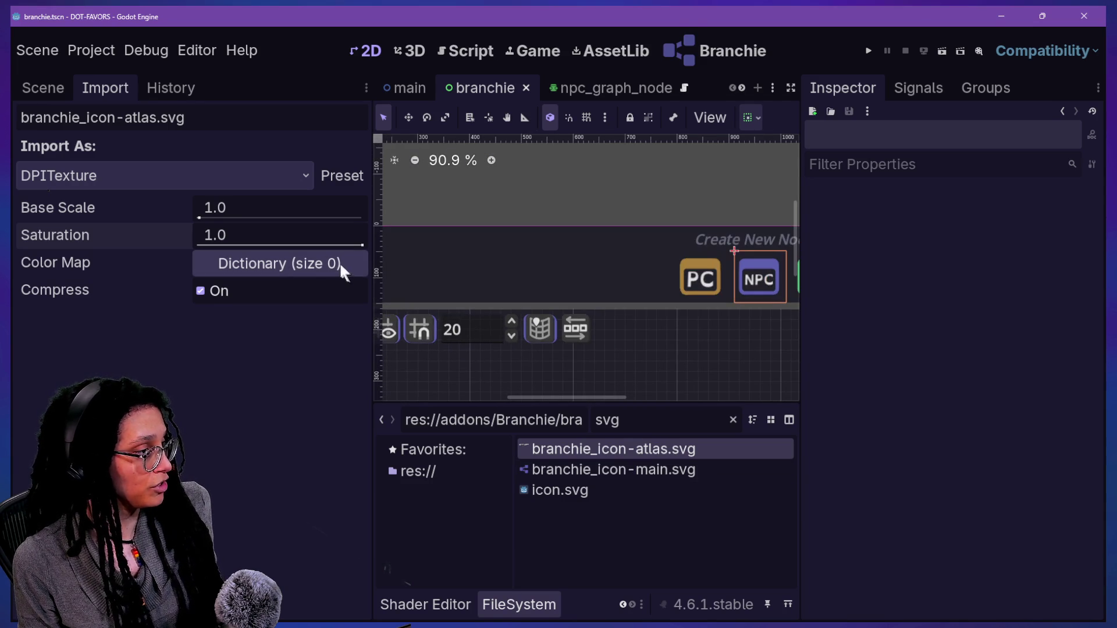
pyautogui.moveTo(371, 264); pyautogui.dragTo(150, 331)
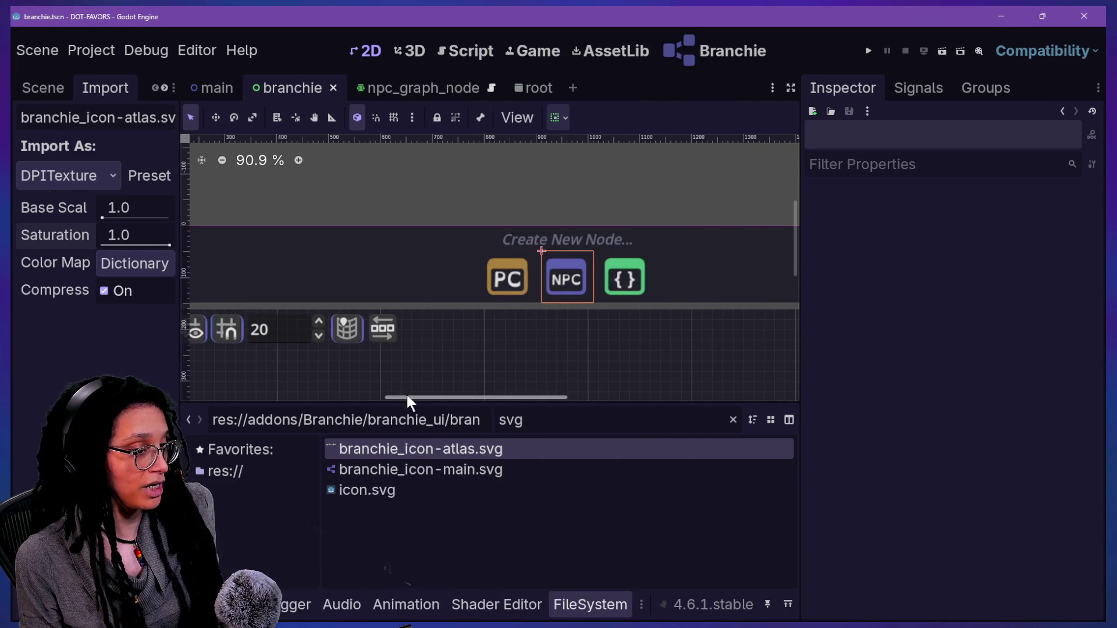
pyautogui.moveTo(436, 402)
pyautogui.mouseDown()
pyautogui.moveTo(350, 408)
pyautogui.moveTo(361, 404)
pyautogui.mouseUp()
pyautogui.scroll(20, 403, 337)
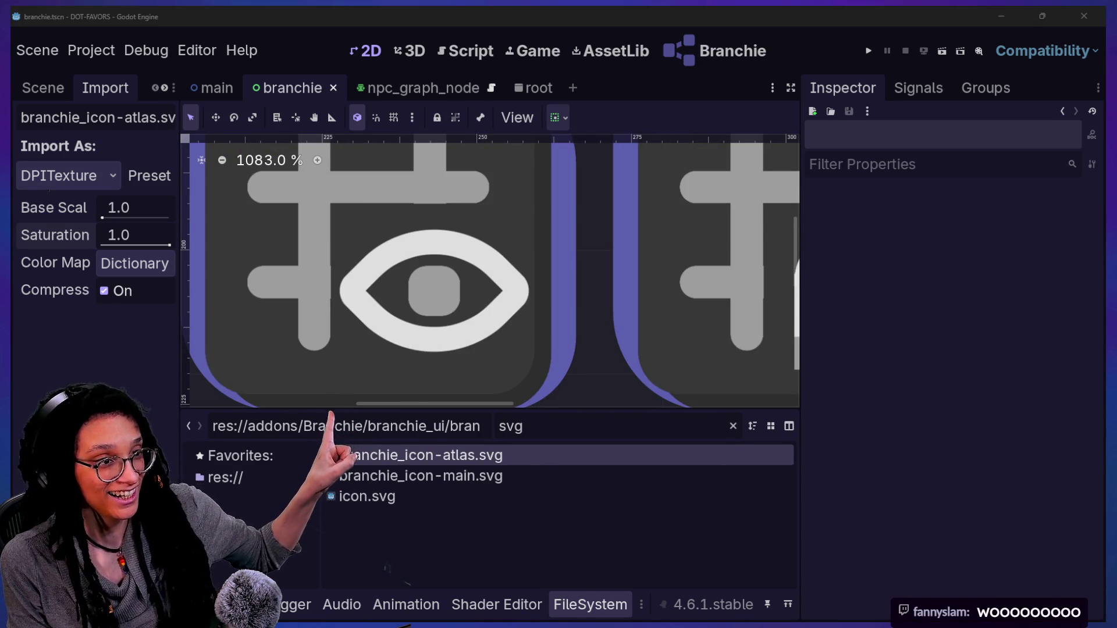
pyautogui.scroll(-12, 454, 225)
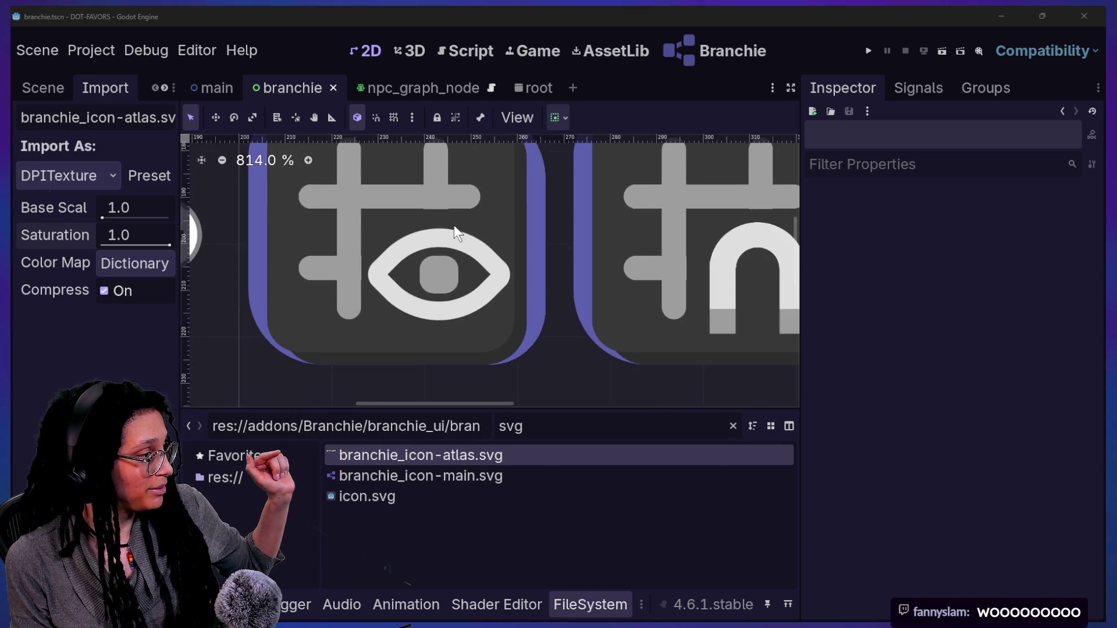
pyautogui.scroll(-15, 453, 225)
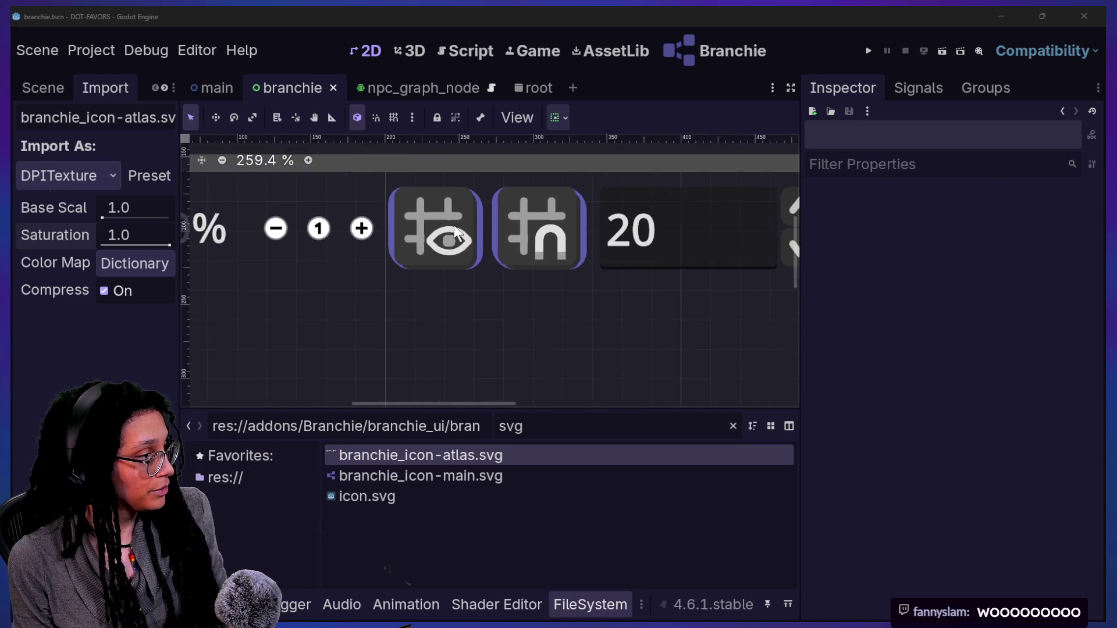
pyautogui.scroll(-1, 454, 225)
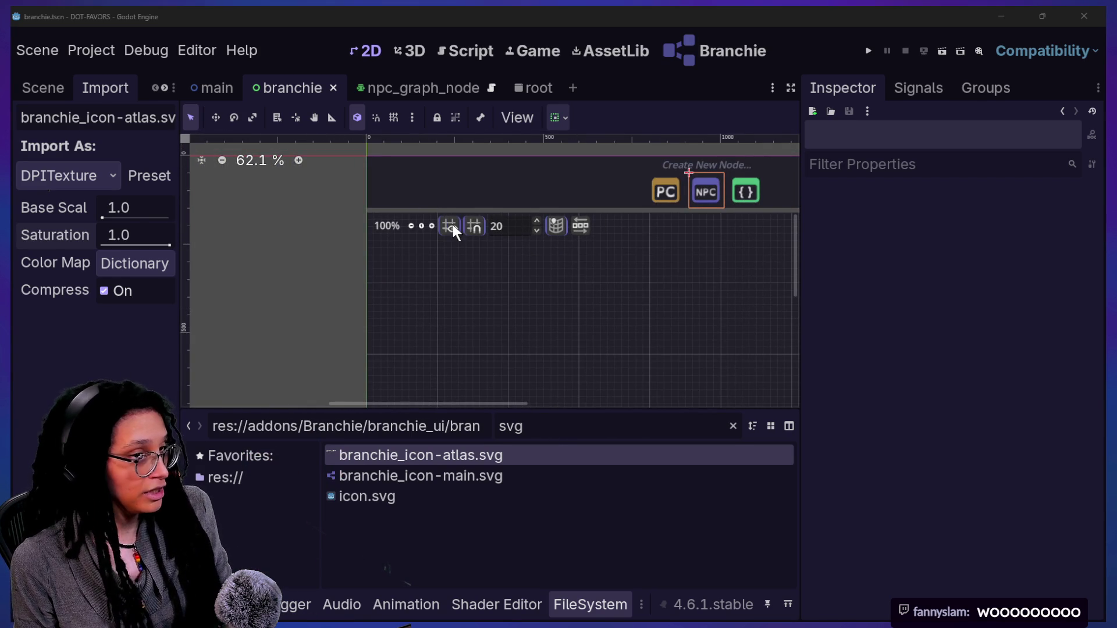
pyautogui.scroll(5, 453, 225)
pyautogui.scroll(5, 453, 224)
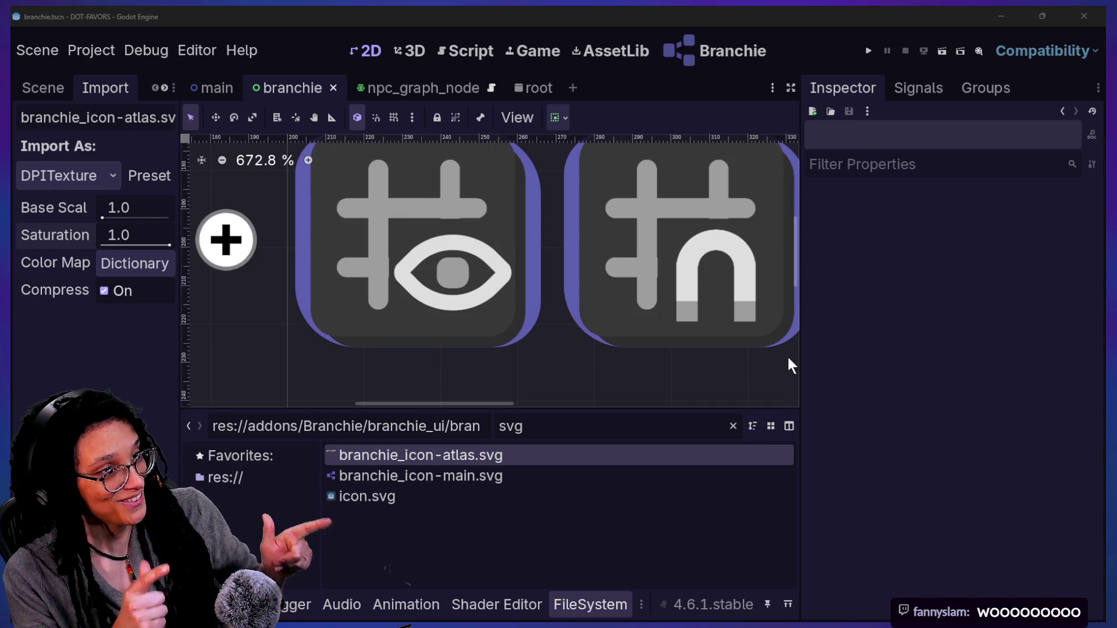
pyautogui.moveTo(799, 406)
pyautogui.mouseDown()
pyautogui.moveTo(864, 407)
pyautogui.moveTo(820, 472)
pyautogui.mouseUp()
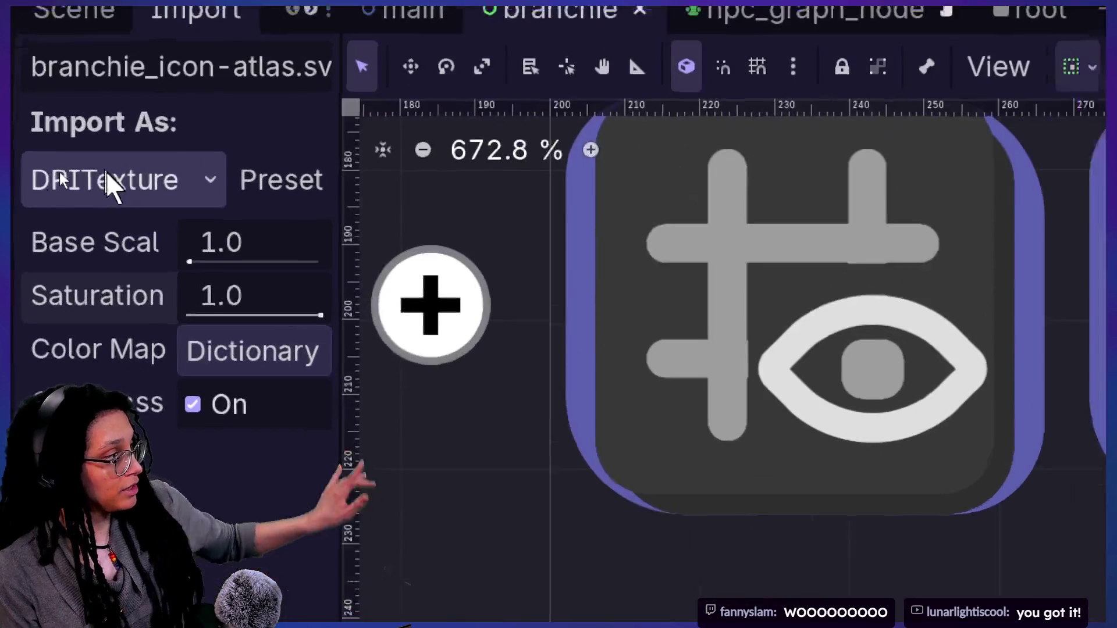
pyautogui.click(62, 177)
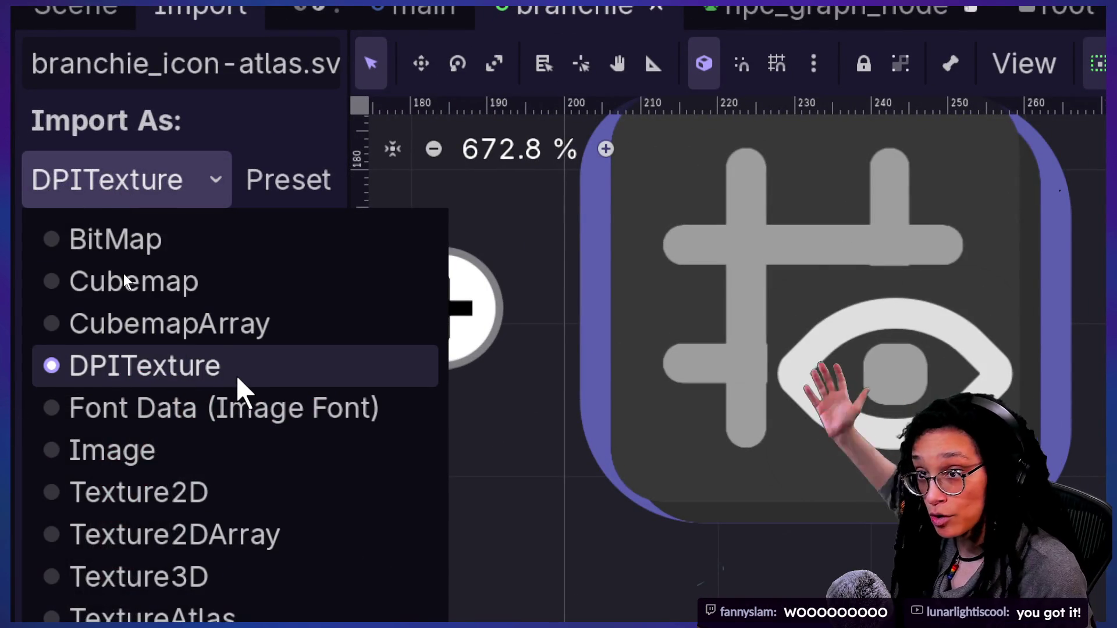
pyautogui.click(237, 372)
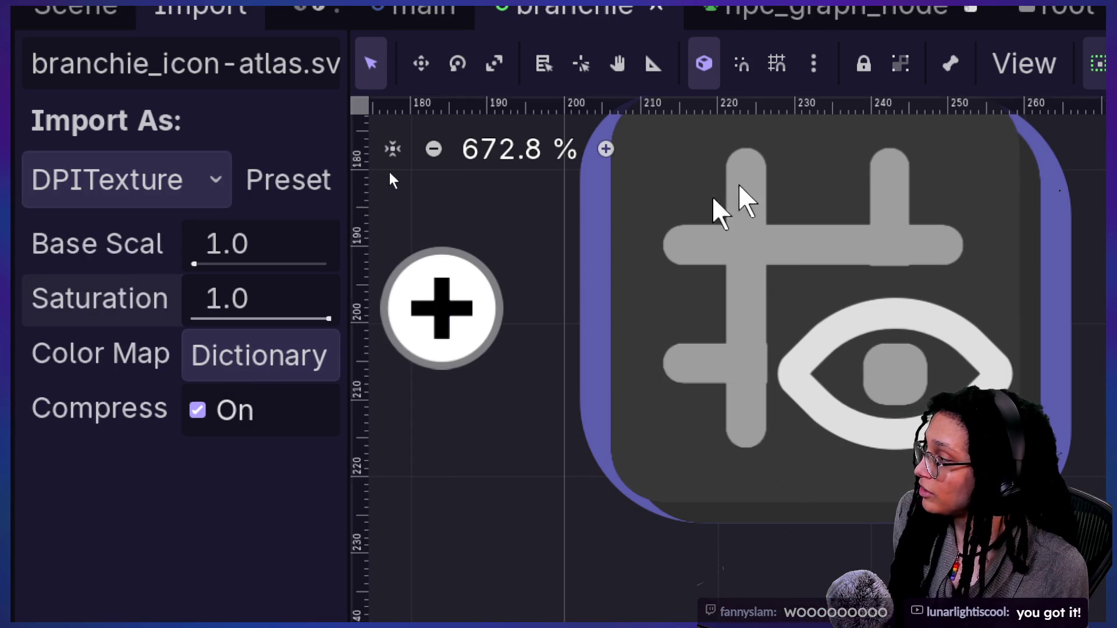
pyautogui.scroll(-15, 751, 192)
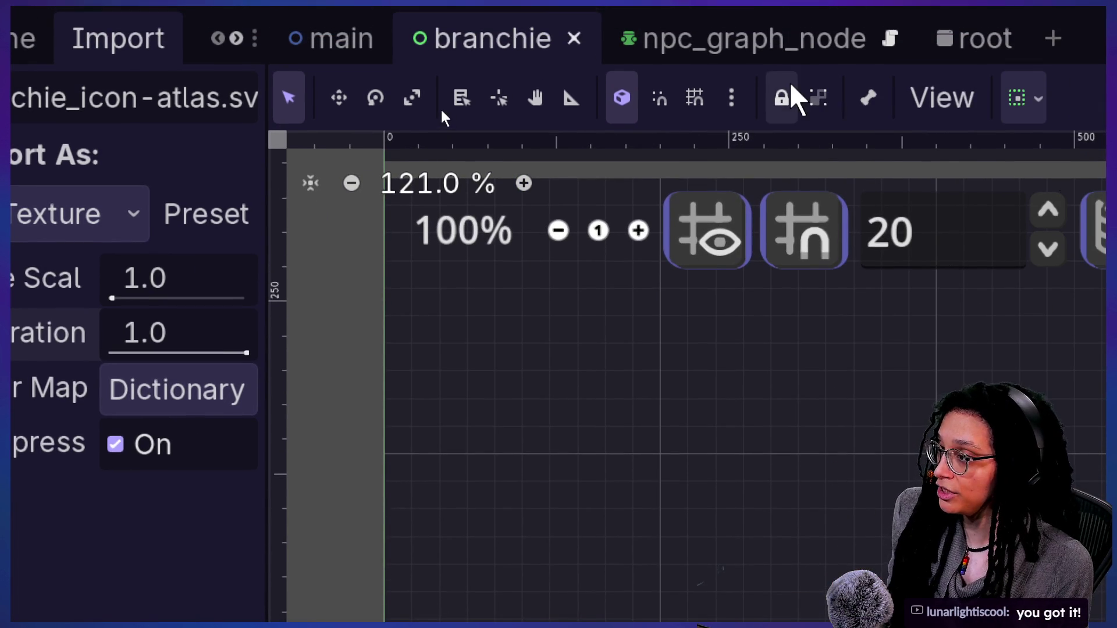
pyautogui.scroll(-6, 885, 305)
pyautogui.scroll(-8, 890, 317)
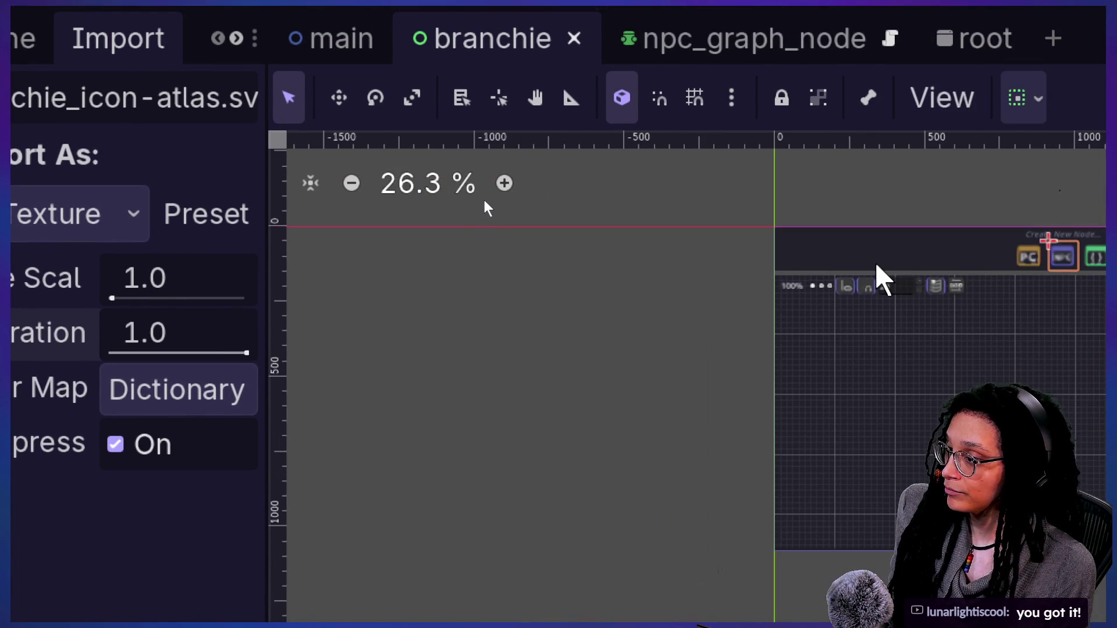
pyautogui.scroll(15, 881, 293)
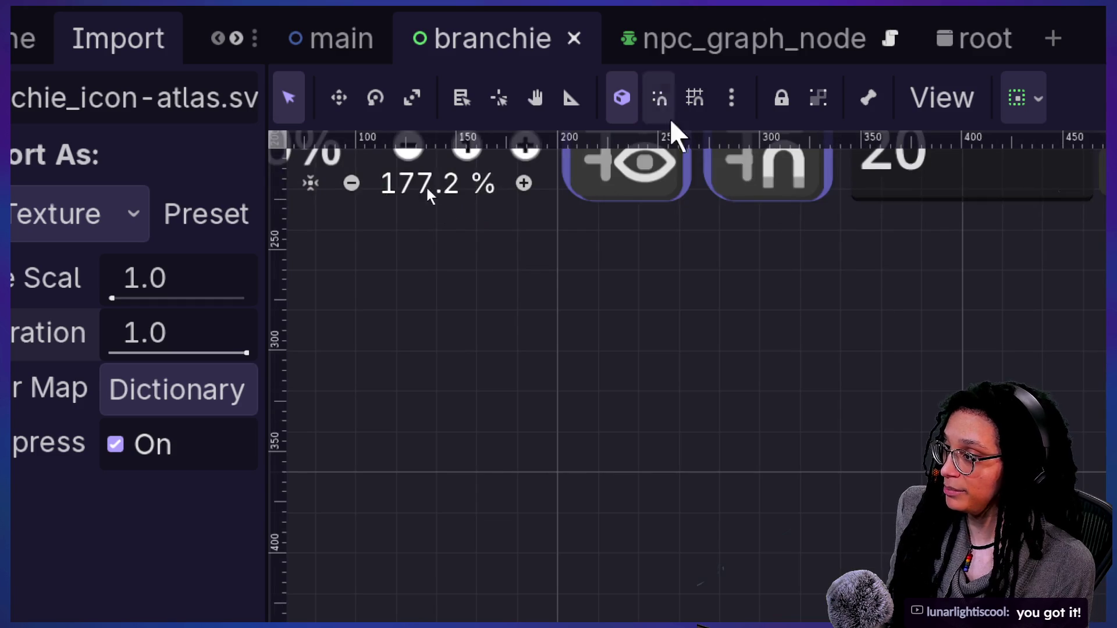
pyautogui.scroll(-20, 686, 400)
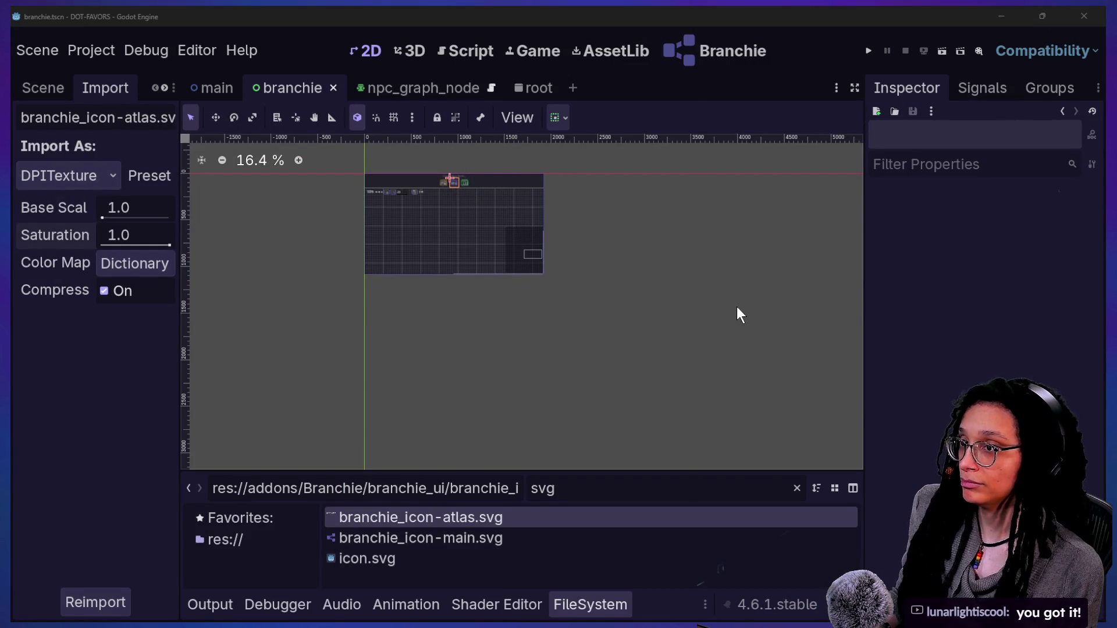
# Step: Return to the roguelike project, deselect the cat tree sprite, and save the scene
pyautogui.hotkey('alt', 'Tab')
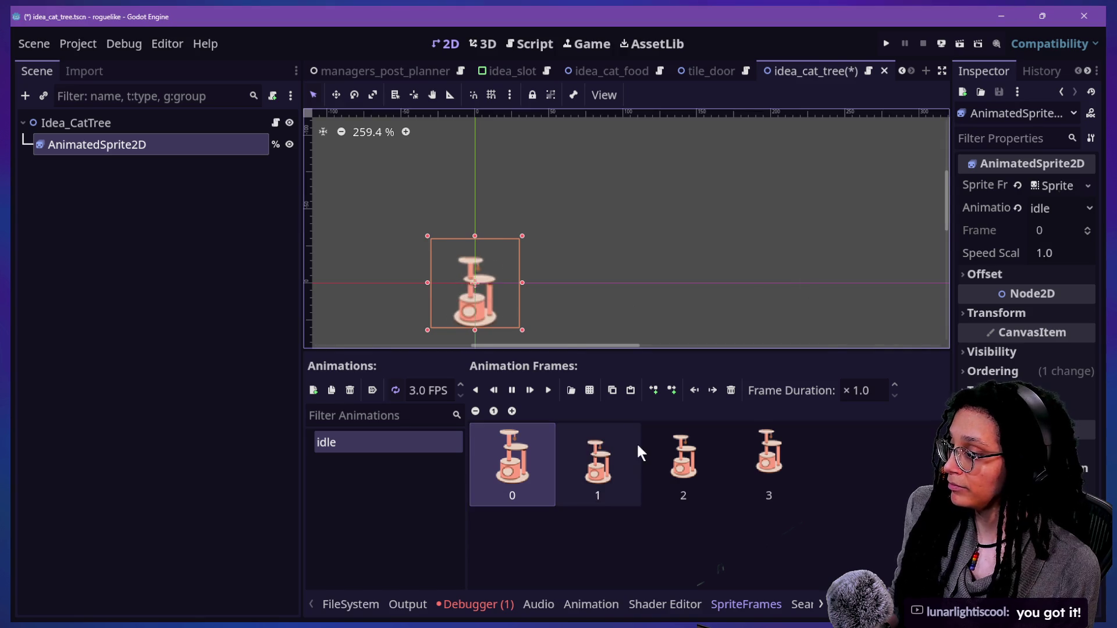
pyautogui.scroll(4, 459, 257)
pyautogui.scroll(-1, 456, 255)
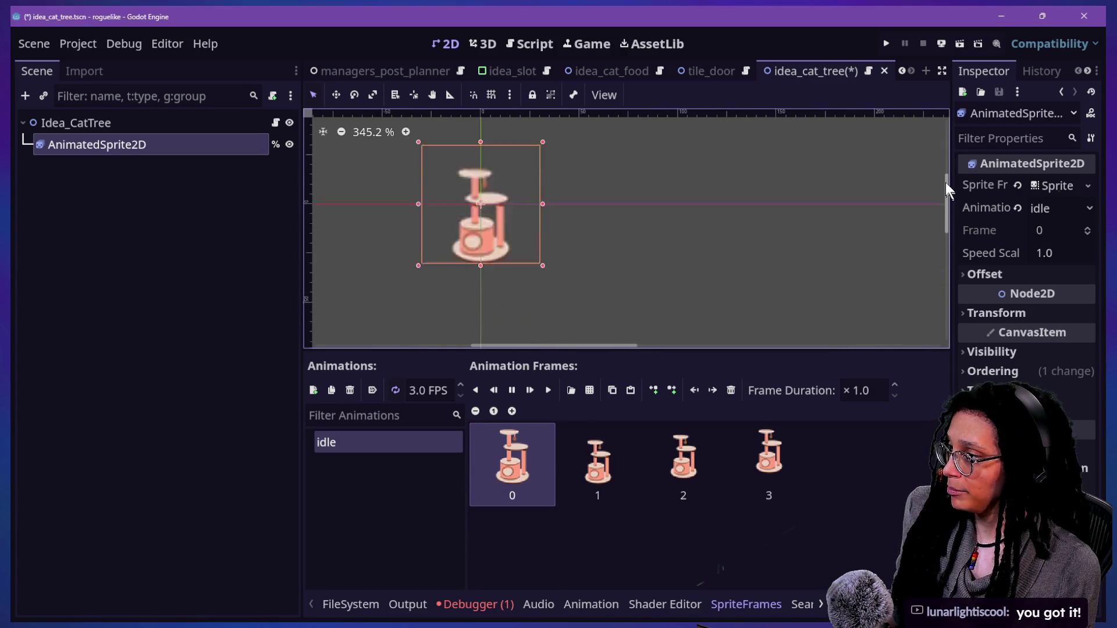
pyautogui.moveTo(943, 186); pyautogui.dragTo(944, 183)
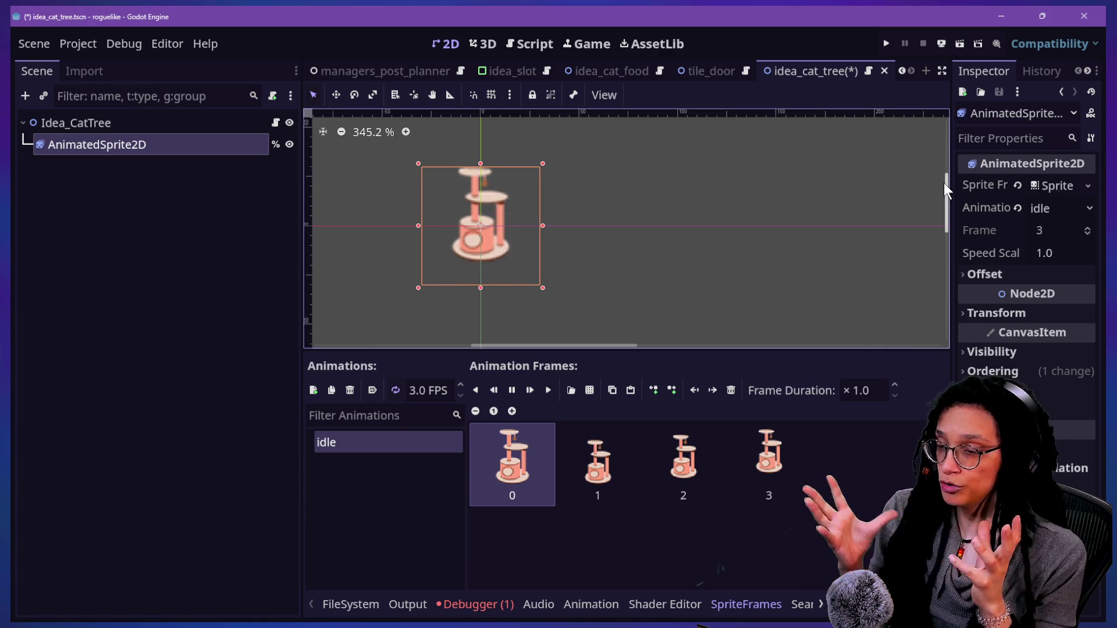
pyautogui.click(289, 339)
pyautogui.hotkey('ctrl', 's')
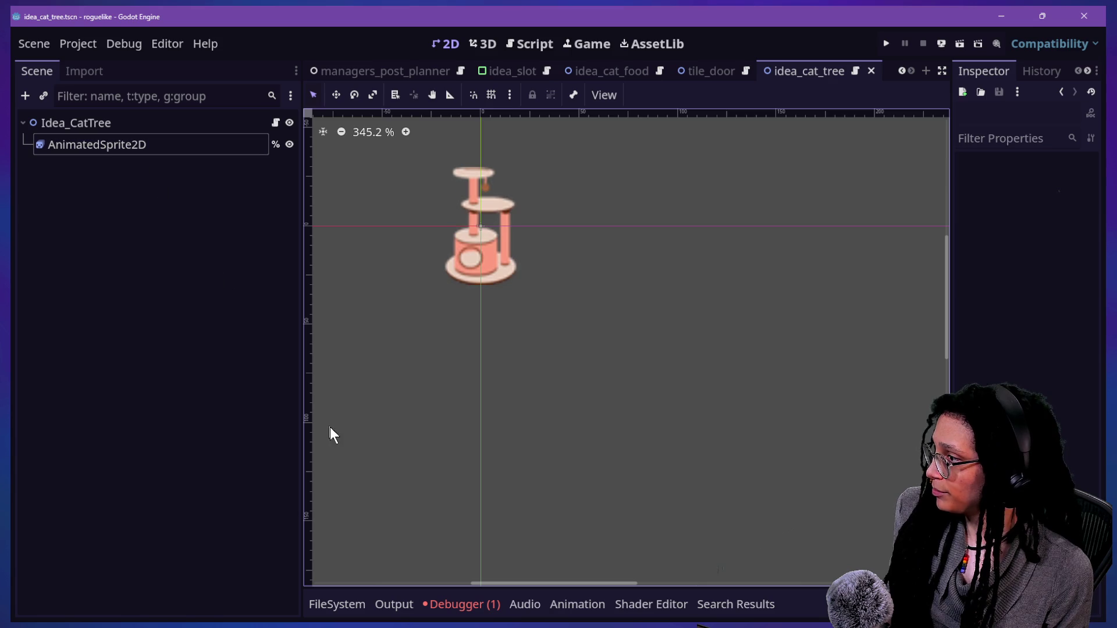
# Step: Undo an accidental AnimatedSprite2D duplicate made while picking idle animation frames
pyautogui.click(89, 145)
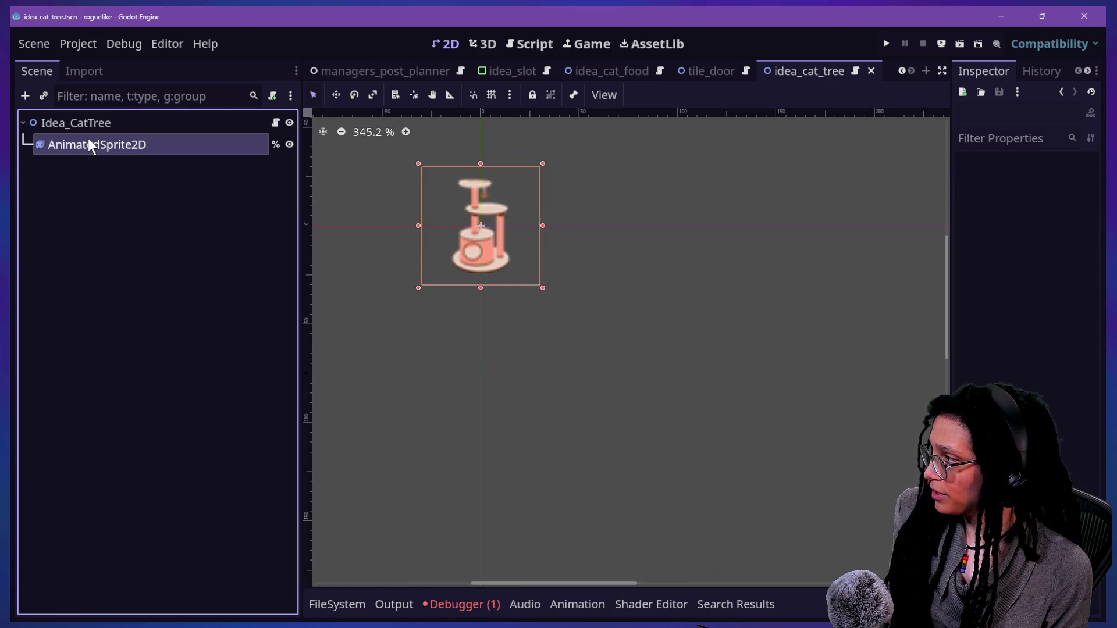
pyautogui.click(605, 491)
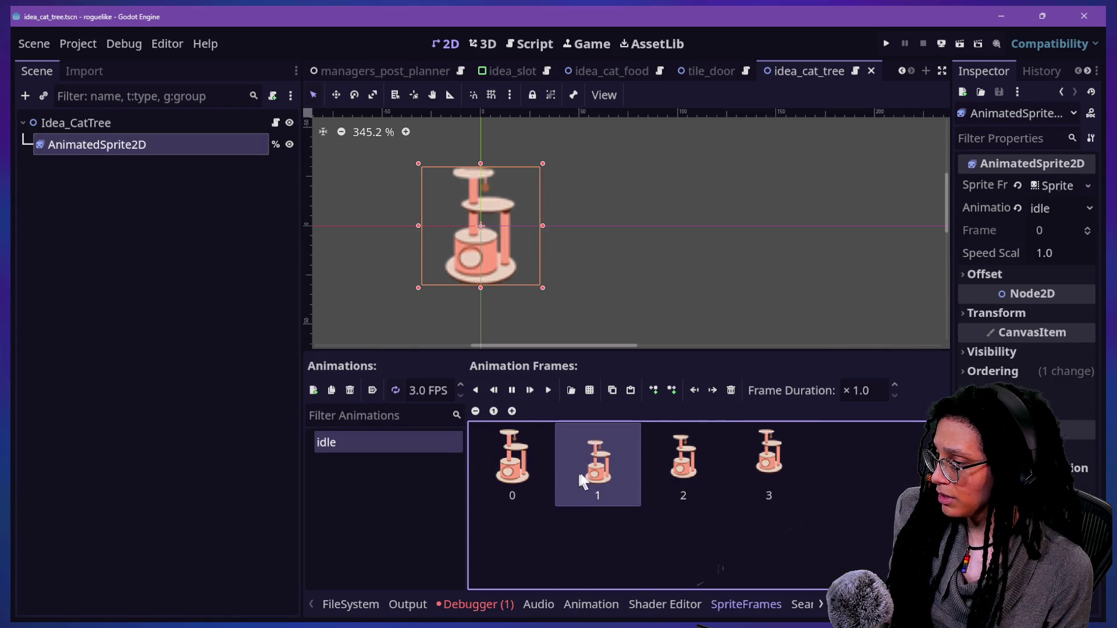
pyautogui.click(655, 469)
pyautogui.hotkey('ctrl', 'd')
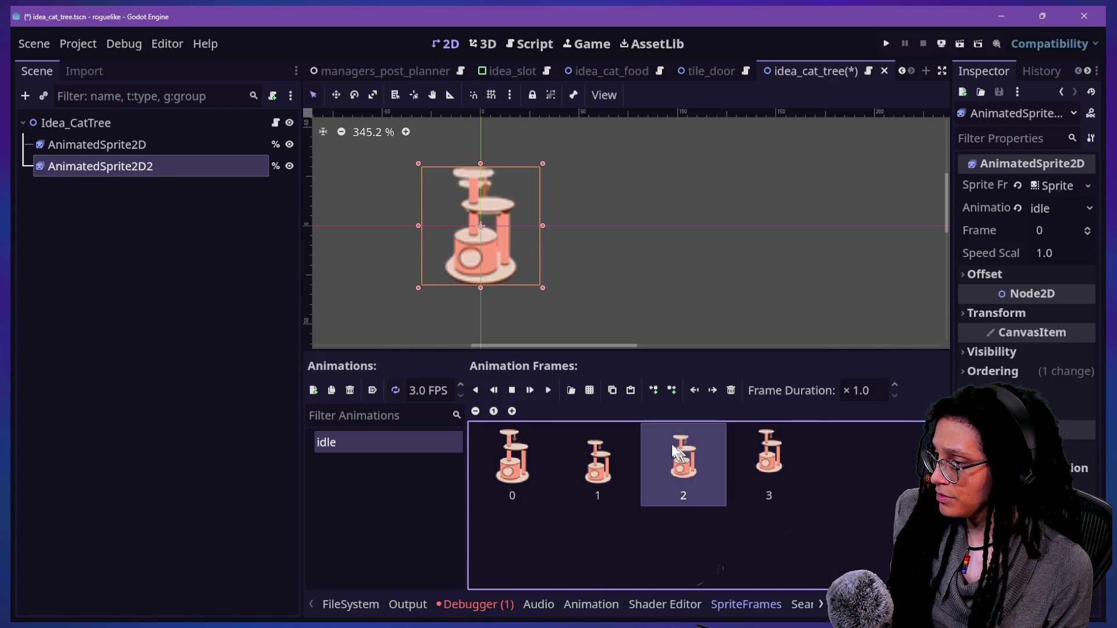
pyautogui.hotkey('ctrl', 'z')
# Step: Append a copy of frame 1 as frame 4 of the idle animation and save idea_cat_tree.tscn
pyautogui.click(155, 144)
pyautogui.click(609, 441)
pyautogui.click(612, 390)
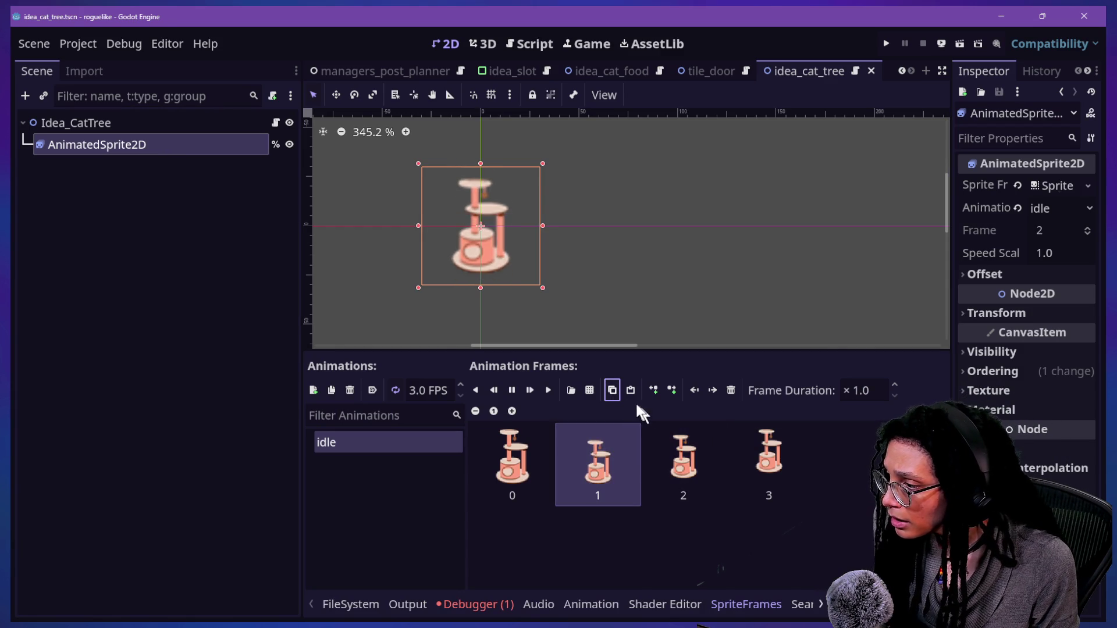
pyautogui.click(631, 389)
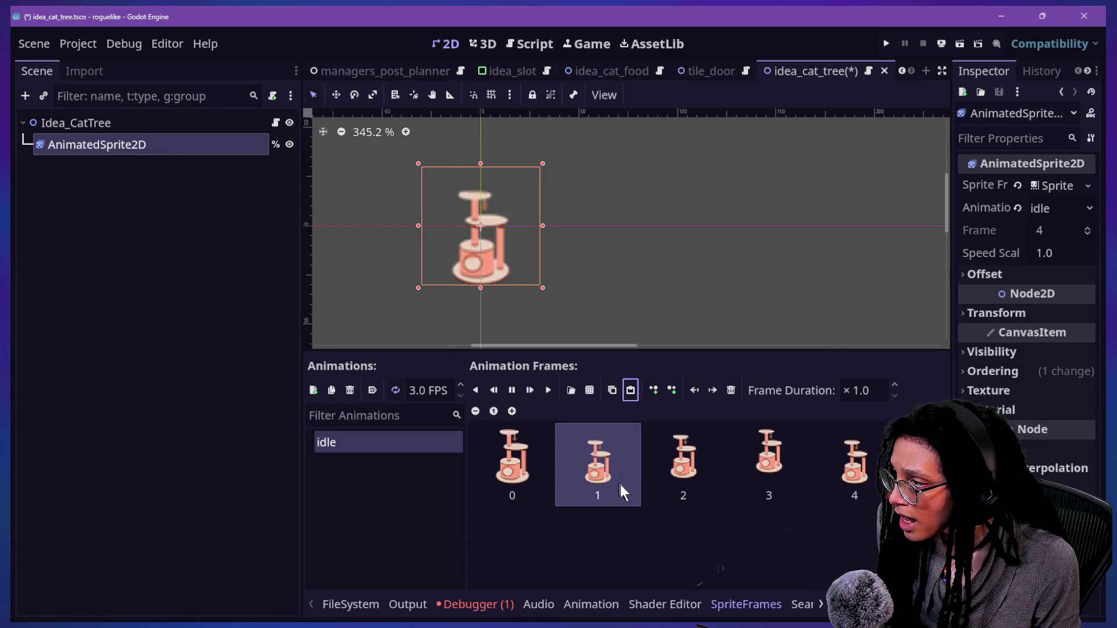
pyautogui.click(534, 477)
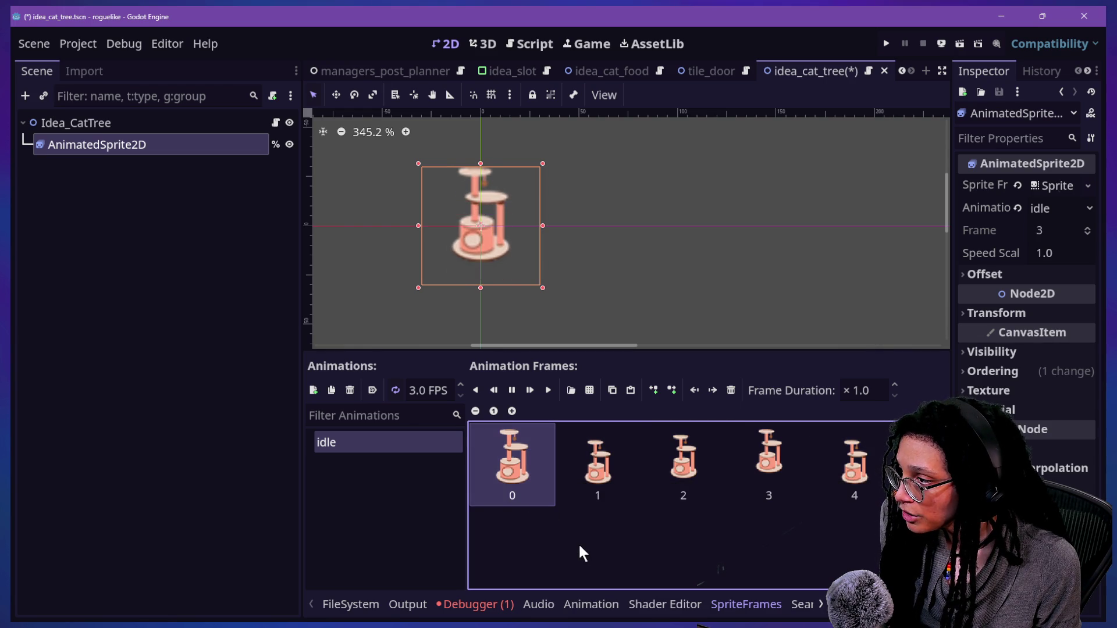
pyautogui.click(863, 434)
pyautogui.hotkey('ctrl', 's')
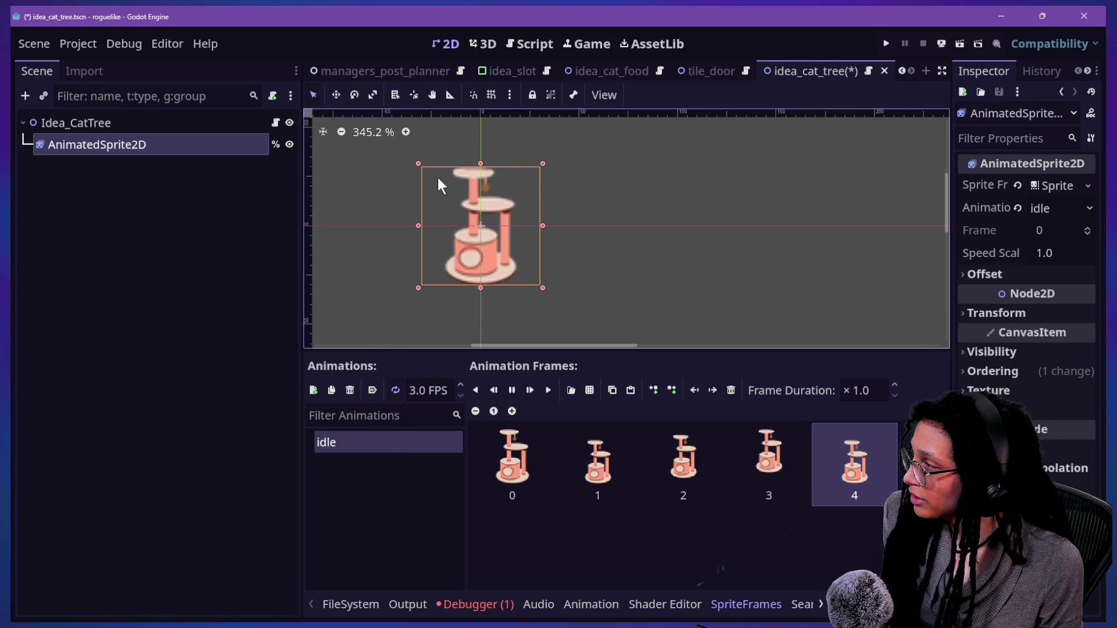
# Step: Switch to the Script editor in distraction-free mode with the output log shown
pyautogui.click(530, 44)
pyautogui.hotkey('ctrl', 'shift', 'F11')
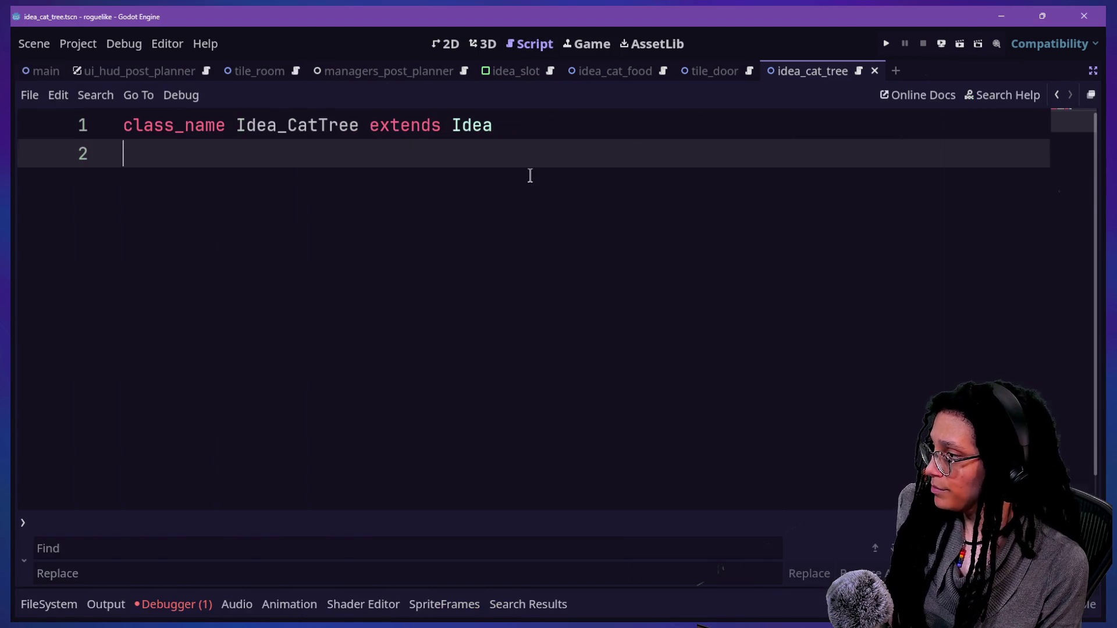
pyautogui.hotkey('ctrl', 'j')
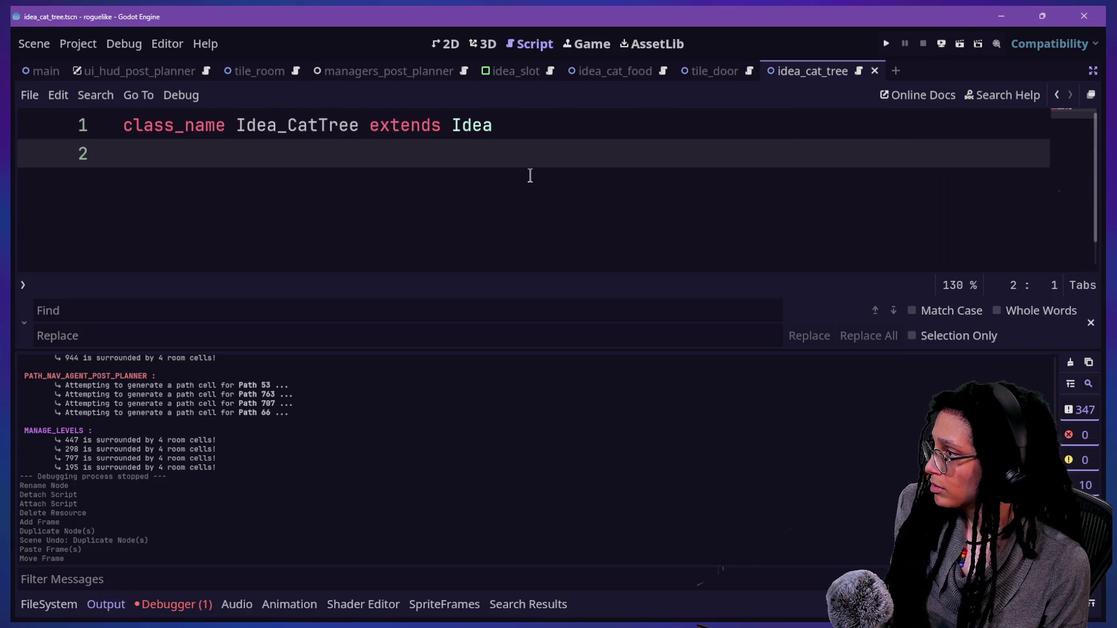
# Step: Quick-open manage_ideas.gd and go to the CATTREE entry's empty SCENE value on line 37
pyautogui.hotkey('shift', 'alt', 'o')
pyautogui.write('manage_ideas')
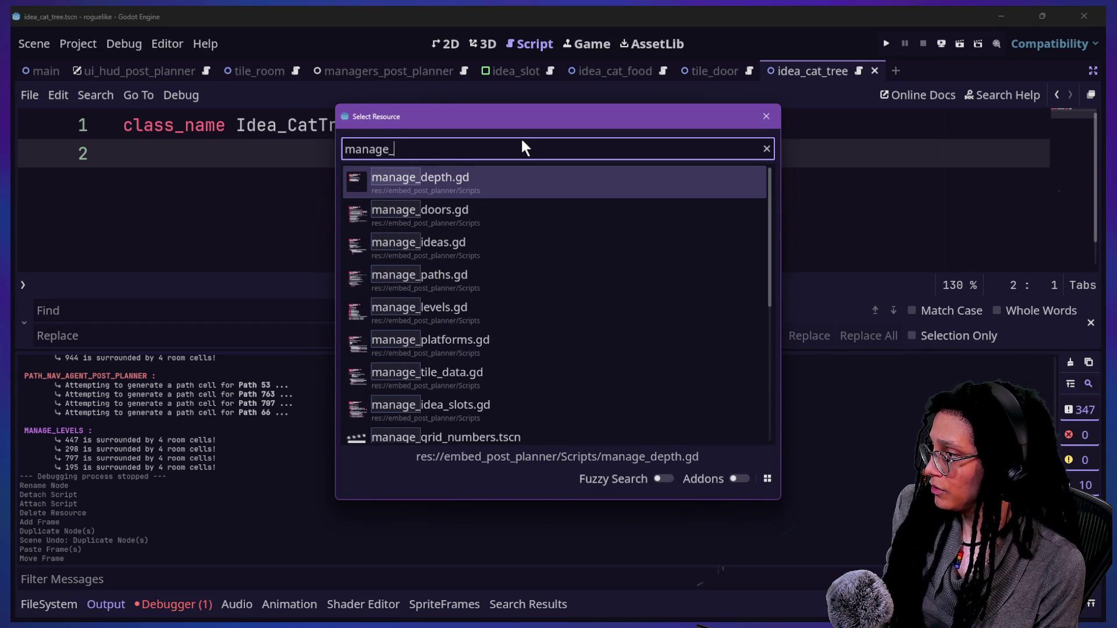
pyautogui.press('Return')
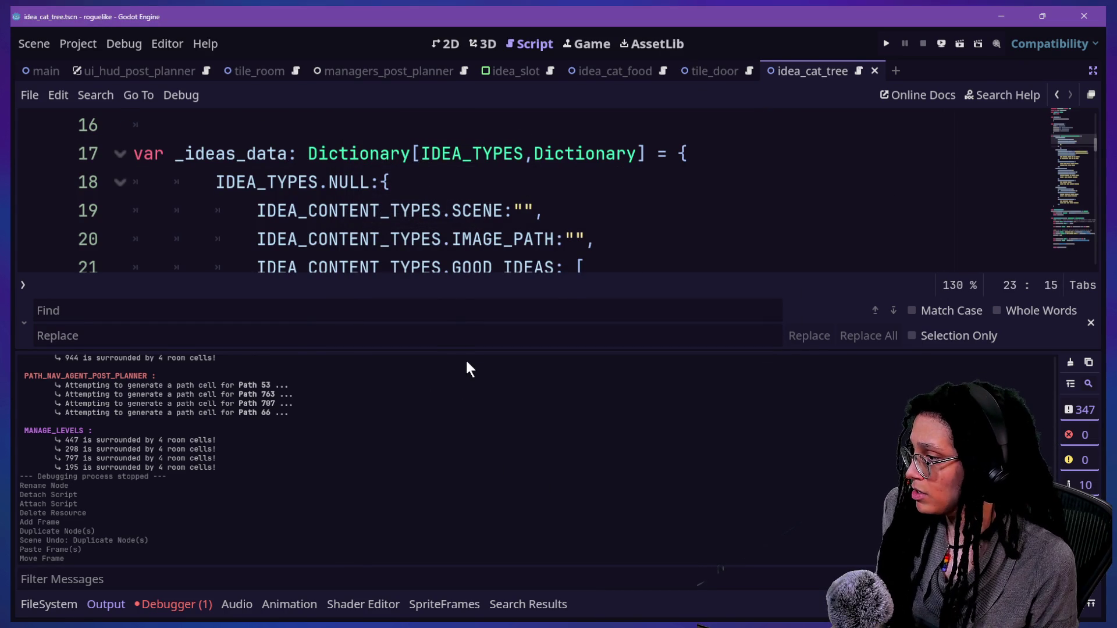
pyautogui.moveTo(468, 352); pyautogui.dragTo(512, 582)
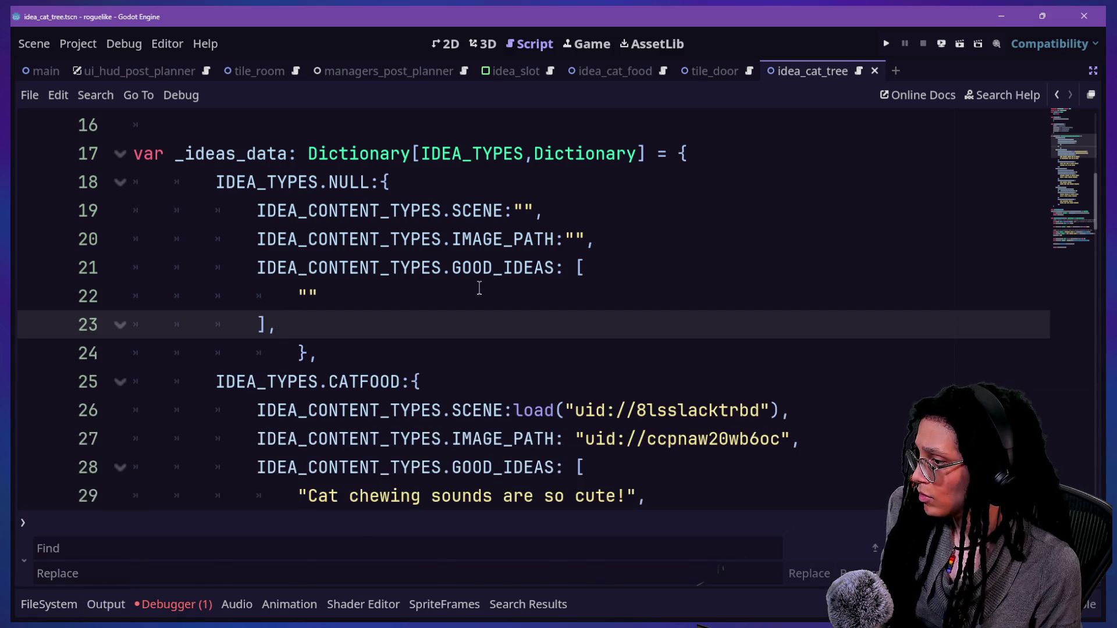
pyautogui.scroll(-5, 479, 288)
pyautogui.click(601, 288)
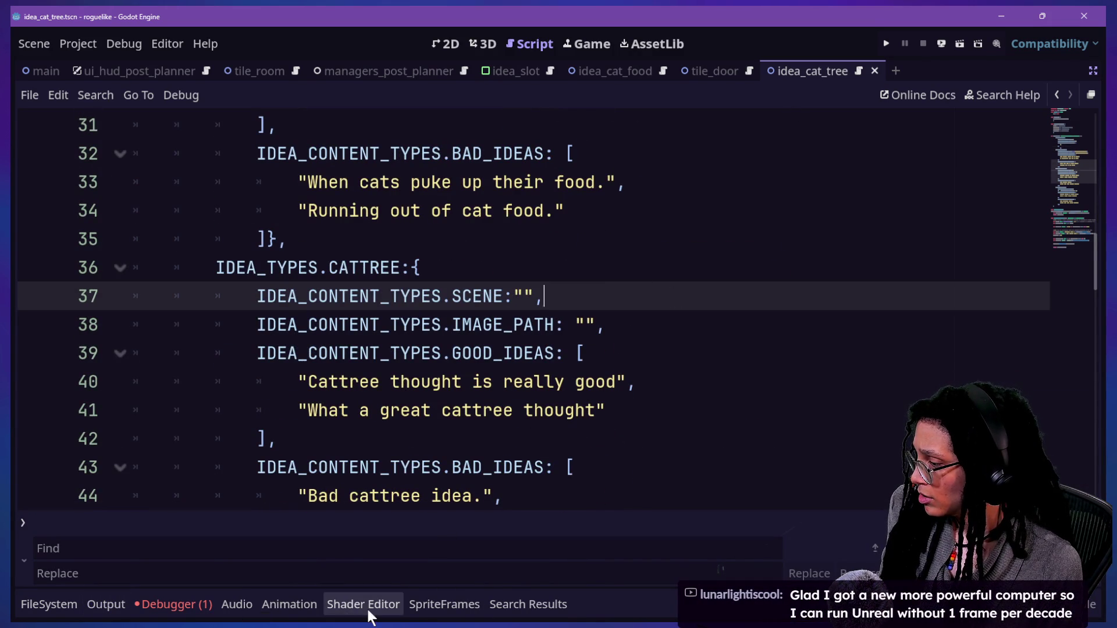
pyautogui.click(68, 605)
# Step: Filter the FileSystem for cat_tree and copy idea_cat_tree.tscn's UID
pyautogui.click(50, 605)
pyautogui.click(50, 605)
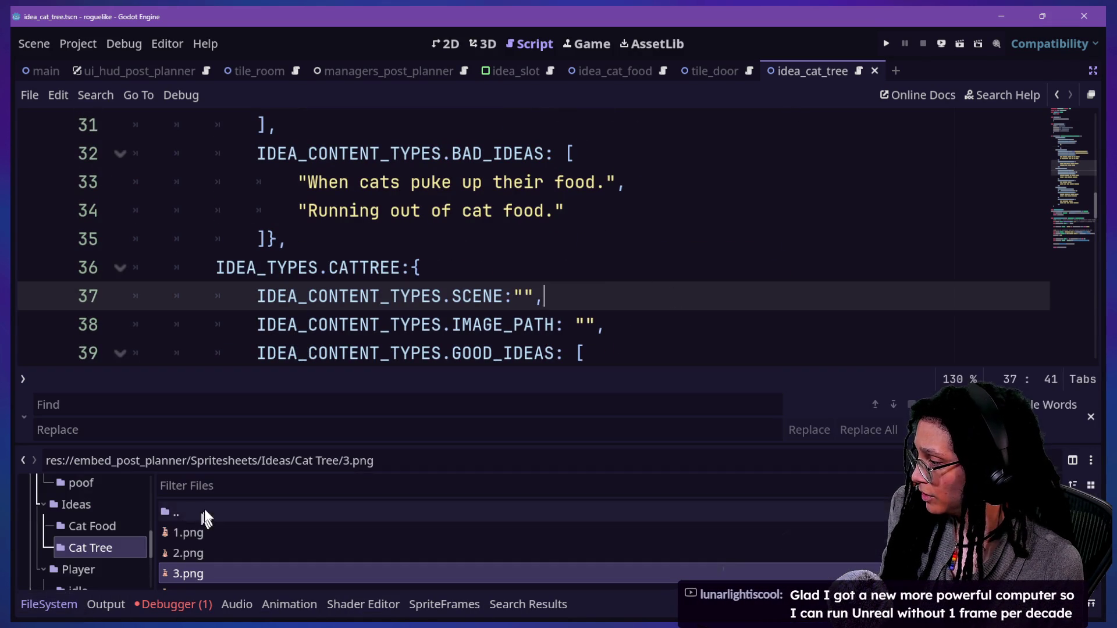
pyautogui.click(291, 486)
pyautogui.write('cat_tree')
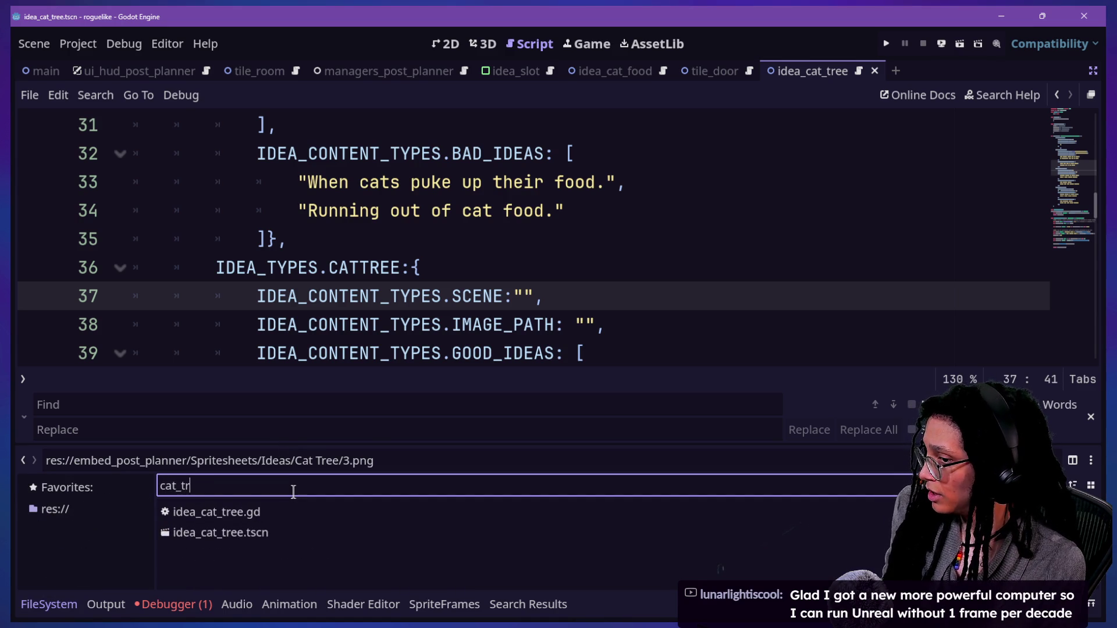
pyautogui.rightClick(253, 534)
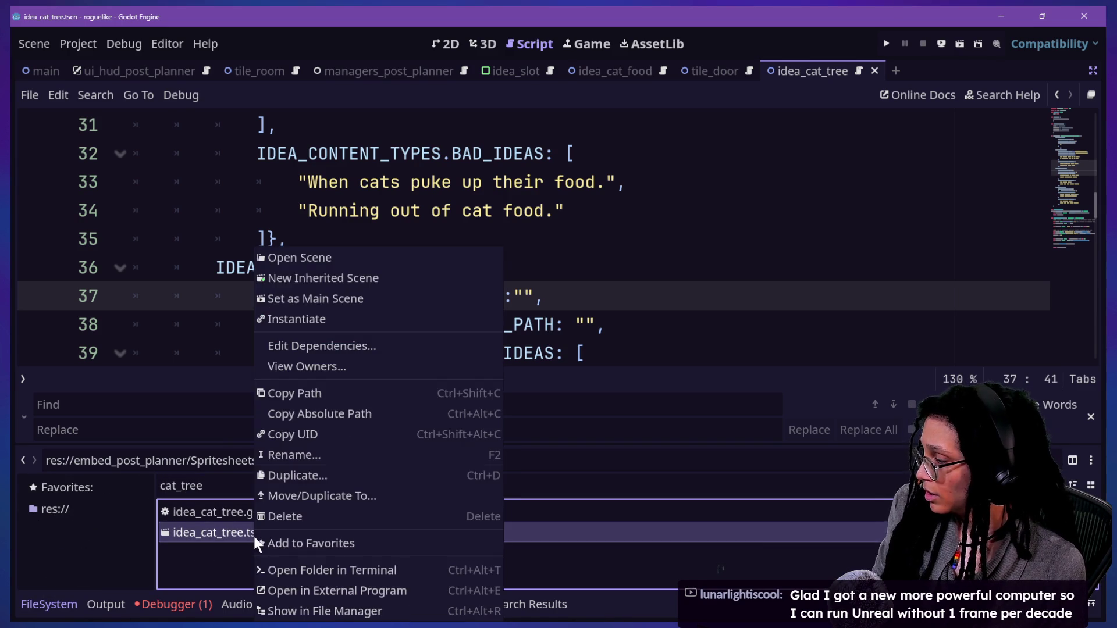
pyautogui.click(377, 422)
# Step: Paste the cat tree UID into line 37's SCENE value wrapped in load()
pyautogui.click(520, 297)
pyautogui.hotkey('ctrl', 'v')
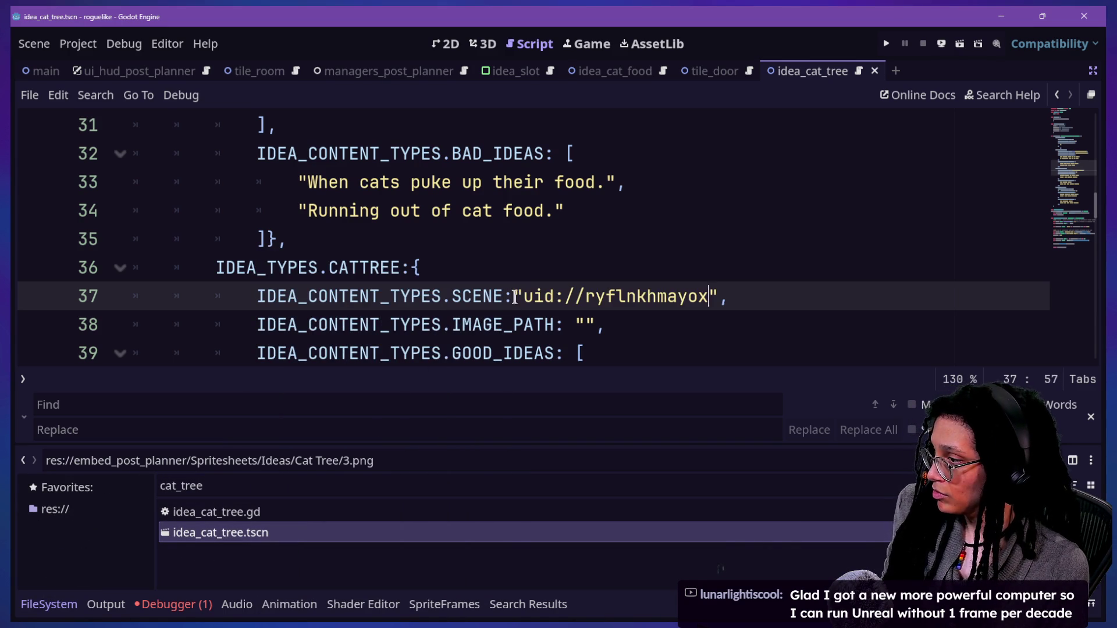
pyautogui.write('load(')
pyautogui.click(771, 297)
pyautogui.write(')')
pyautogui.press('Escape')
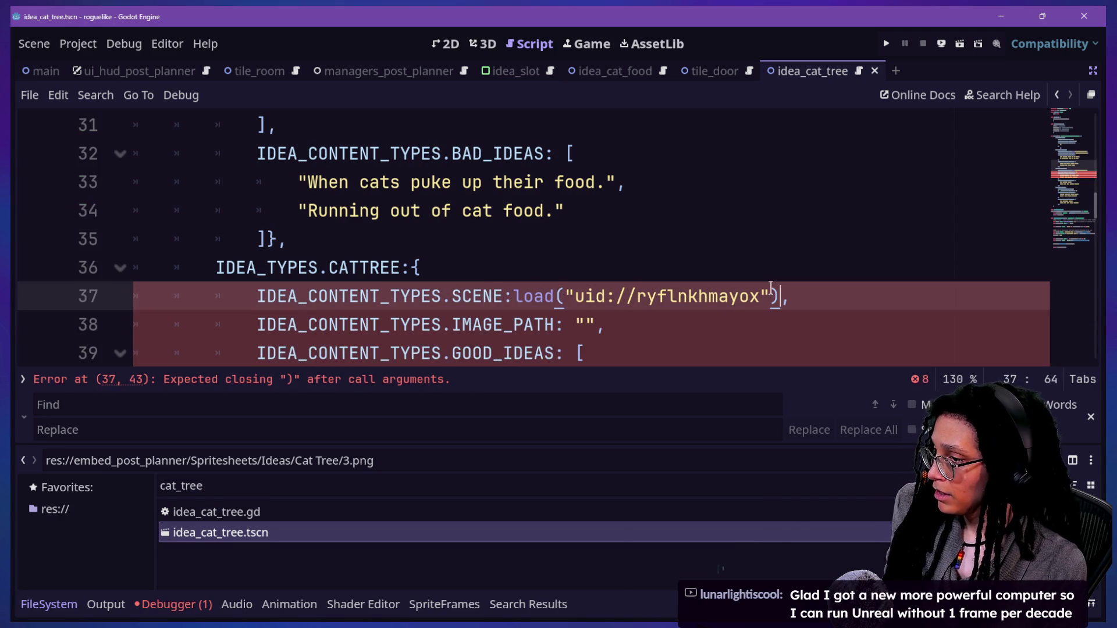
pyautogui.click(742, 278)
# Step: Review the neighbouring CATNIP entry and save the ideas script
pyautogui.scroll(2, 743, 277)
pyautogui.scroll(4, 743, 277)
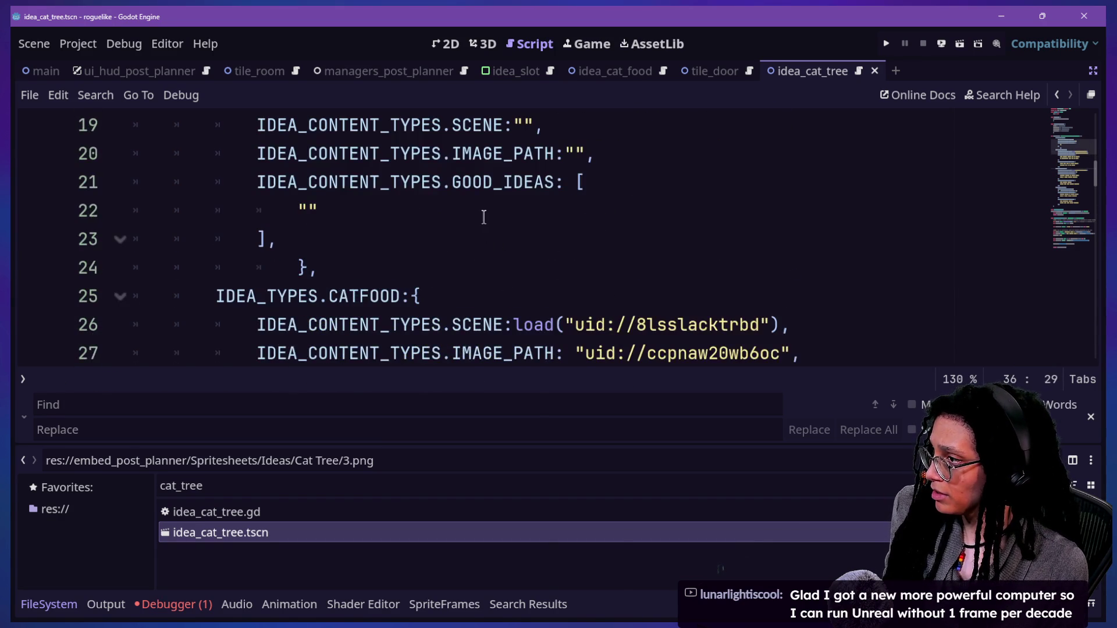
pyautogui.scroll(2, 484, 217)
pyautogui.moveTo(483, 215); pyautogui.dragTo(563, 208)
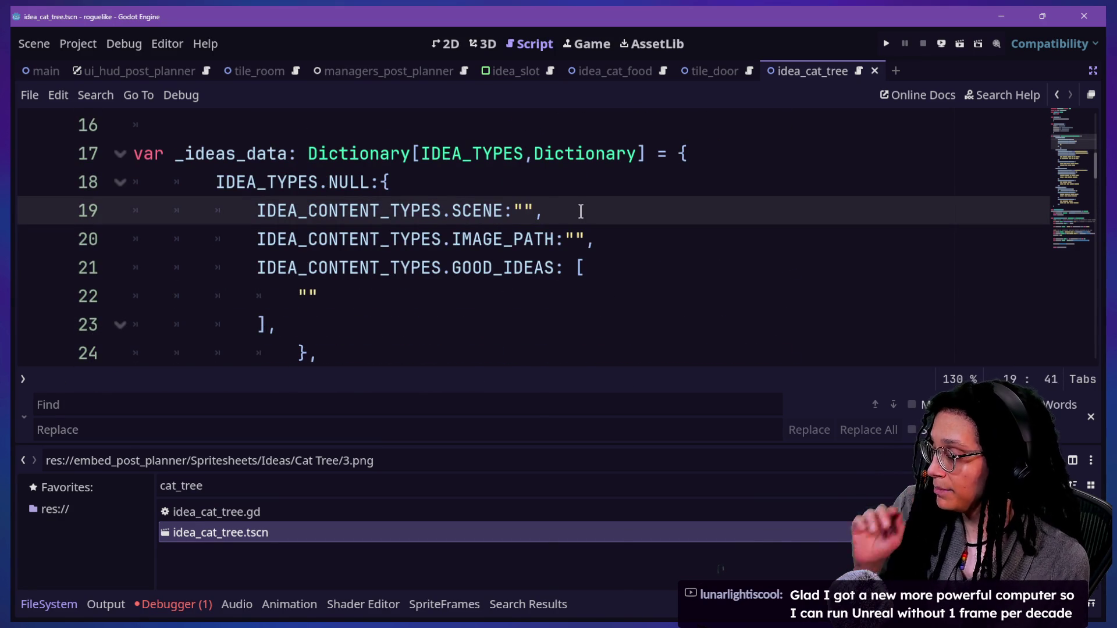
pyautogui.moveTo(331, 217); pyautogui.dragTo(578, 207)
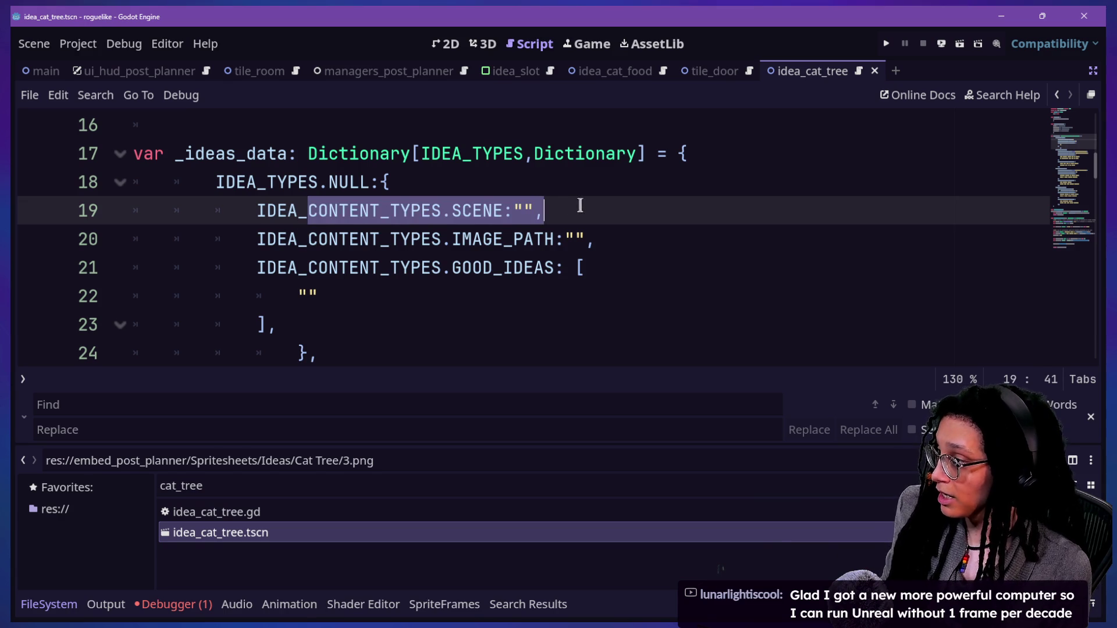
pyautogui.scroll(-3, 544, 203)
pyautogui.scroll(-7, 543, 196)
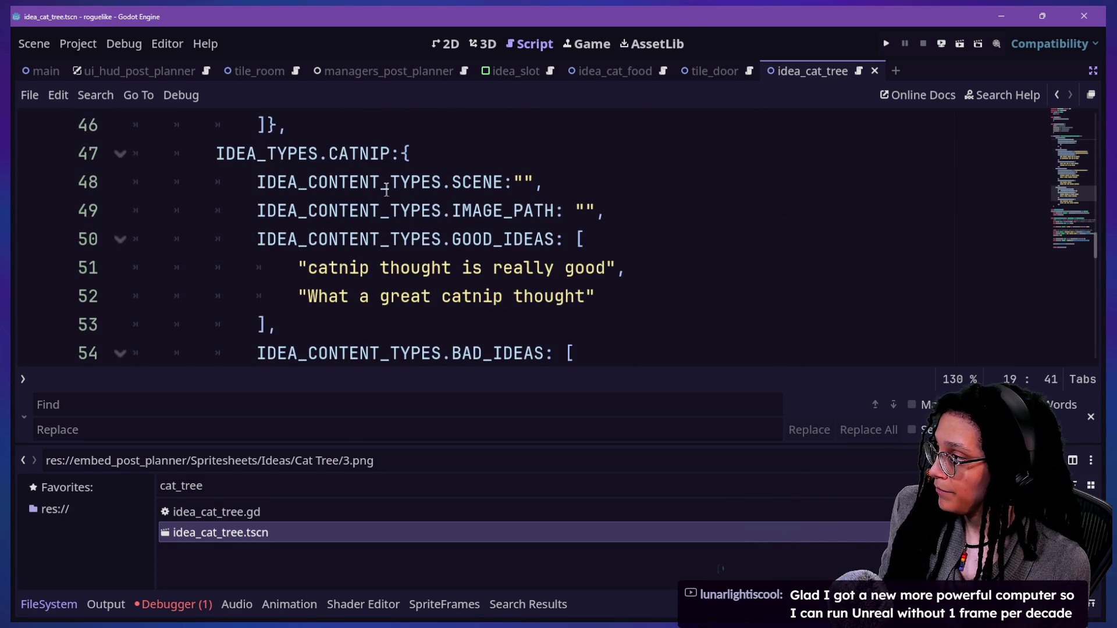
pyautogui.moveTo(329, 153); pyautogui.dragTo(577, 239)
pyautogui.click(577, 239)
pyautogui.hotkey('ctrl', 's')
# Step: Hide the bottom panel and pick idea.gd in the quick file search
pyautogui.scroll(1, 577, 244)
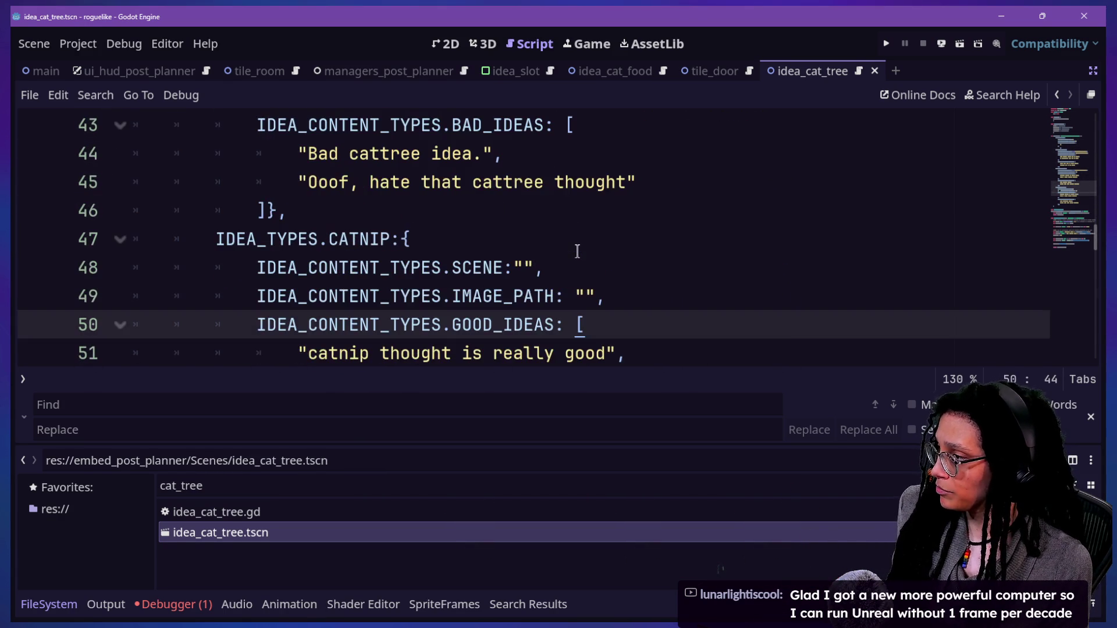
pyautogui.hotkey('ctrl', 'j')
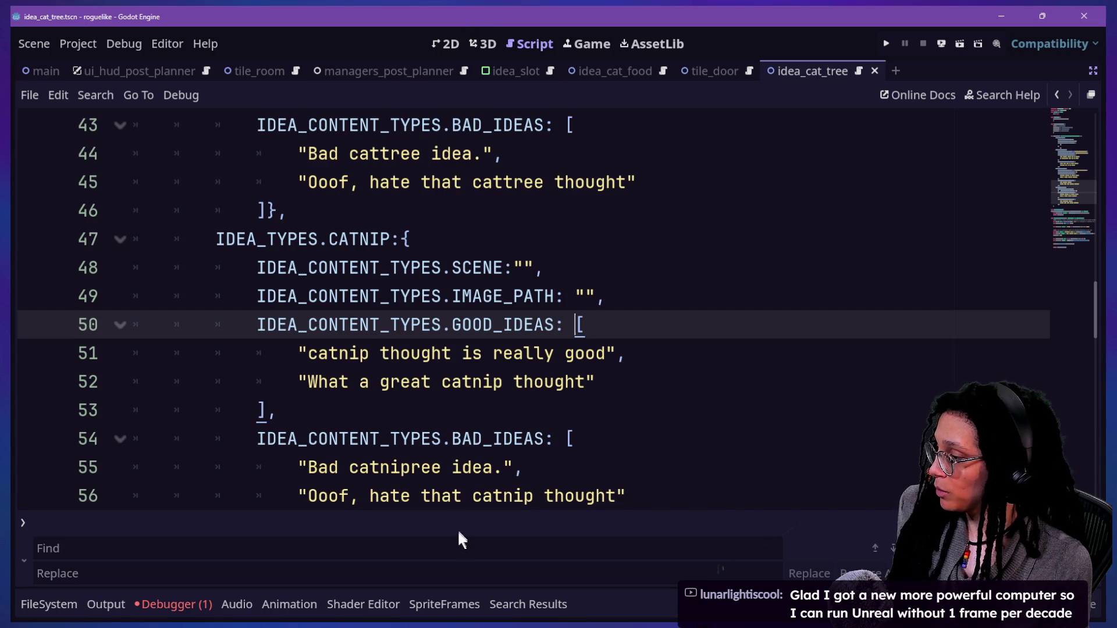
pyautogui.hotkey('shift', 'alt', 'o')
pyautogui.press('Down')
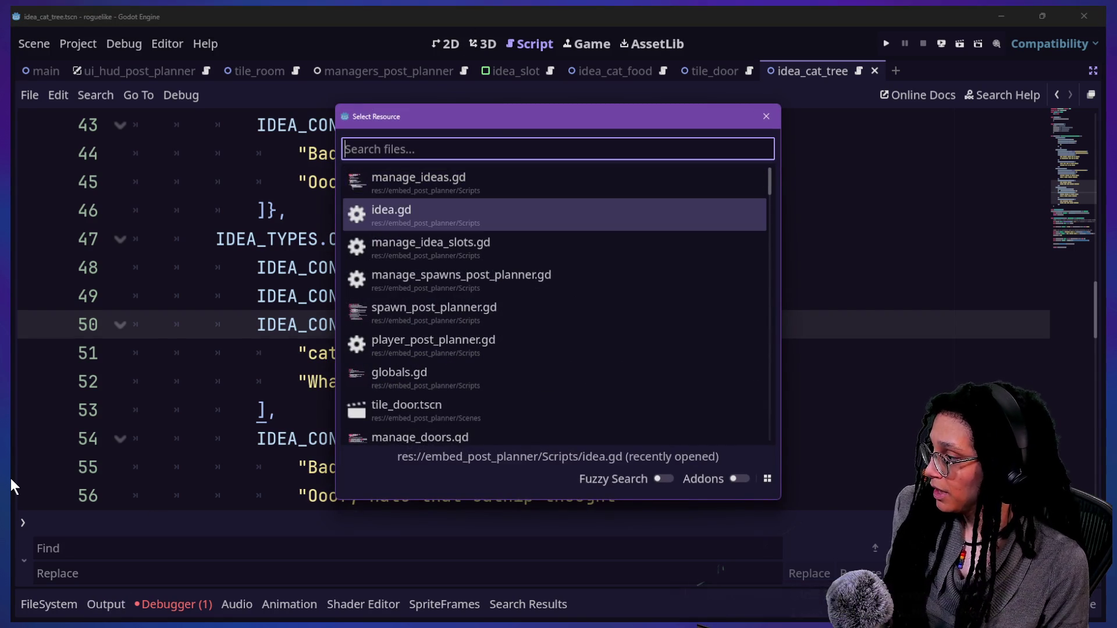
# Step: From Debugger > Errors, jump to the erroring line 104 in _fetch_idea_scene
pyautogui.press('Return')
pyautogui.click(145, 605)
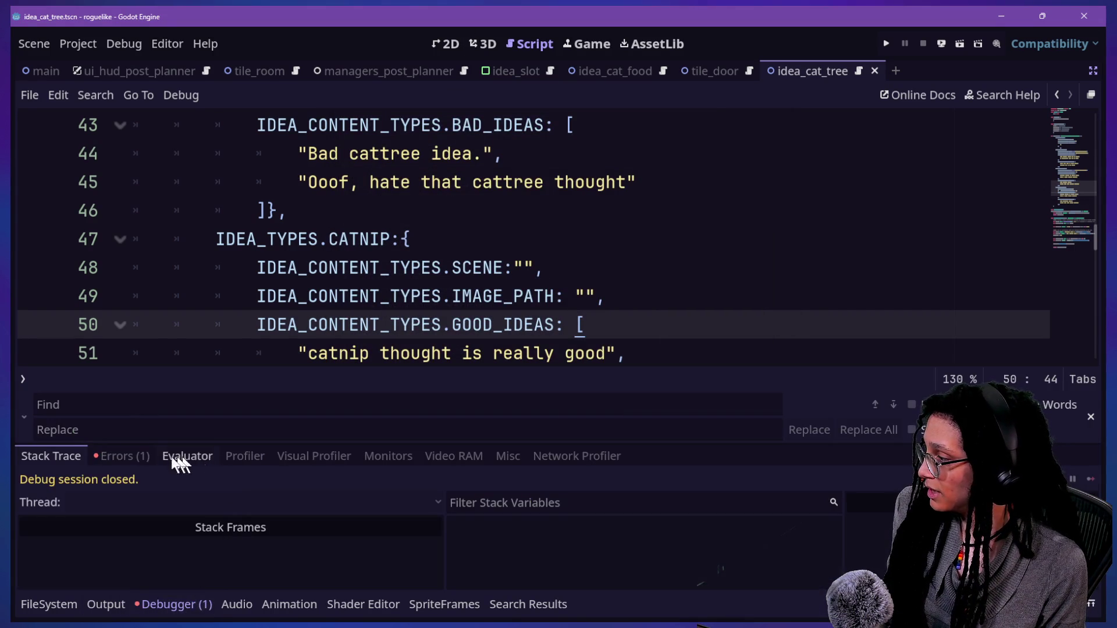
pyautogui.click(122, 456)
pyautogui.doubleClick(296, 515)
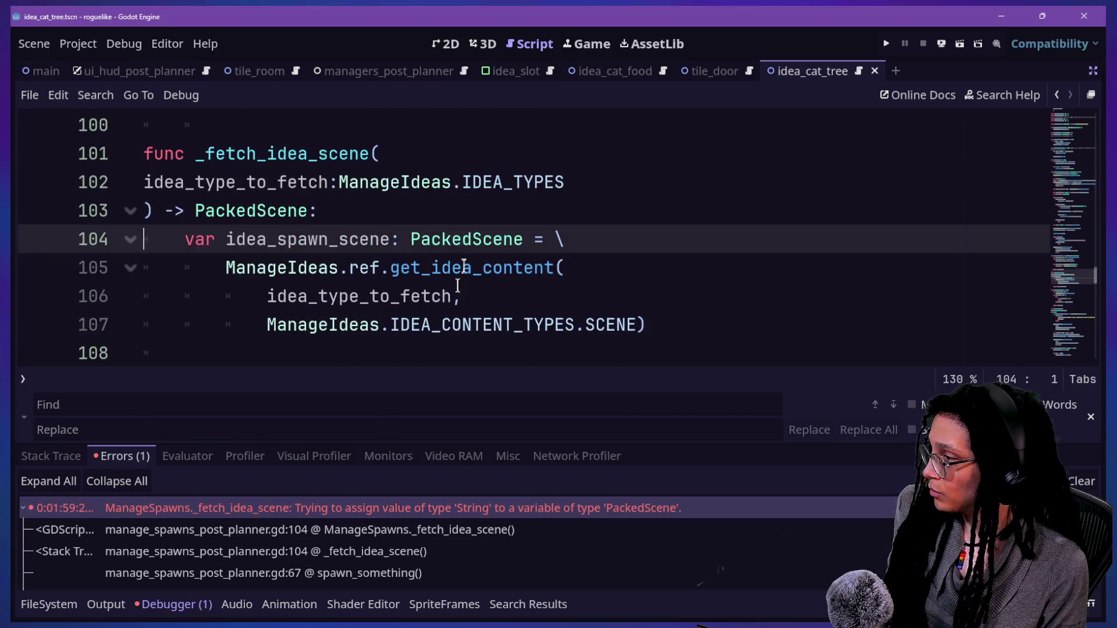
pyautogui.click(354, 230)
pyautogui.hotkey('alt', 'o')
pyautogui.hotkey('alt', 'o')
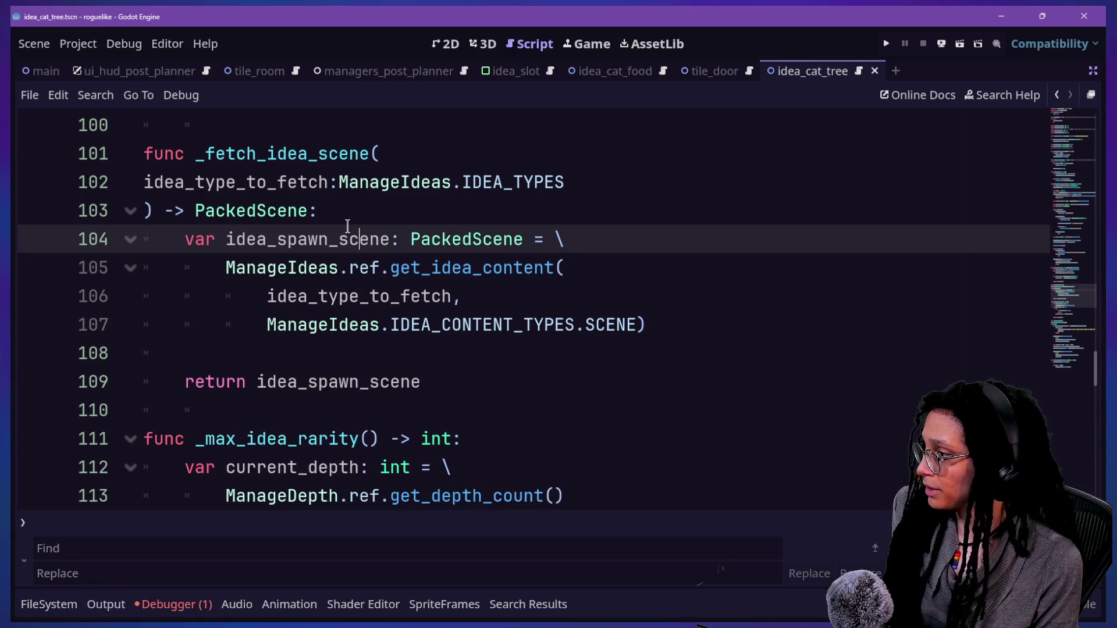
# Step: Follow the line 104 stack trace entry and inspect the get_idea_content call
pyautogui.scroll(-3, 448, 234)
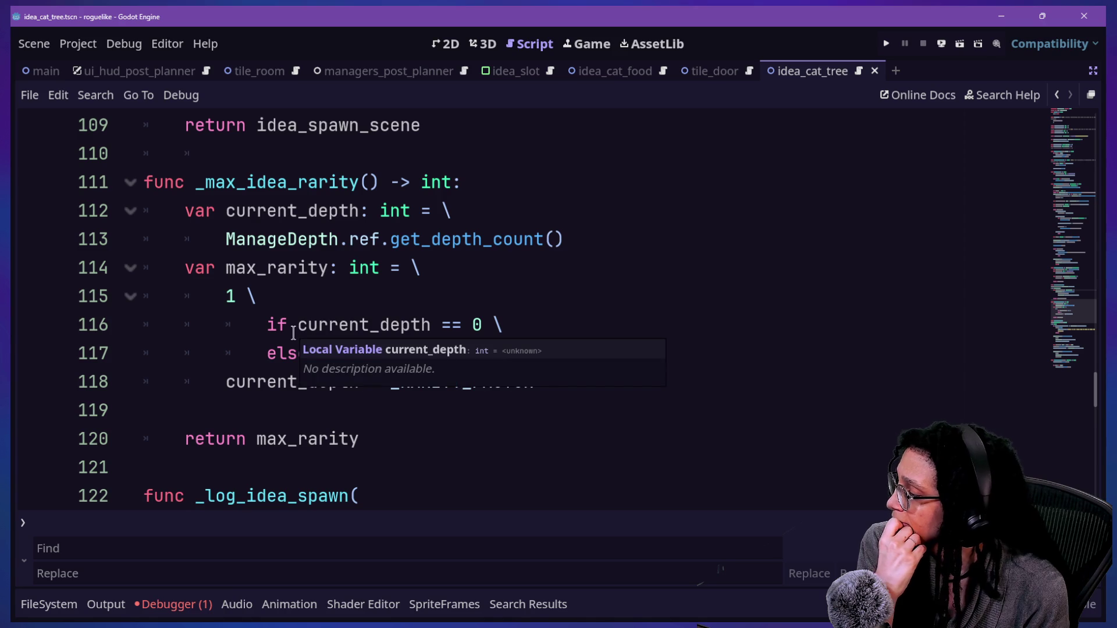
pyautogui.click(195, 608)
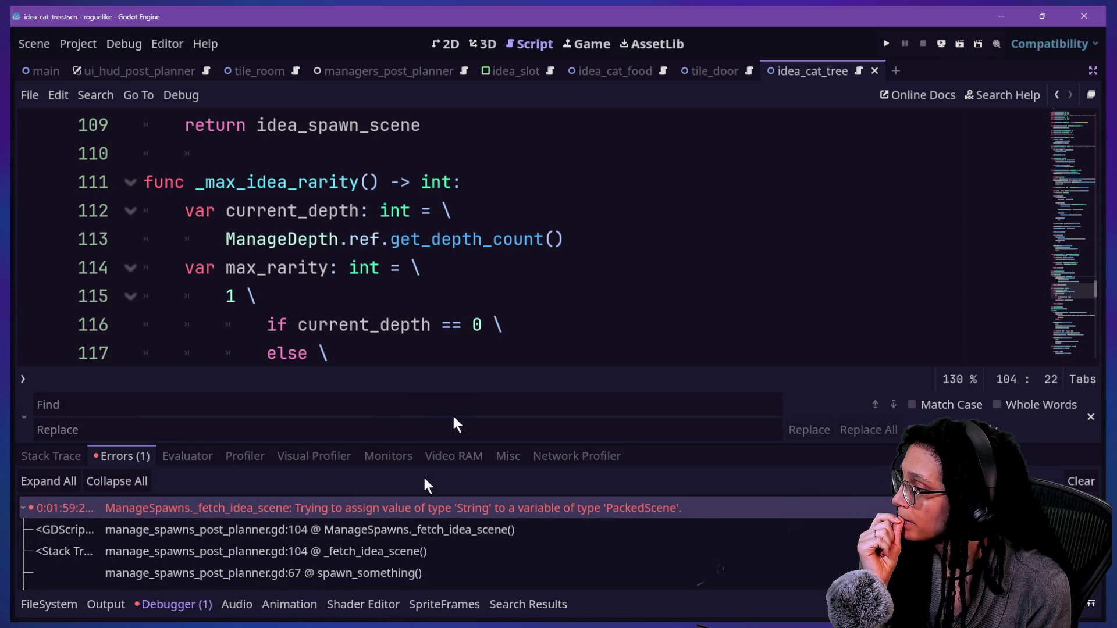
pyautogui.click(386, 514)
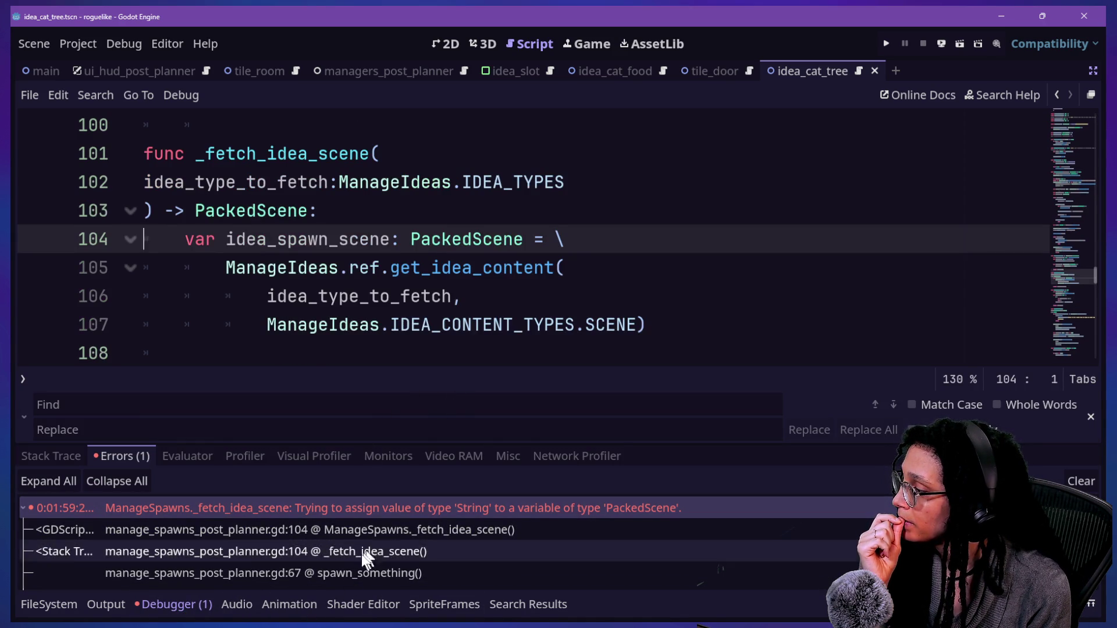
pyautogui.click(174, 547)
pyautogui.click(509, 257)
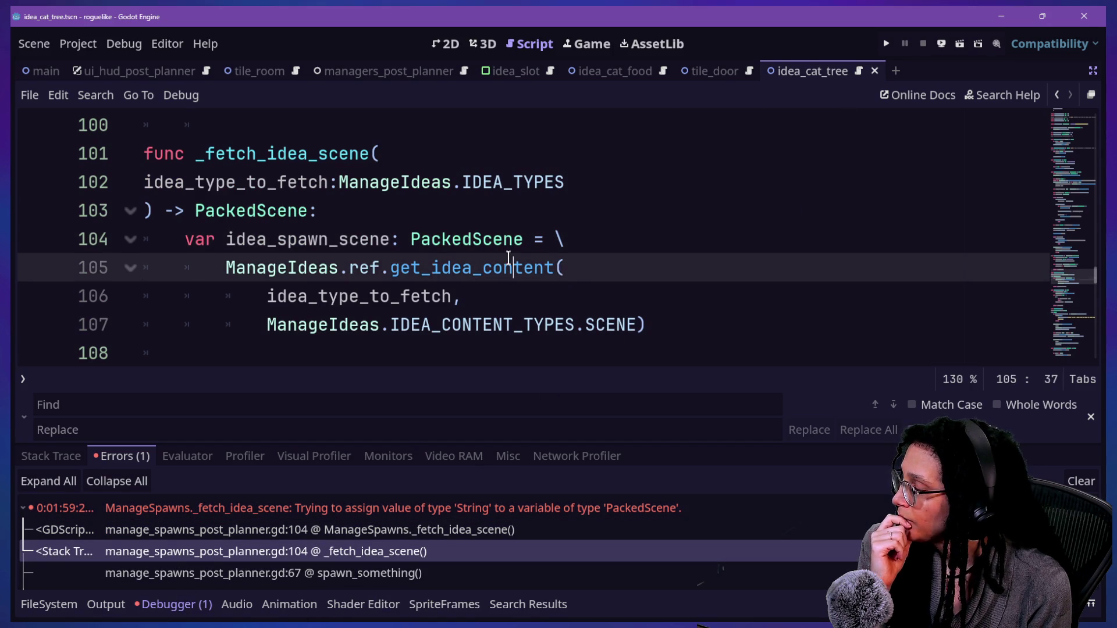
pyautogui.moveTo(509, 258)
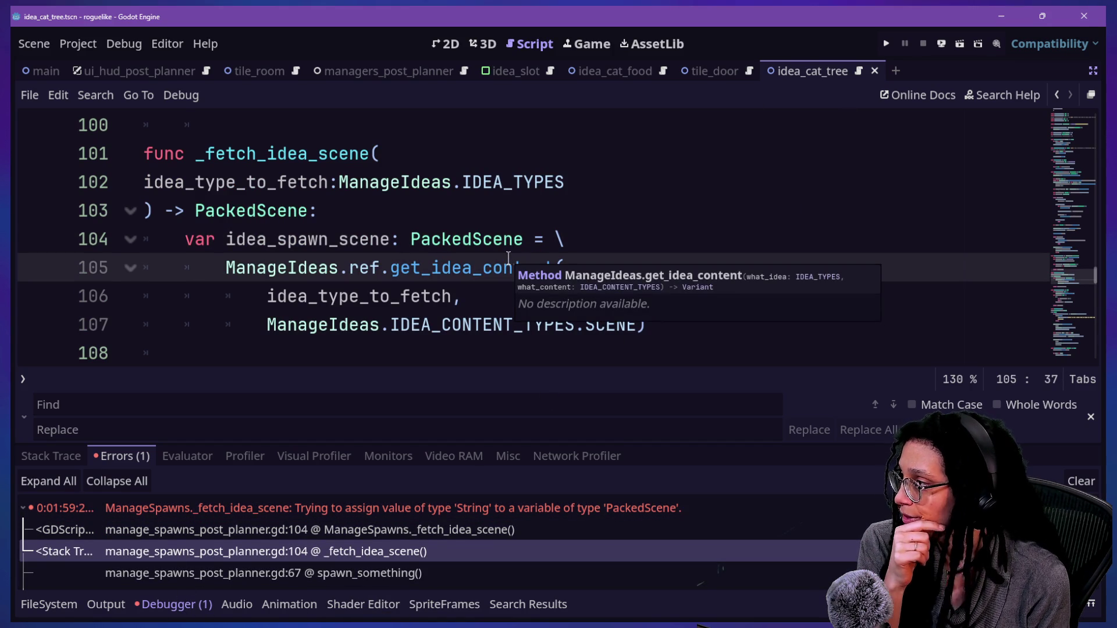
# Step: Inspect _max_idea_rarity's max_rarity value on line 115 and the _RARITY_FACTOR name
pyautogui.click(463, 352)
pyautogui.scroll(-1, 462, 339)
pyautogui.scroll(2, 462, 339)
pyautogui.scroll(-2, 462, 338)
pyautogui.scroll(-1, 462, 339)
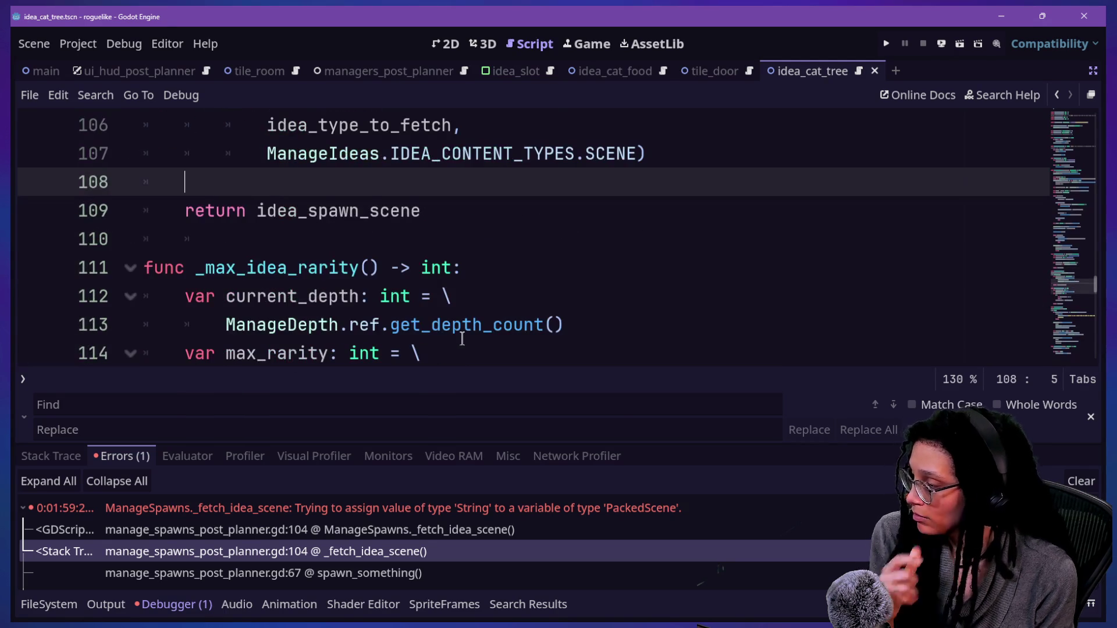
pyautogui.hotkey('ctrl', 'j')
pyautogui.click(442, 381)
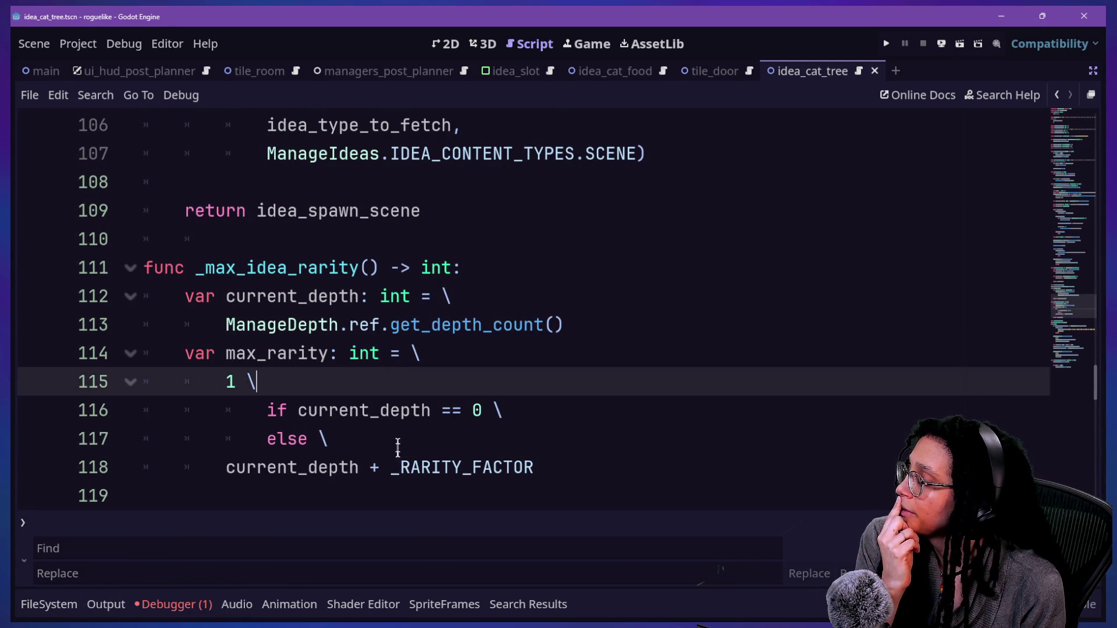
pyautogui.moveTo(400, 467); pyautogui.dragTo(454, 470)
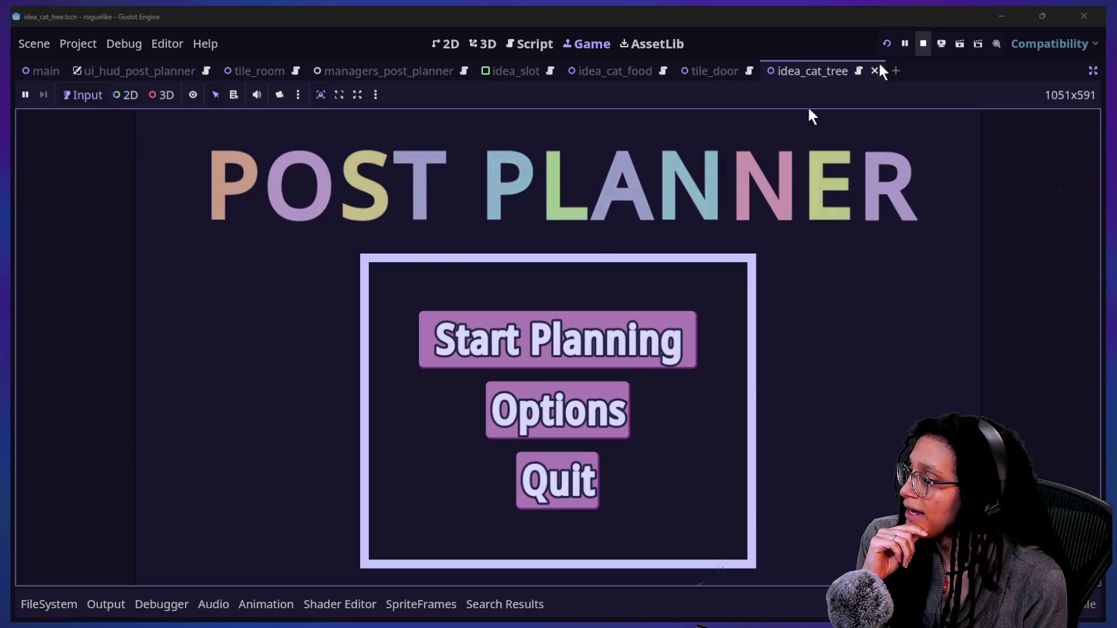
# Step: Choose Start Planning in the running game and play until the debugger breaks at line 104
pyautogui.click(557, 341)
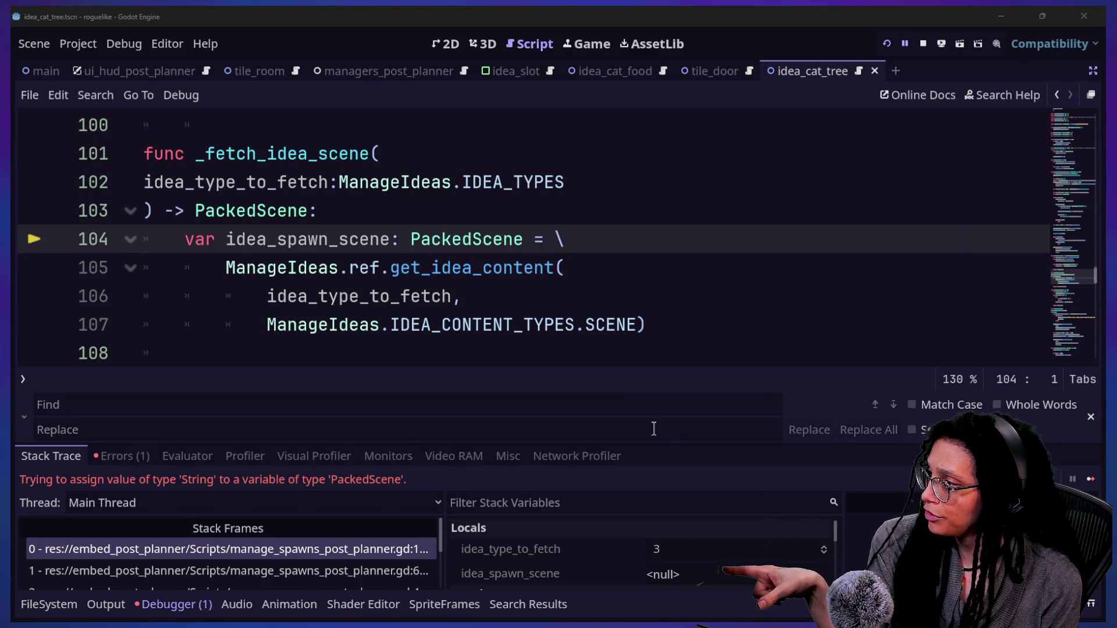
# Step: Jump to the _RARITY_FACTOR definition and delete the temporary '= 0' line
pyautogui.click(578, 294)
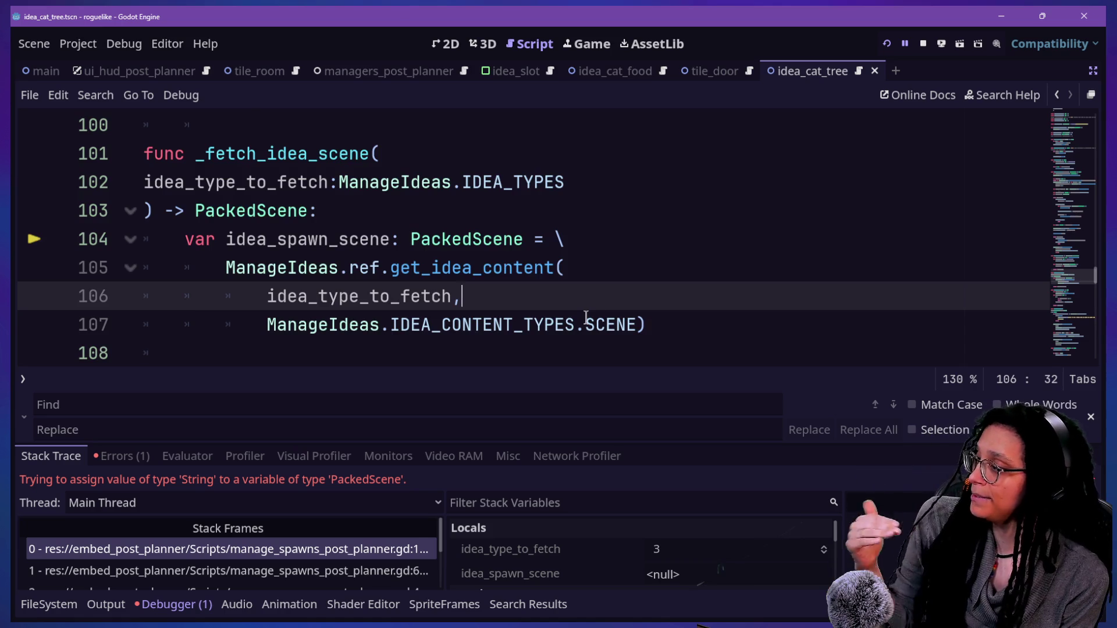
pyautogui.scroll(-3, 586, 317)
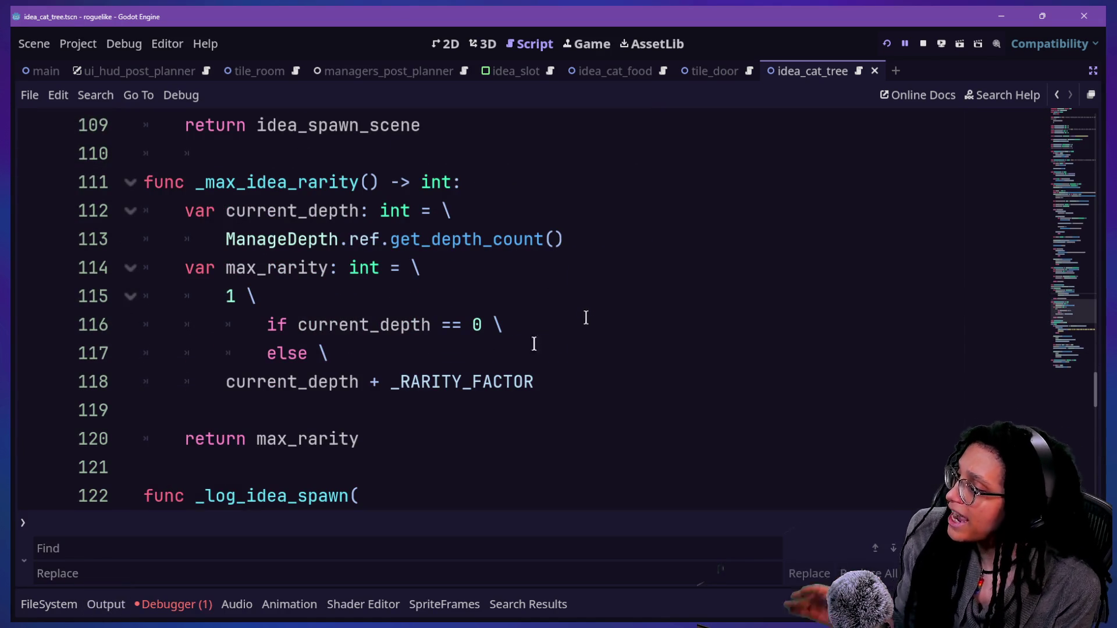
pyautogui.keyDown('ctrl'); pyautogui.click(453, 379); pyautogui.keyUp('ctrl')
pyautogui.click(449, 295)
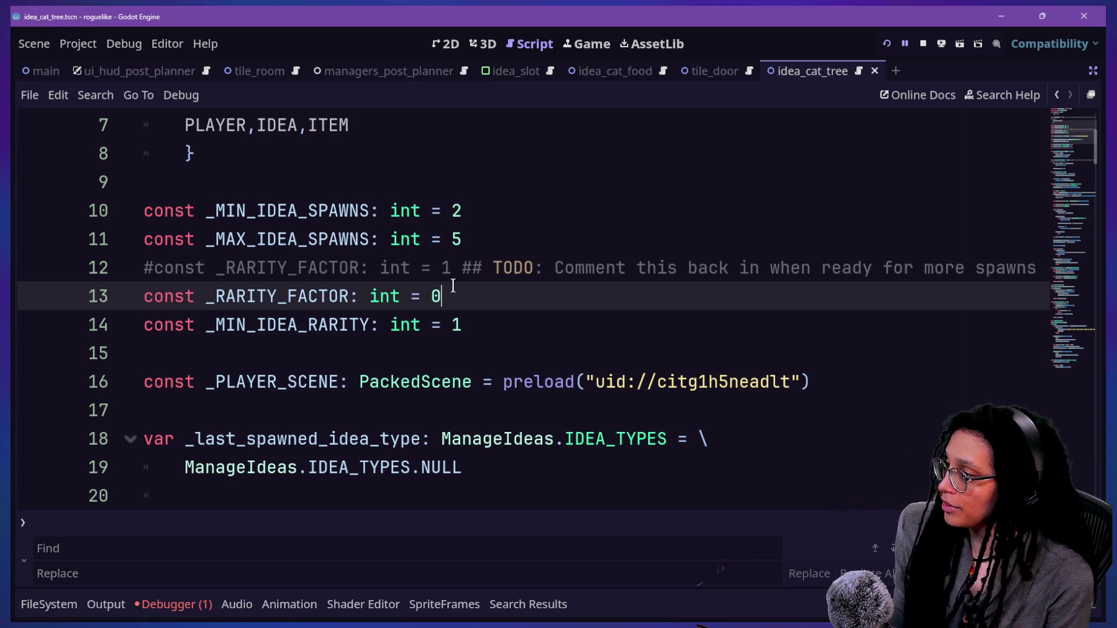
pyautogui.moveTo(451, 294); pyautogui.dragTo(76, 294)
pyautogui.press('BackSpace')
pyautogui.press('BackSpace')
# Step: Uncomment the _RARITY_FACTOR = 1 line, save, and strip its TODO comment
pyautogui.hotkey('ctrl', 'k')
pyautogui.hotkey('ctrl', 's')
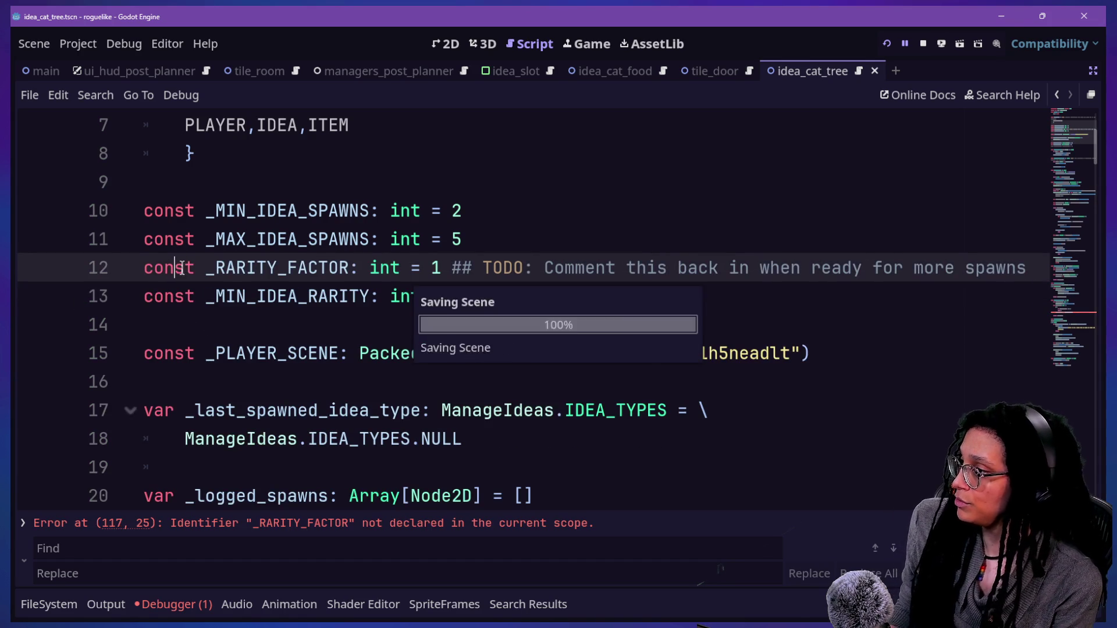
pyautogui.moveTo(455, 260); pyautogui.dragTo(1004, 263)
pyautogui.write('hs')
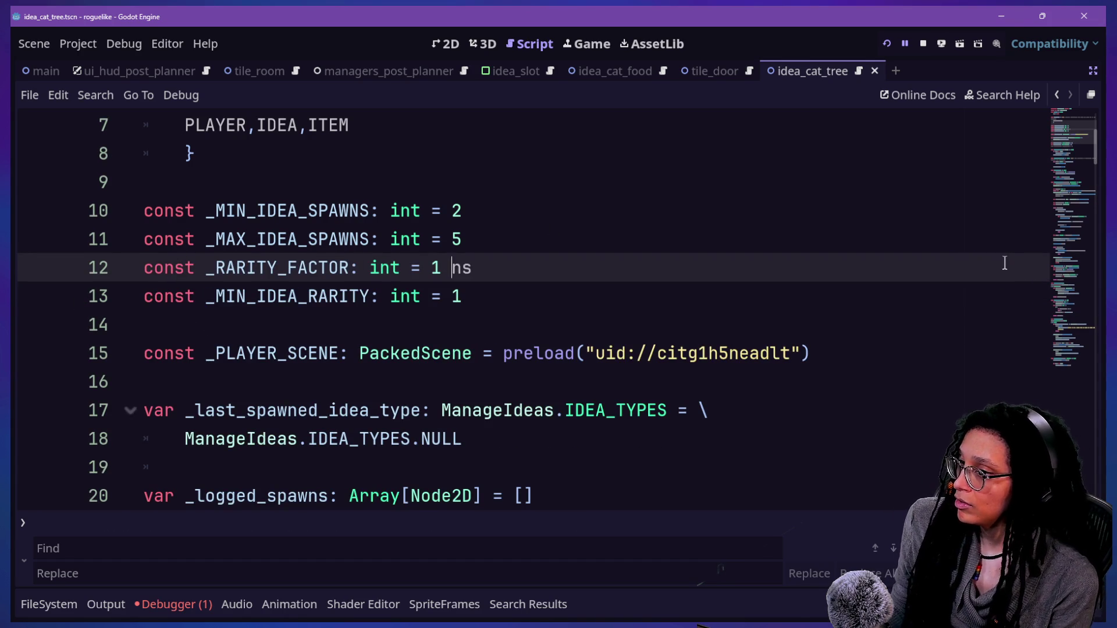
pyautogui.press('Left')
pyautogui.press('BackSpace')
pyautogui.press('Delete')
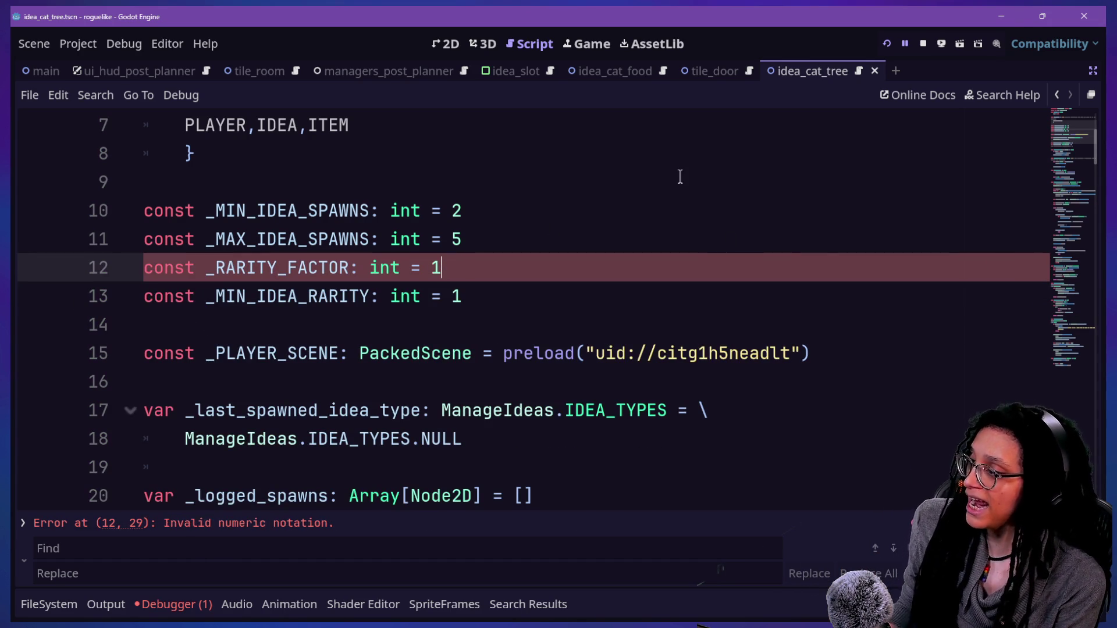
# Step: Check the remaining constants in the idea_cat_tree script
pyautogui.press('Down')
pyautogui.press('End')
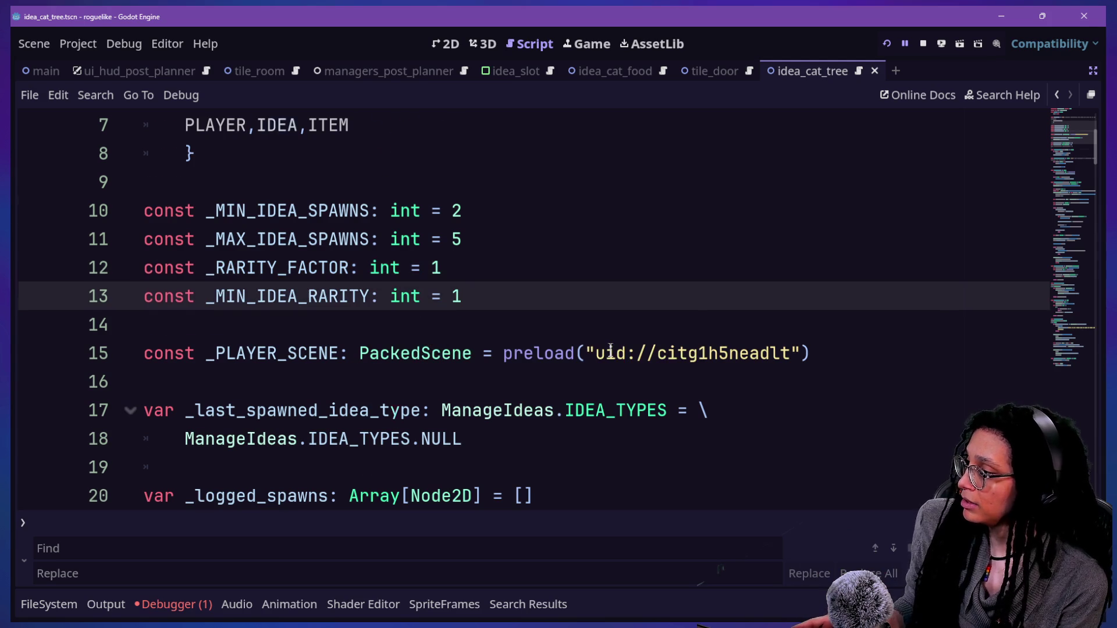
pyautogui.scroll(-3, 610, 348)
pyautogui.scroll(-2, 583, 361)
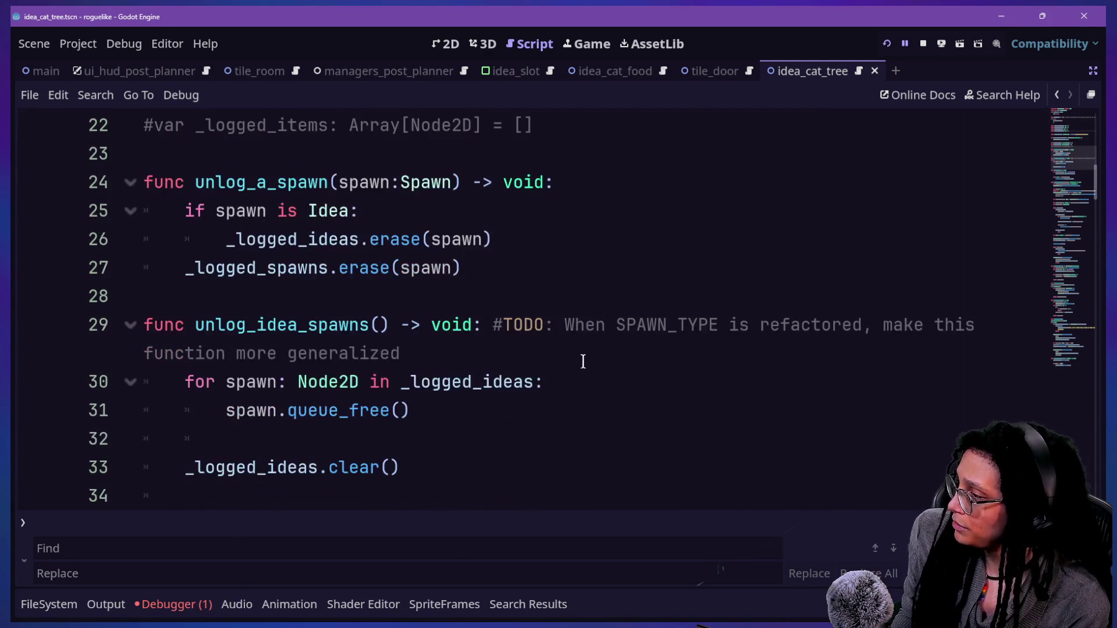
pyautogui.click(583, 361)
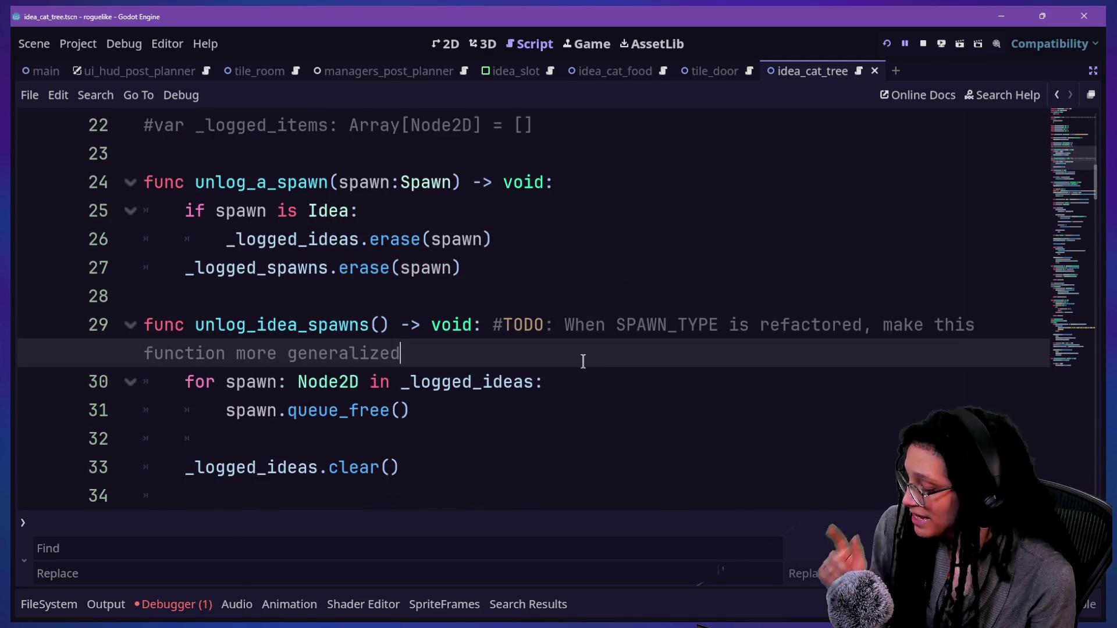
pyautogui.hotkey('shift', 'alt', 'o')
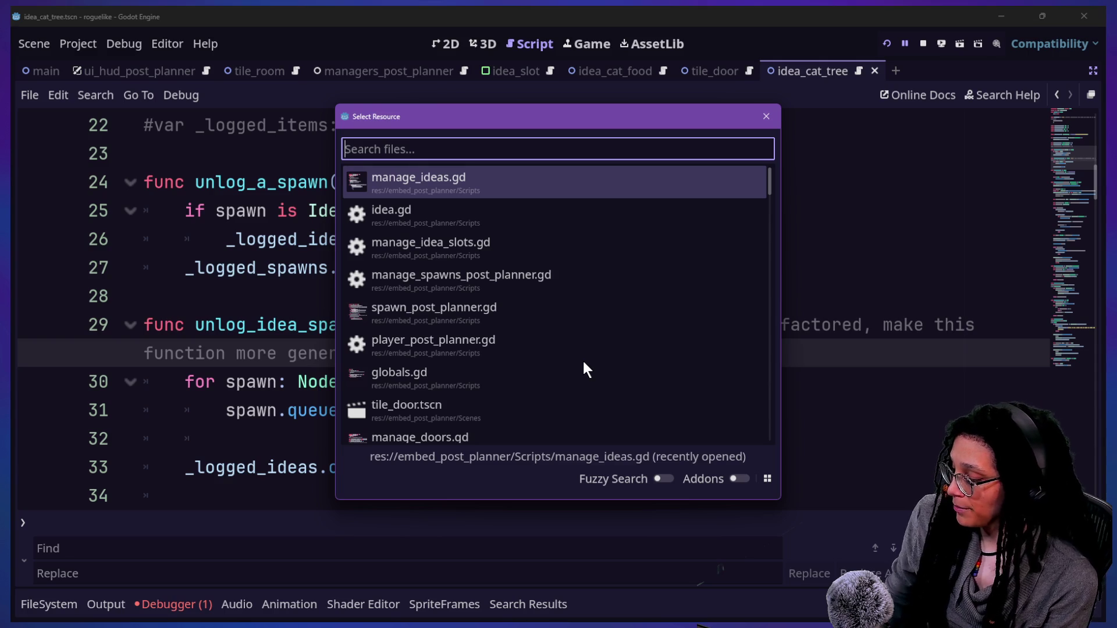
# Step: Find 'catnip' in files and delete CATNIP from the IDEA_TYPES enum on line 7
pyautogui.press('Escape')
pyautogui.hotkey('ctrl', 'shift', 'f')
pyautogui.write('catnip')
pyautogui.press('Return')
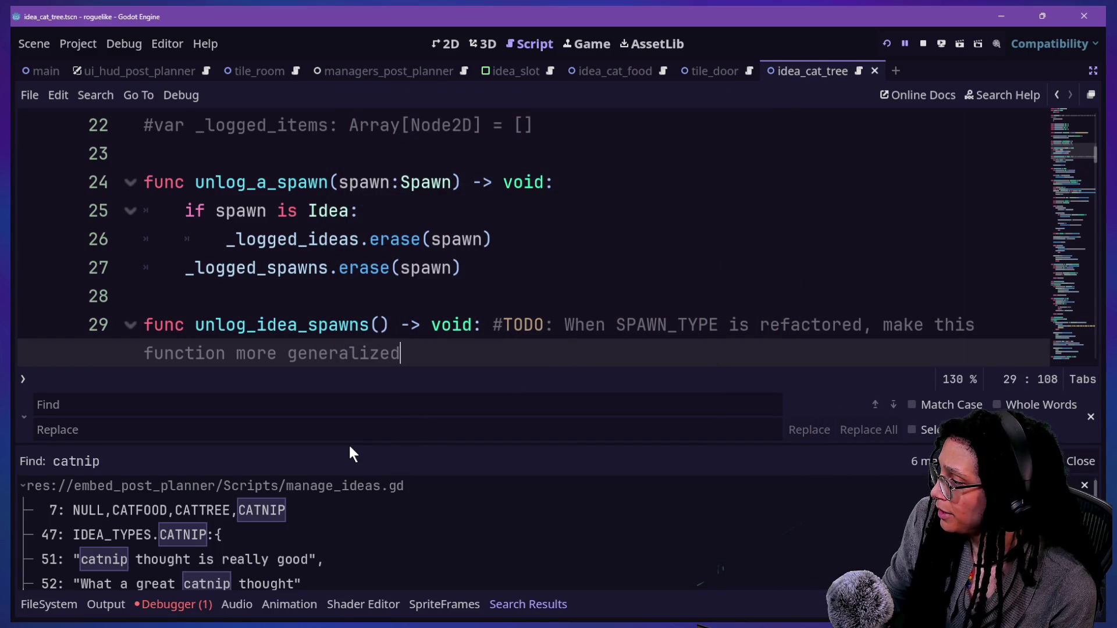
pyautogui.moveTo(348, 444)
pyautogui.mouseDown()
pyautogui.moveTo(371, 106)
pyautogui.moveTo(369, 282)
pyautogui.mouseUp()
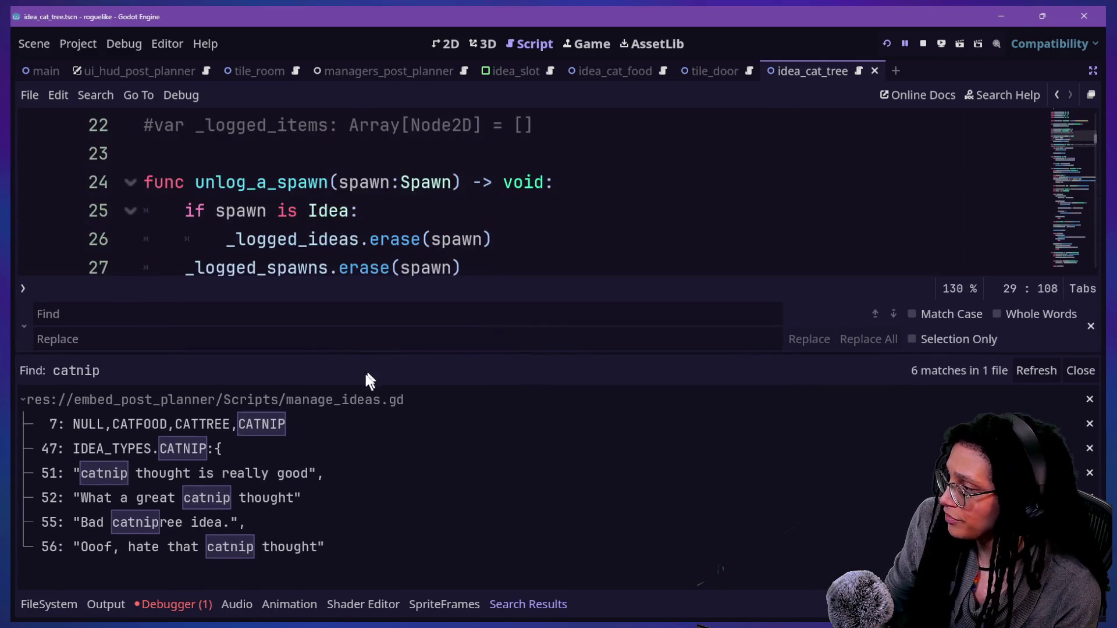
pyautogui.click(228, 420)
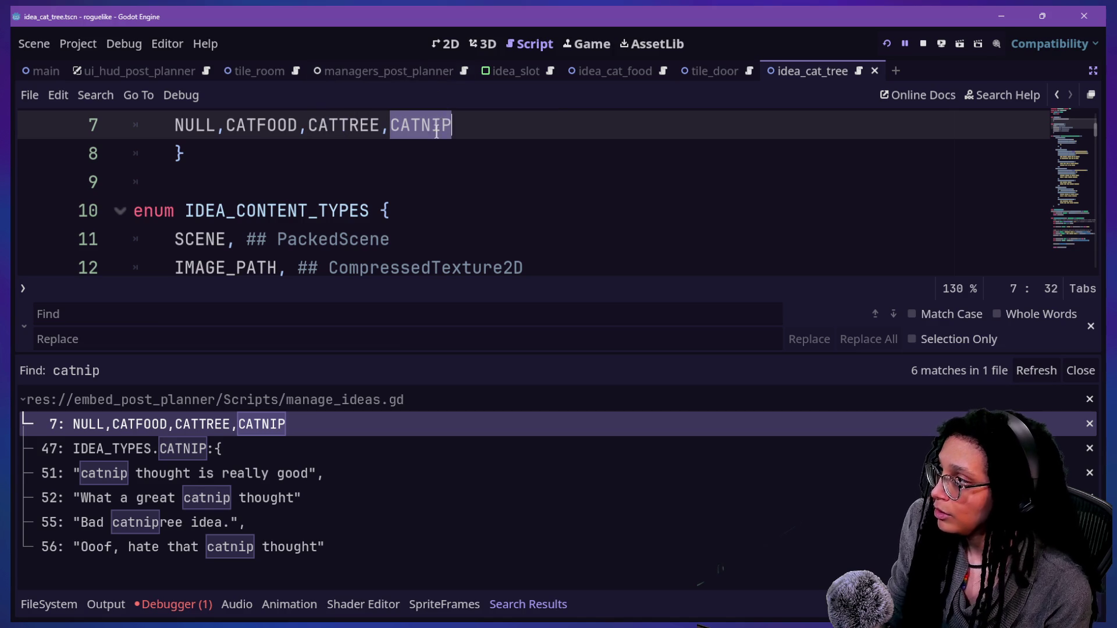
pyautogui.press('BackSpace')
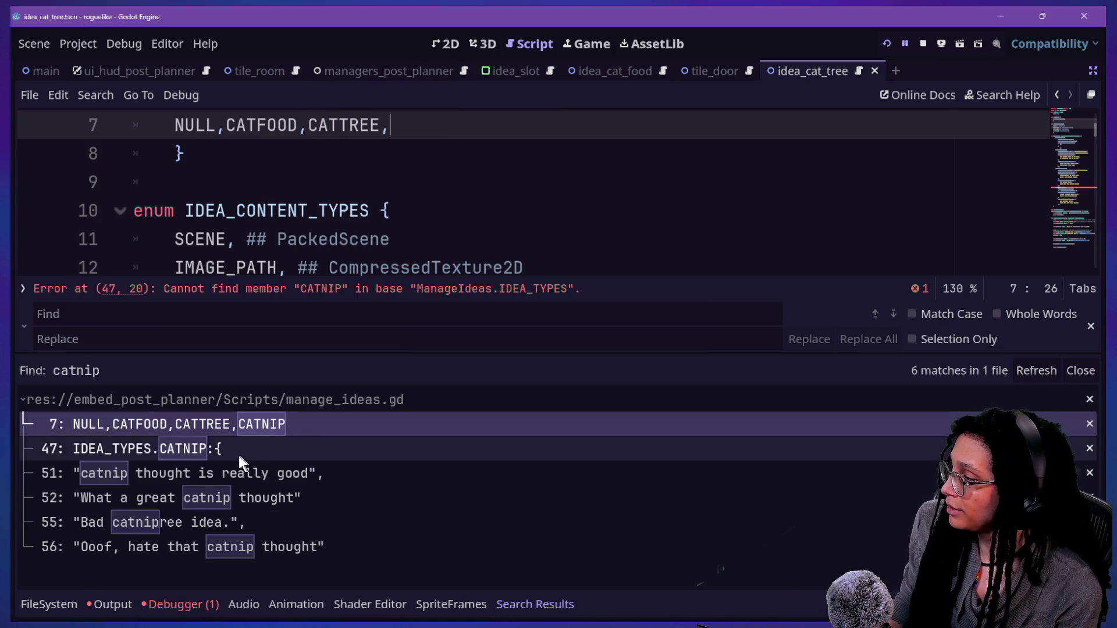
# Step: Delete the CATNIP data block at line 47 and save manage_ideas.gd
pyautogui.click(239, 453)
pyautogui.scroll(-3, 386, 254)
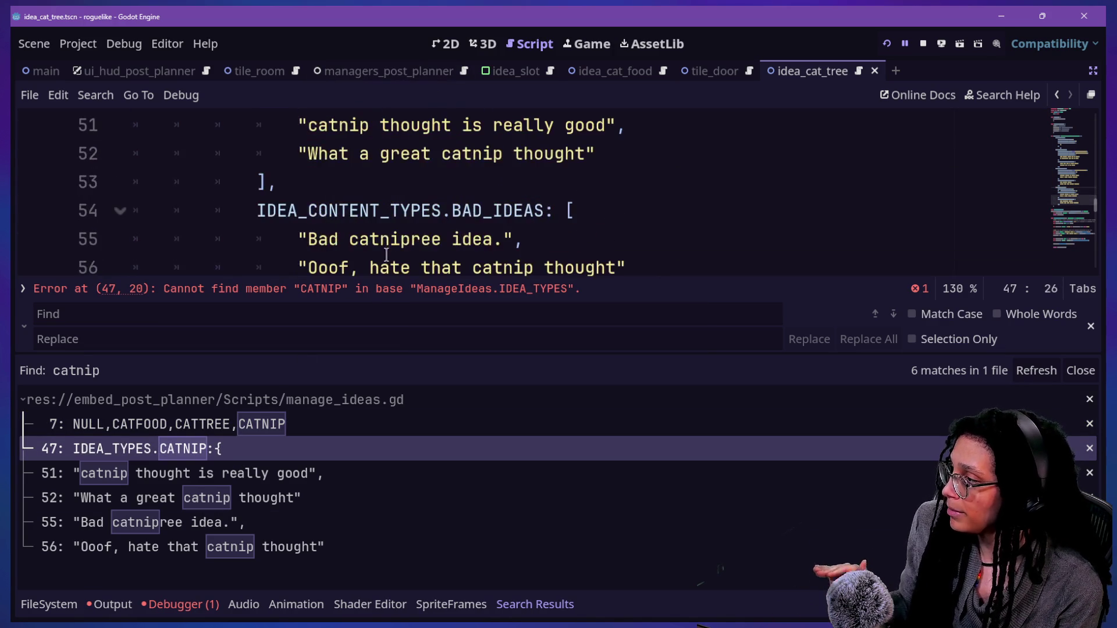
pyautogui.hotkey('ctrl', 'j')
pyautogui.moveTo(357, 294)
pyautogui.mouseDown()
pyautogui.moveTo(323, 217)
pyautogui.moveTo(335, 230)
pyautogui.mouseUp()
pyautogui.scroll(1, 322, 218)
pyautogui.scroll(2, 322, 218)
pyautogui.press('BackSpace')
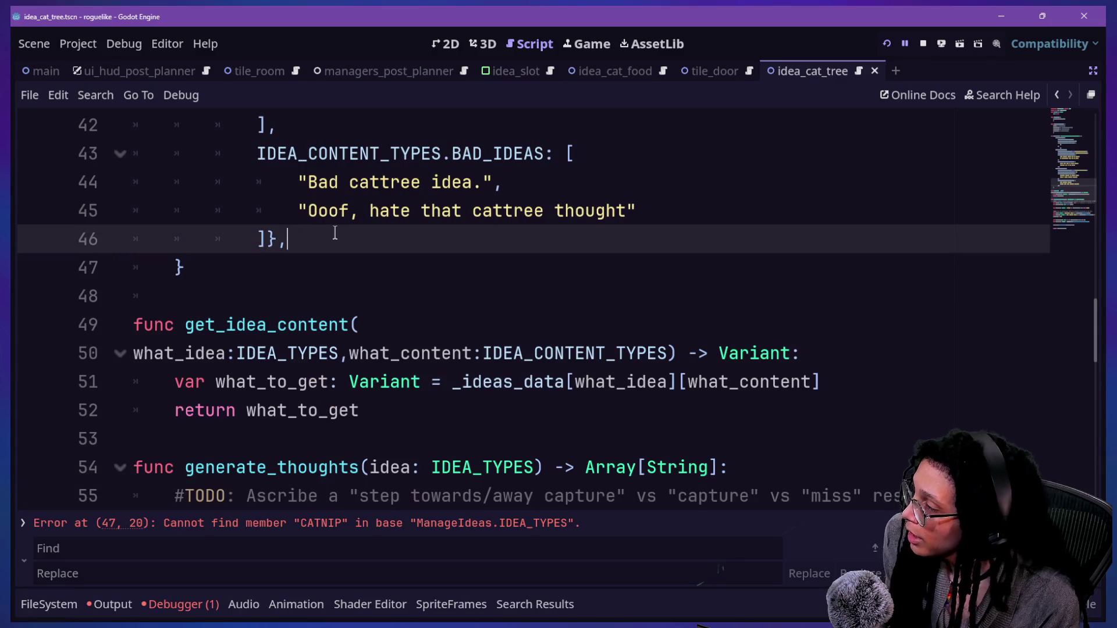
pyautogui.hotkey('ctrl', 's')
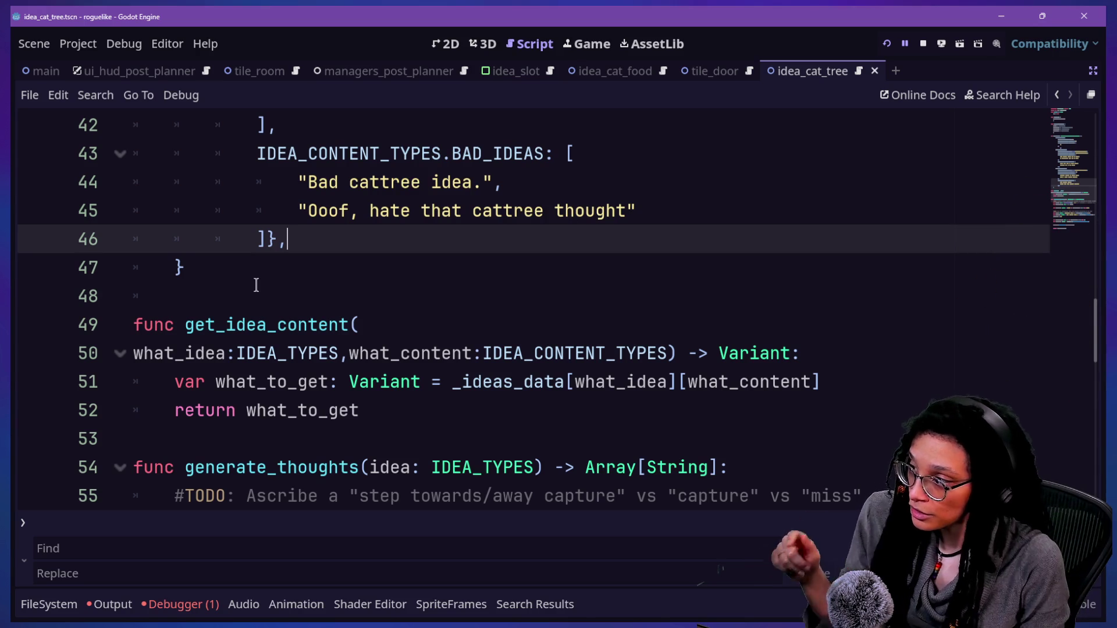
# Step: Add the missing comma after the cat food entry's closing brace on line 24
pyautogui.click(558, 267)
pyautogui.press('Up')
pyautogui.press('Up')
pyautogui.press('Up')
pyautogui.press('Up')
pyautogui.press('Up')
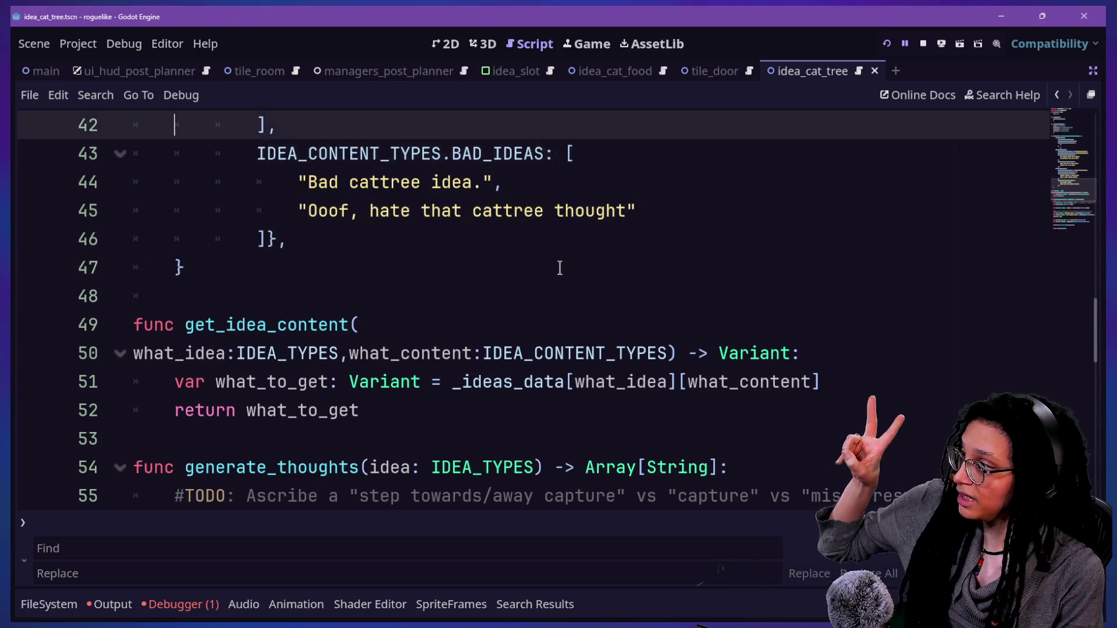
pyautogui.press('Up')
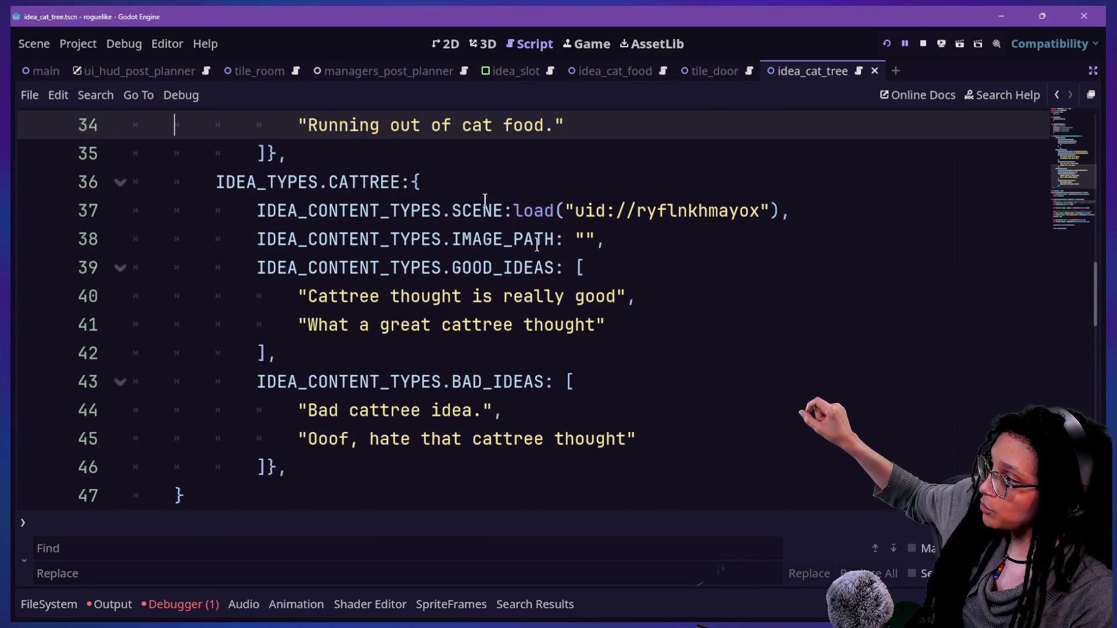
pyautogui.keyDown('ctrl'); pyautogui.scroll(-1, 442, 226); pyautogui.keyUp('ctrl')
pyautogui.keyDown('ctrl'); pyautogui.scroll(-1, 442, 226); pyautogui.keyUp('ctrl')
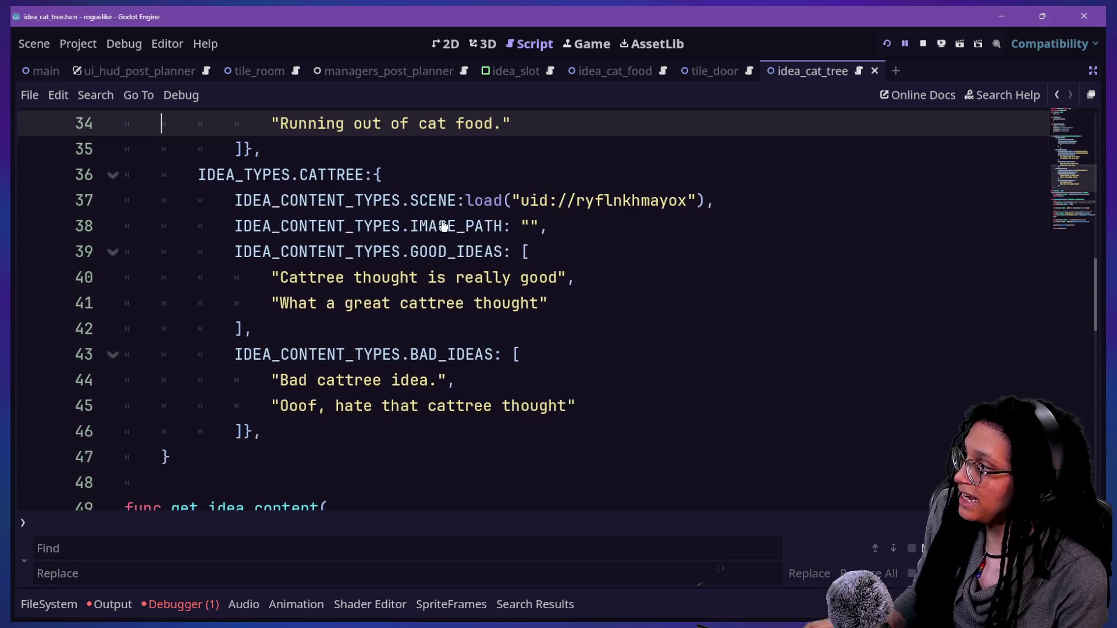
pyautogui.scroll(6, 442, 226)
pyautogui.scroll(-3, 442, 226)
pyautogui.moveTo(270, 123); pyautogui.dragTo(373, 142)
pyautogui.click(373, 140)
pyautogui.scroll(6, 374, 140)
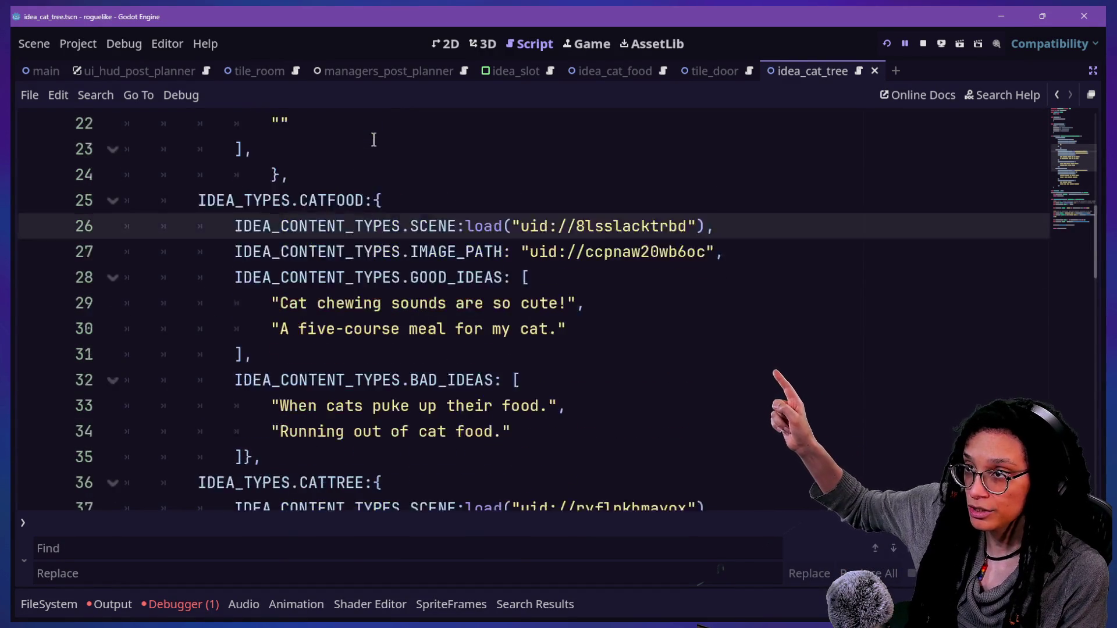
pyautogui.click(284, 251)
pyautogui.write(',')
# Step: Look up the IDEA_CONTENT_TYPES enum and inspect the cat tree entry's opening lines
pyautogui.moveTo(214, 303); pyautogui.dragTo(299, 302)
pyautogui.click(299, 303)
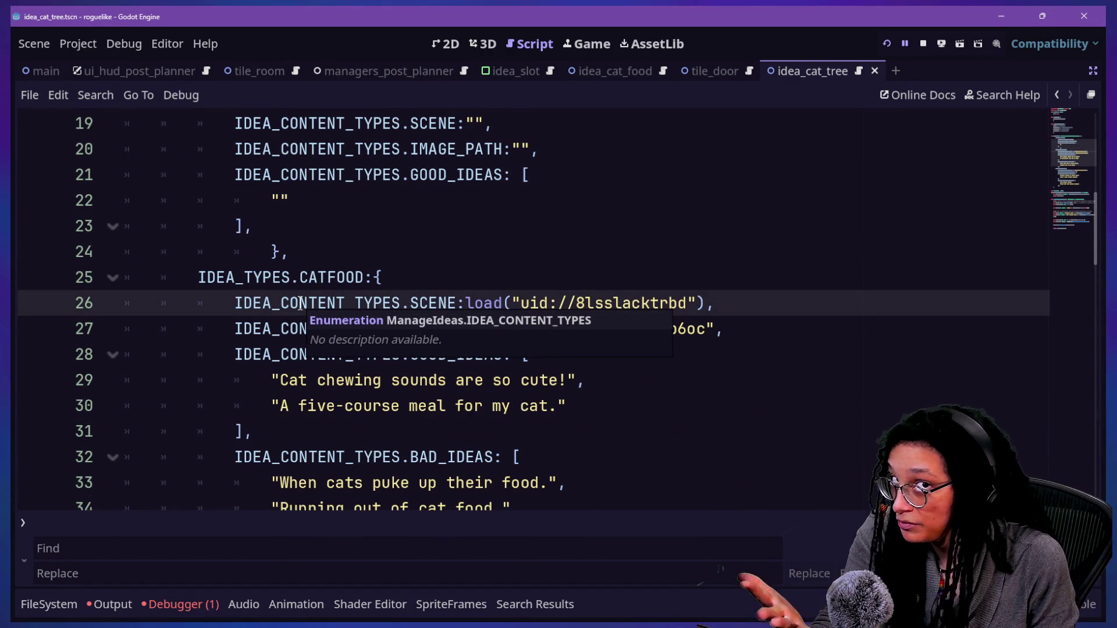
pyautogui.scroll(-3, 300, 303)
pyautogui.moveTo(201, 325)
pyautogui.mouseDown()
pyautogui.moveTo(287, 327)
pyautogui.moveTo(357, 351)
pyautogui.mouseUp()
pyautogui.click(233, 328)
pyautogui.click(299, 405)
pyautogui.moveTo(299, 380); pyautogui.dragTo(282, 328)
pyautogui.click(282, 304)
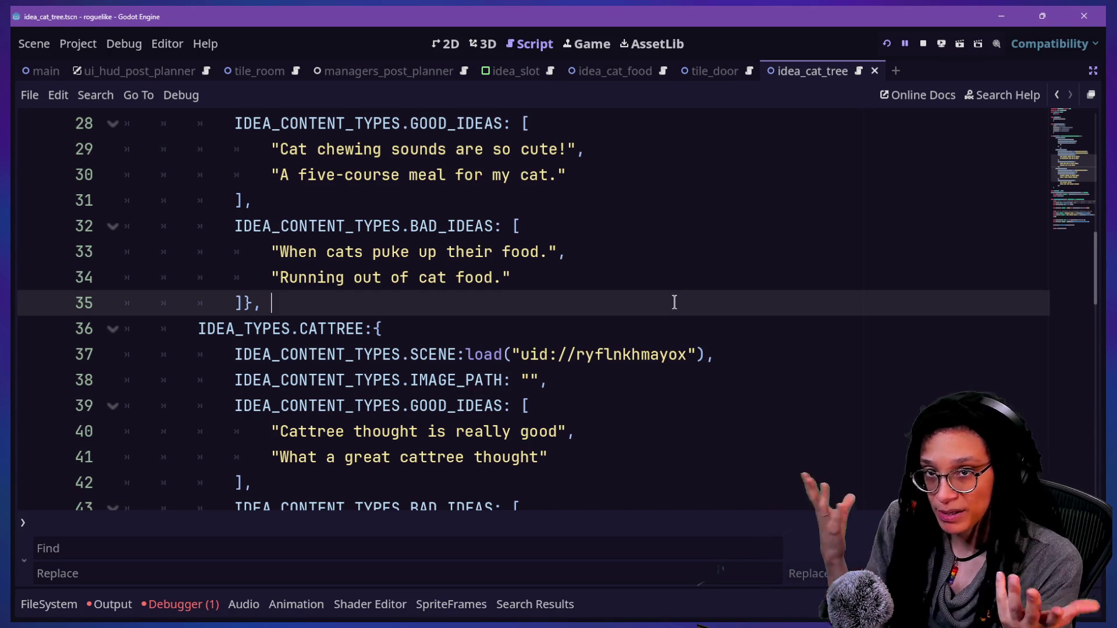
# Step: Review the cat tree entry's scene reference and the cat food block
pyautogui.scroll(-3, 284, 324)
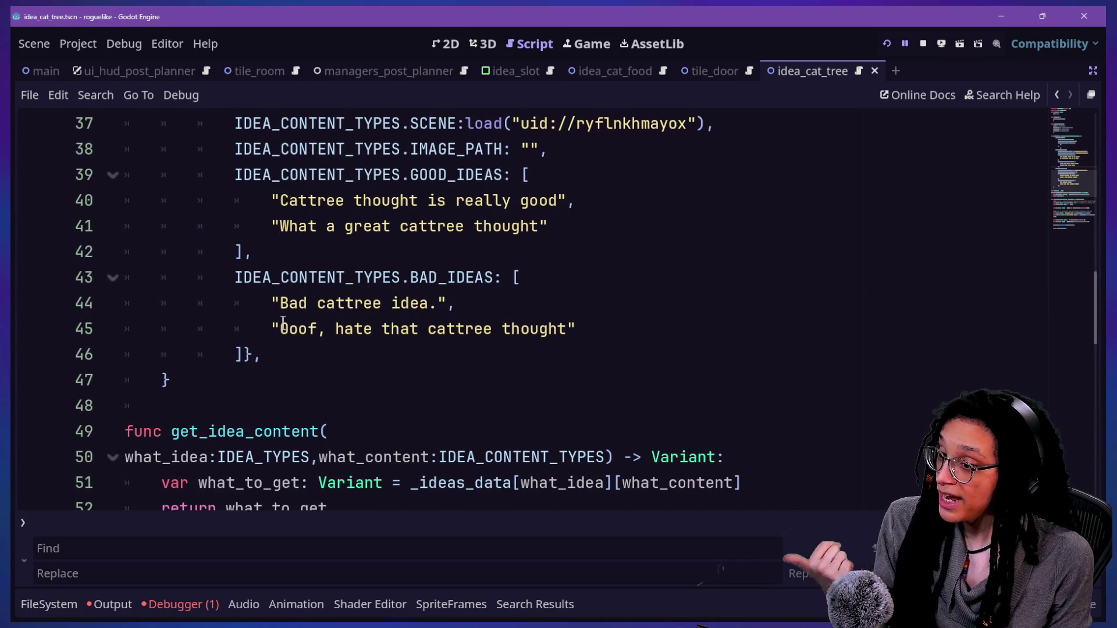
pyautogui.scroll(1, 283, 323)
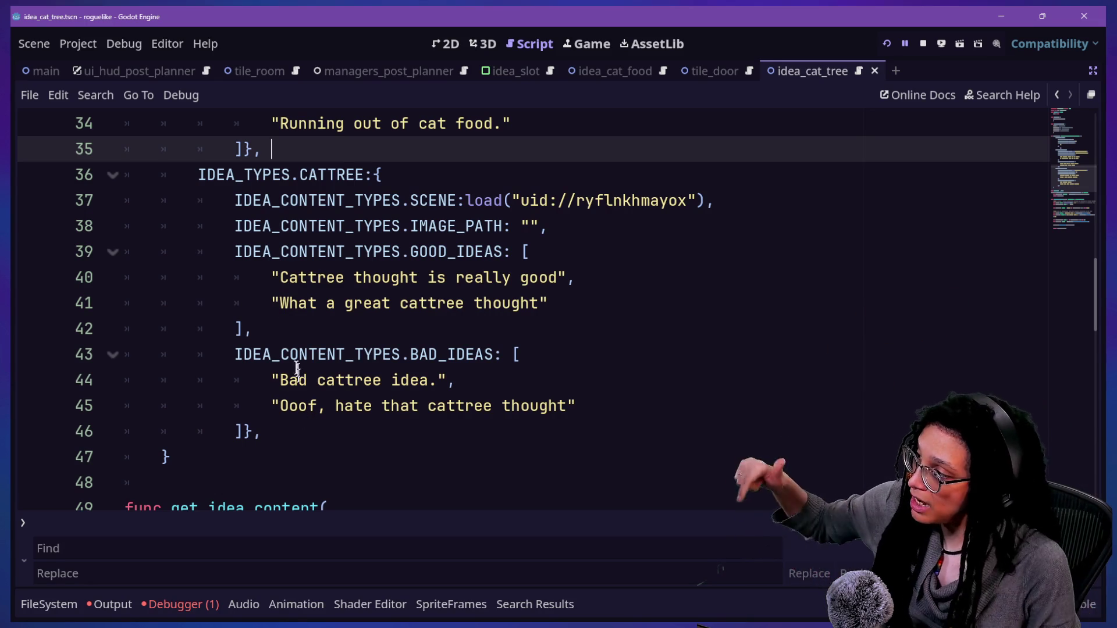
pyautogui.scroll(3, 339, 274)
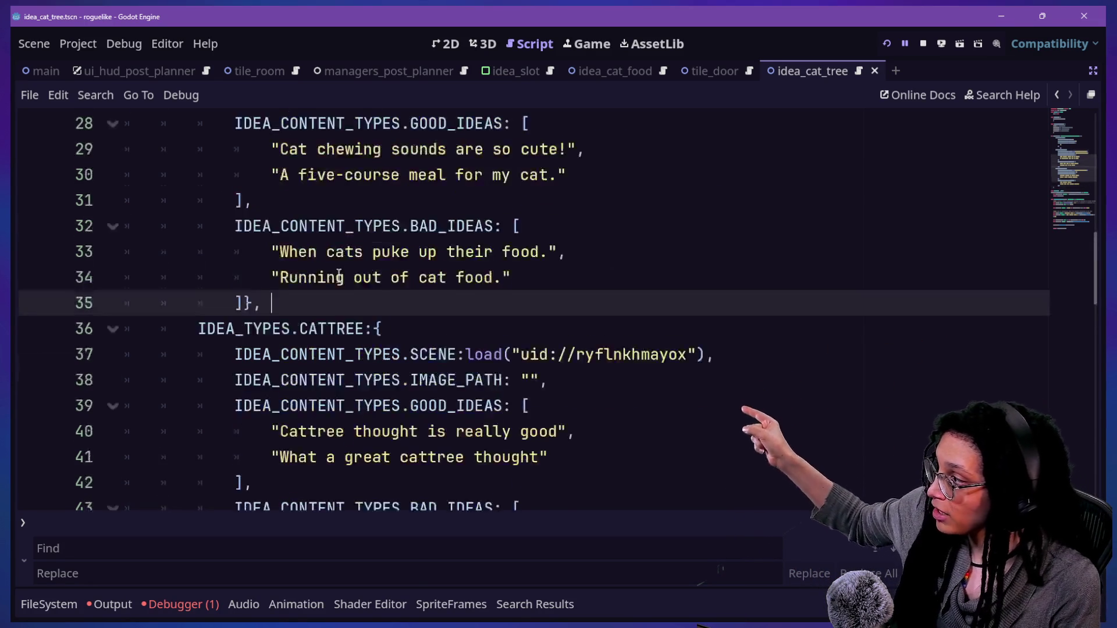
pyautogui.click(453, 432)
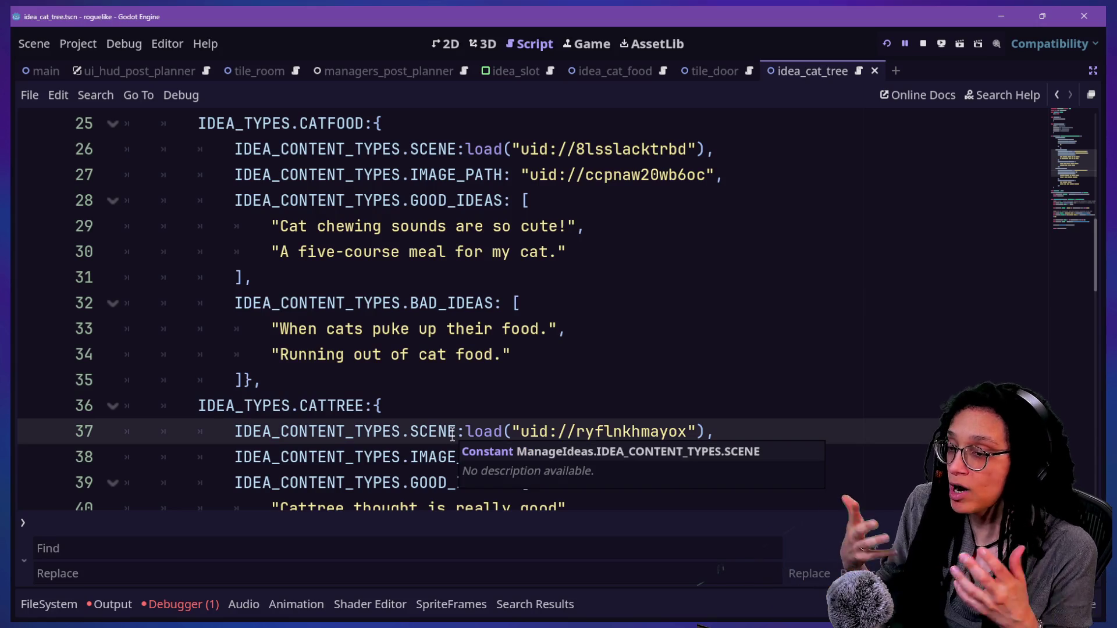
pyautogui.moveTo(332, 125); pyautogui.dragTo(428, 382)
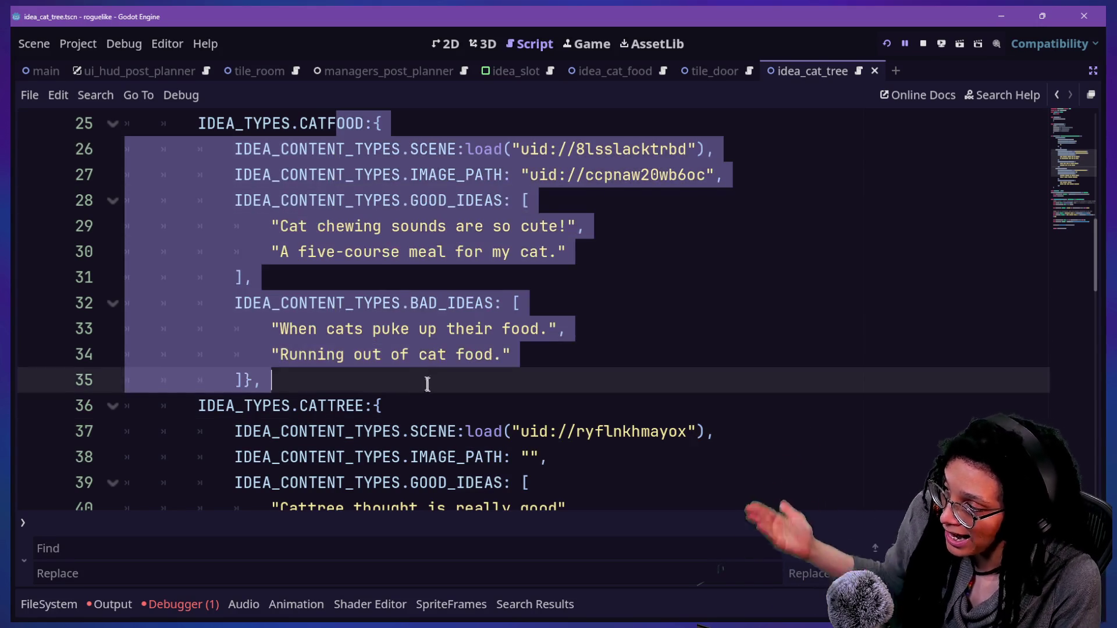
pyautogui.click(429, 382)
pyautogui.scroll(-2, 429, 389)
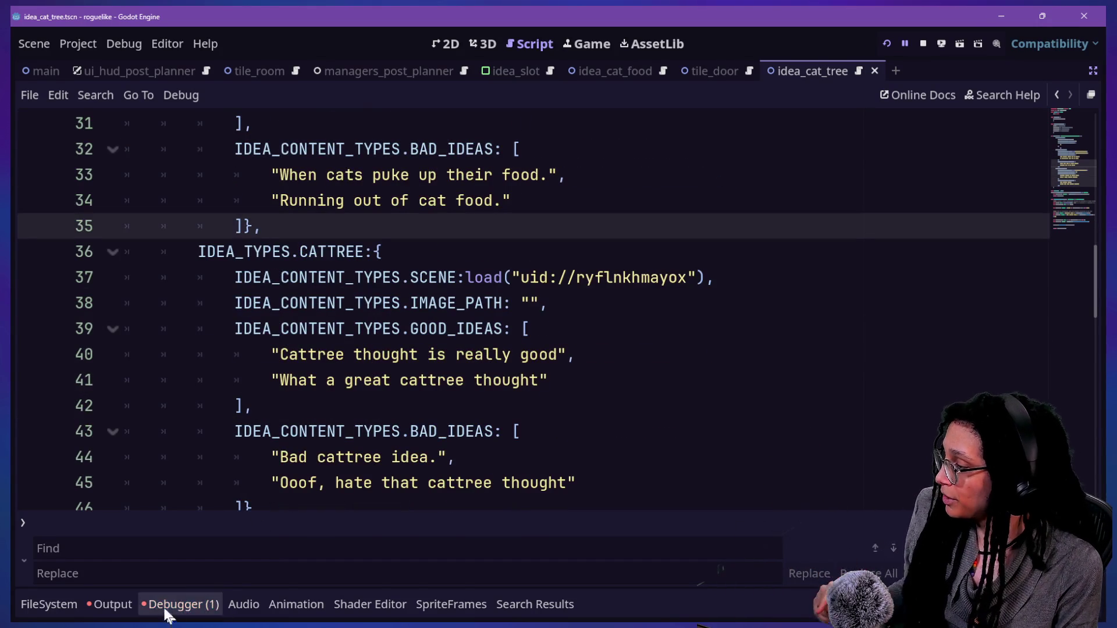
pyautogui.hotkey('ctrl', 'f')
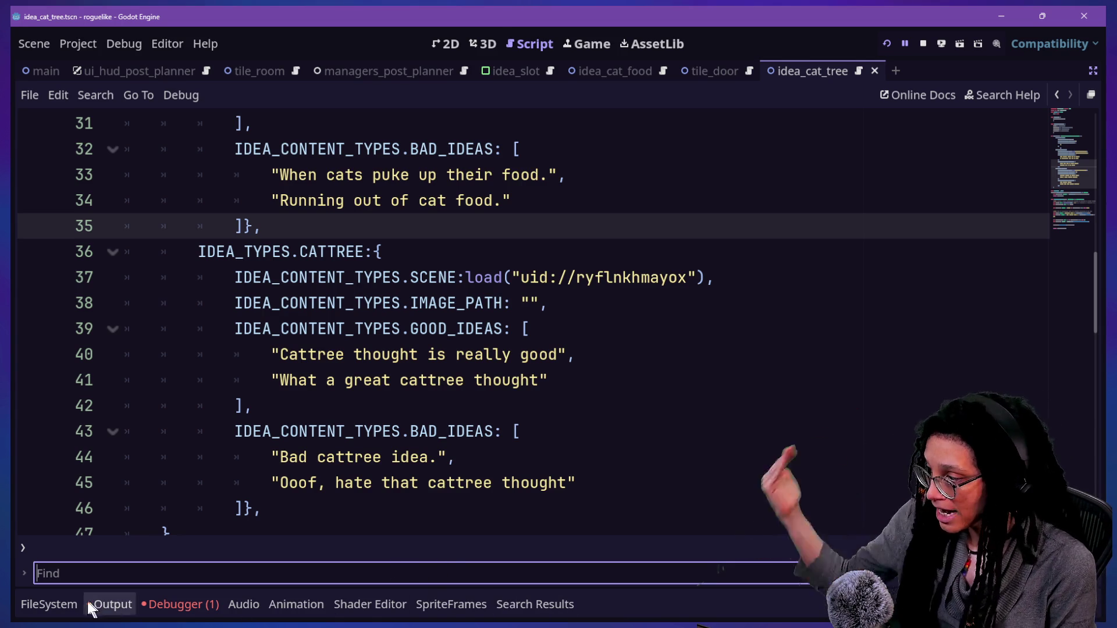
# Step: Filter project files for 'catni' and run Find in Files for catnip
pyautogui.click(58, 604)
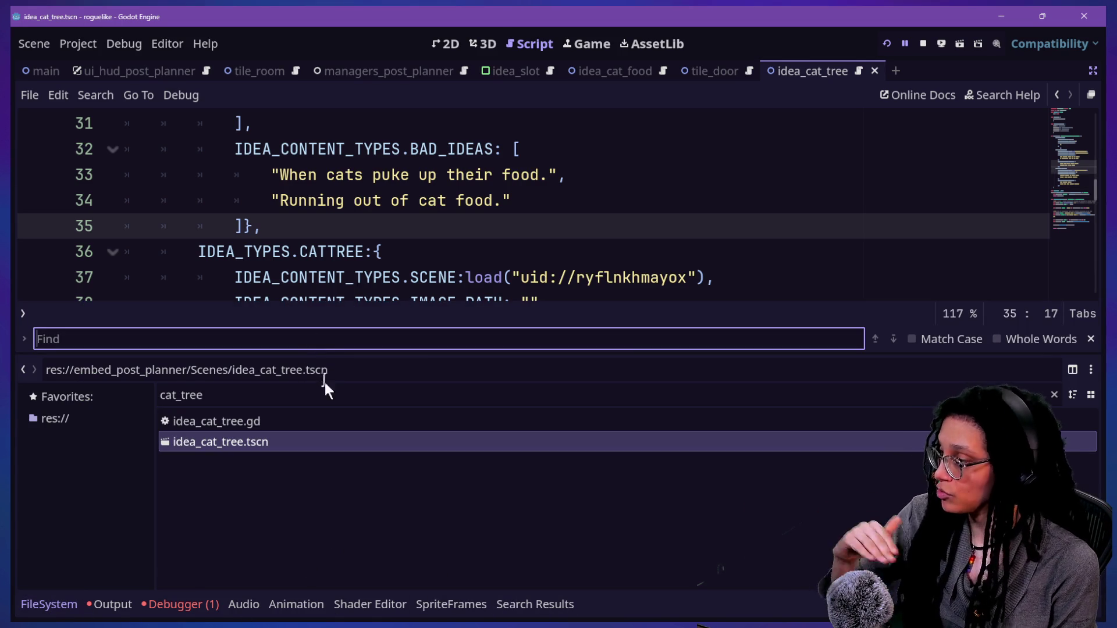
pyautogui.click(319, 397)
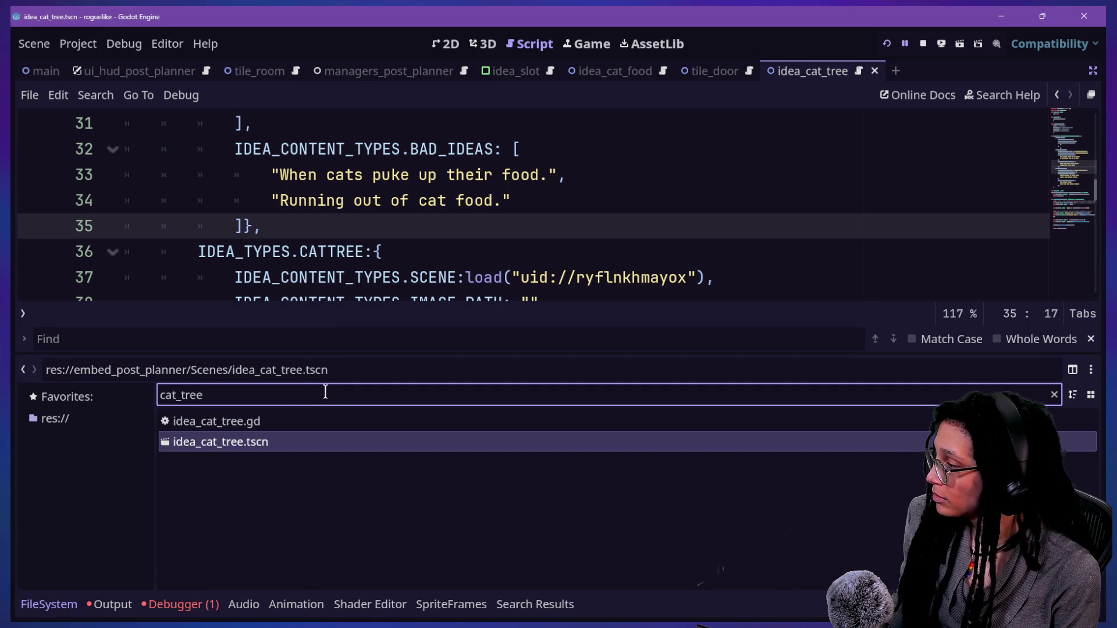
pyautogui.hotkey('ctrl', 'a')
pyautogui.write('catni')
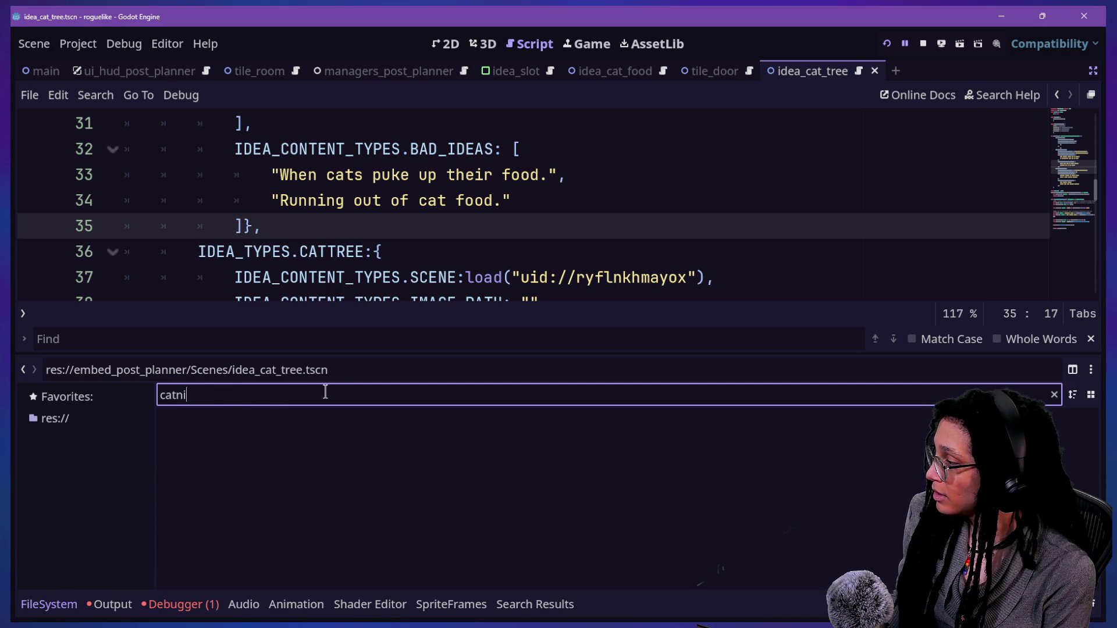
pyautogui.hotkey('ctrl', 'shift', 'f')
pyautogui.press('Return')
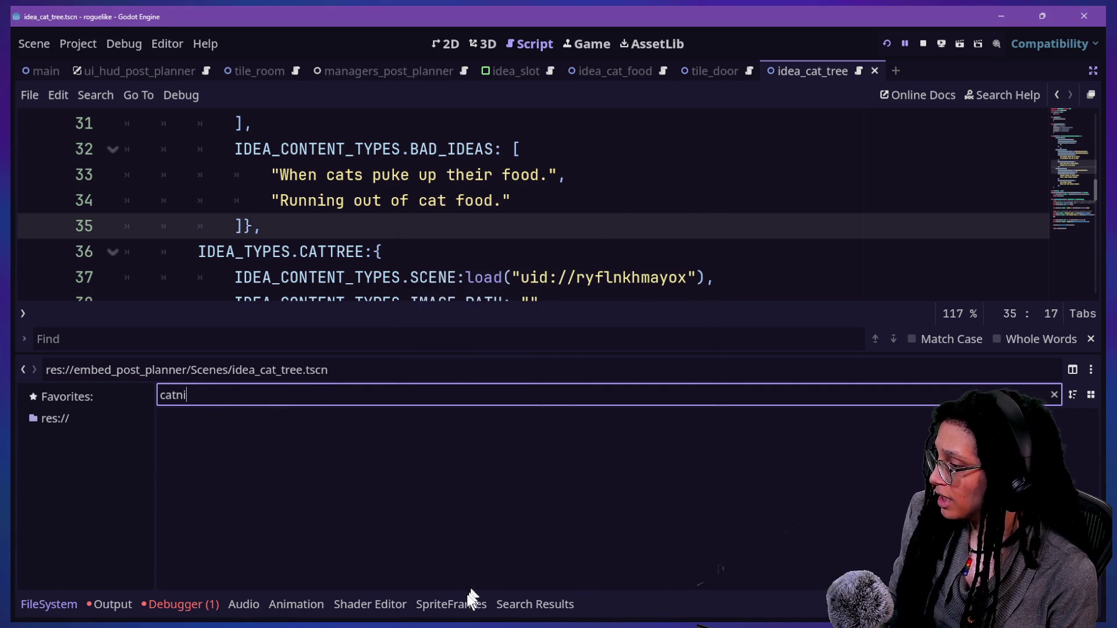
pyautogui.click(502, 604)
# Step: Refresh the catnip results to confirm 0 matches, then review CATTREE lines 44-46
pyautogui.click(139, 449)
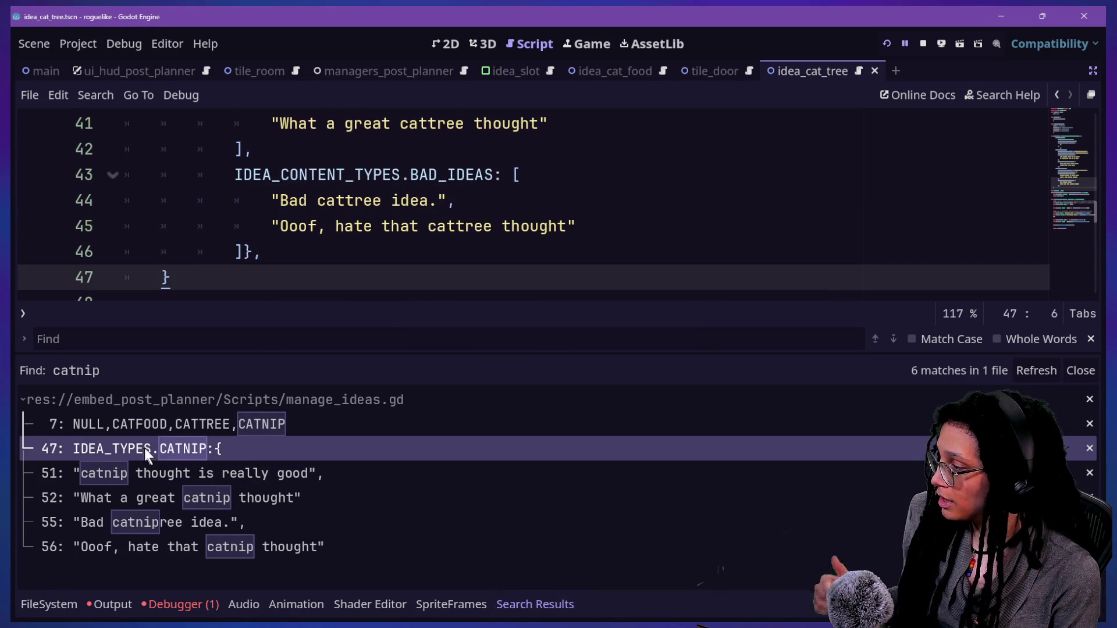
pyautogui.click(1025, 375)
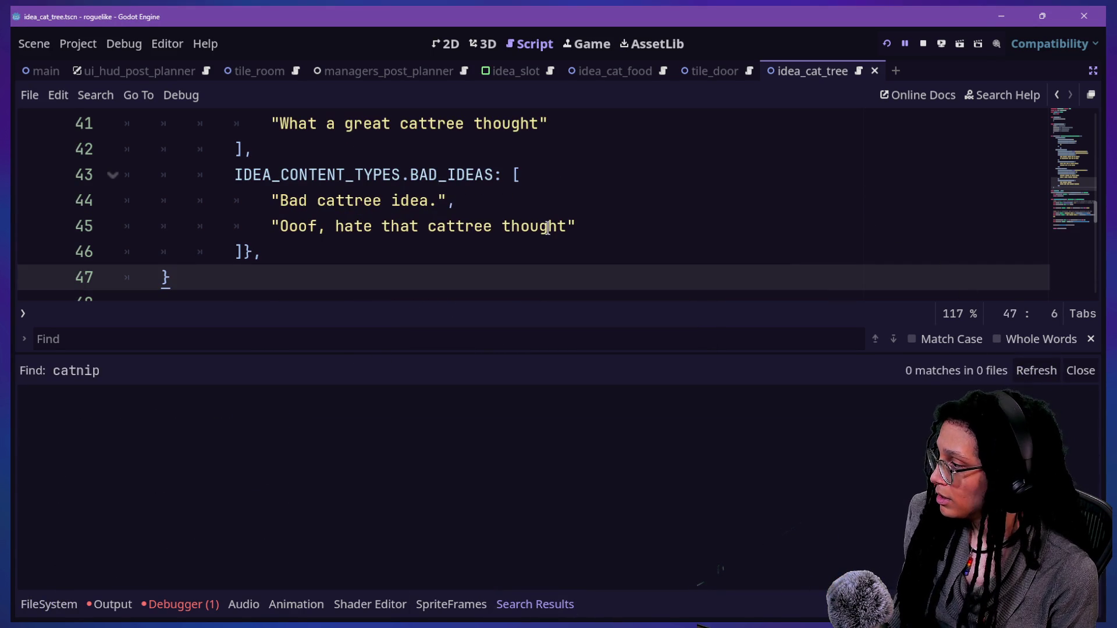
pyautogui.click(520, 202)
pyautogui.click(531, 253)
pyautogui.hotkey('ctrl', 'shift', 'f')
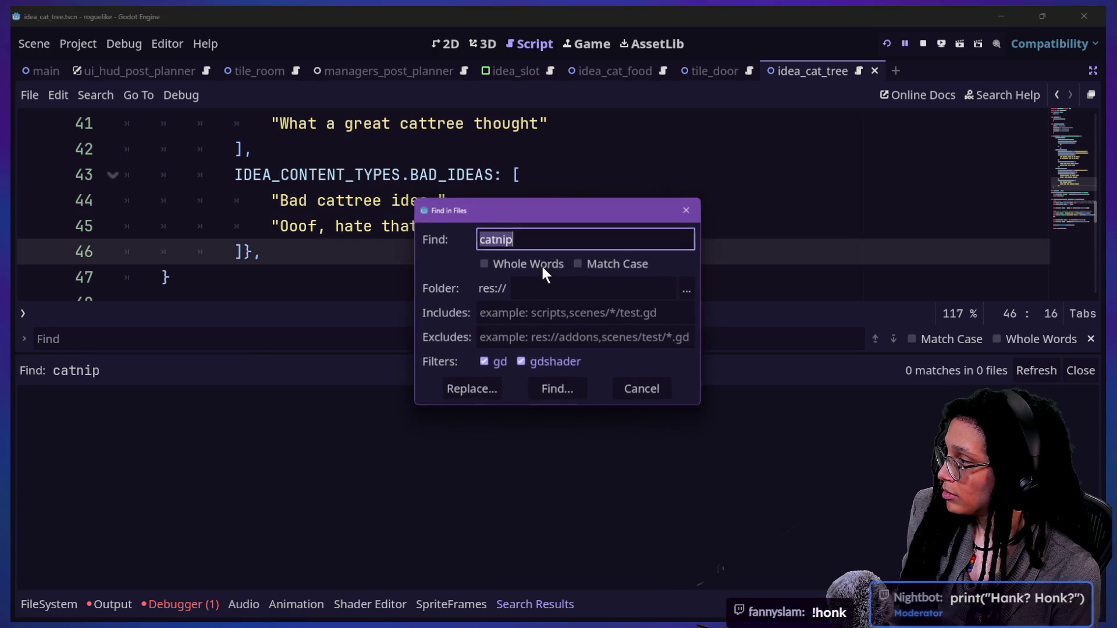
pyautogui.press('Escape')
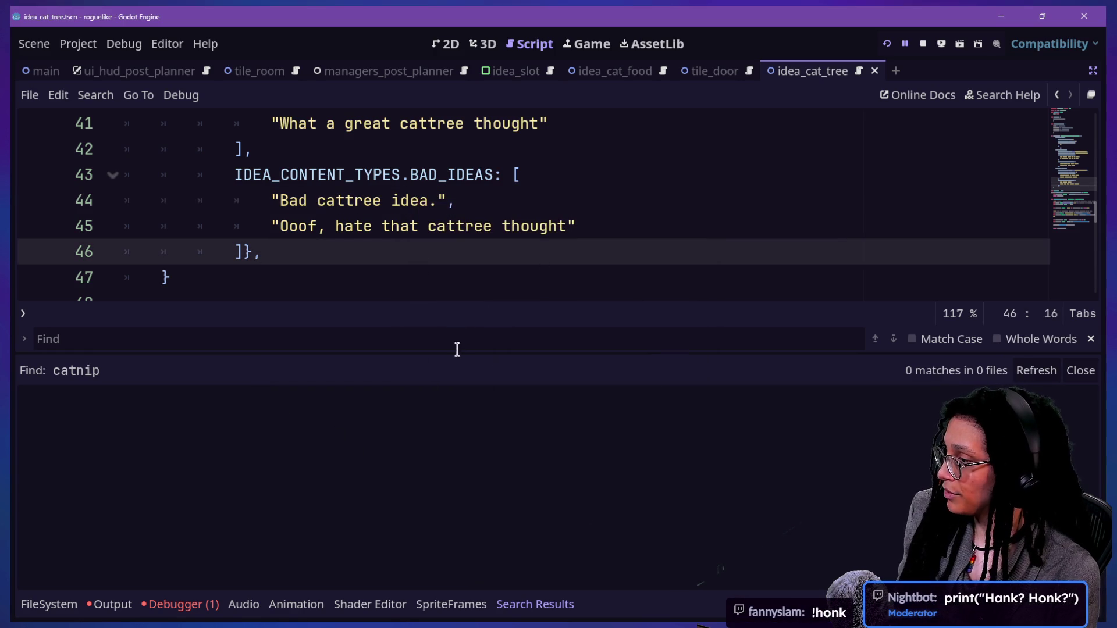
pyautogui.click(456, 226)
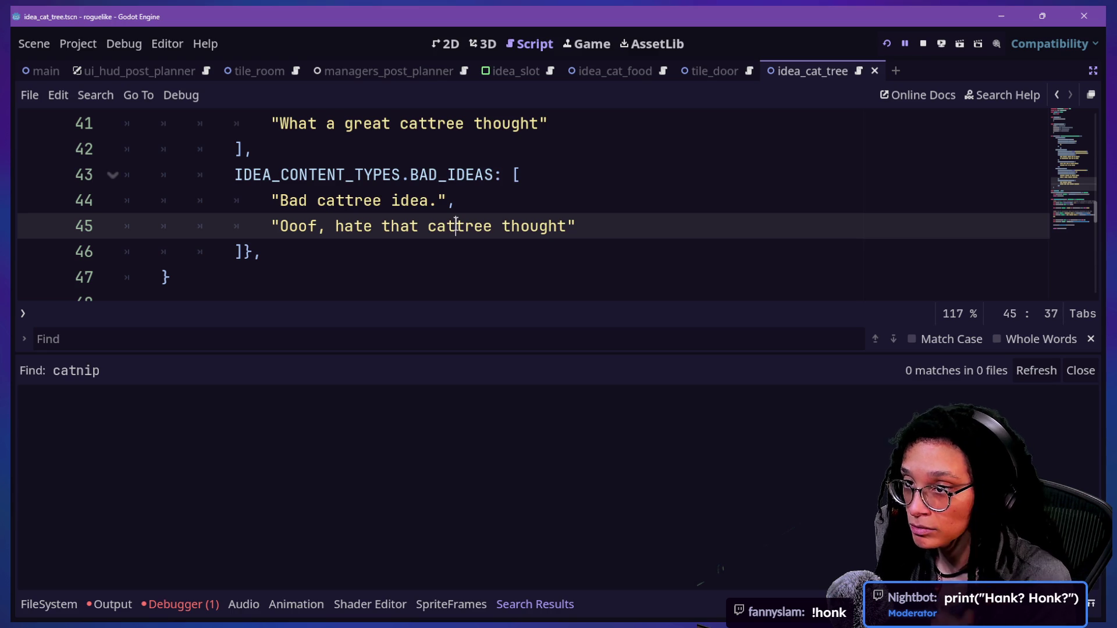
pyautogui.click(549, 200)
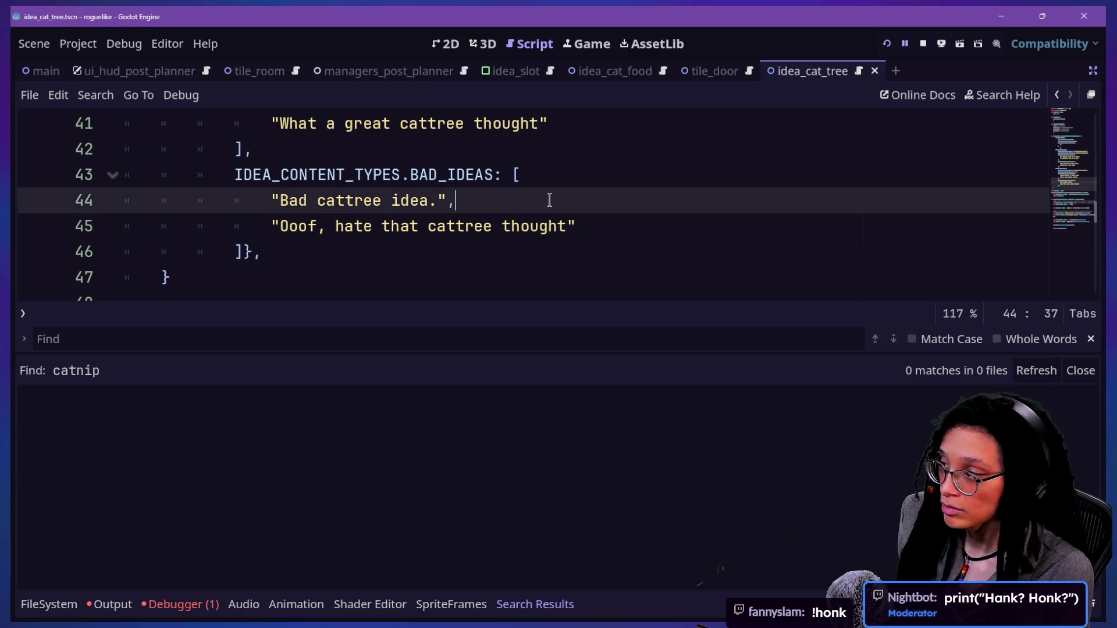
pyautogui.click(576, 227)
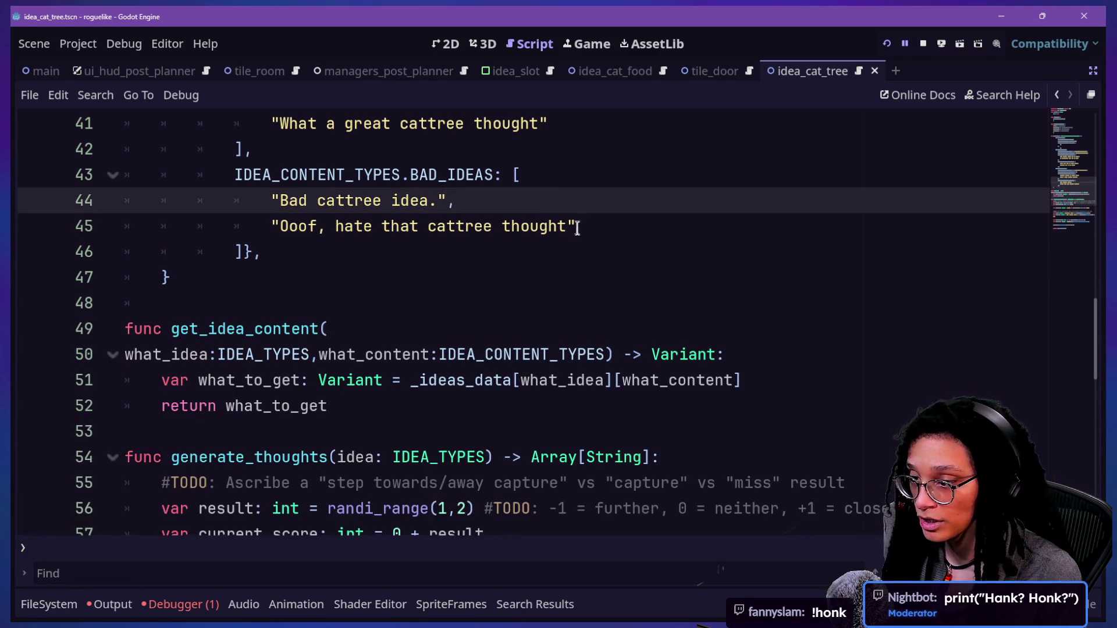
# Step: Collapse the bottom panel and select the get_idea_content lines 50–51
pyautogui.click(731, 380)
pyautogui.moveTo(714, 380); pyautogui.dragTo(699, 360)
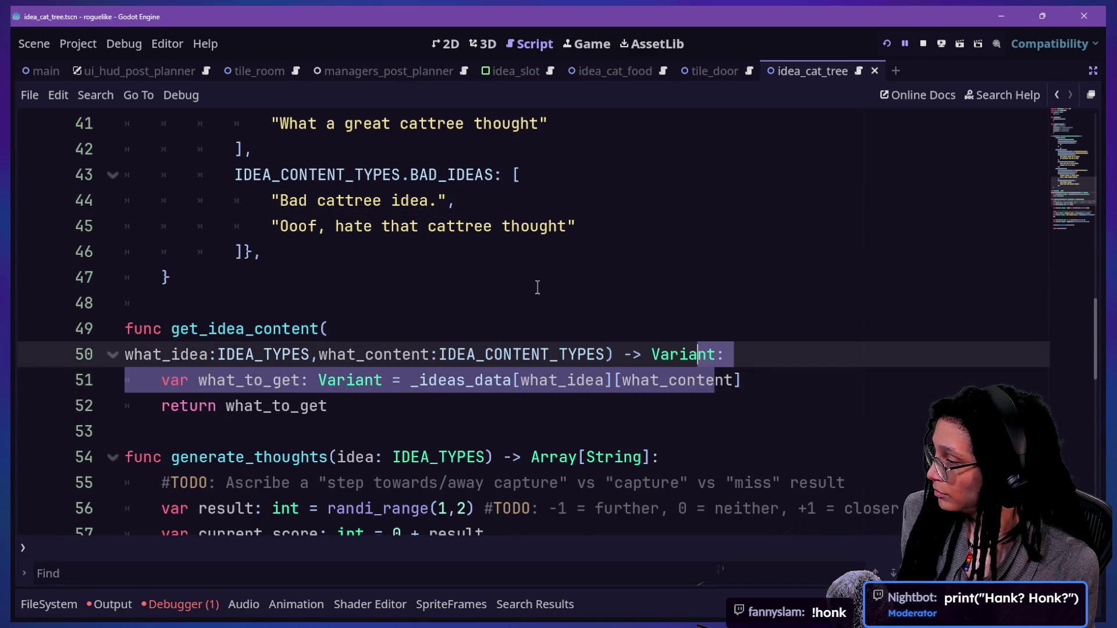
pyautogui.scroll(2, 537, 287)
pyautogui.hotkey('ctrl', 'alt', 'o')
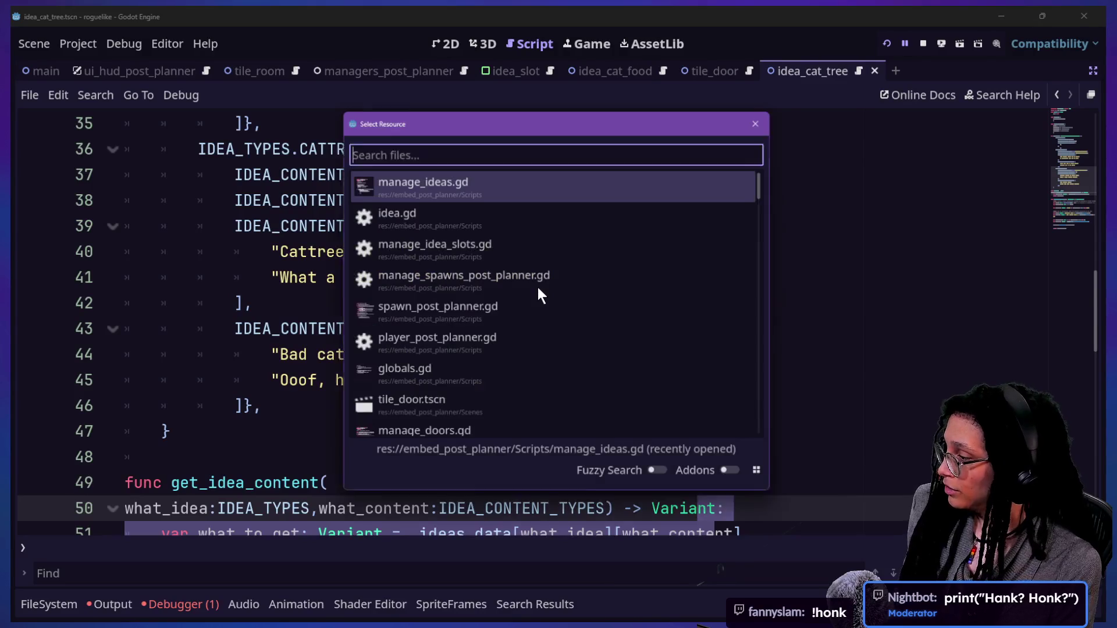
pyautogui.press('Escape')
# Step: Follow the spawn error's stack trace to the failing _fetch_idea_scene line and check the Output log
pyautogui.click(185, 599)
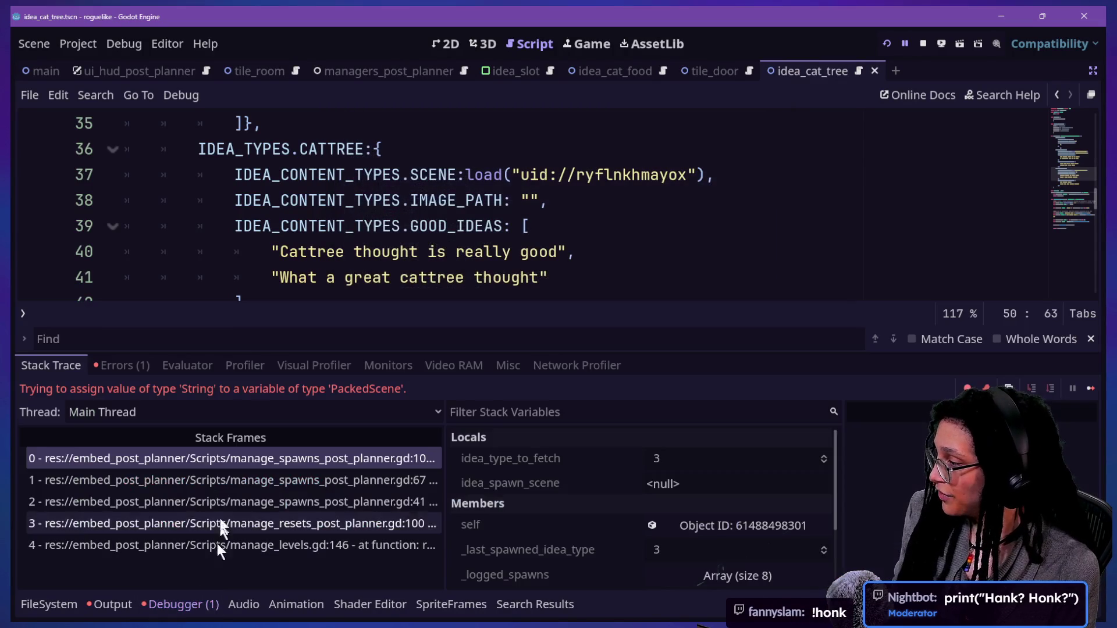
pyautogui.click(220, 461)
pyautogui.click(353, 269)
pyautogui.hotkey('alt', 'o')
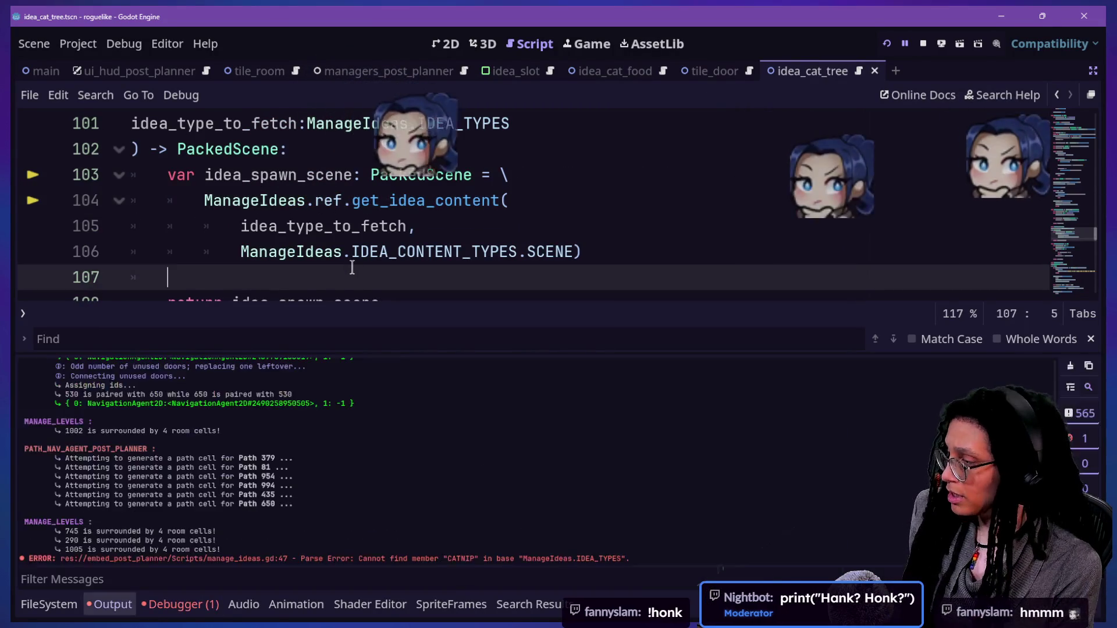
pyautogui.hotkey('alt', 'o')
# Step: Scroll to _roll_idea_type and put the caret on the rolled_type line 95
pyautogui.scroll(-7, 410, 289)
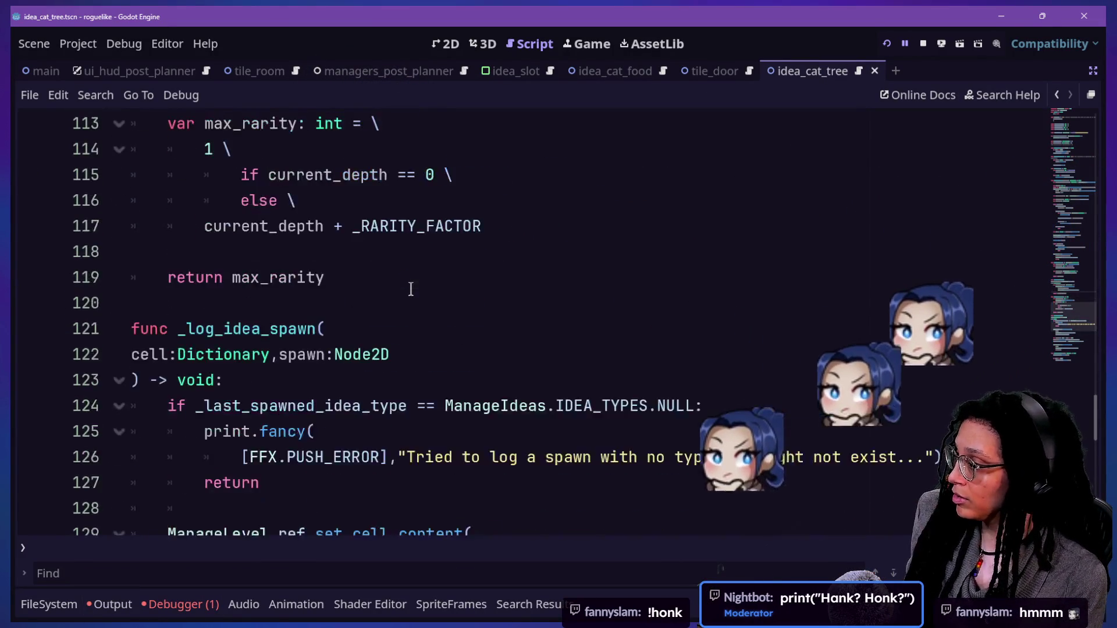
pyautogui.rightClick(411, 288)
pyautogui.click(356, 242)
pyautogui.scroll(15, 356, 242)
pyautogui.scroll(-3, 399, 335)
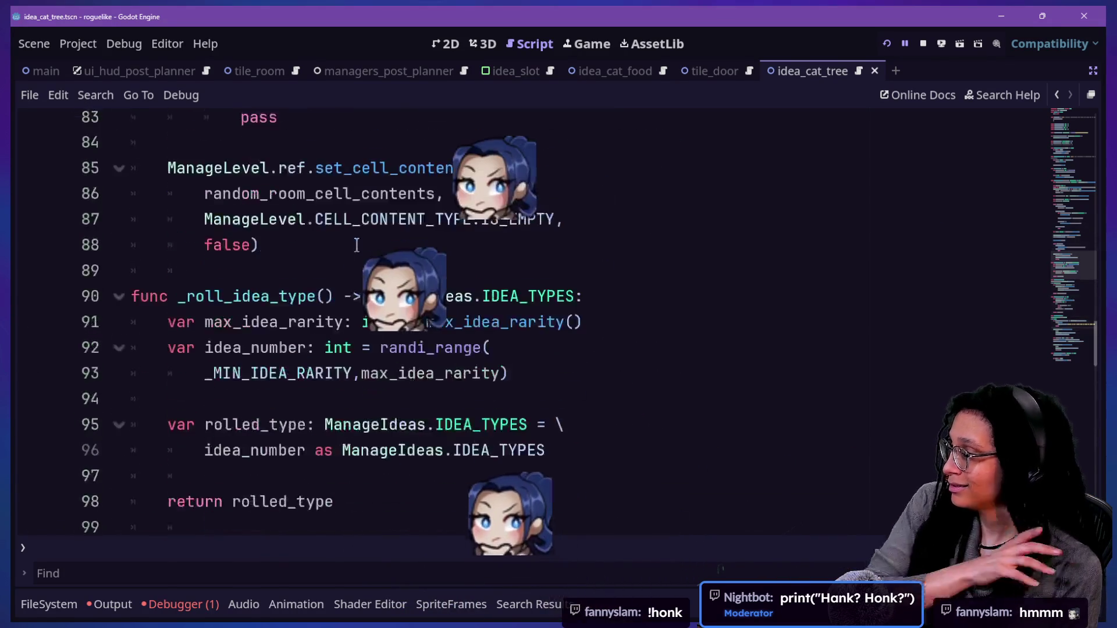
pyautogui.click(399, 340)
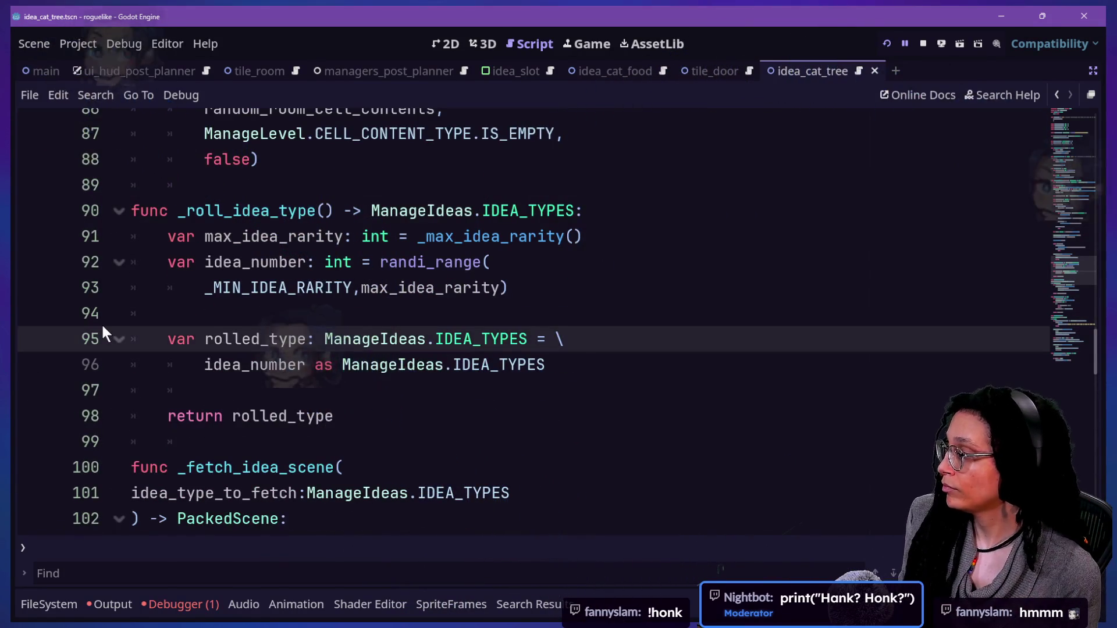
pyautogui.scroll(-3, 102, 325)
# Step: Search for '1 if' and inspect the _max_idea_rarity lines 113–117
pyautogui.hotkey('ctrl', 'f')
pyautogui.write('1 if')
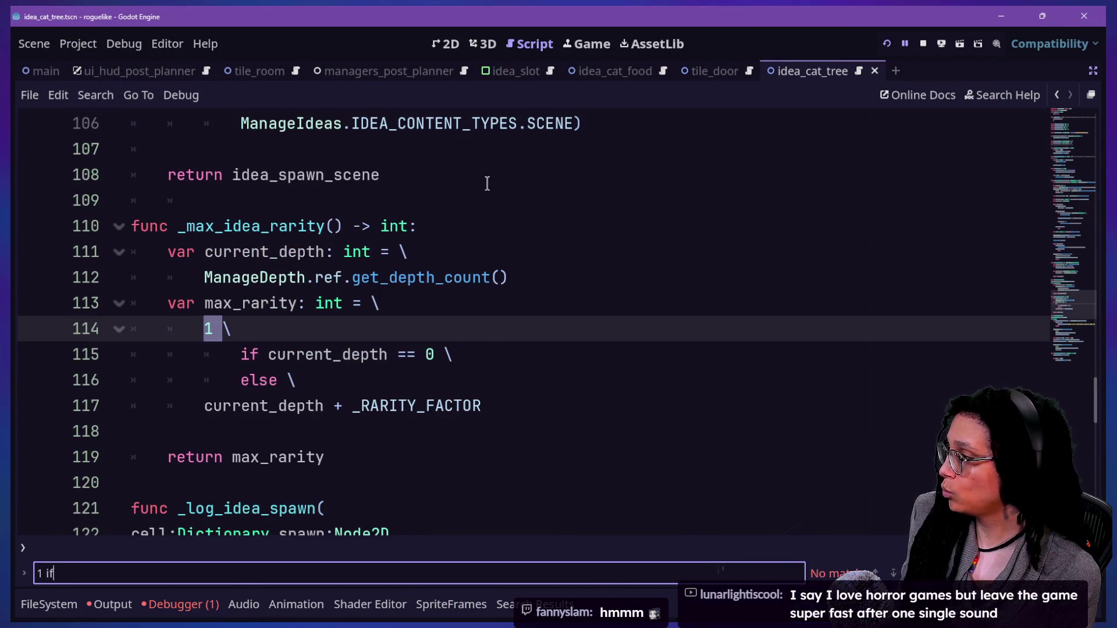
pyautogui.click(278, 405)
pyautogui.click(169, 304)
pyautogui.click(343, 358)
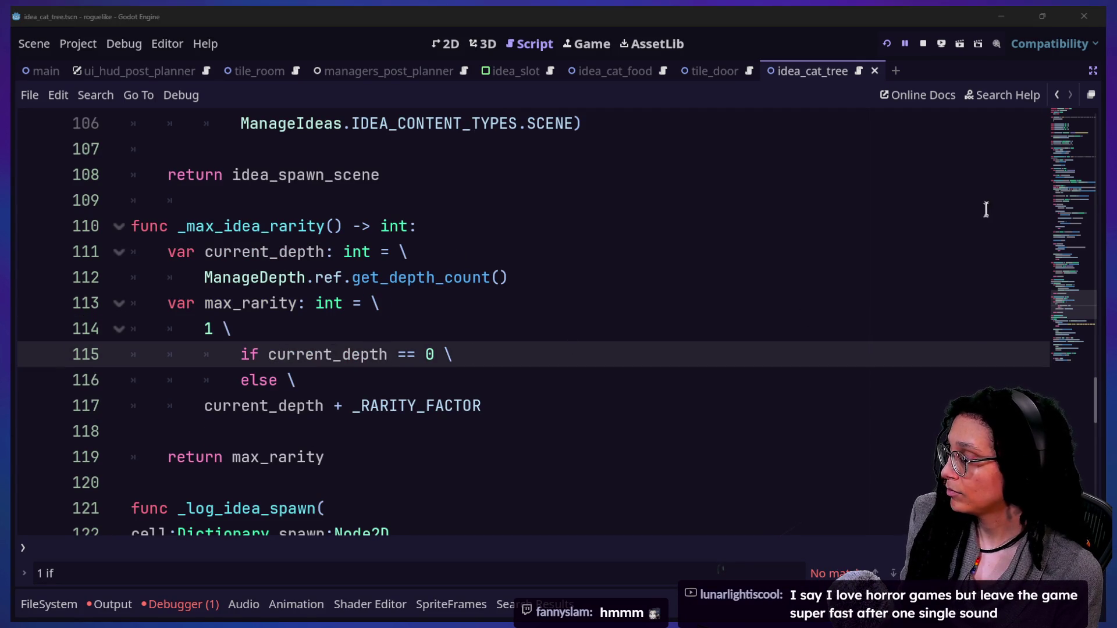
pyautogui.click(353, 324)
pyautogui.click(435, 394)
pyautogui.click(519, 388)
pyautogui.click(531, 401)
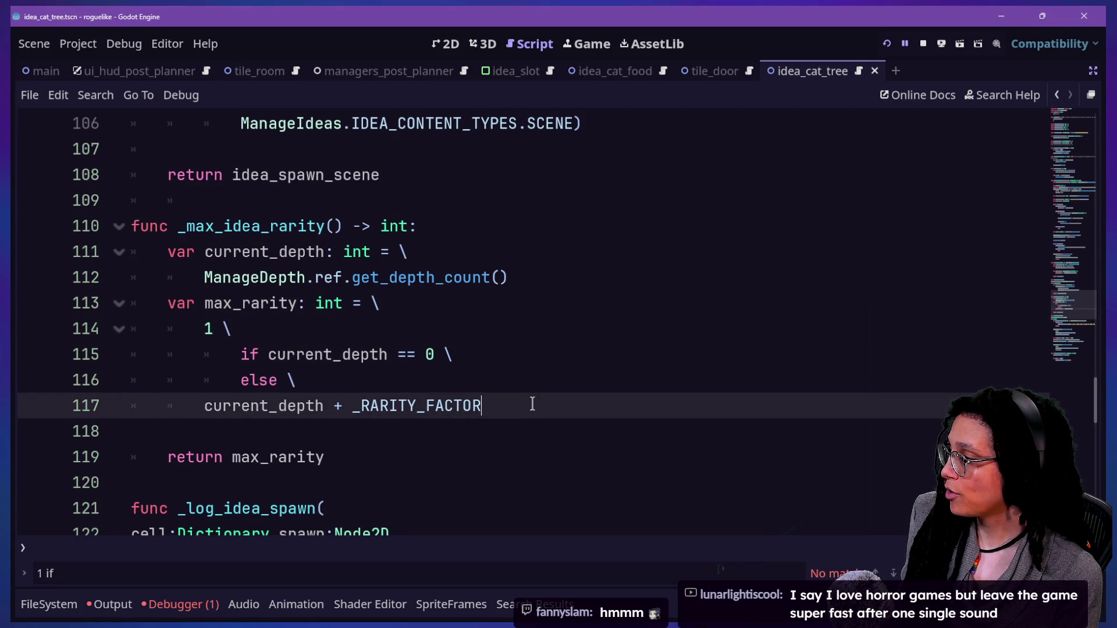
# Step: Start an 'if max_m' line below the rarity calculation, then discard it
pyautogui.press('Return')
pyautogui.press('Return')
pyautogui.write('i')
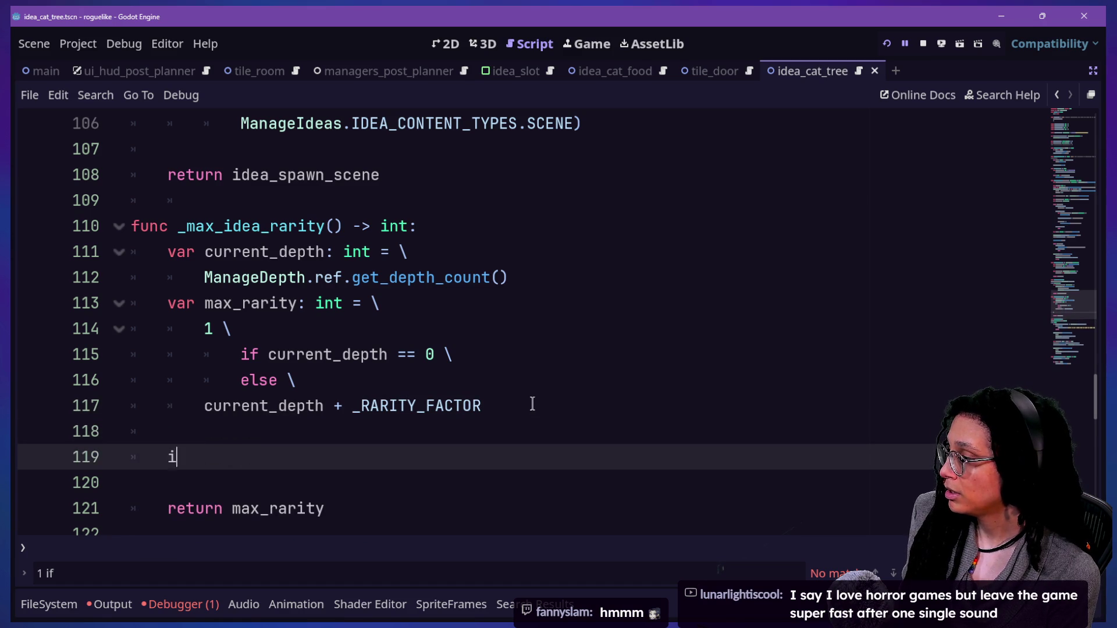
pyautogui.write('f max_m')
pyautogui.press('BackSpace')
pyautogui.press('BackSpace')
pyautogui.press('BackSpace')
pyautogui.press('BackSpace')
pyautogui.press('BackSpace')
pyautogui.press('BackSpace')
pyautogui.press('BackSpace')
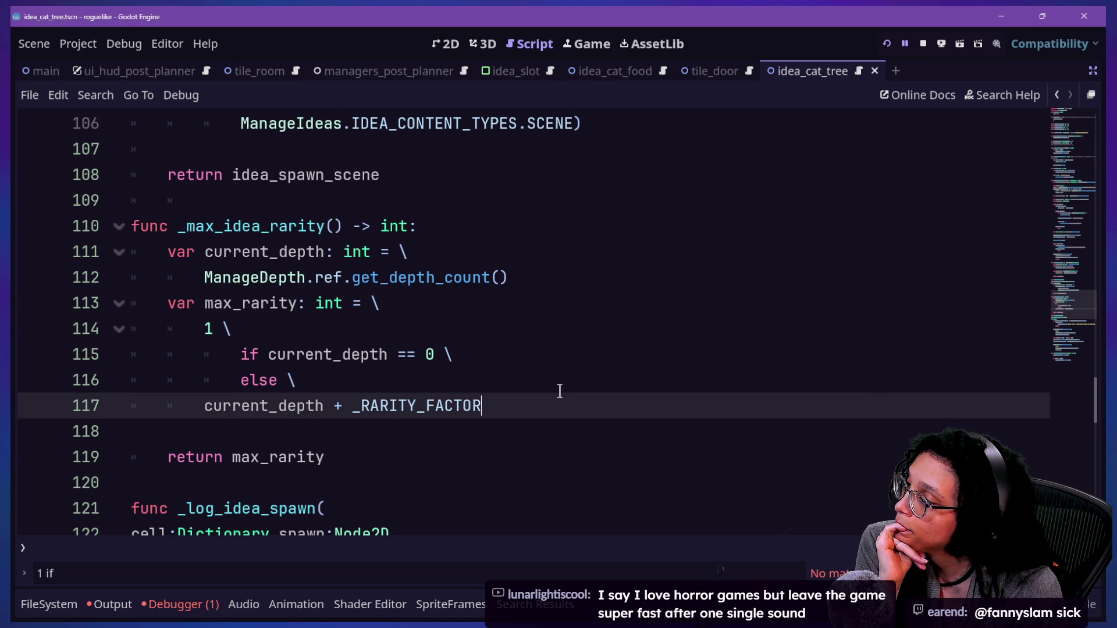
pyautogui.moveTo(559, 391); pyautogui.dragTo(483, 316)
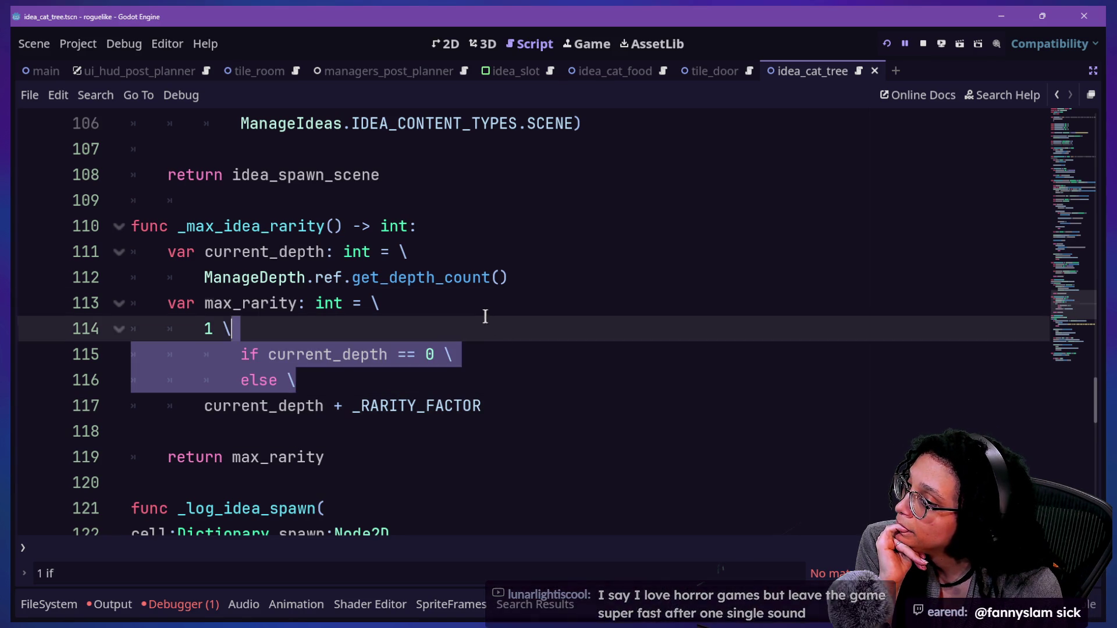
pyautogui.click(449, 327)
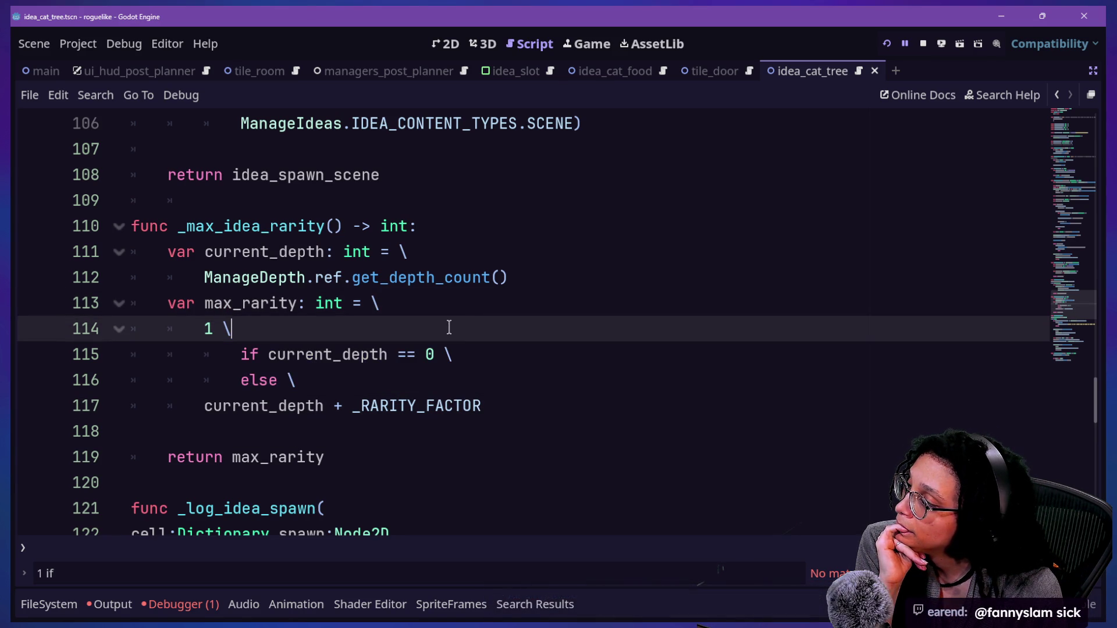
pyautogui.click(454, 257)
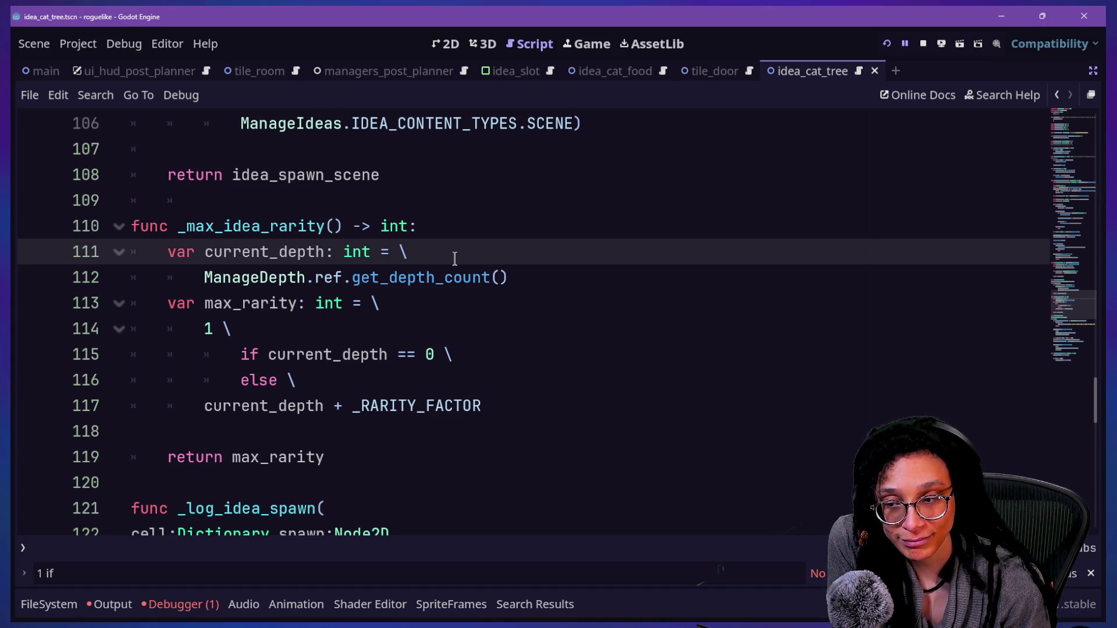
pyautogui.click(532, 227)
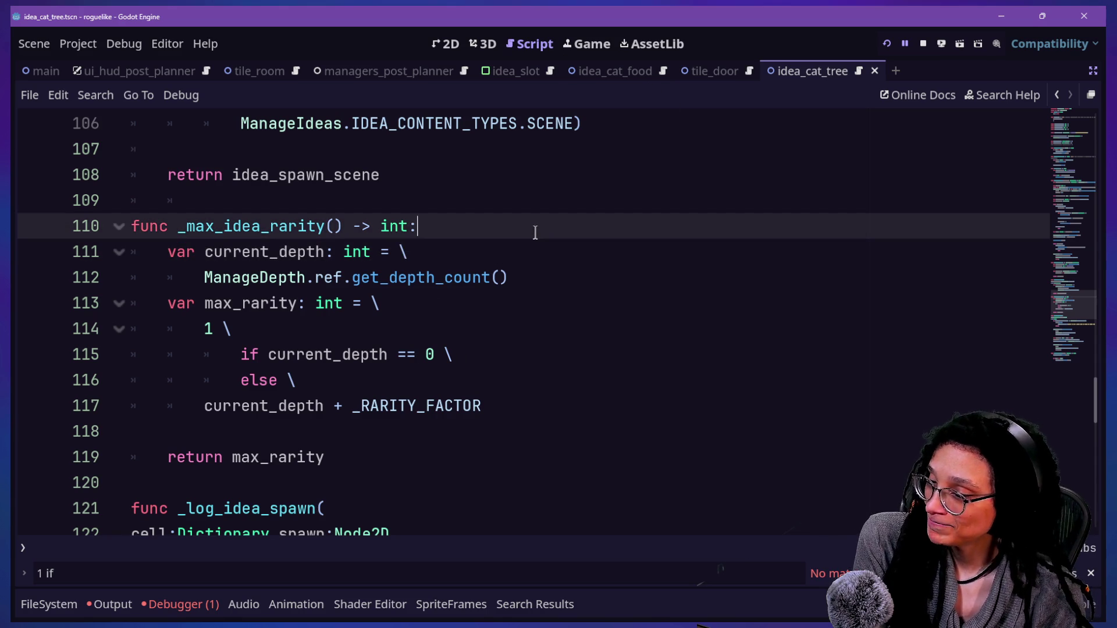
pyautogui.press('Down')
pyautogui.press('Down')
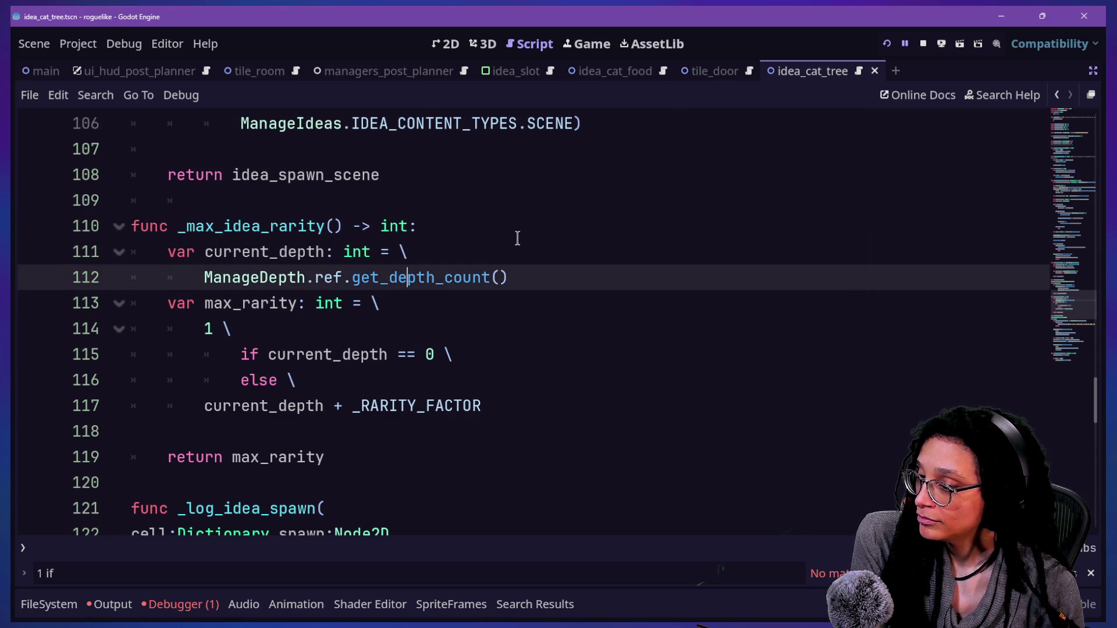
pyautogui.press('Down')
pyautogui.press('Up')
pyautogui.press('Down')
pyautogui.press('Down')
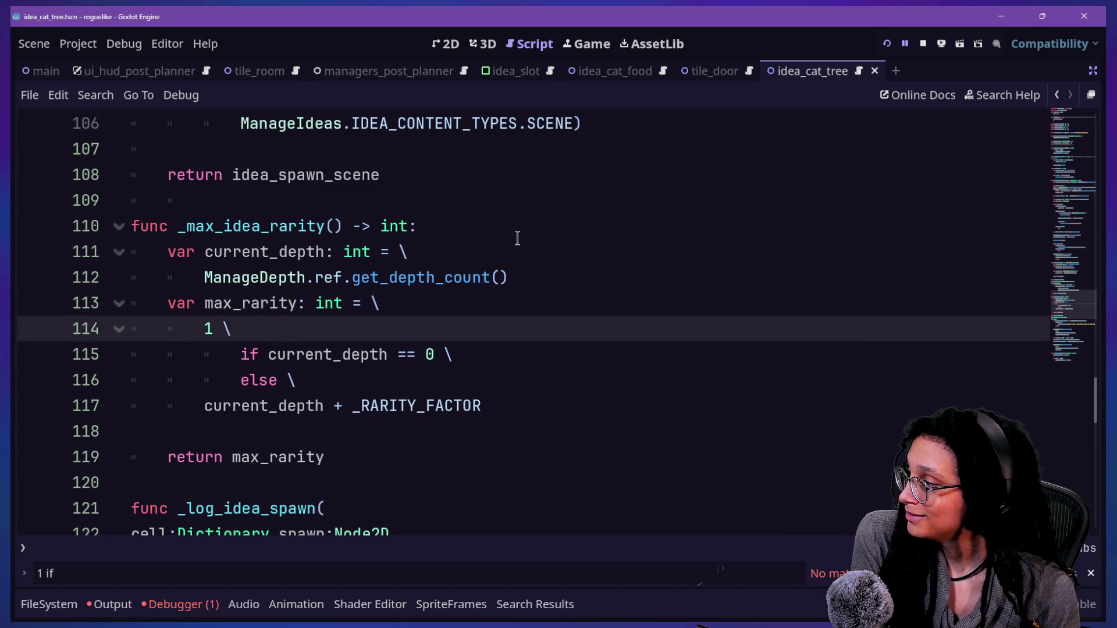
pyautogui.click(522, 249)
pyautogui.click(529, 268)
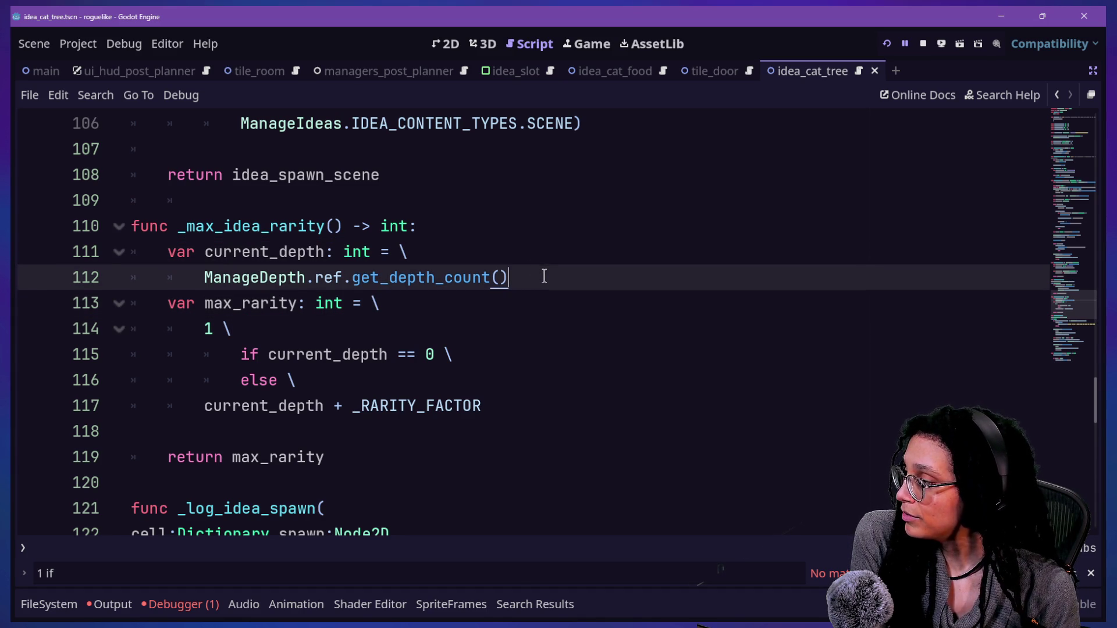
pyautogui.moveTo(259, 298); pyautogui.dragTo(373, 407)
pyautogui.click(459, 419)
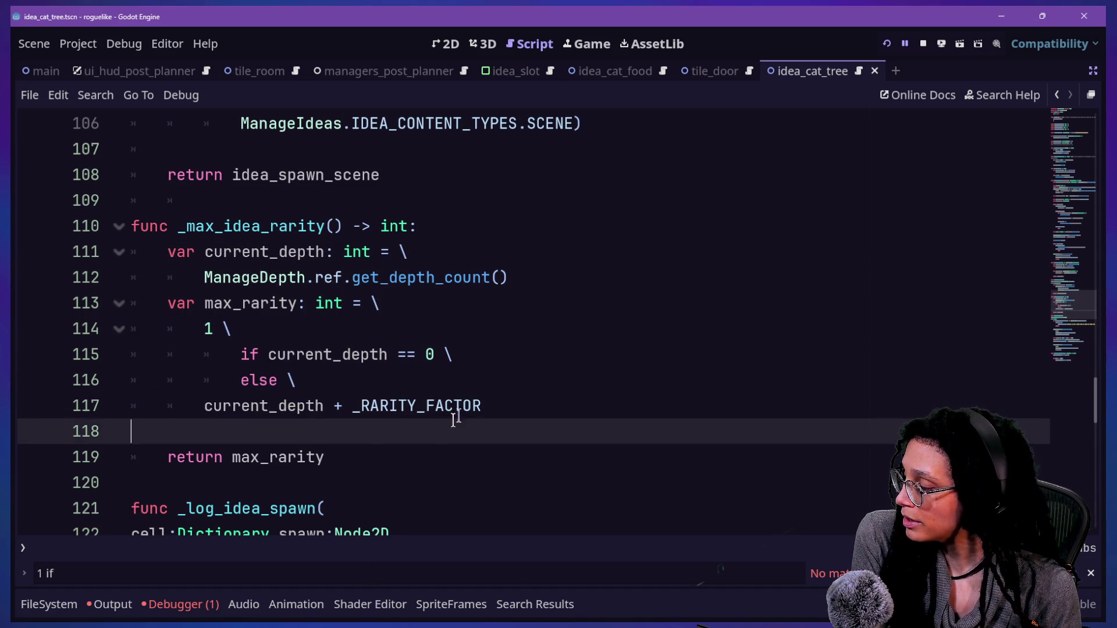
pyautogui.click(576, 356)
pyautogui.click(591, 378)
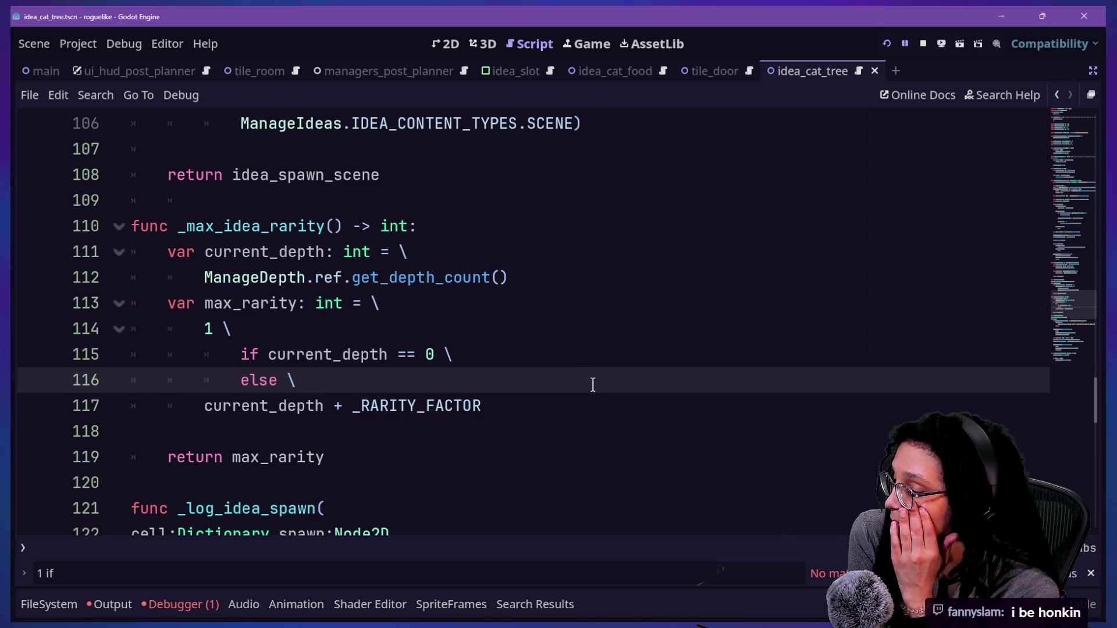
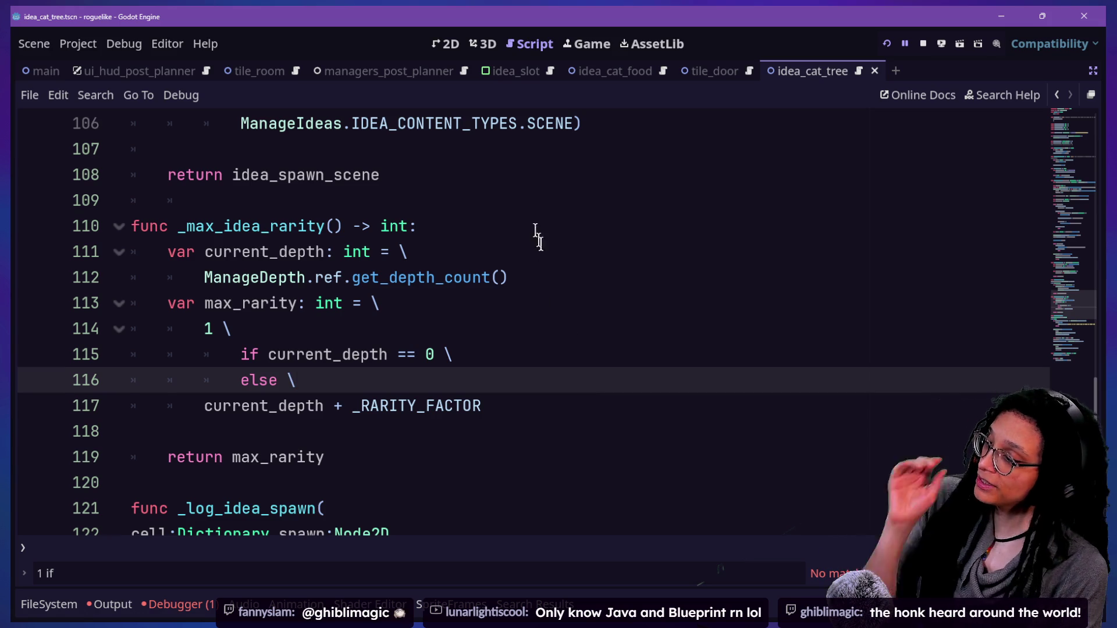
# Step: Add line 118 'var max_possibe: int = \' in _max_idea_rarity, continuing onto a new line
pyautogui.click(555, 284)
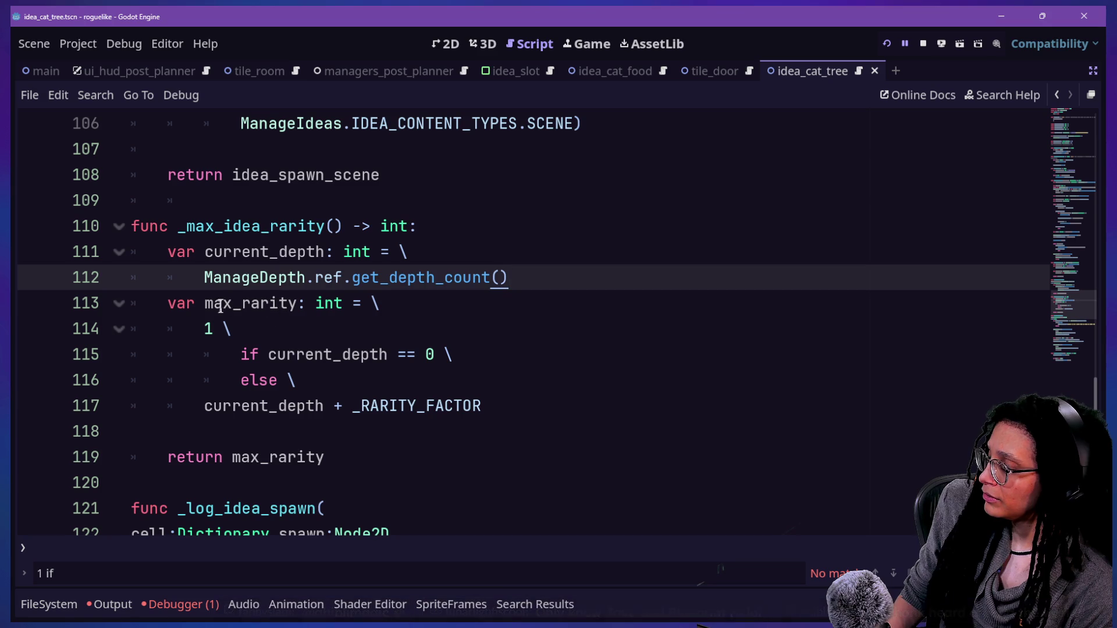
pyautogui.click(481, 407)
pyautogui.press('Return')
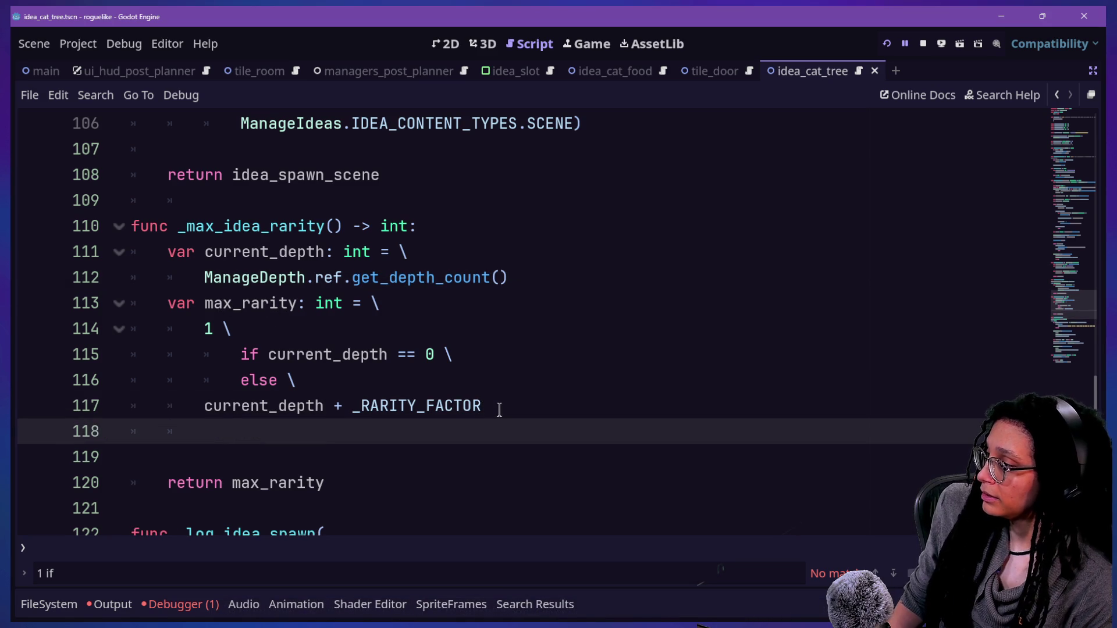
pyautogui.write('var max_poss')
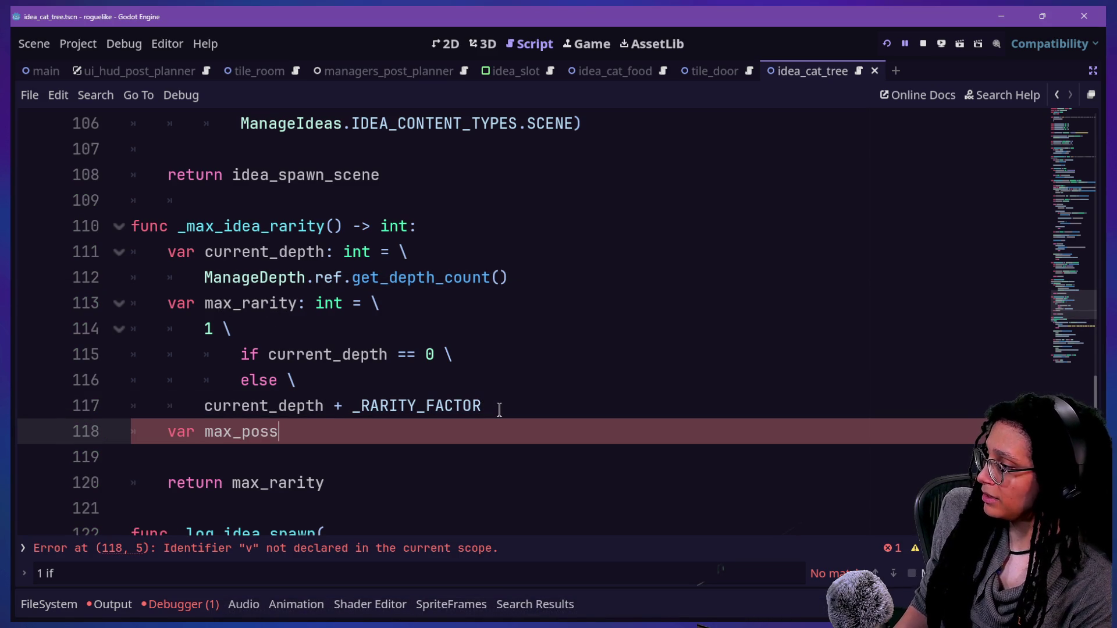
pyautogui.write('ibe: int = \\')
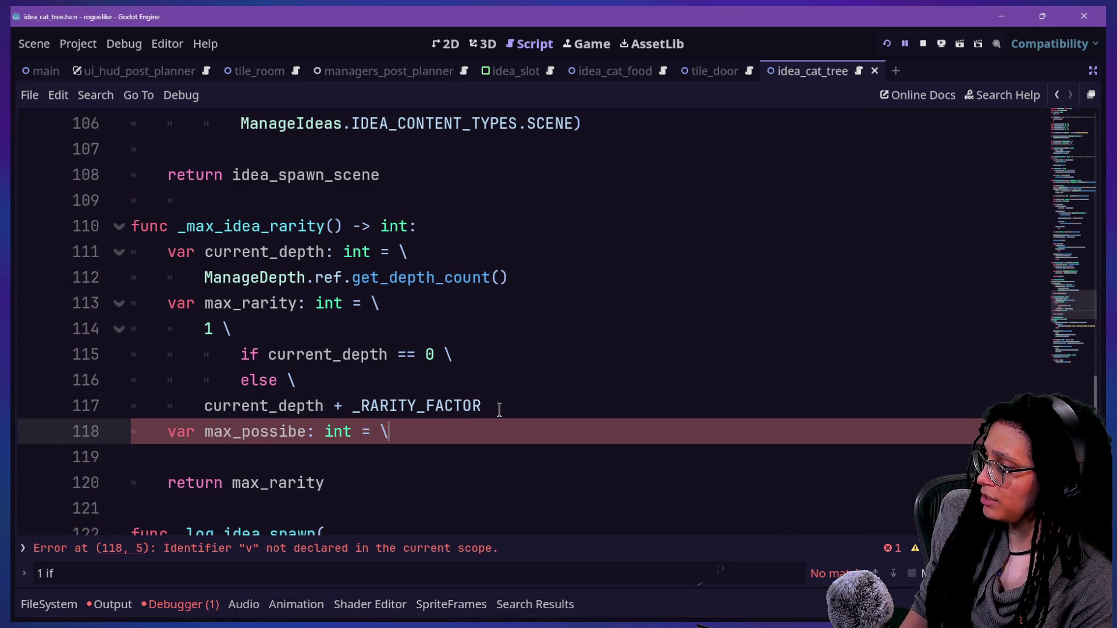
pyautogui.press('Return')
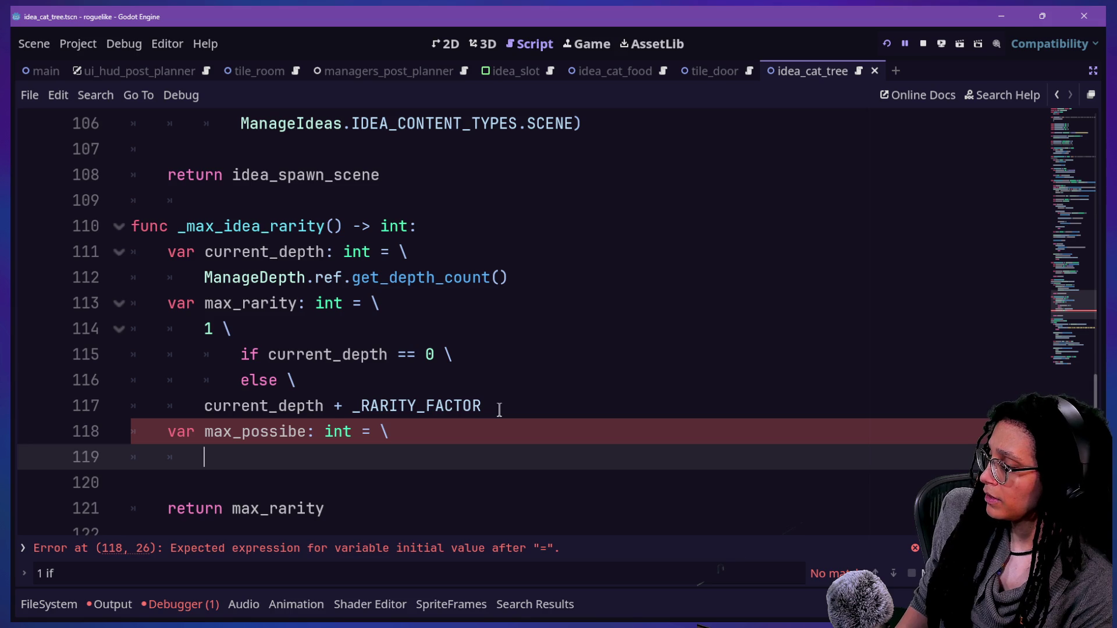
# Step: Begin line 119 with ManageIdeas.ref.get and open the ManageIdeas script definition
pyautogui.write('current_depth')
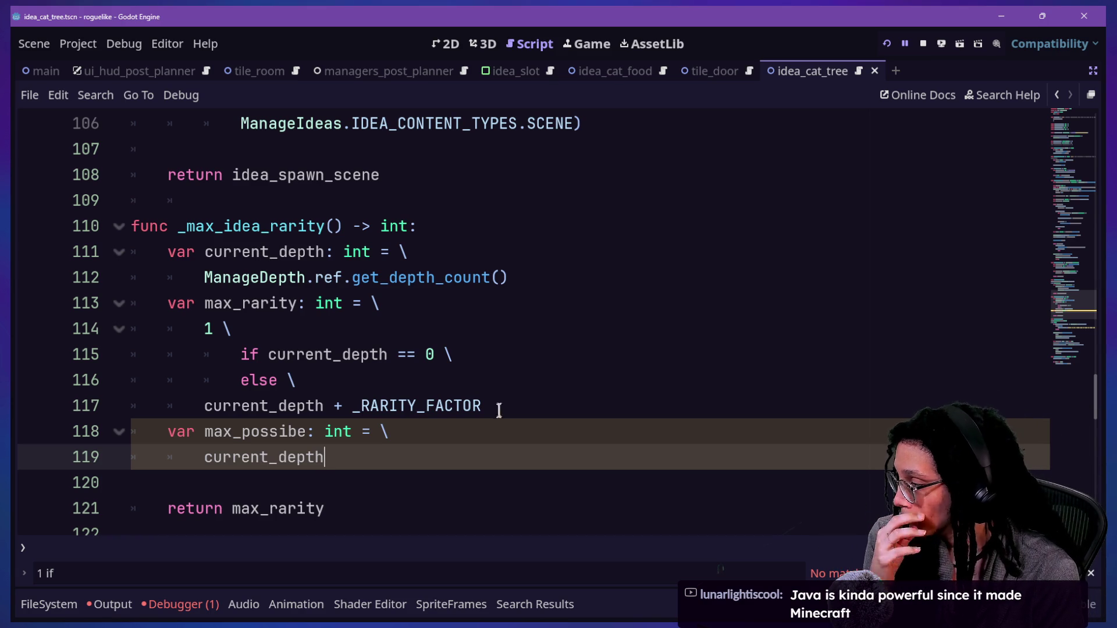
pyautogui.press('BackSpace')
pyautogui.press('BackSpace')
pyautogui.press('BackSpace')
pyautogui.press('BackSpace')
pyautogui.press('BackSpace')
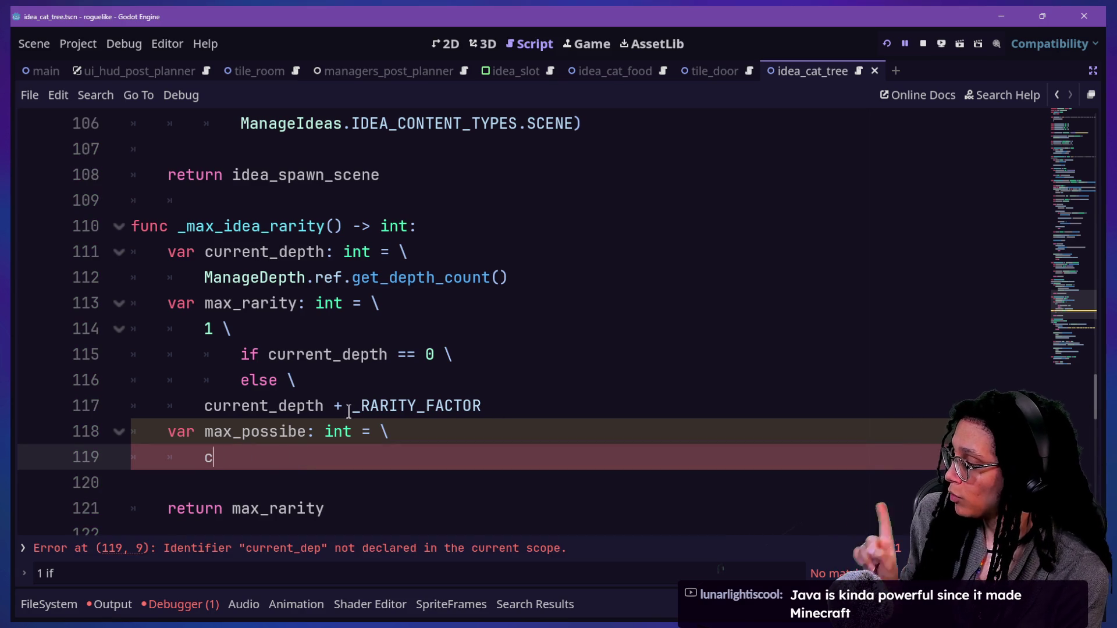
pyautogui.write('Manage')
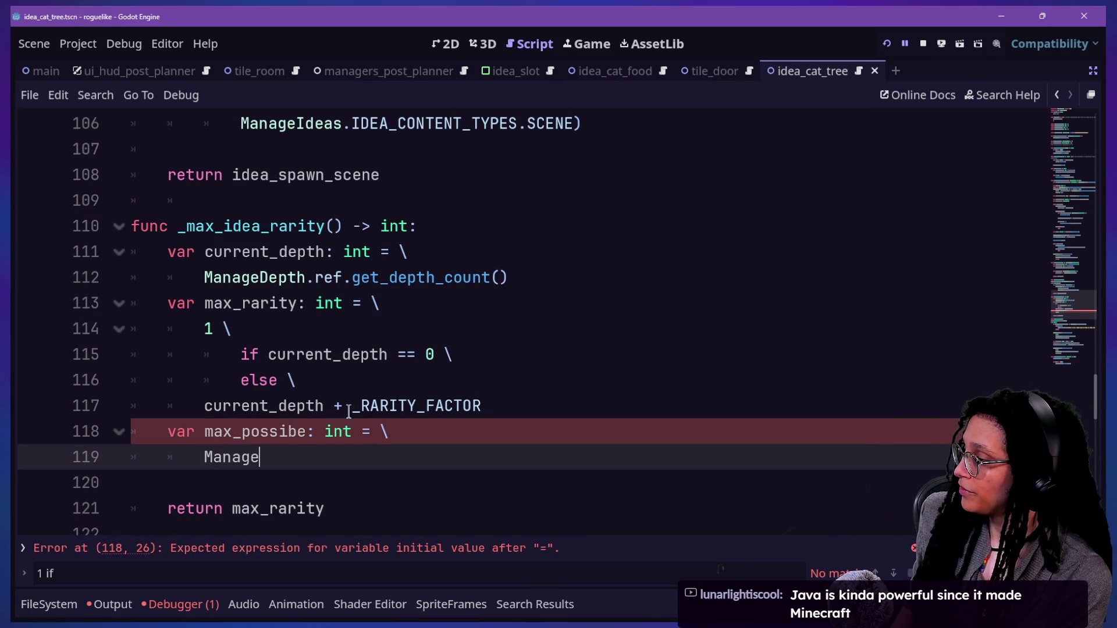
pyautogui.write('Ideas.')
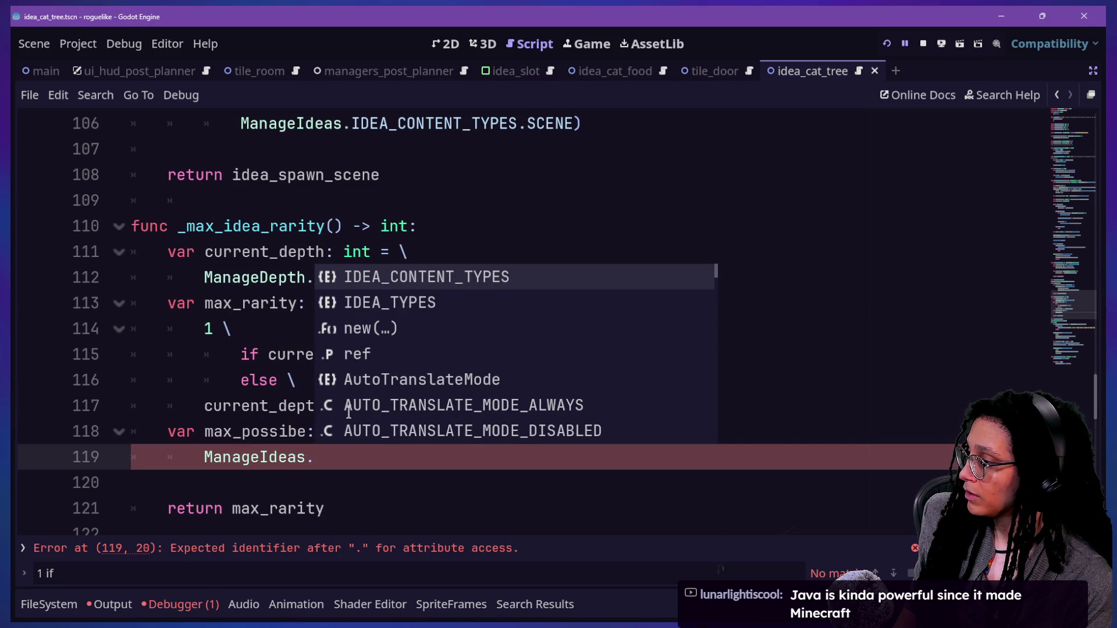
pyautogui.write('ref.get')
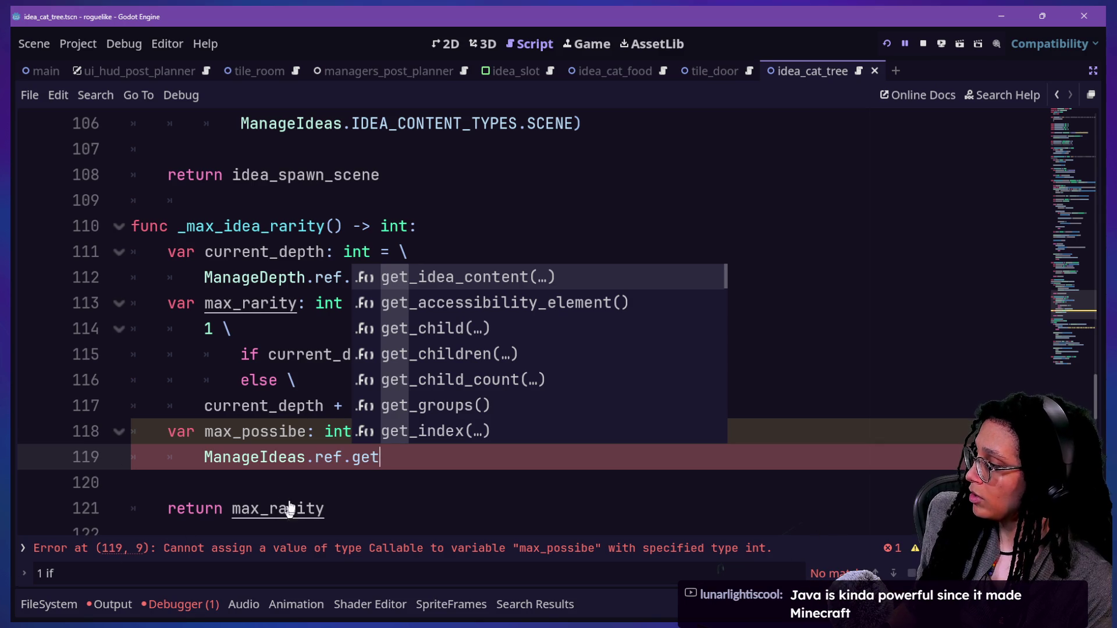
pyautogui.keyDown('ctrl'); pyautogui.click(252, 461); pyautogui.keyUp('ctrl')
# Step: Start a new function 'func get_idea_data() -> Dictionary' below the _ideas_data dictionary
pyautogui.scroll(10, 257, 462)
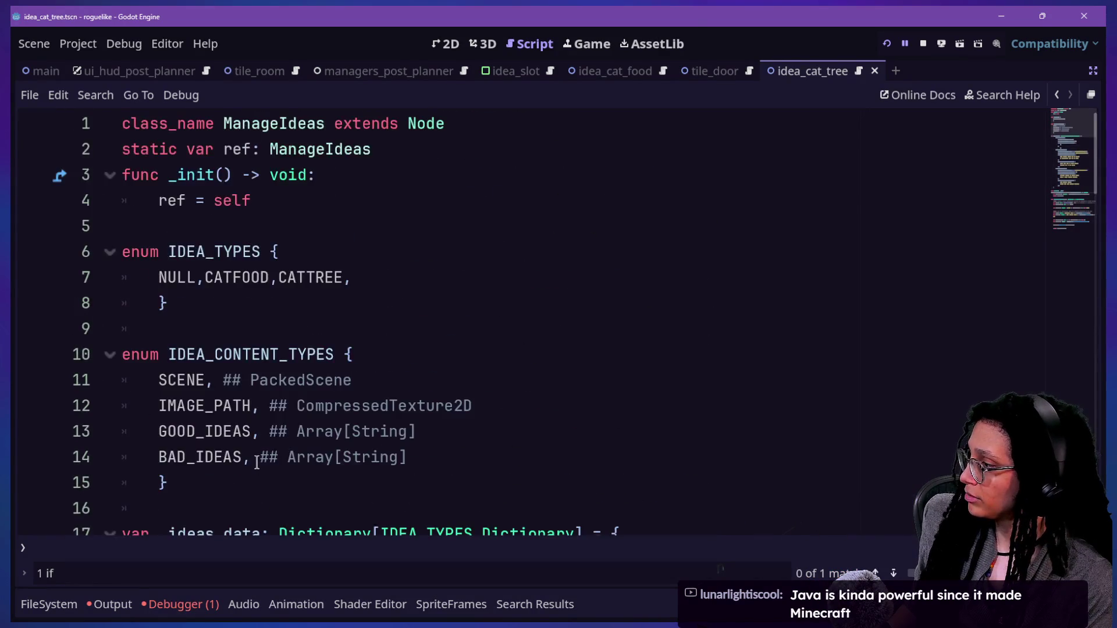
pyautogui.scroll(-3, 256, 463)
pyautogui.scroll(-11, 384, 378)
pyautogui.click(340, 224)
pyautogui.press('Return')
pyautogui.press('Return')
pyautogui.write('func get_')
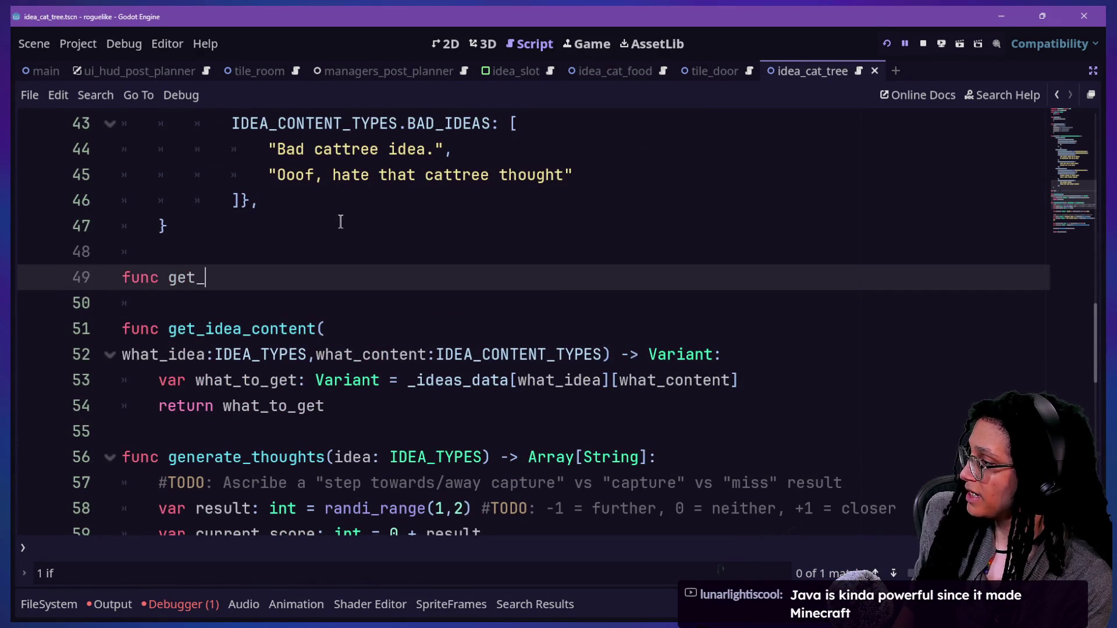
pyautogui.write('idea_data() -> Di')
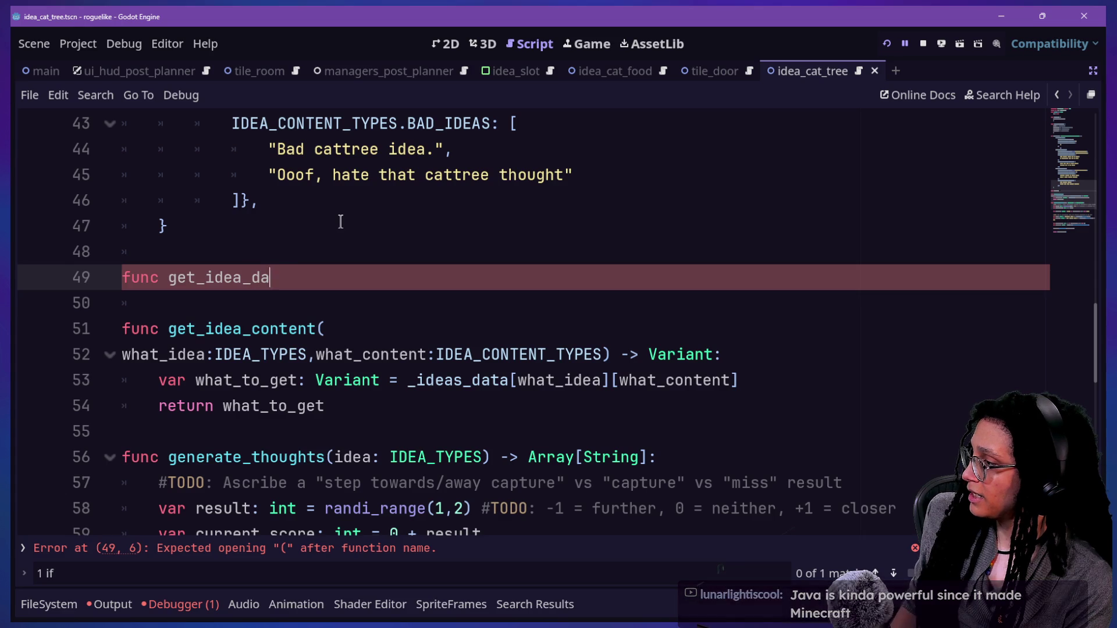
pyautogui.write('ctionary')
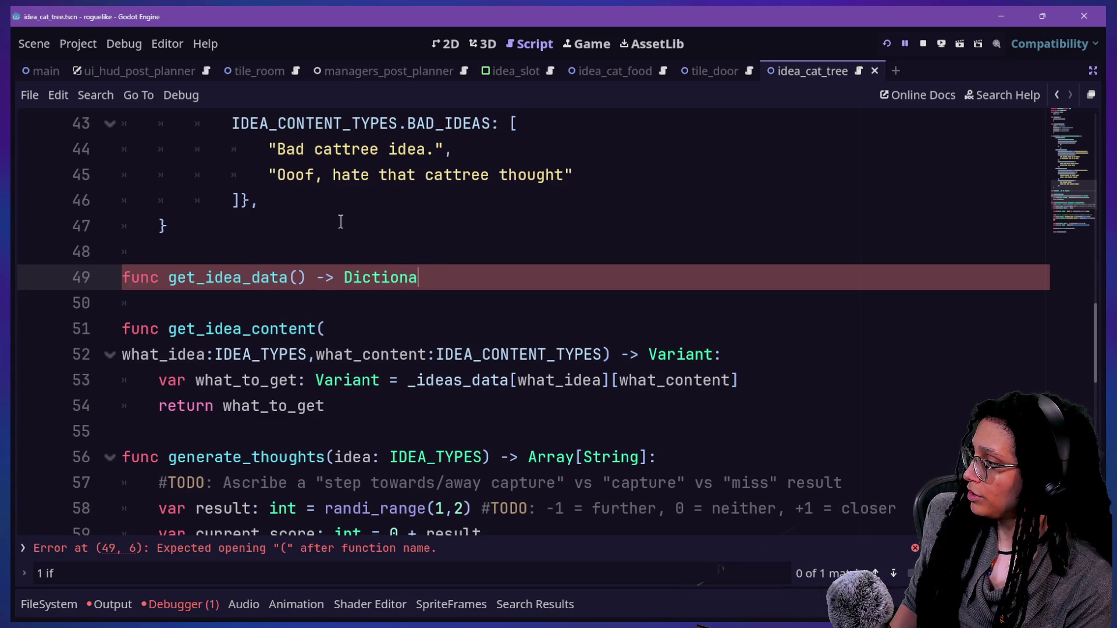
# Step: Make the return type Dictionary[IDEA_TYPES,Dictionary], copied from the _ideas_data declaration on line 17
pyautogui.scroll(5, 341, 221)
pyautogui.scroll(6, 340, 221)
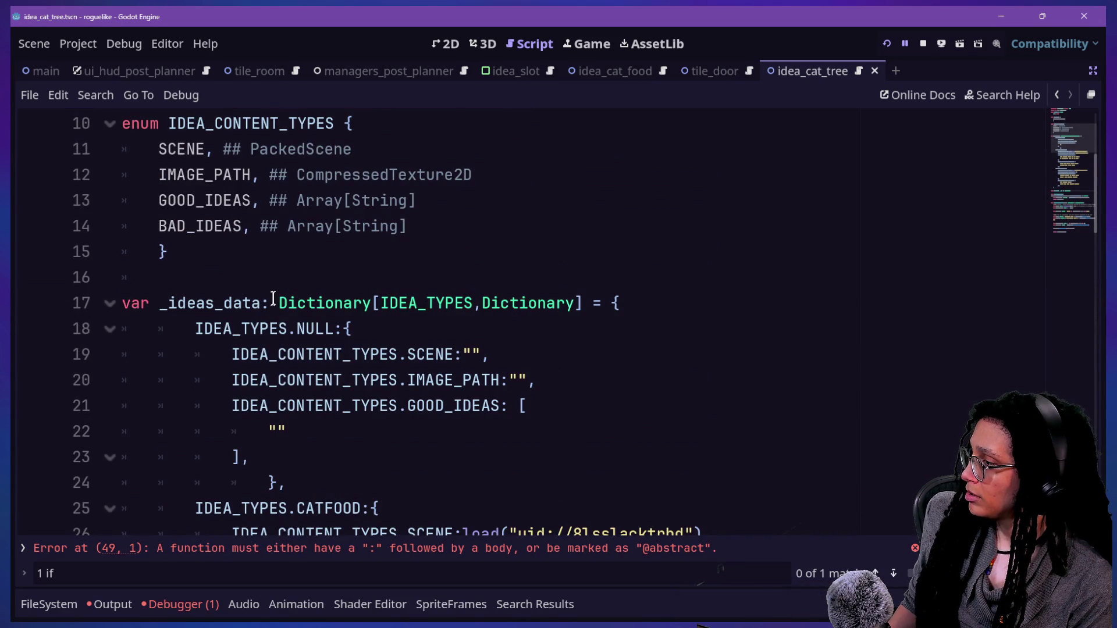
pyautogui.click(282, 302)
pyautogui.keyDown('shift'); pyautogui.click(584, 302); pyautogui.keyUp('shift')
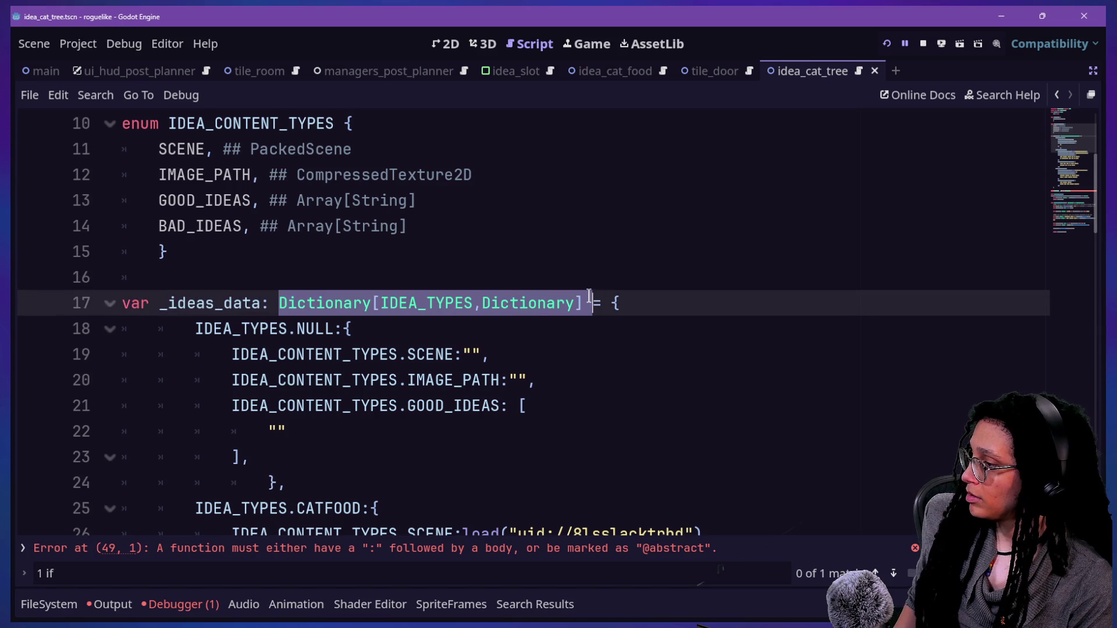
pyautogui.scroll(-9, 589, 295)
pyautogui.scroll(-1, 589, 296)
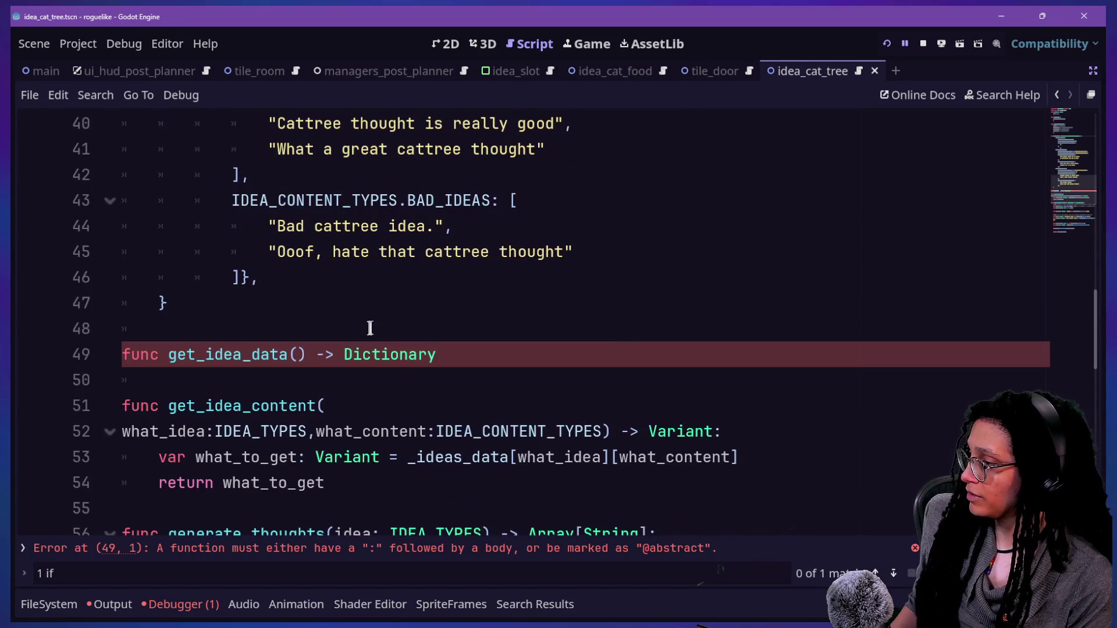
pyautogui.click(391, 355)
pyautogui.press('End')
pyautogui.write('[IDEA_TYPES,Dictionary]')
pyautogui.press('BackSpace')
pyautogui.write(':')
# Step: Have the function return _ideas_data and rename it to get_ideas_data
pyautogui.press('Return')
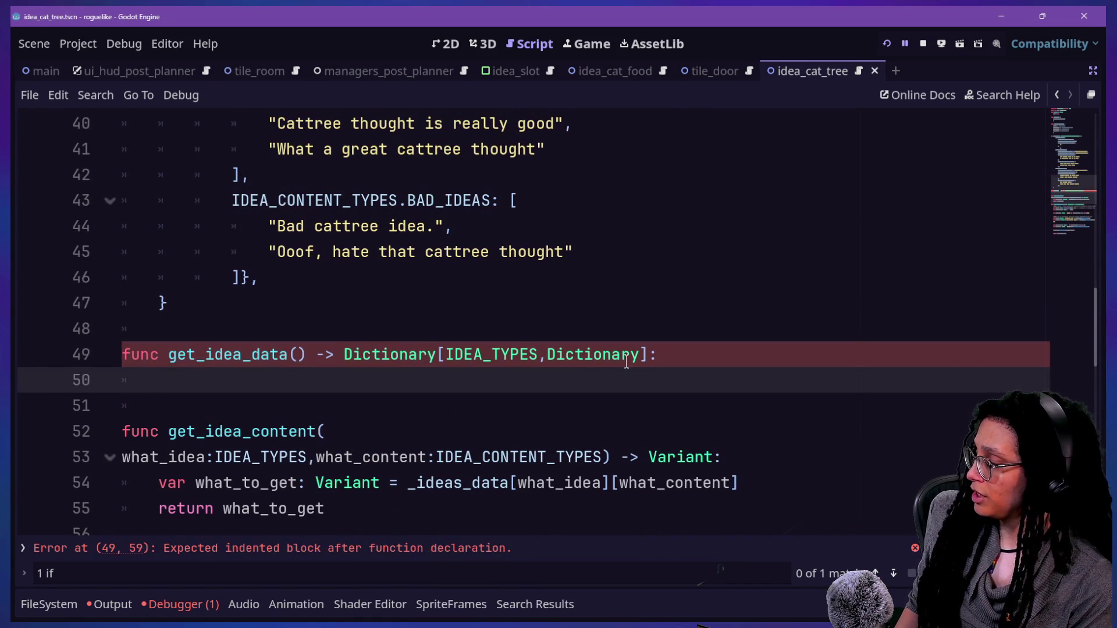
pyautogui.write('return ')
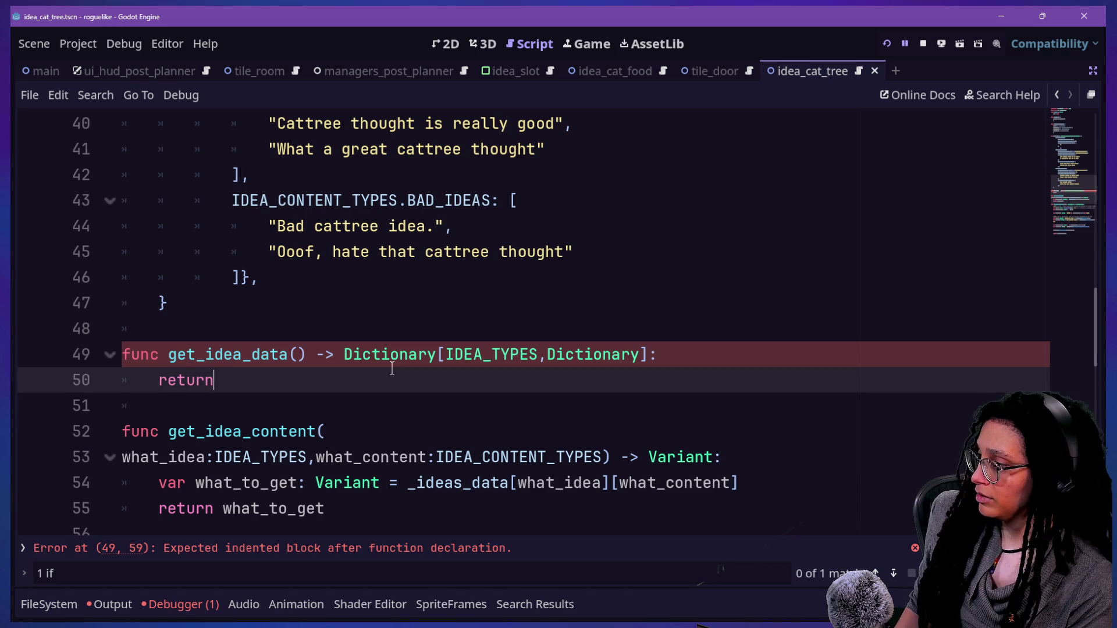
pyautogui.write('_idea')
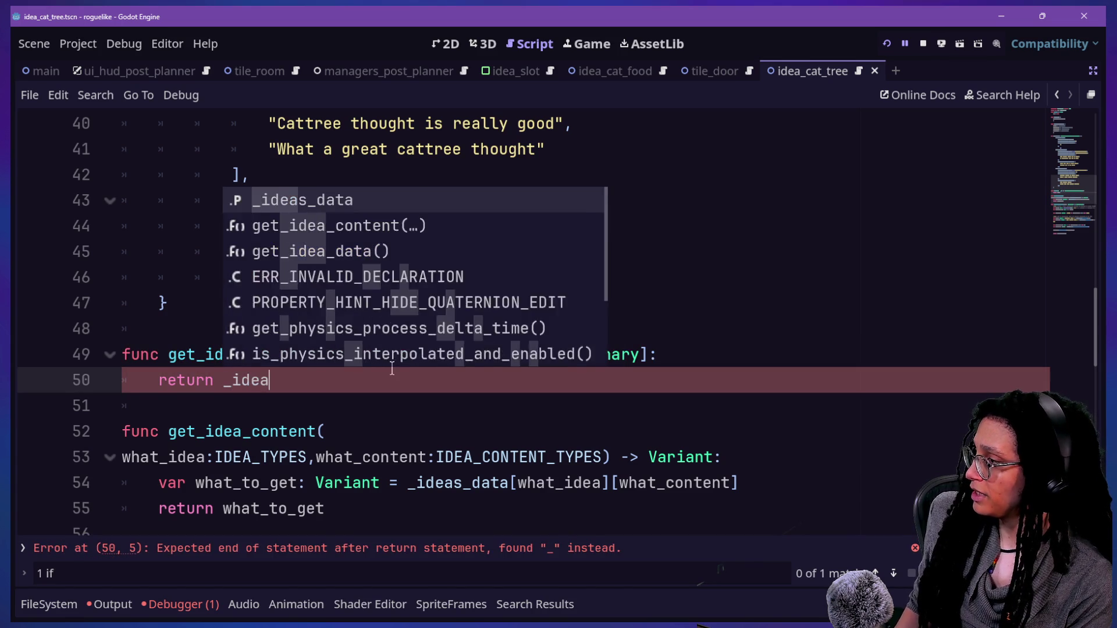
pyautogui.press('Return')
pyautogui.click(238, 354)
pyautogui.write('s')
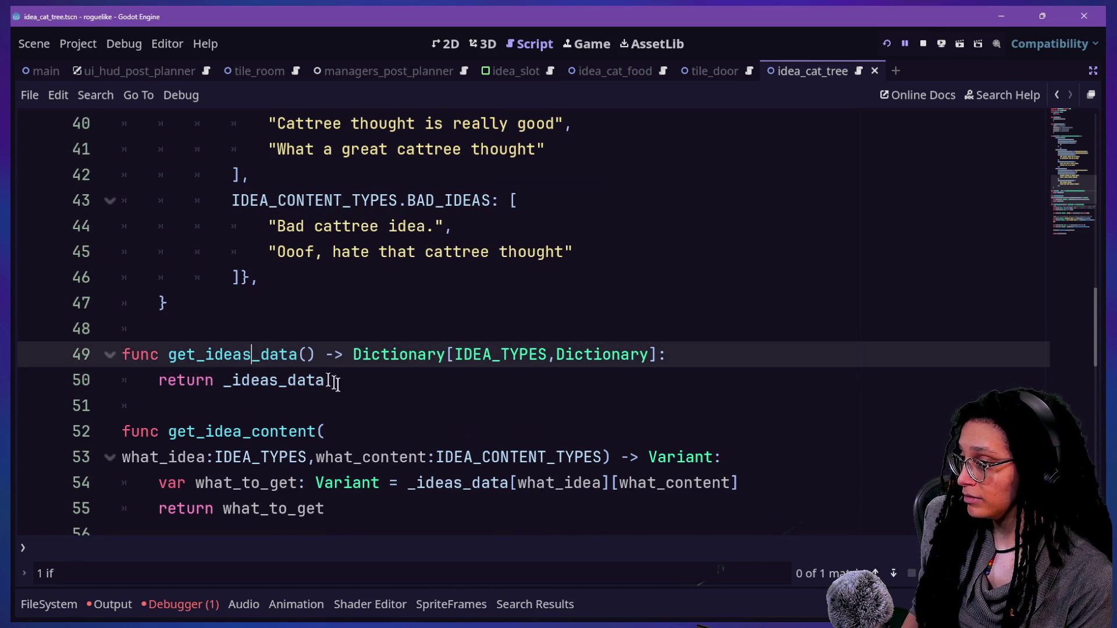
pyautogui.click(356, 401)
pyautogui.click(343, 283)
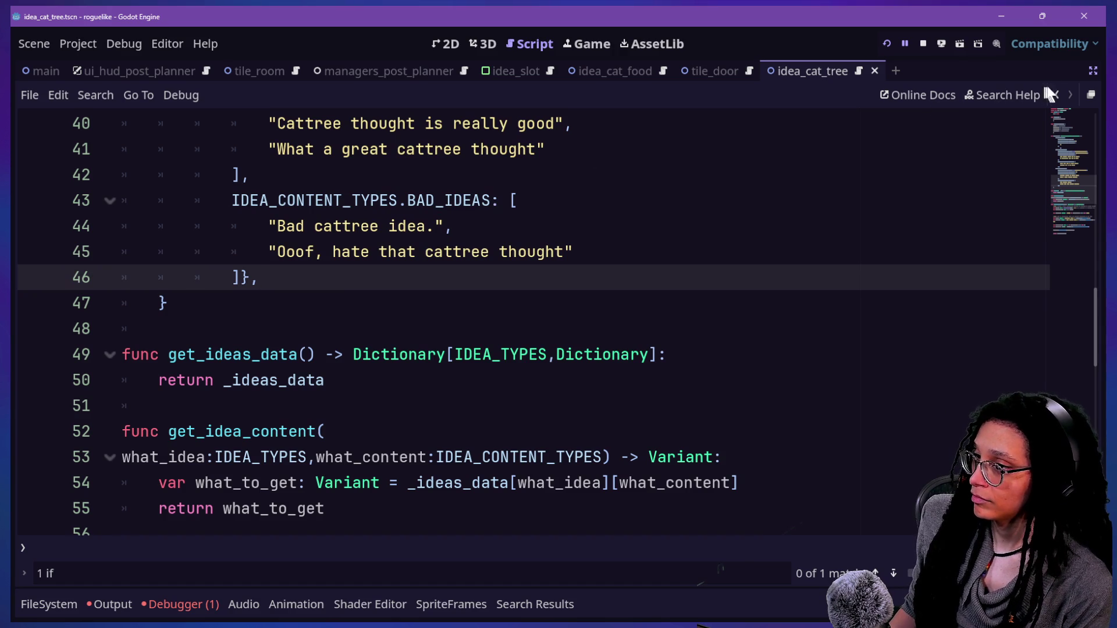
pyautogui.click(1058, 96)
# Step: Step through ManageIdeas edit locations with the history arrows back to get_ideas_data
pyautogui.click(583, 230)
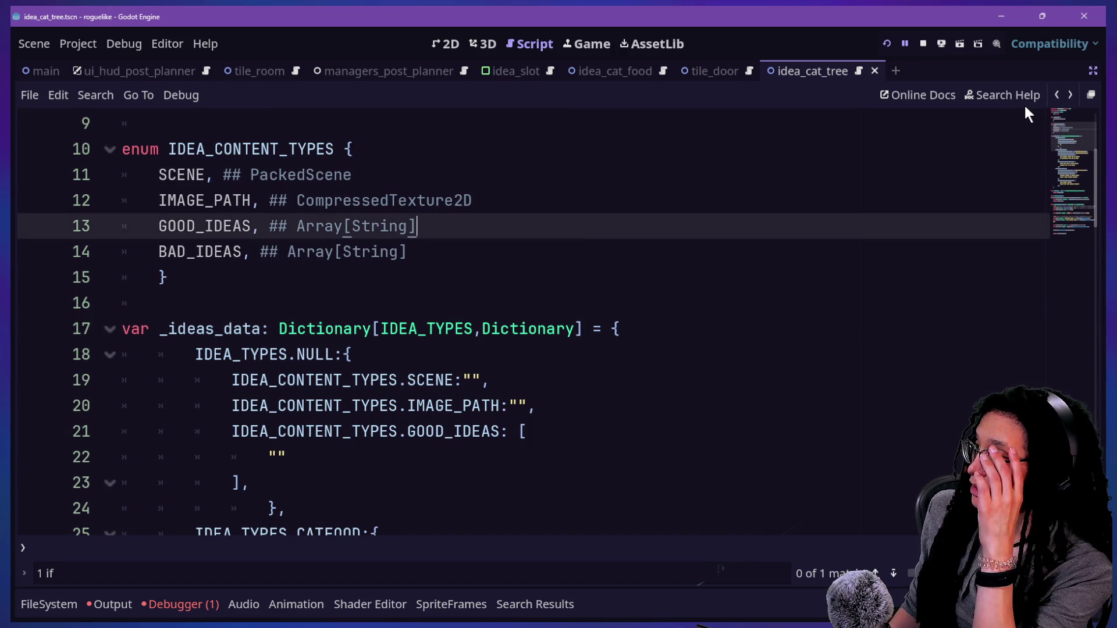
pyautogui.click(790, 309)
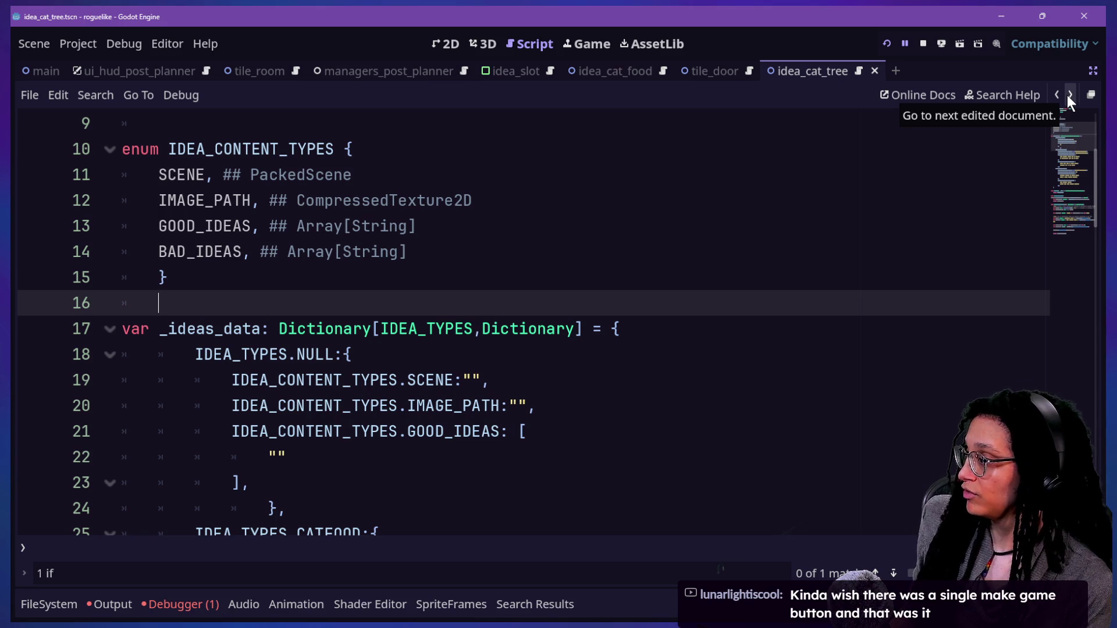
pyautogui.click(1067, 96)
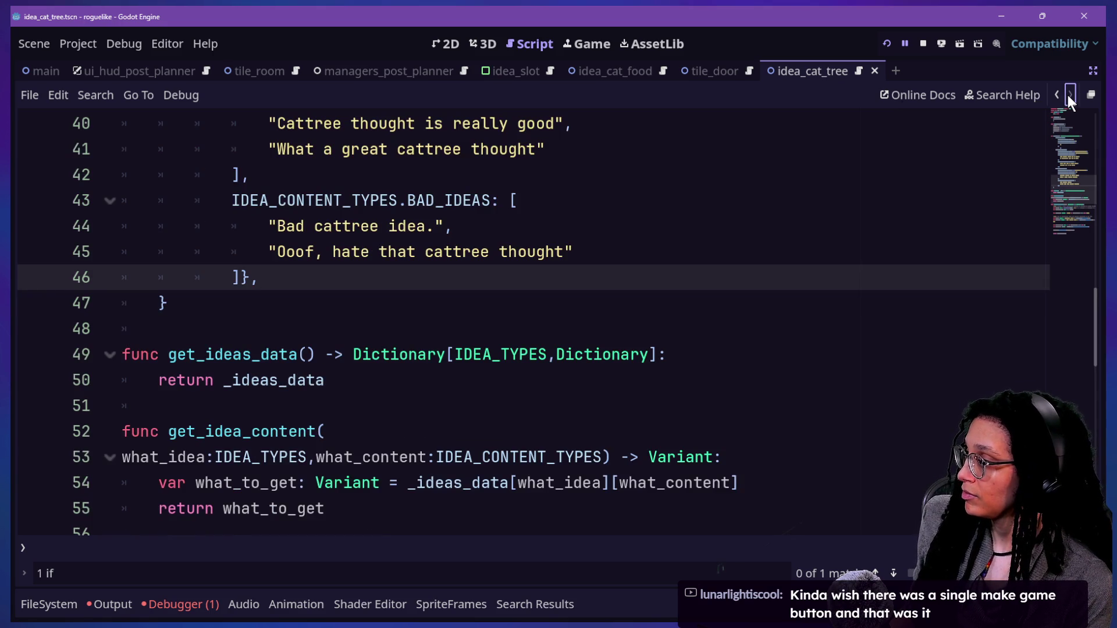
pyautogui.click(1053, 93)
pyautogui.click(1052, 95)
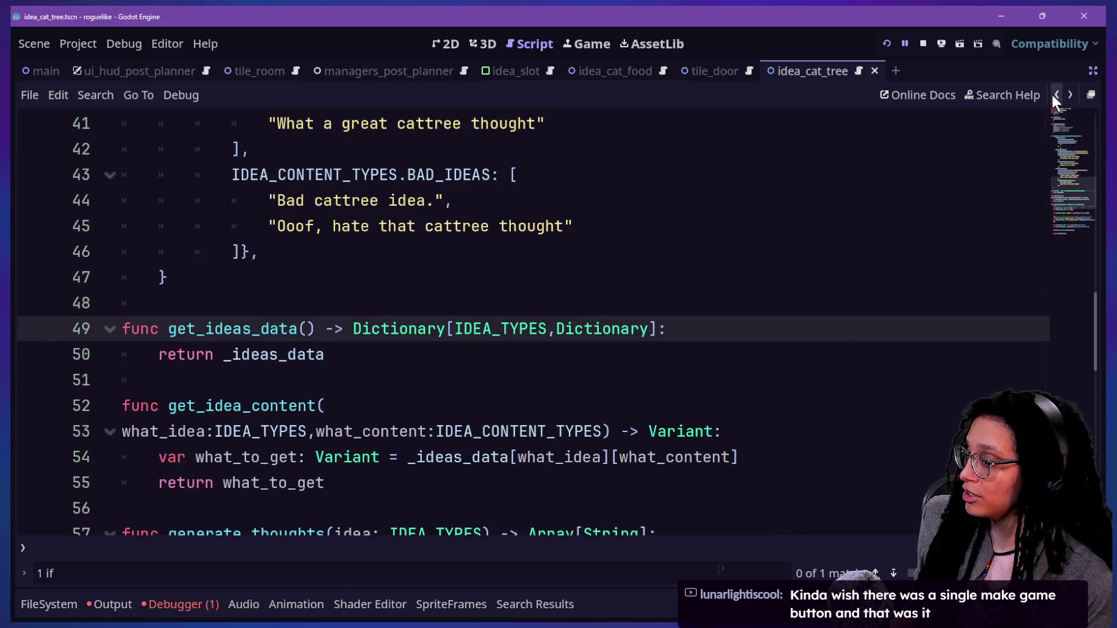
# Step: Review get_ideas_data, then return to the unfinished line 119 in idea_cat_tree
pyautogui.click(567, 307)
pyautogui.click(570, 345)
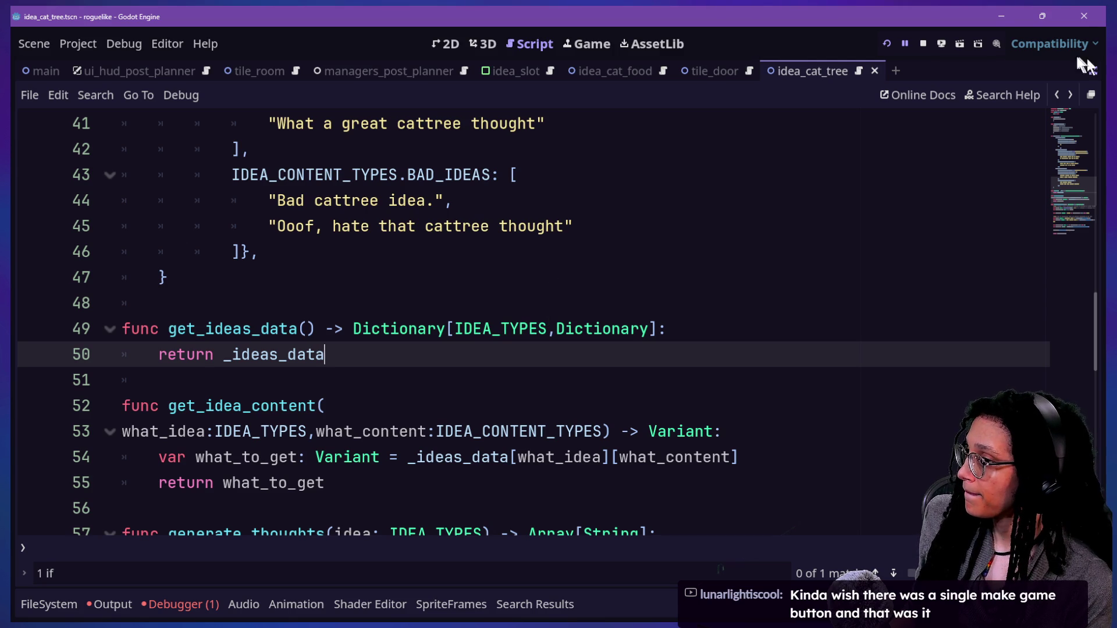
pyautogui.click(695, 329)
pyautogui.press('Down')
pyautogui.press('Down')
pyautogui.press('Down')
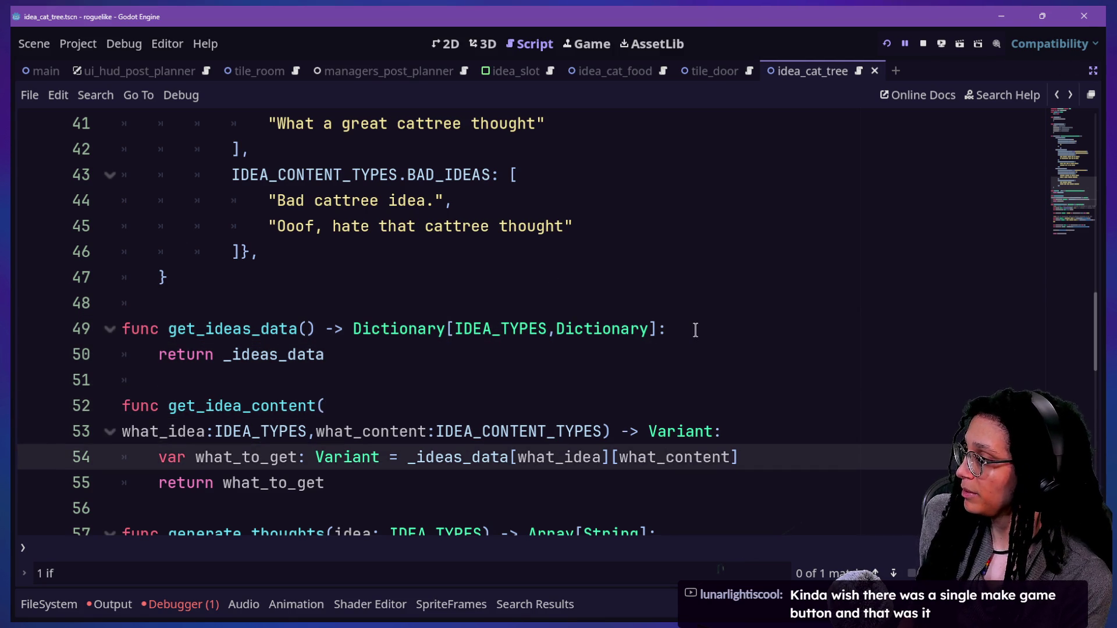
pyautogui.hotkey('shift', 'alt', 'o')
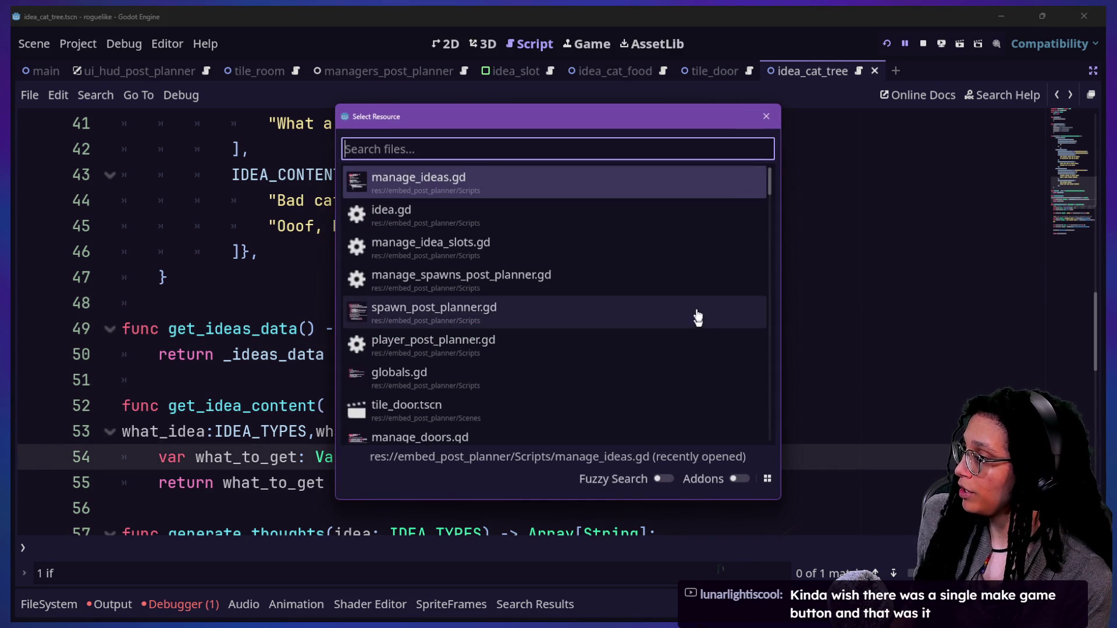
pyautogui.press('Escape')
pyautogui.click(1057, 94)
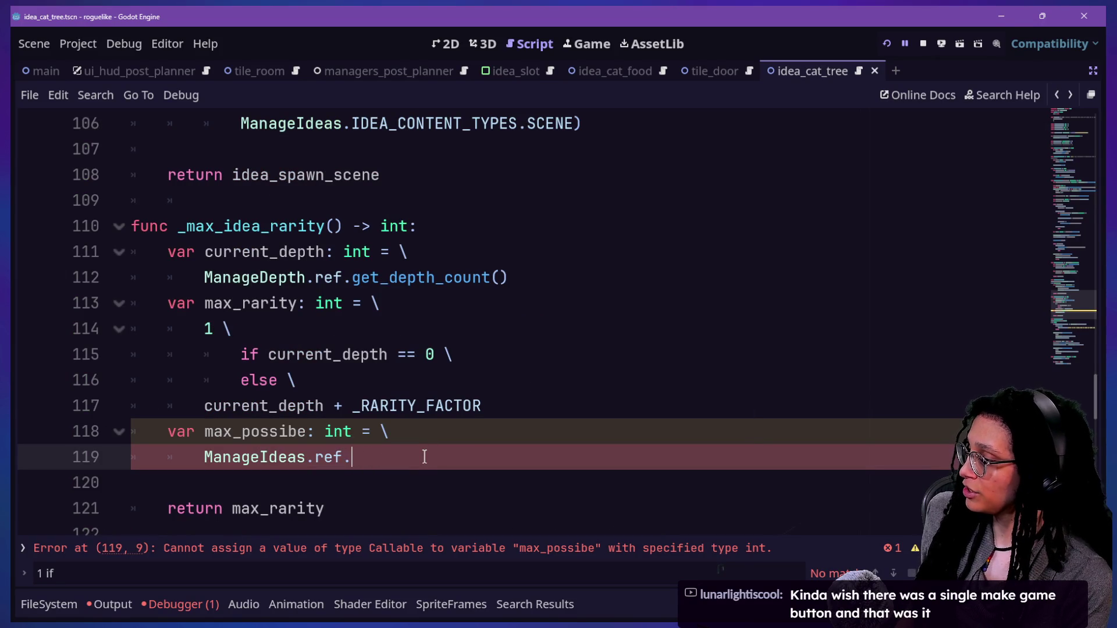
# Step: Complete line 119 as ManageIdeas.ref.get_ideas_data().size() and review lines 117–119
pyautogui.write('get')
pyautogui.press('Return')
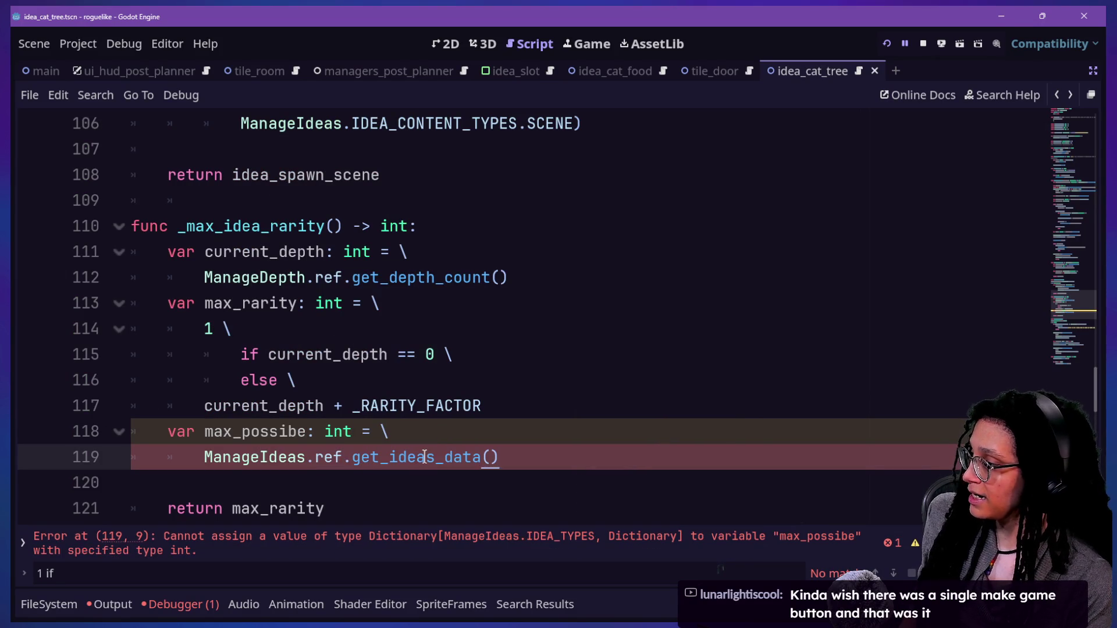
pyautogui.write('ze()')
pyautogui.moveTo(241, 457); pyautogui.dragTo(547, 457)
pyautogui.click(547, 456)
pyautogui.click(381, 406)
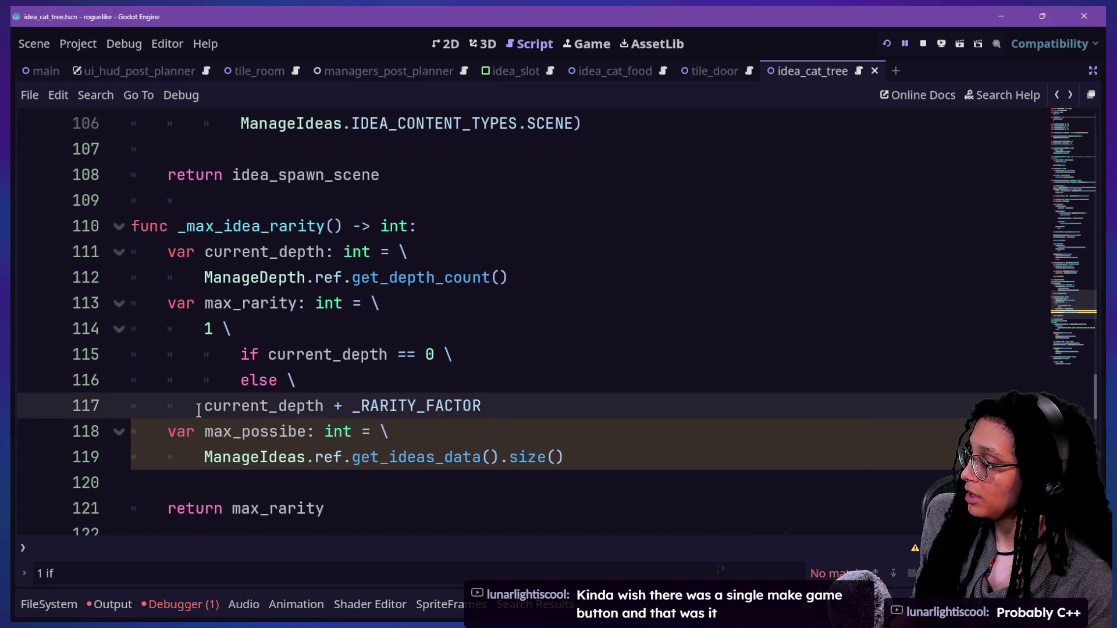
pyautogui.moveTo(198, 410); pyautogui.dragTo(628, 474)
pyautogui.click(334, 407)
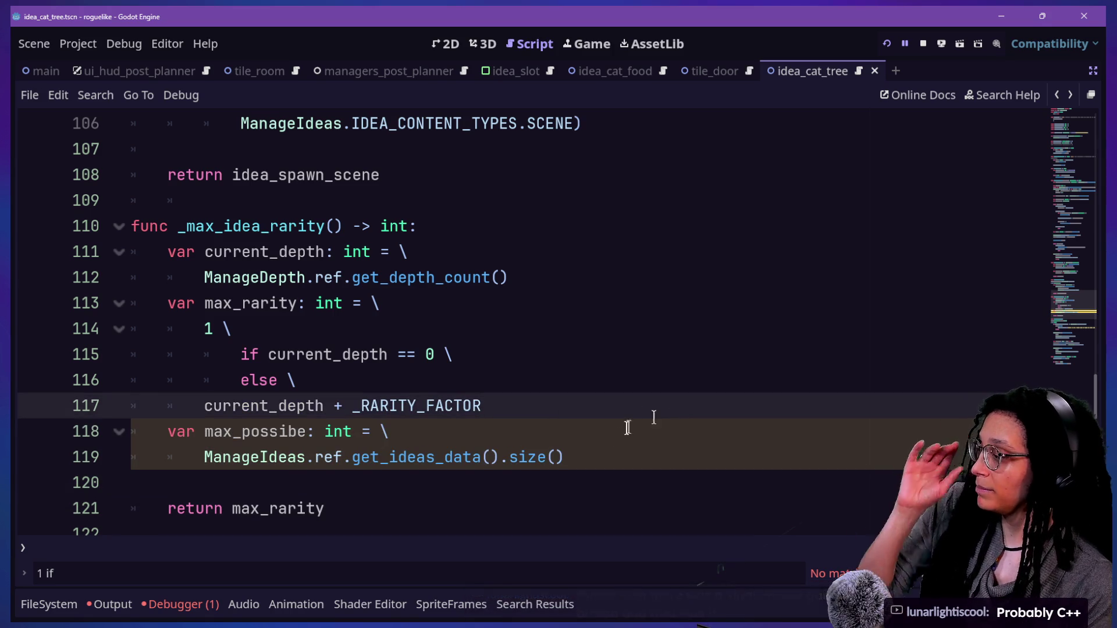
# Step: Add 'var current_limit: int = \ current_depth - _RARITY_FACTOR' after line 119
pyautogui.click(618, 445)
pyautogui.press('Return')
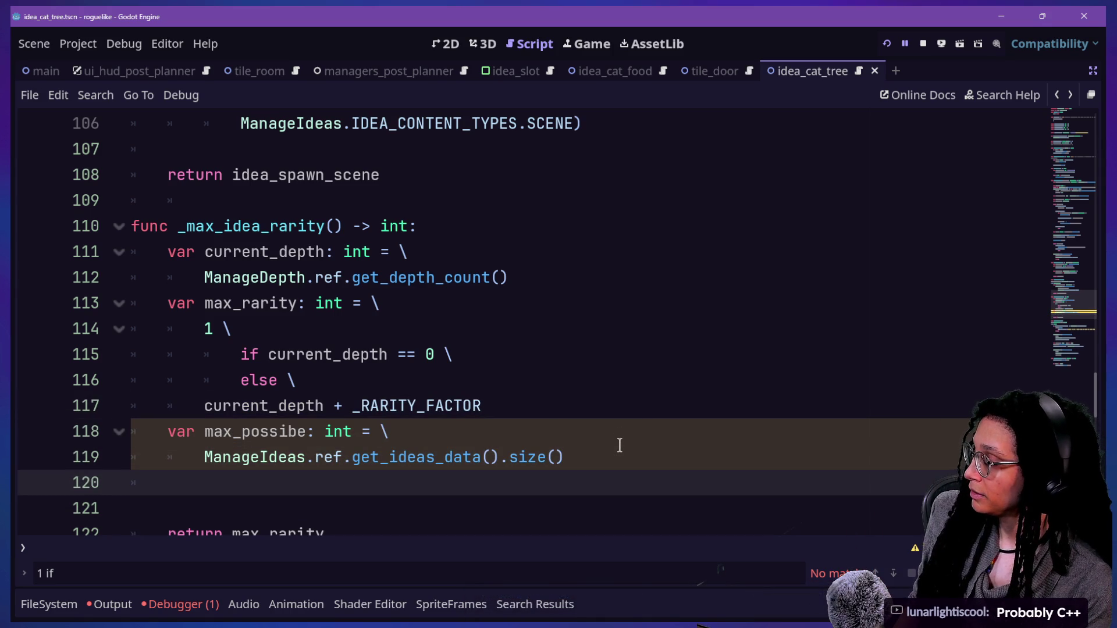
pyautogui.write('var ')
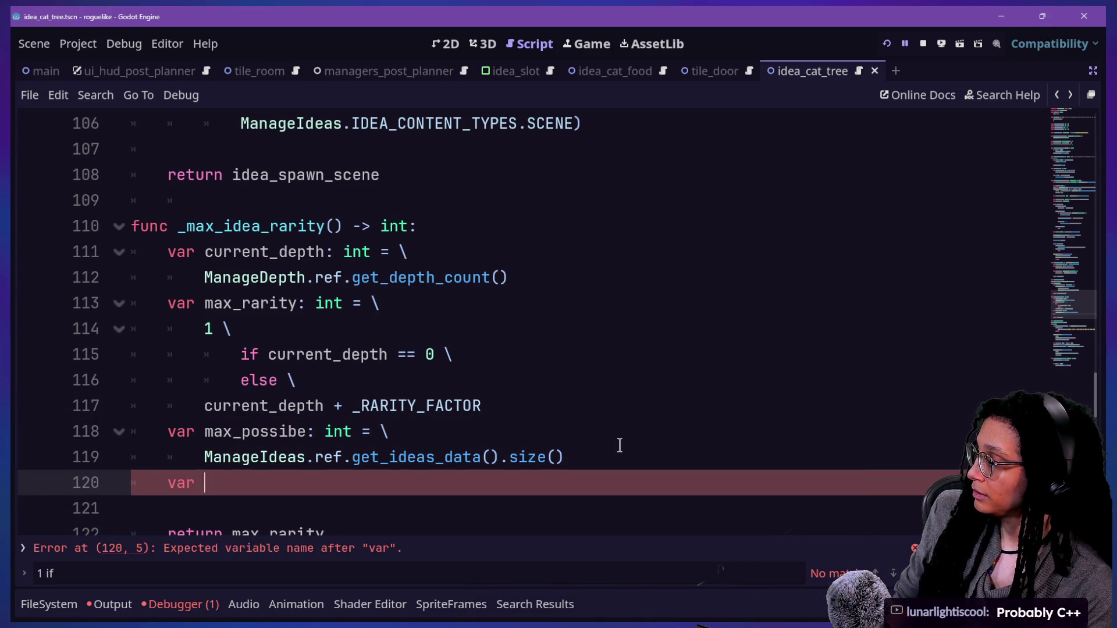
pyautogui.write('current_limit: ')
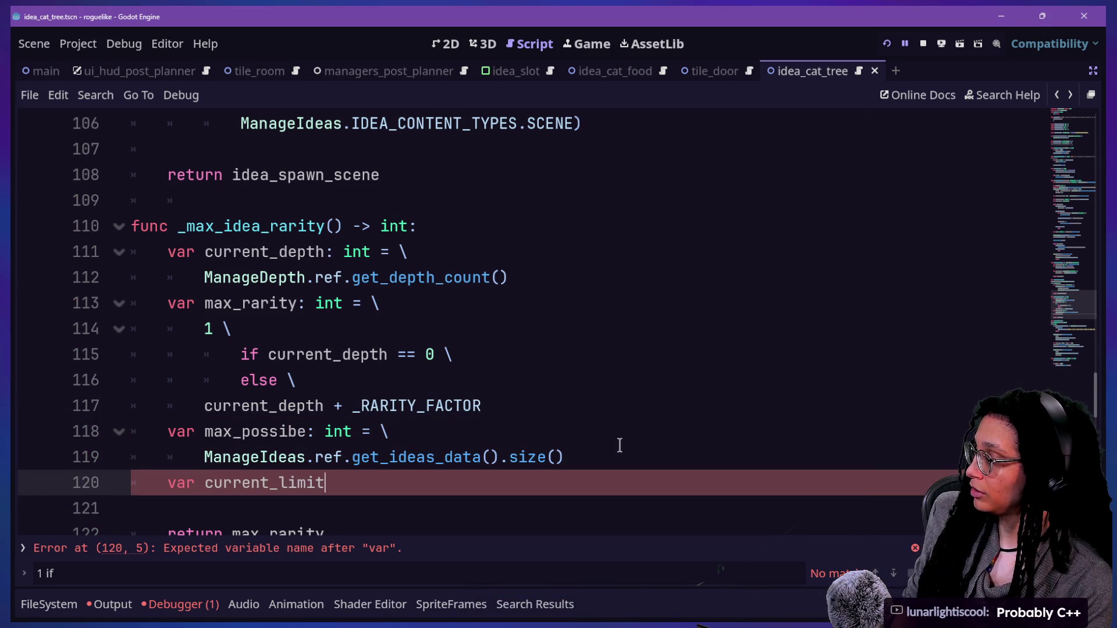
pyautogui.write('int = \\')
pyautogui.press('Return')
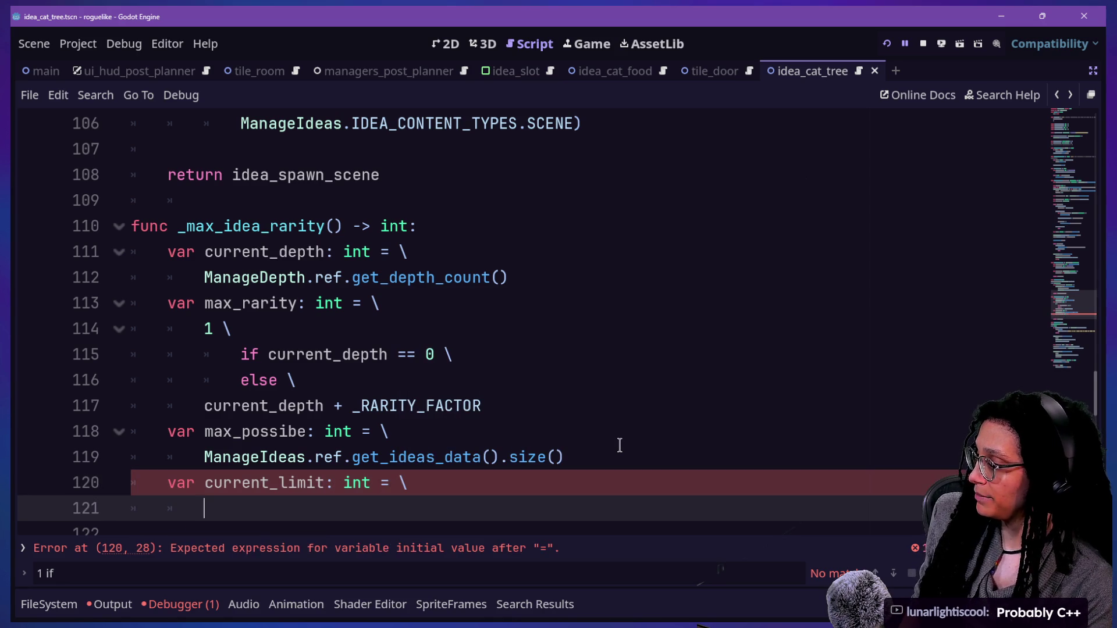
pyautogui.hotkey('ctrl', '=')
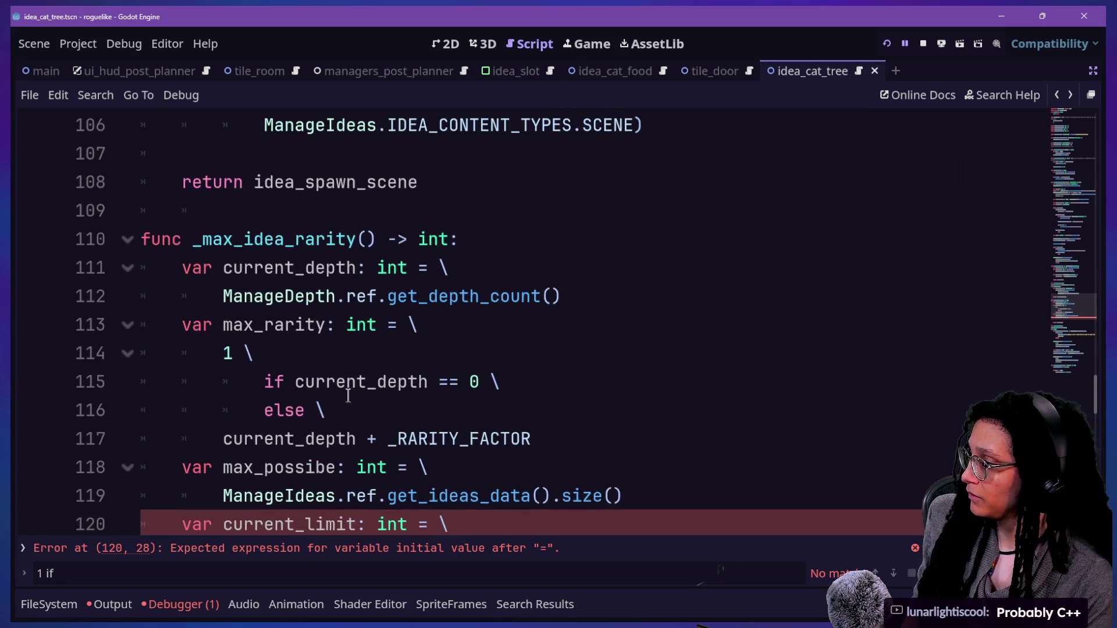
pyautogui.scroll(-1, 348, 395)
pyautogui.write('current_depth')
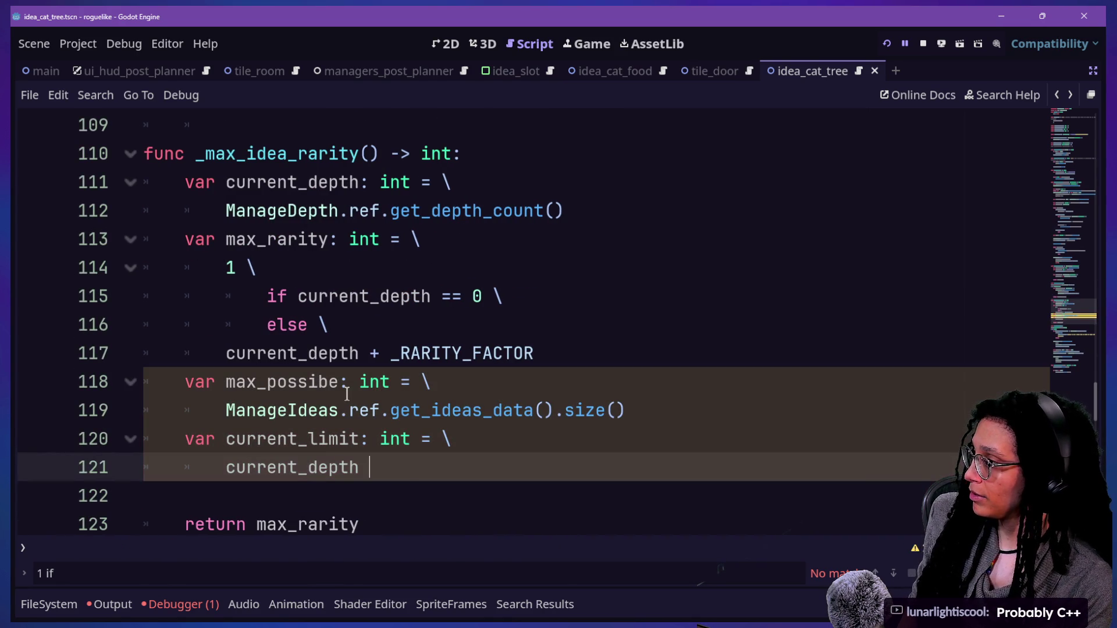
pyautogui.write(' = _')
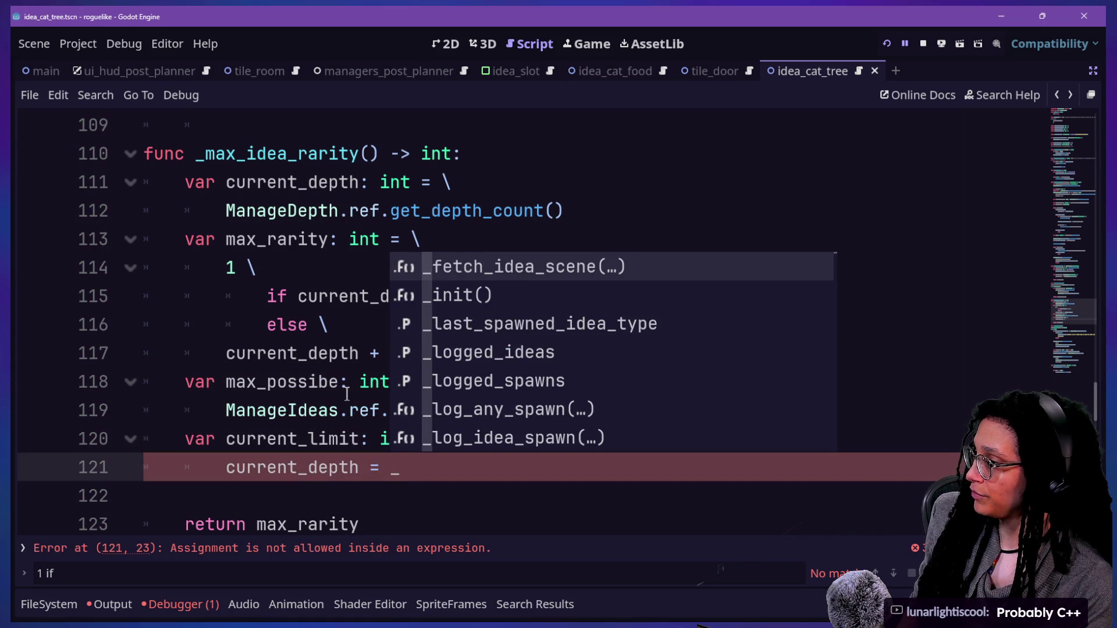
pyautogui.press('BackSpace')
pyautogui.press('BackSpace')
pyautogui.press('BackSpace')
pyautogui.write('- _R')
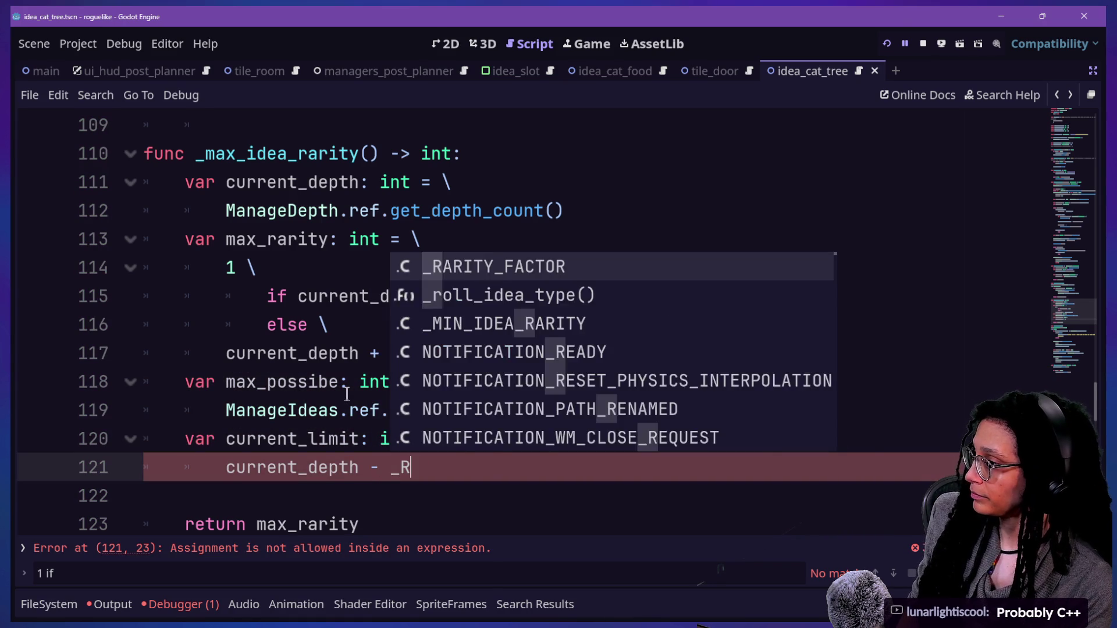
pyautogui.press('Return')
pyautogui.press('Return')
# Step: Start an if line and begin renaming the returned max_rarity to rarity_to_return
pyautogui.write('if')
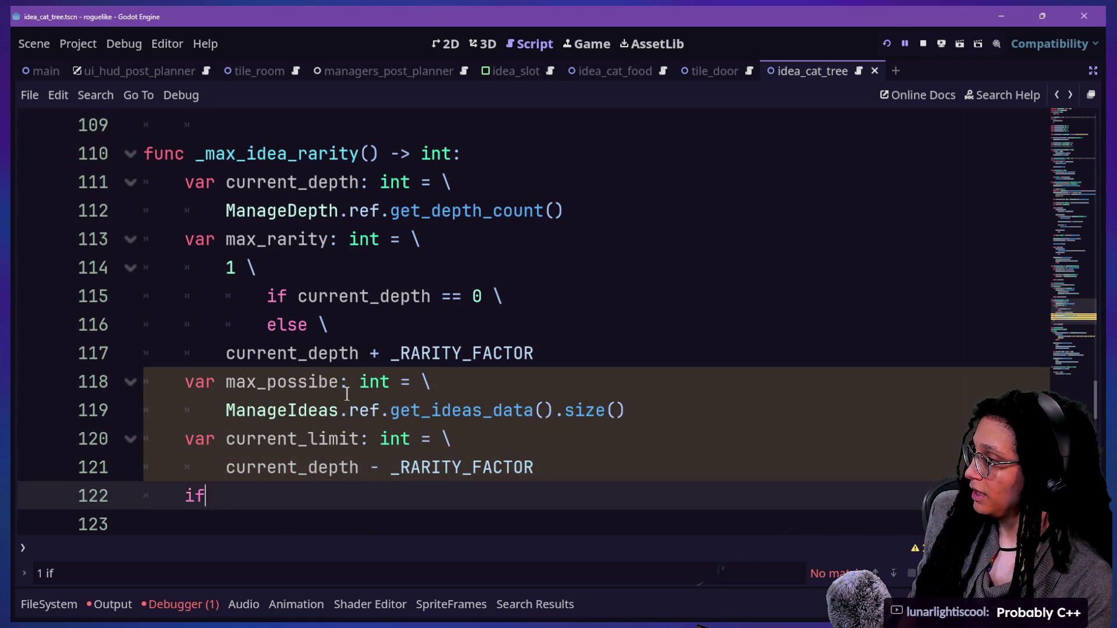
pyautogui.click(307, 242)
pyautogui.scroll(-1, 337, 251)
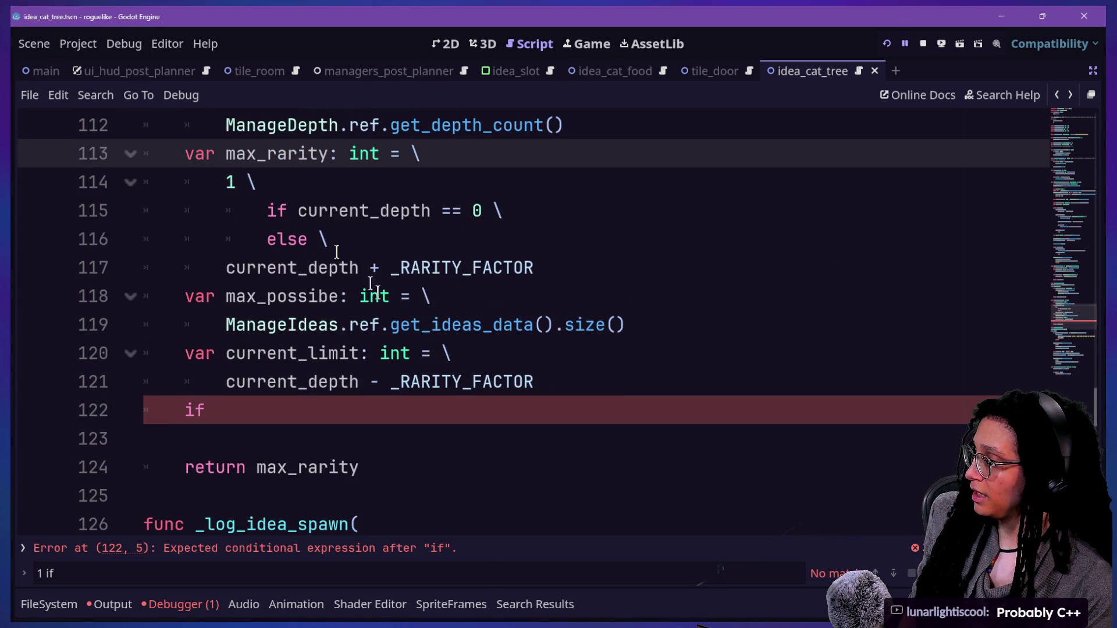
pyautogui.click(387, 410)
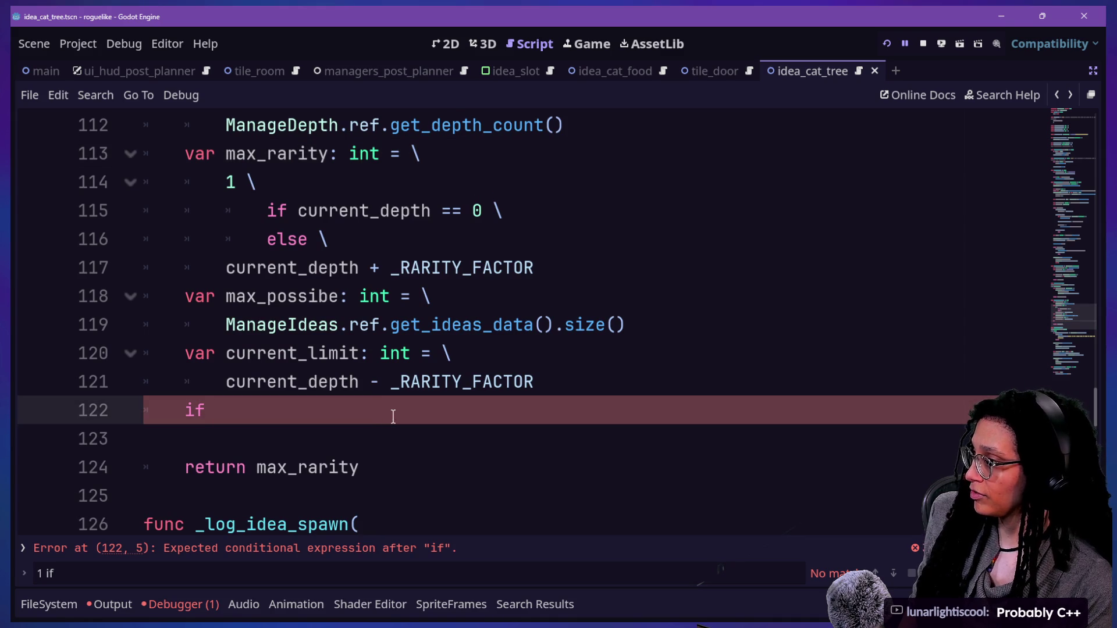
pyautogui.moveTo(266, 467)
pyautogui.mouseDown()
pyautogui.moveTo(346, 484)
pyautogui.moveTo(349, 467)
pyautogui.mouseUp()
pyautogui.doubleClick(260, 467)
pyautogui.write('ra')
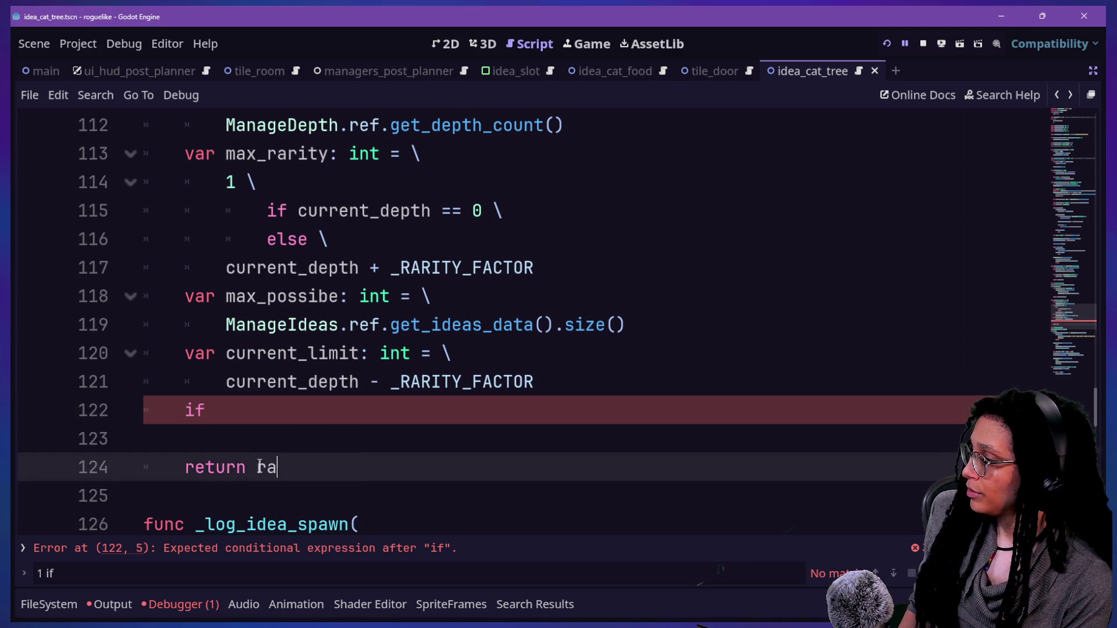
pyautogui.write('rity_ro')
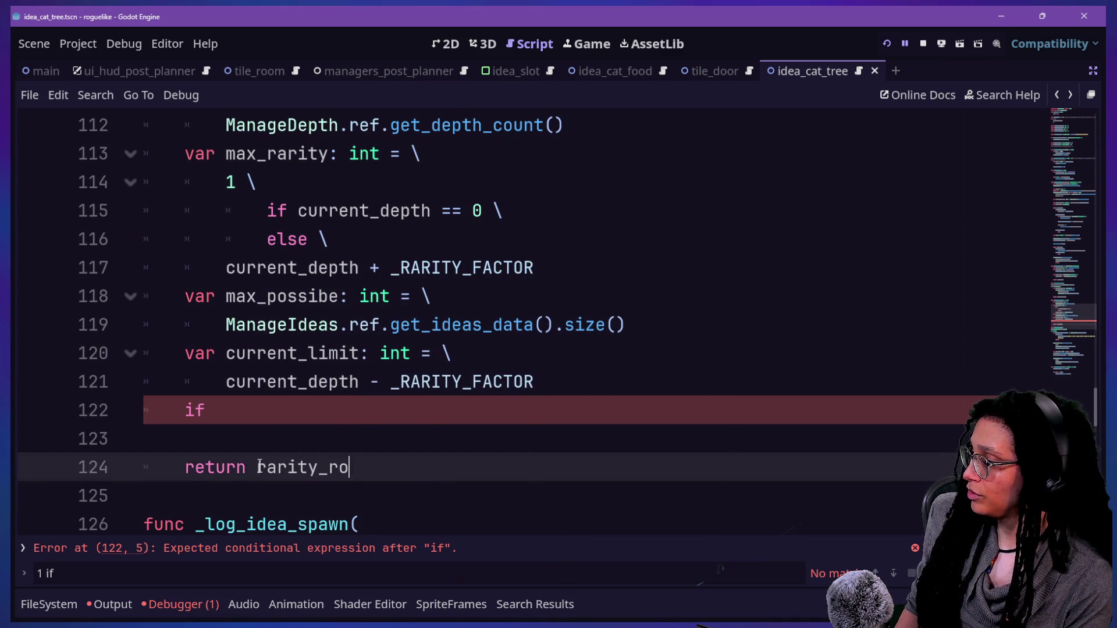
pyautogui.write('_Retu')
pyautogui.press('BackSpace')
pyautogui.press('BackSpace')
pyautogui.press('BackSpace')
pyautogui.press('BackSpace')
pyautogui.press('BackSpace')
pyautogui.press('BackSpace')
# Step: Finish the return name rarity_to_return and write the condition 'if max_rarity > max_possible'
pyautogui.write('to_return')
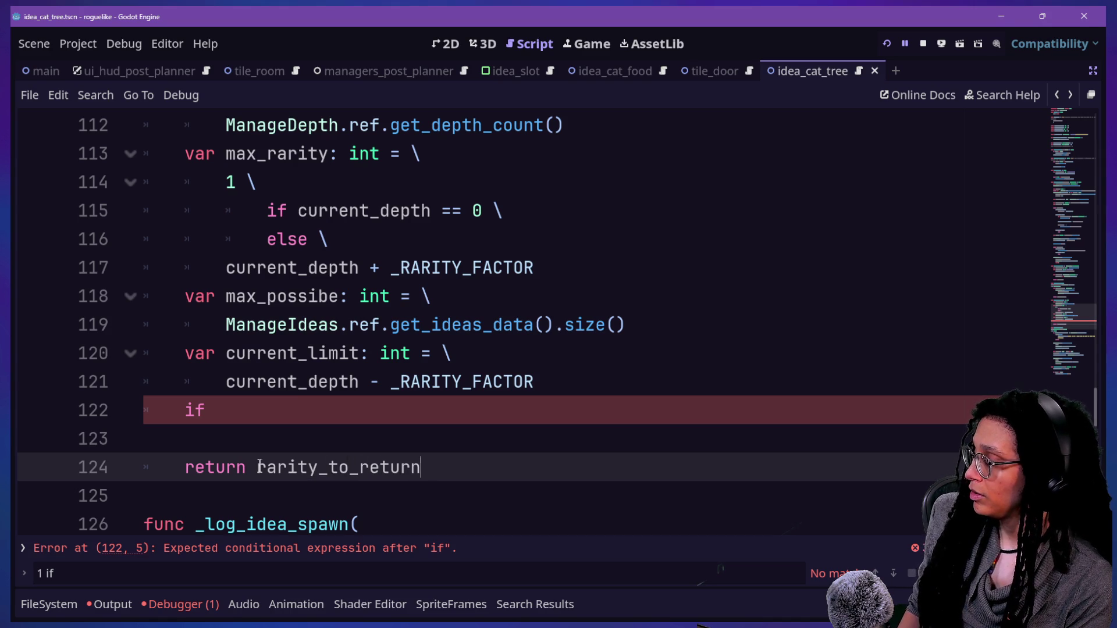
pyautogui.click(414, 425)
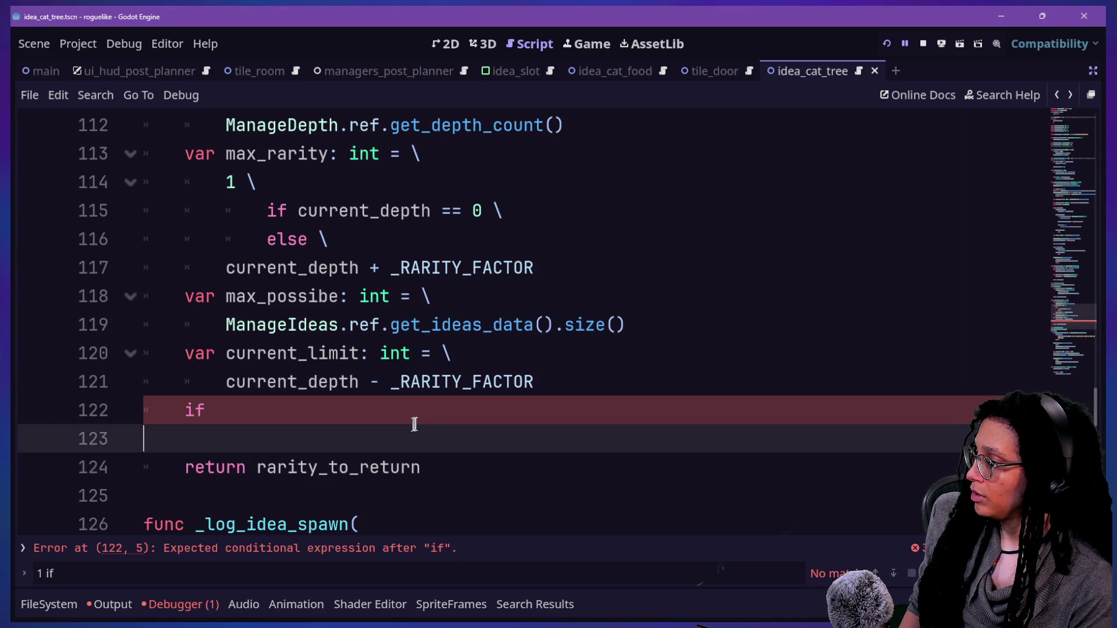
pyautogui.click(607, 389)
pyautogui.click(618, 399)
pyautogui.click(618, 380)
pyautogui.press('Return')
pyautogui.click(541, 472)
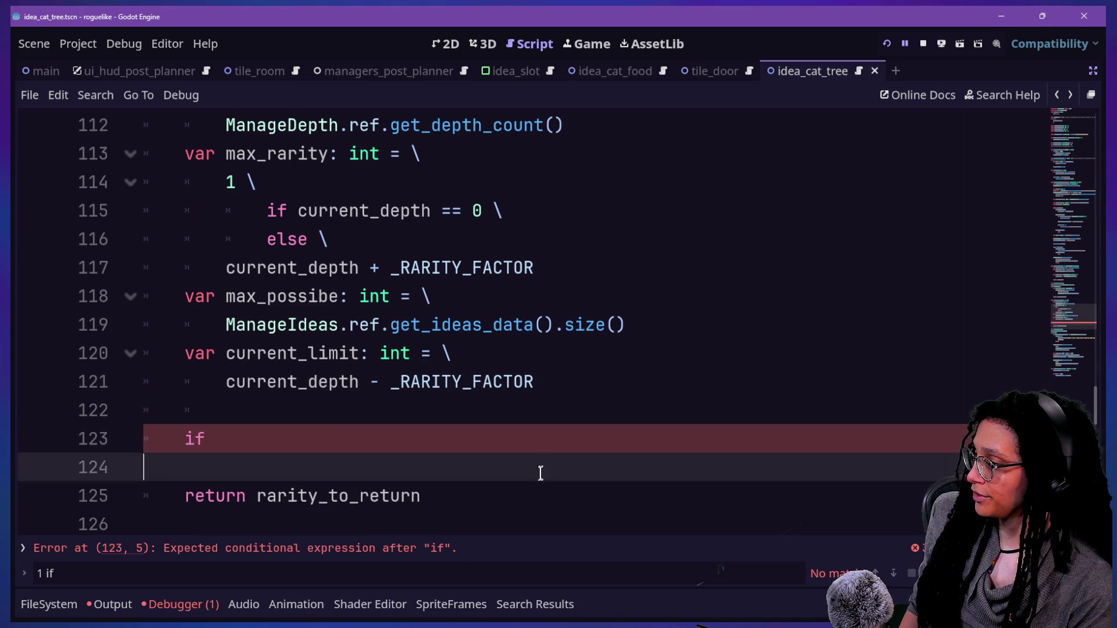
pyautogui.click(533, 444)
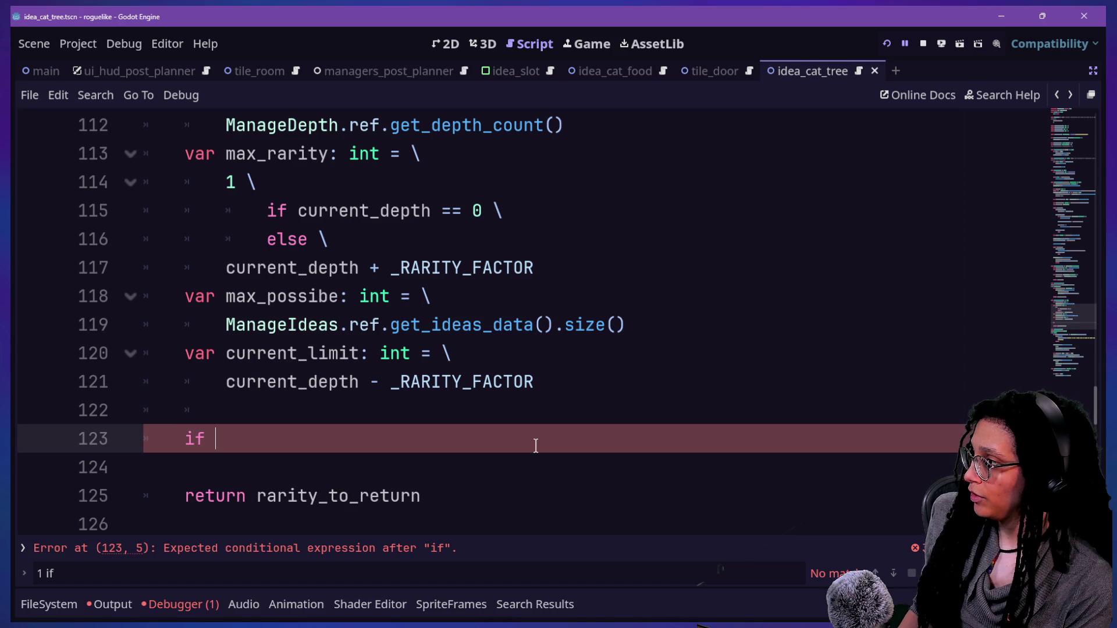
pyautogui.write('max_rarity >')
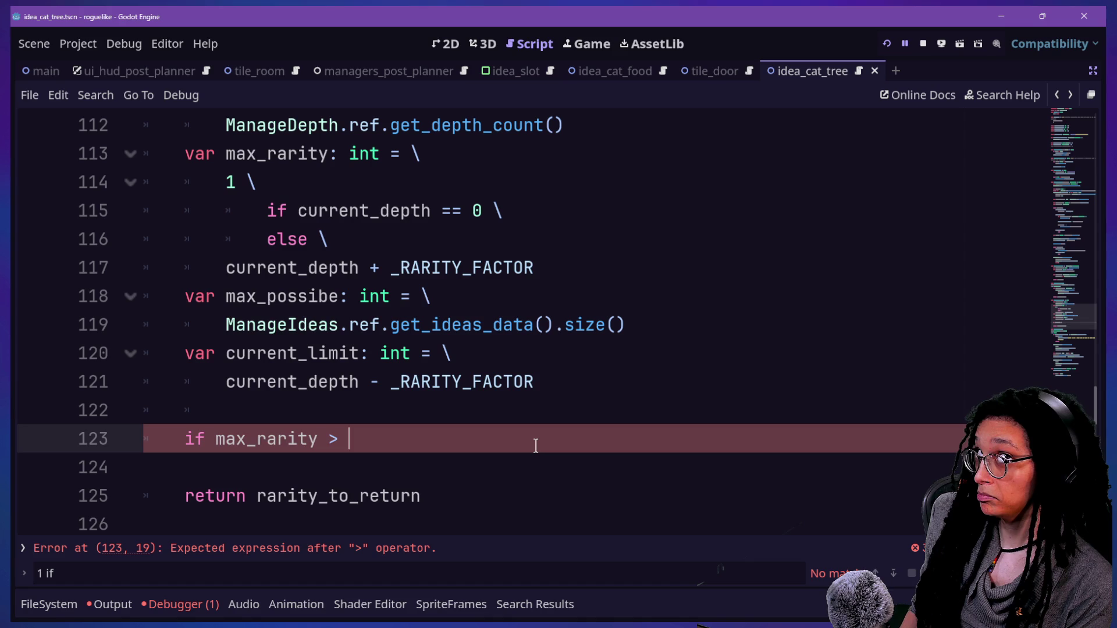
pyautogui.write('max_possible:')
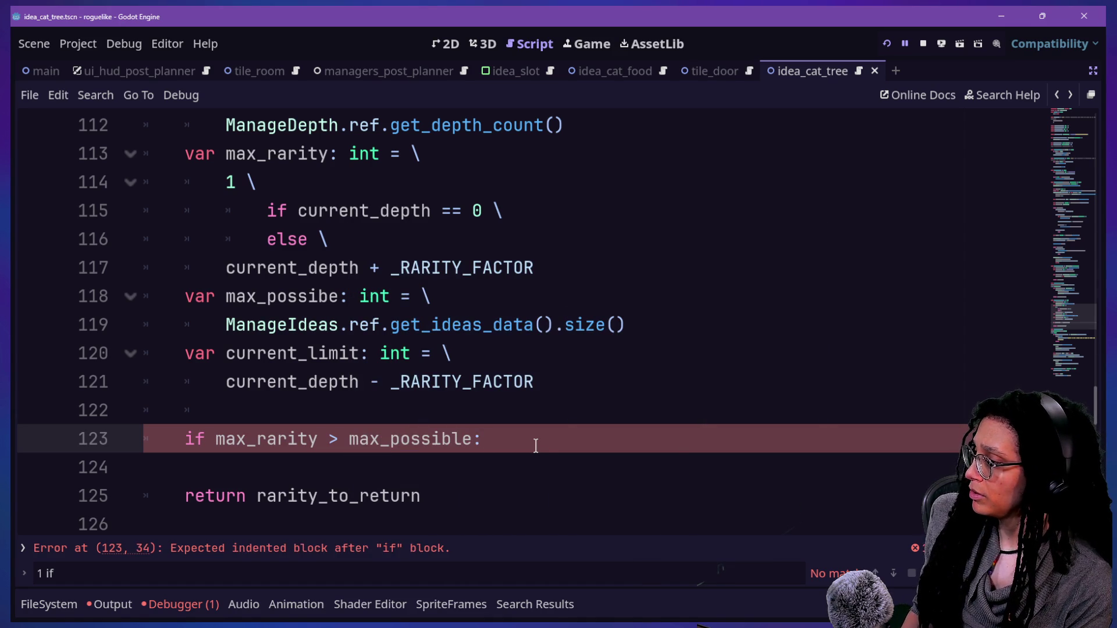
pyautogui.press('Return')
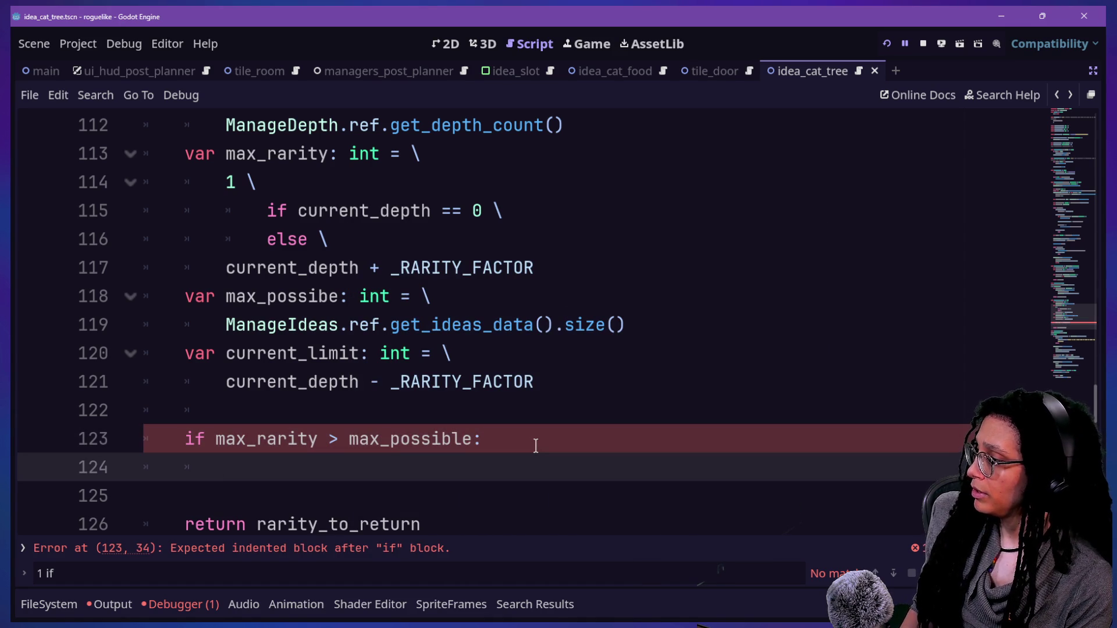
# Step: Declare 'var rarity_to_return: int' on a new line above the if statement
pyautogui.click(520, 408)
pyautogui.press('Return')
pyautogui.write('var ')
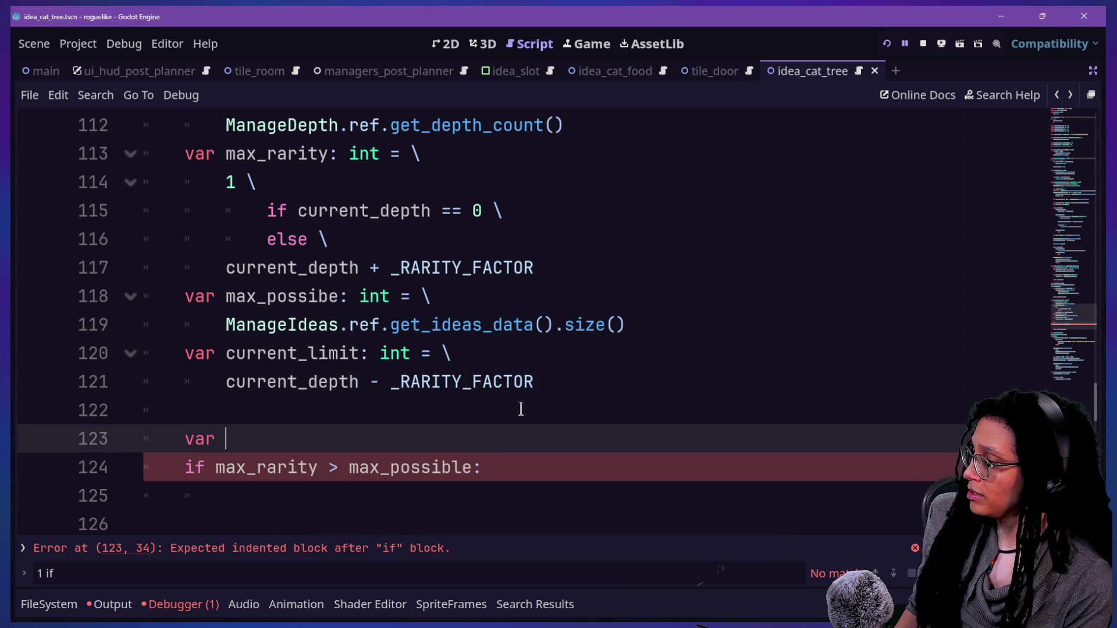
pyautogui.write('rarity')
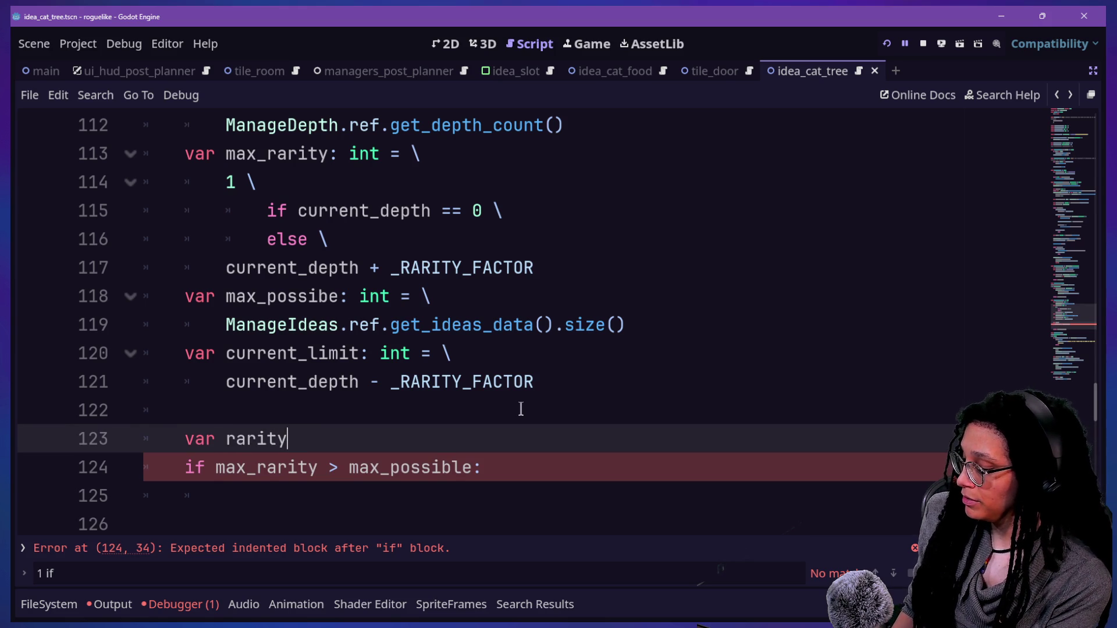
pyautogui.write('_ro')
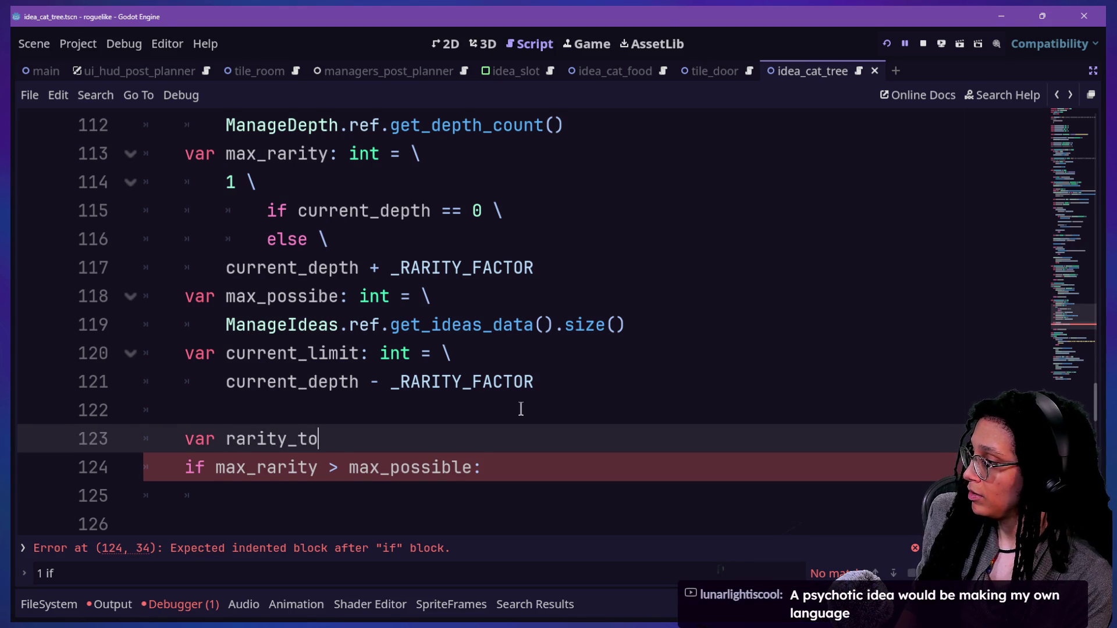
pyautogui.write('_Retu')
pyautogui.press('BackSpace')
pyautogui.press('BackSpace')
pyautogui.press('BackSpace')
pyautogui.write('return: int')
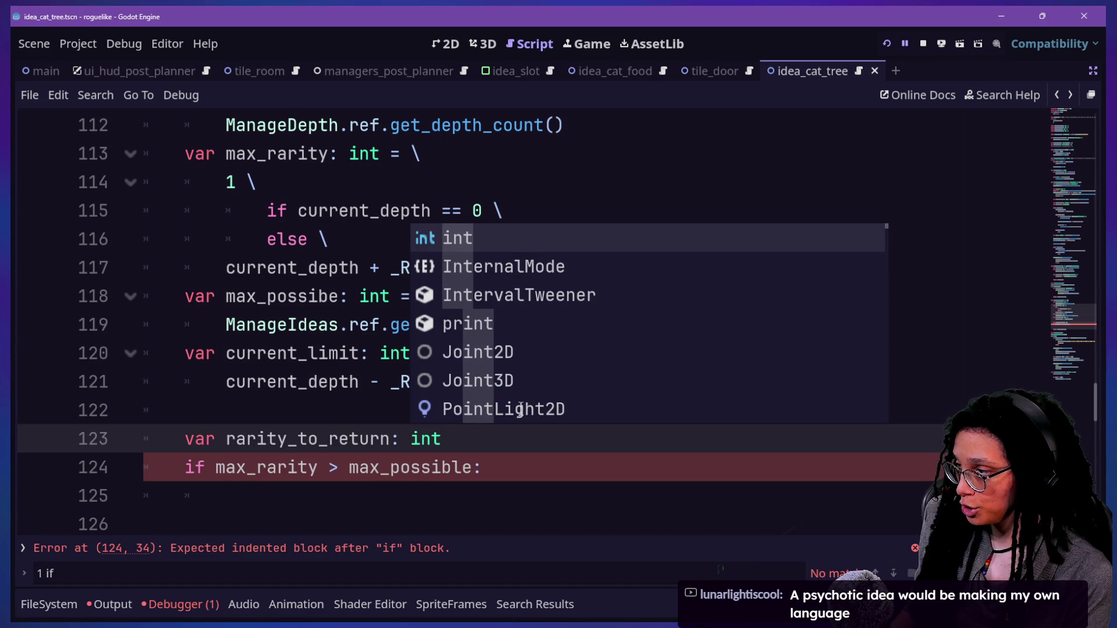
pyautogui.click(469, 445)
# Step: In the if body, set rarity_to_return = max_possible
pyautogui.scroll(-2, 468, 441)
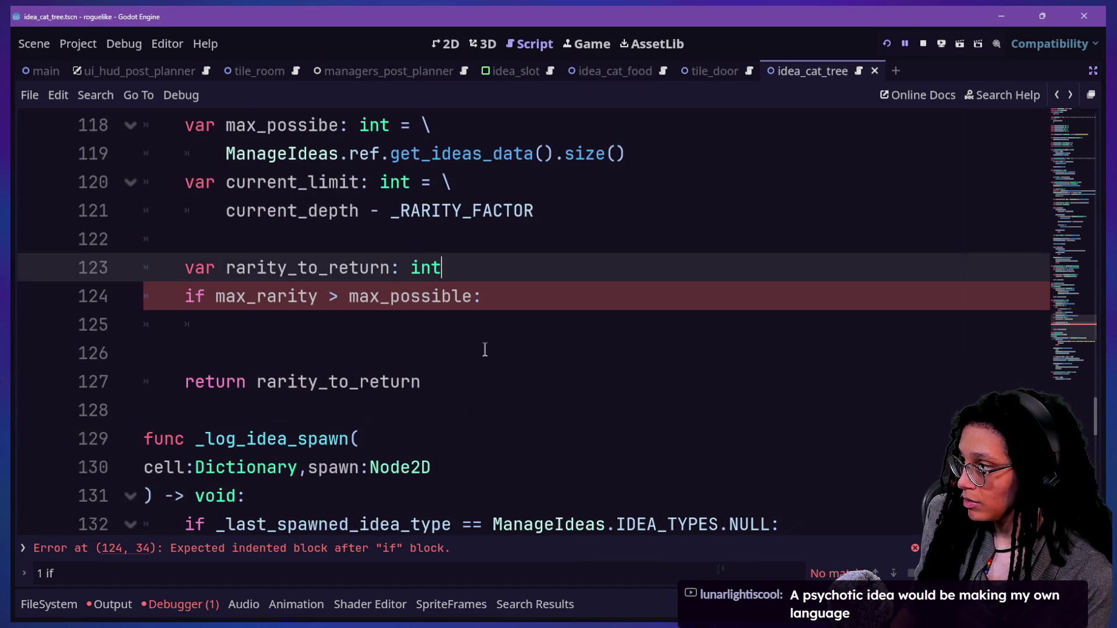
pyautogui.click(495, 299)
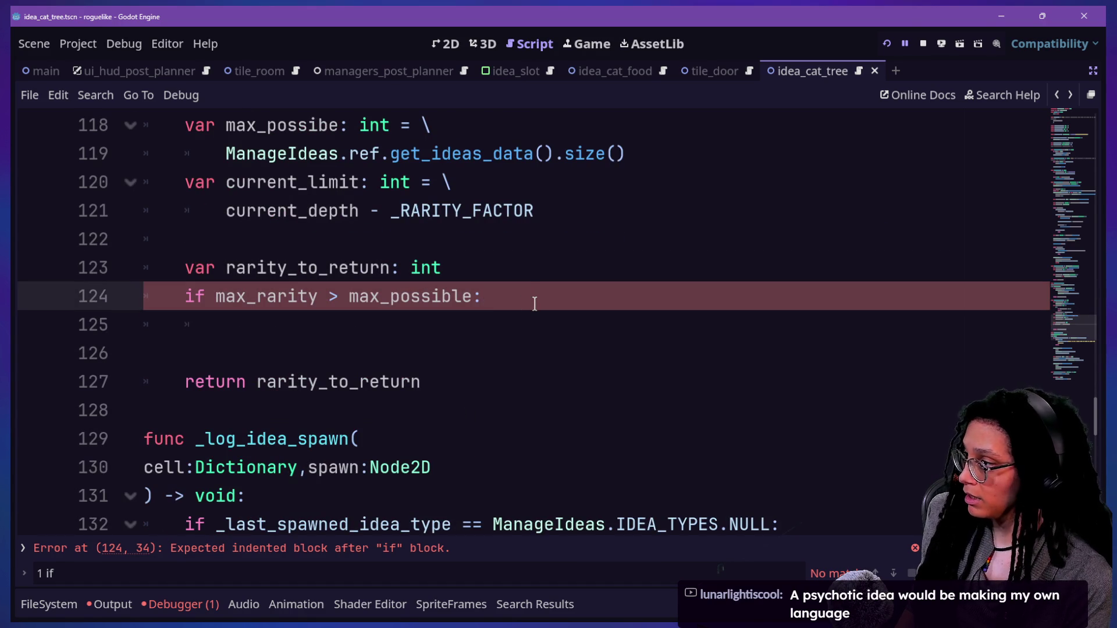
pyautogui.press('Down')
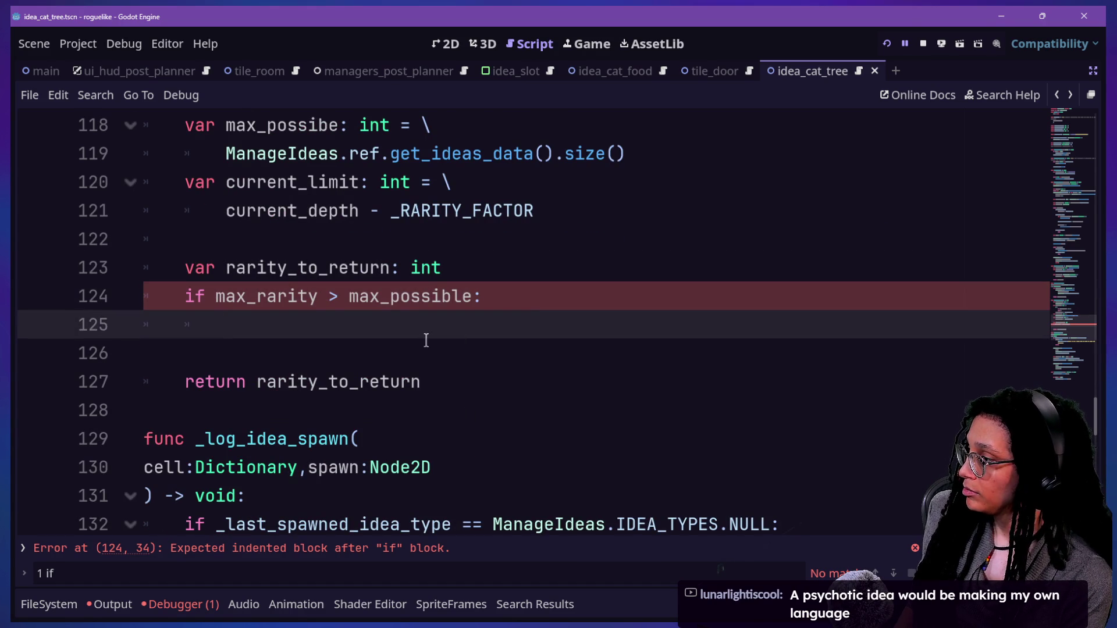
pyautogui.write('rretur')
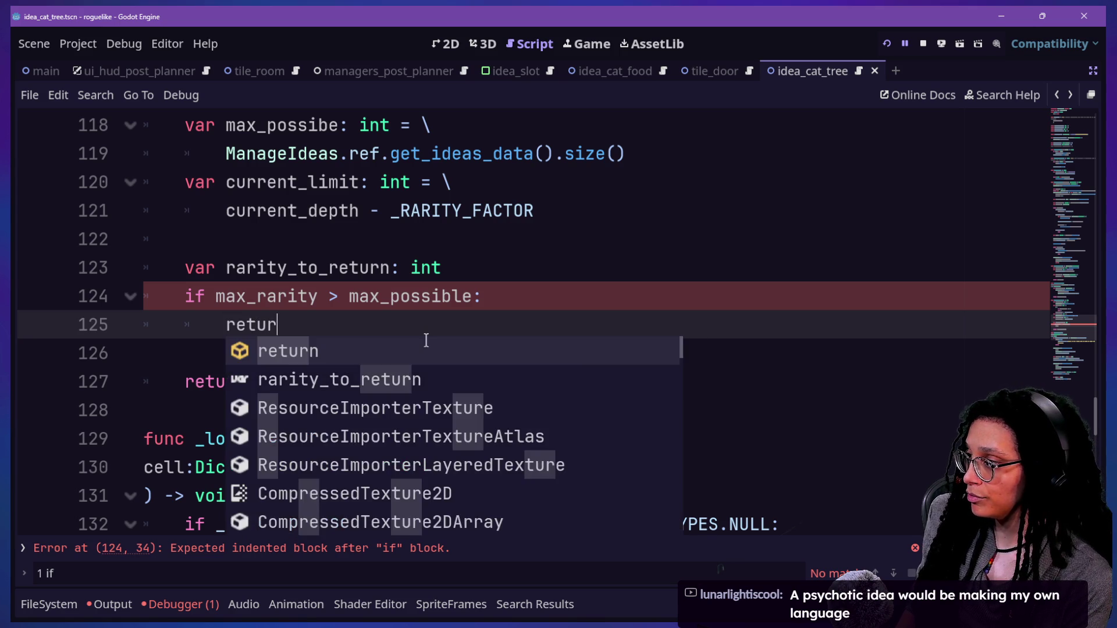
pyautogui.press('BackSpace')
pyautogui.press('BackSpace')
pyautogui.press('BackSpace')
pyautogui.write('ari')
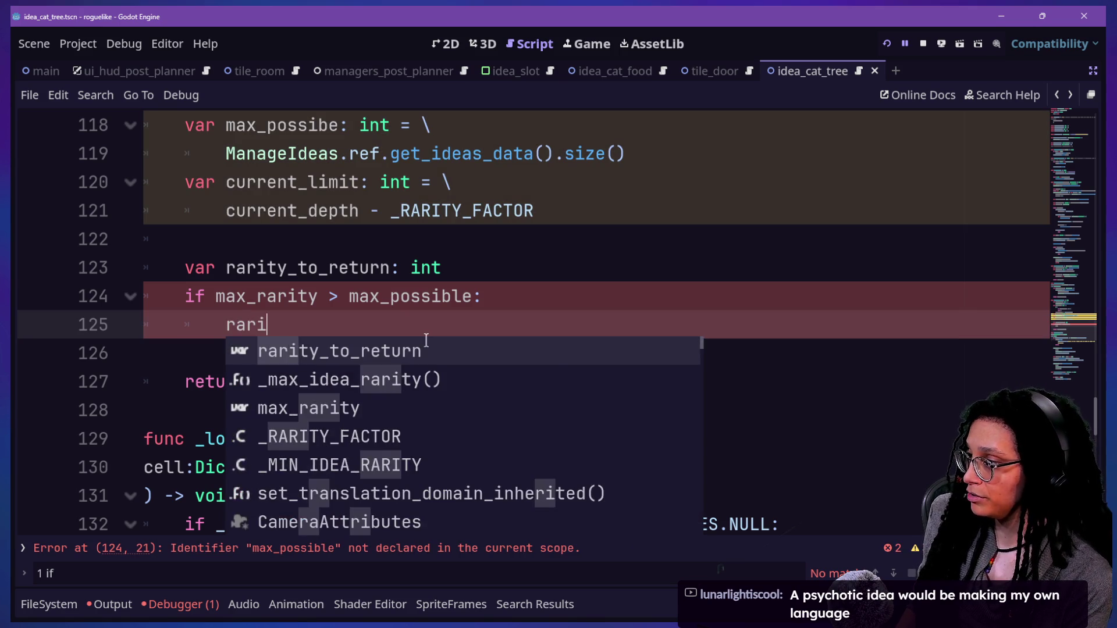
pyautogui.press('Return')
pyautogui.write('= ')
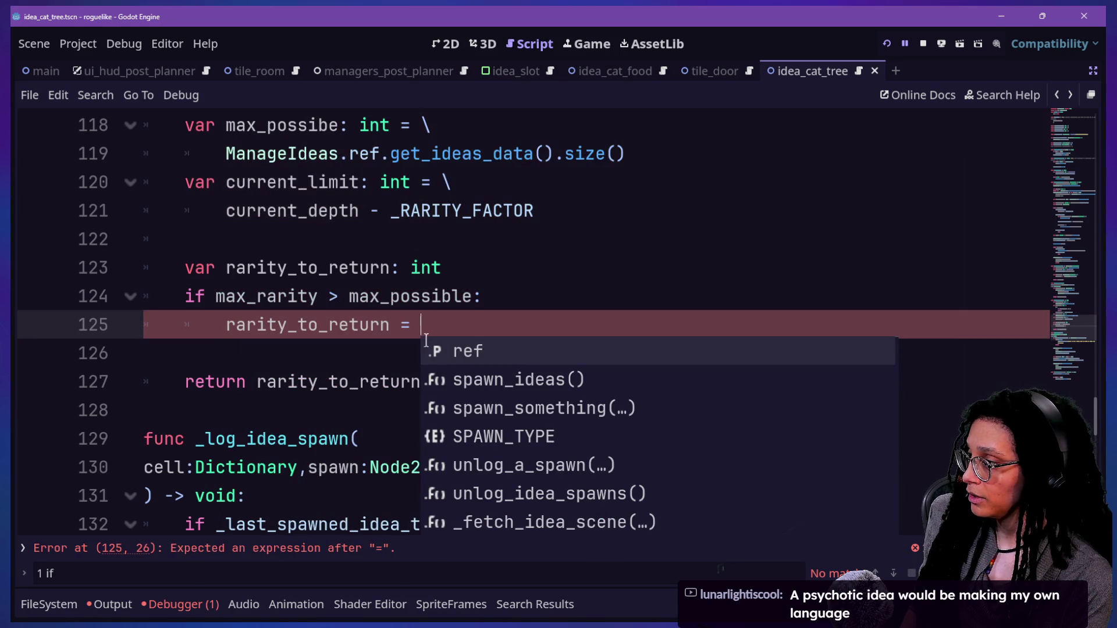
pyautogui.write('max_')
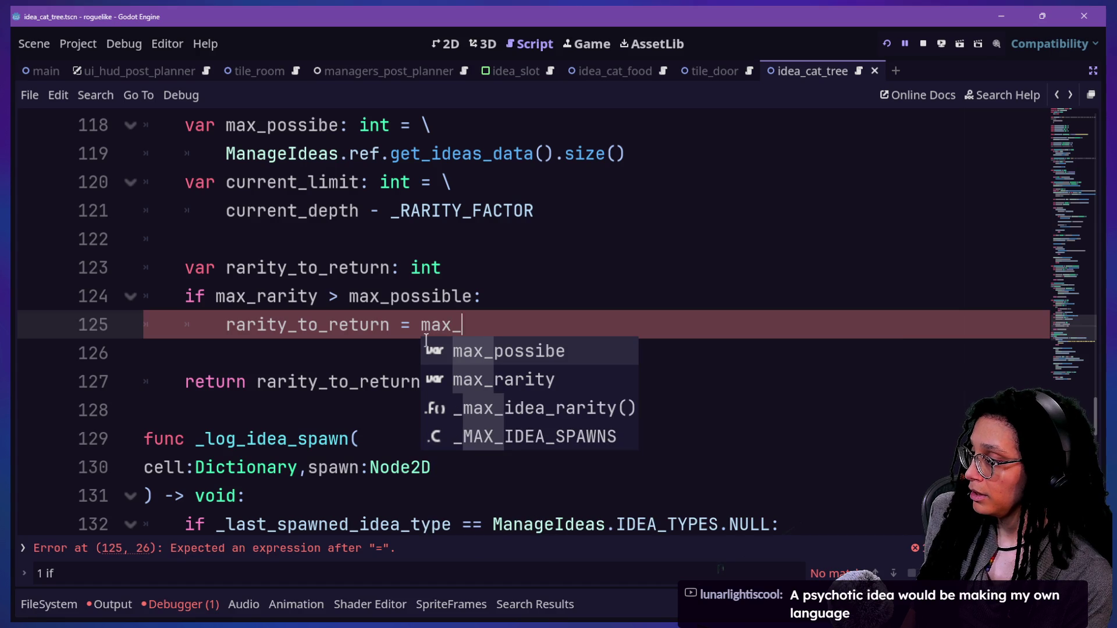
pyautogui.write('possible')
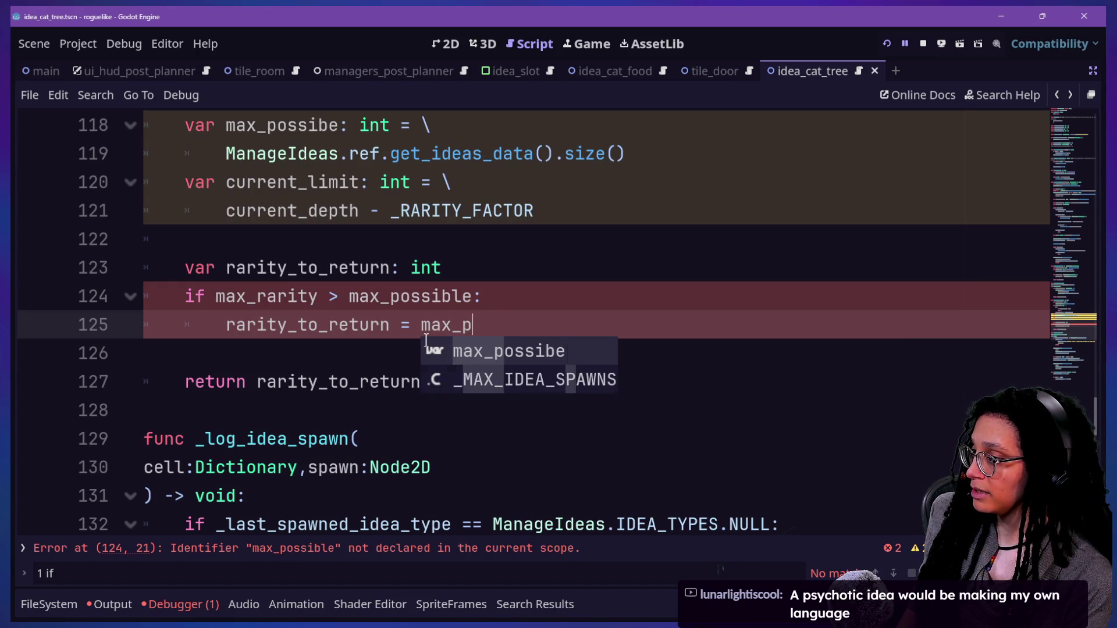
pyautogui.press('Return')
# Step: Add an else branch assigning rarity_to_return = max_rarity
pyautogui.write('else:')
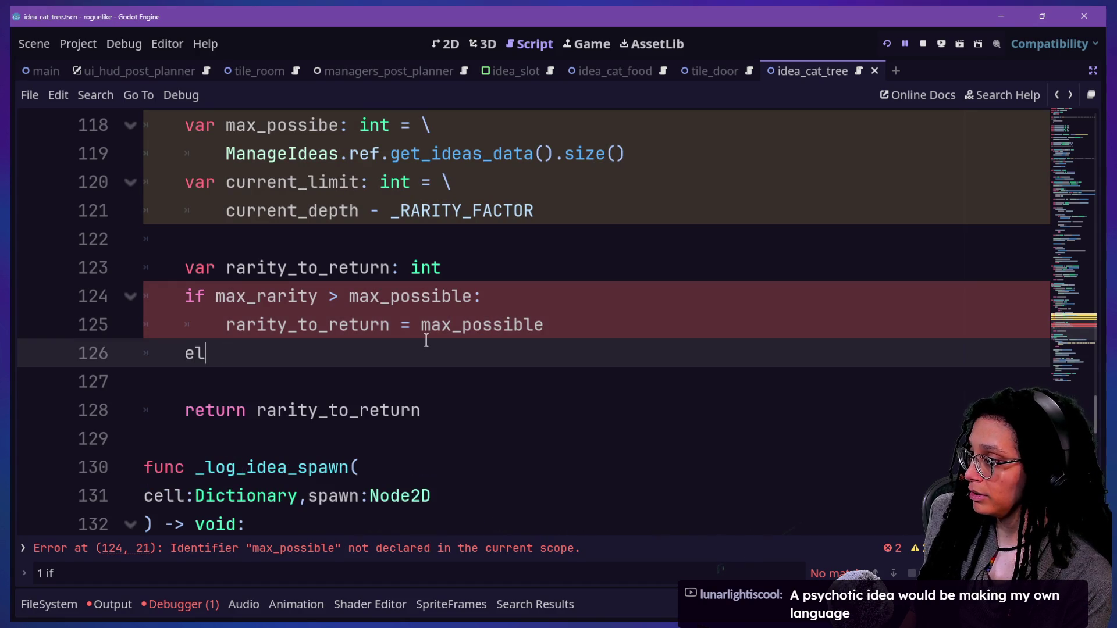
pyautogui.press('Return')
pyautogui.write('rarity')
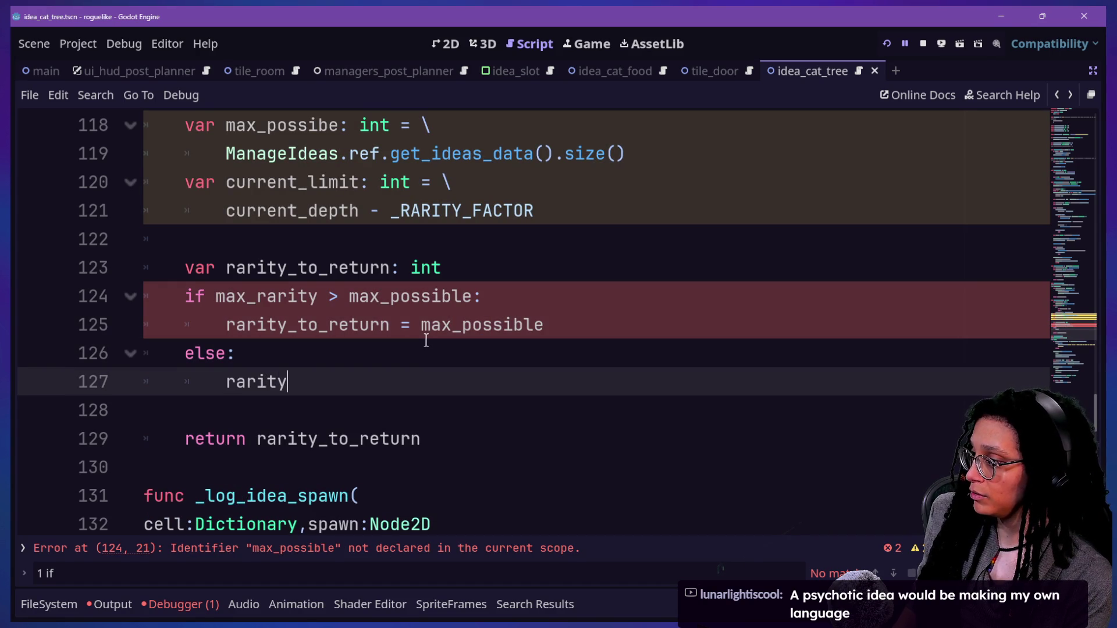
pyautogui.write('_to_re')
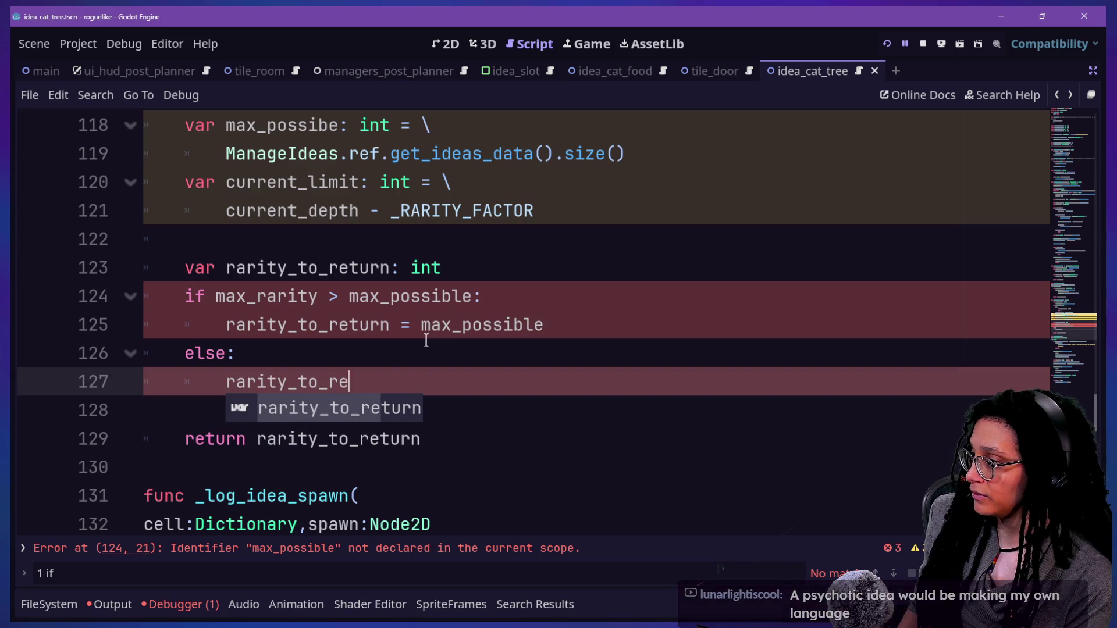
pyautogui.write('utn = maxi')
pyautogui.press('BackSpace')
pyautogui.write('_r')
pyautogui.press('Return')
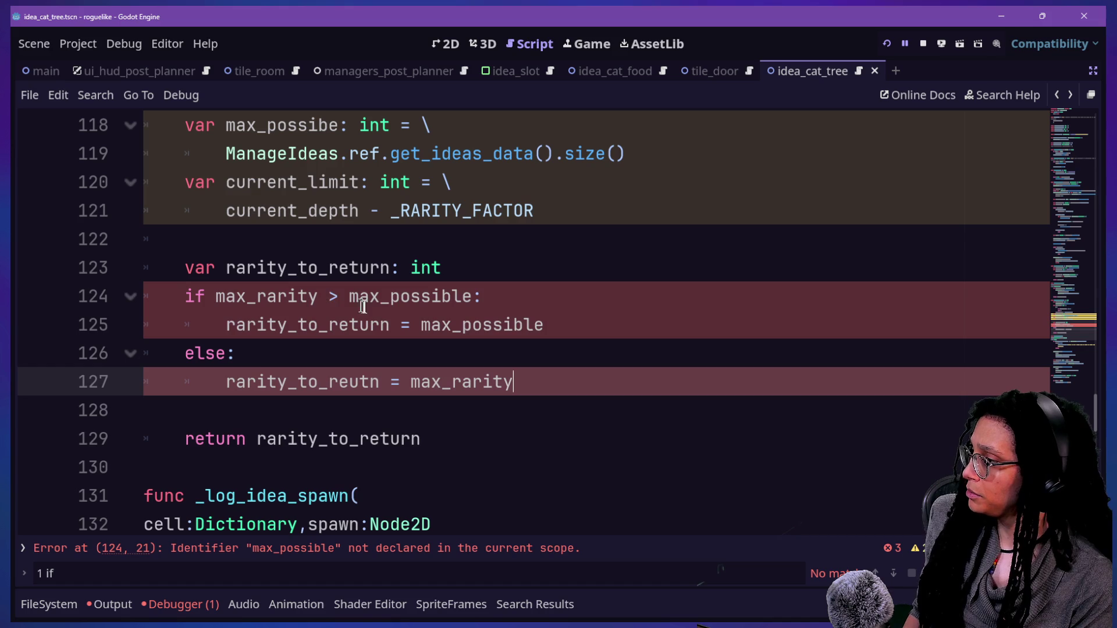
# Step: Fix the typos: max_possibe to max_possible on line 118, and rarity_to_reutn
pyautogui.click(334, 126)
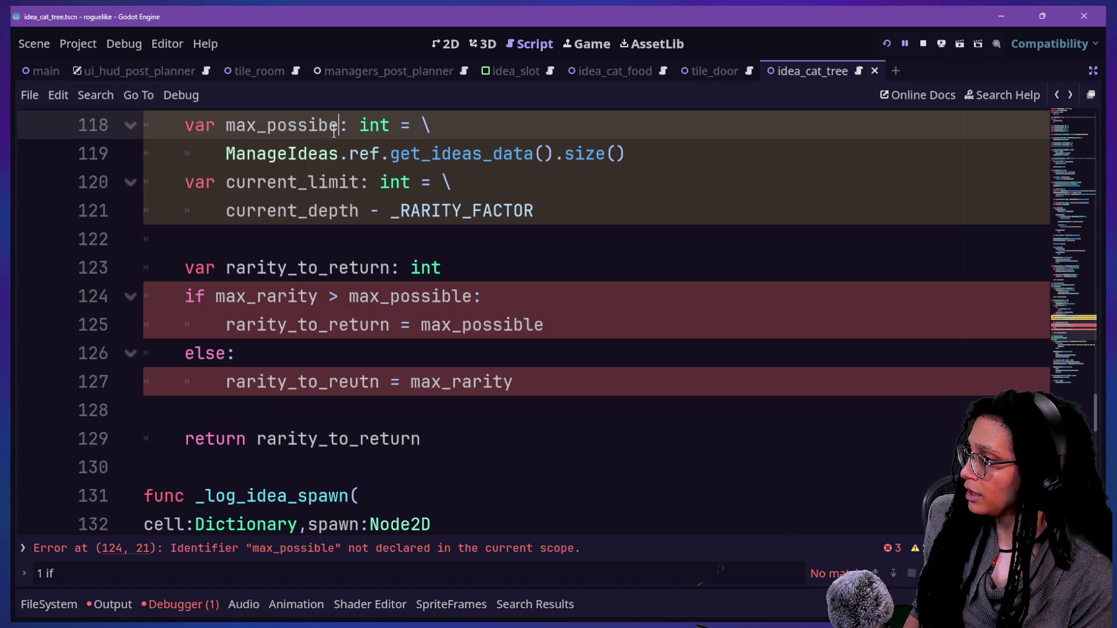
pyautogui.write('l')
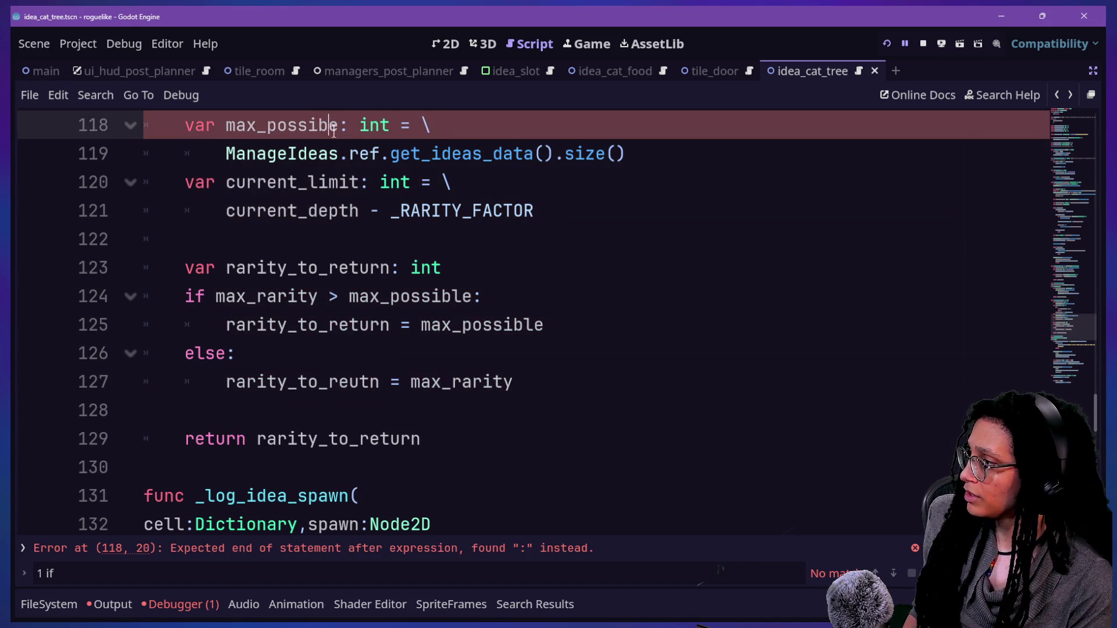
pyautogui.click(354, 239)
pyautogui.click(570, 382)
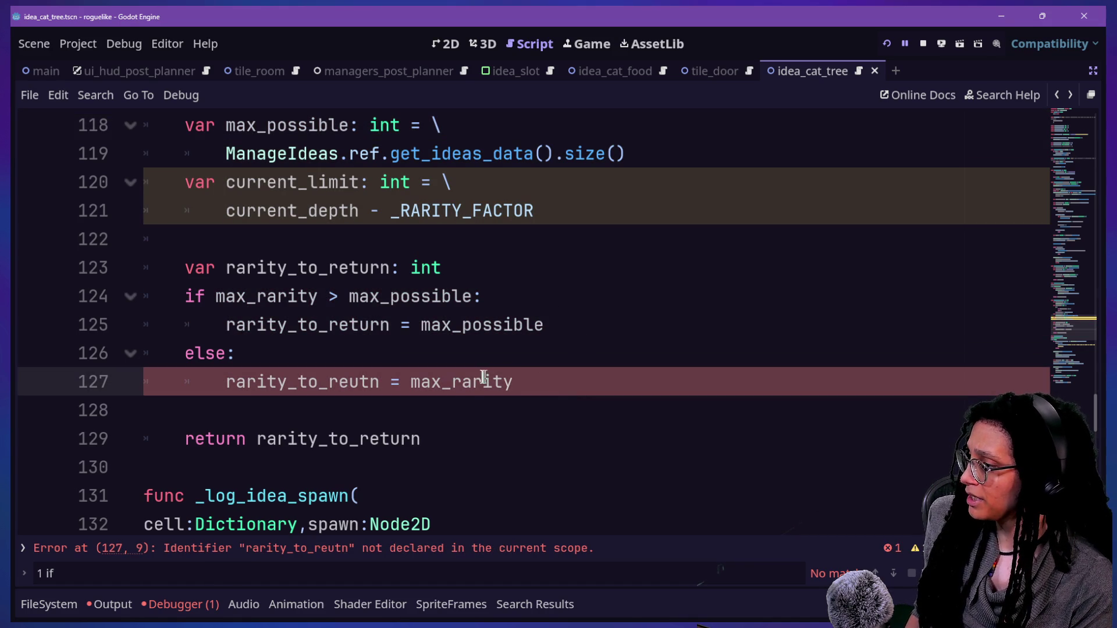
pyautogui.click(352, 376)
pyautogui.press('Delete')
# Step: Correct the misspelled rarity_to_reutn to rarity_to_return on line 127
pyautogui.press('Right')
pyautogui.write('ur')
pyautogui.click(329, 296)
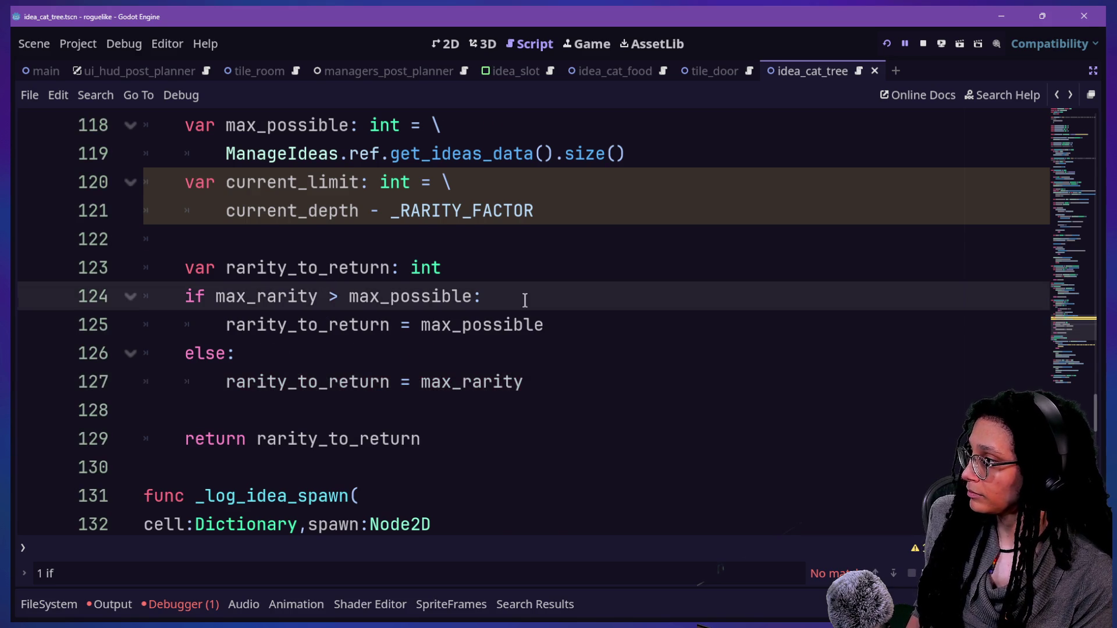
pyautogui.scroll(1, 396, 293)
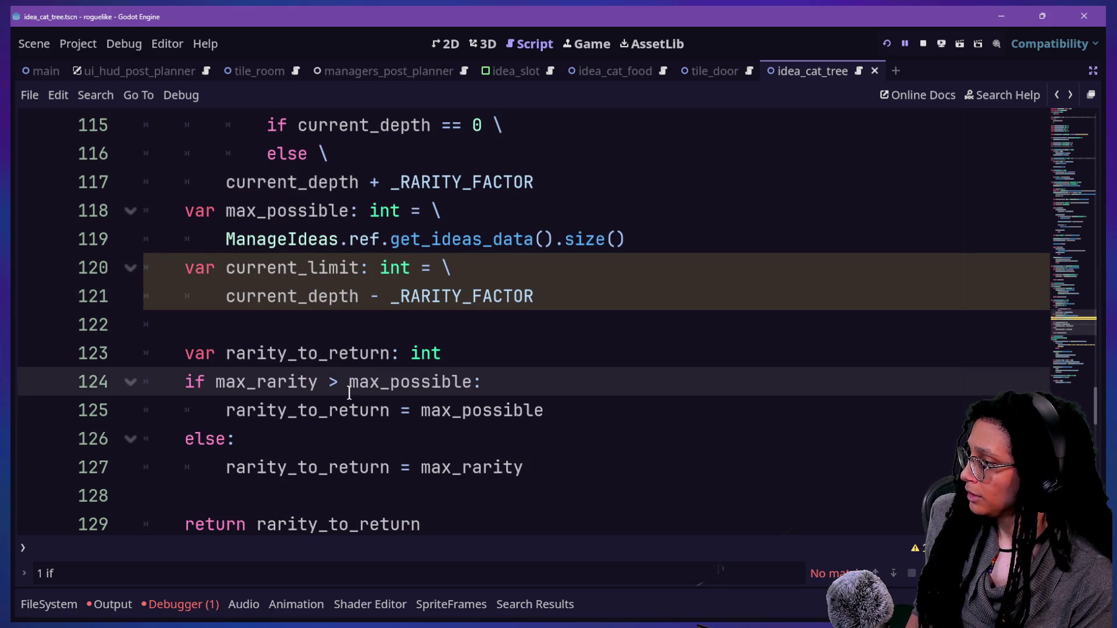
# Step: Review the uses of max_possible and the max_rarity if condition around line 124
pyautogui.moveTo(415, 415)
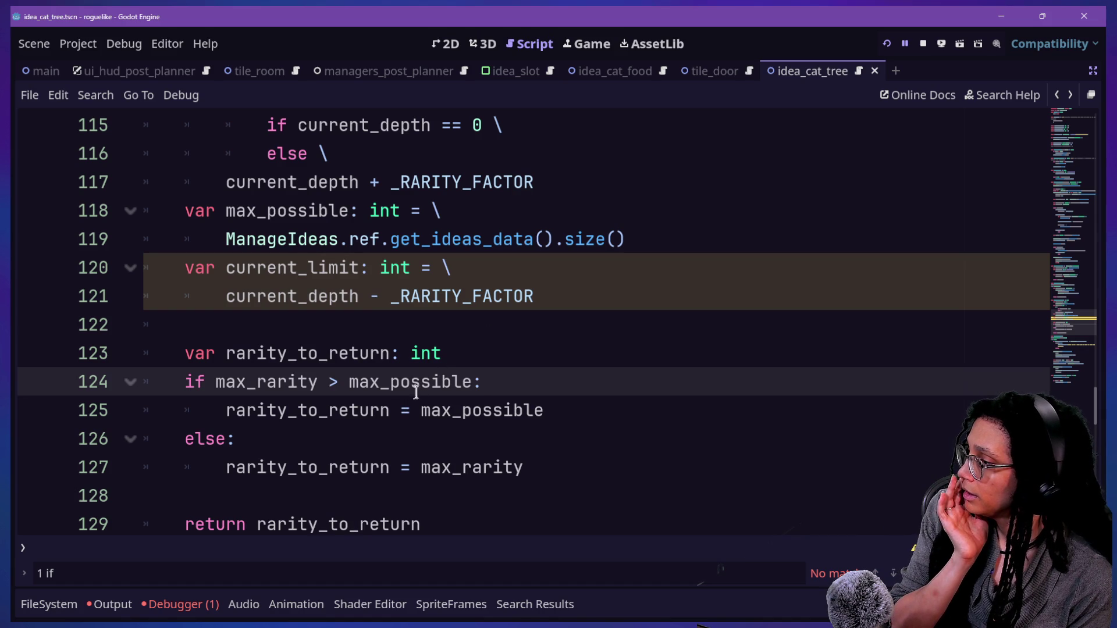
pyautogui.moveTo(422, 416); pyautogui.dragTo(545, 415)
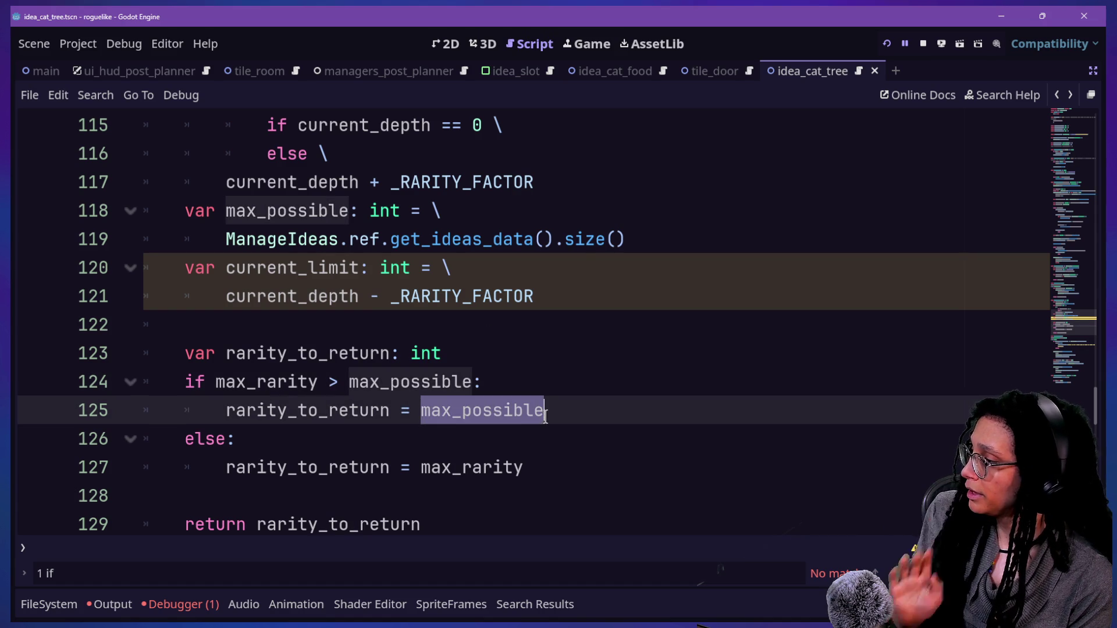
pyautogui.click(572, 412)
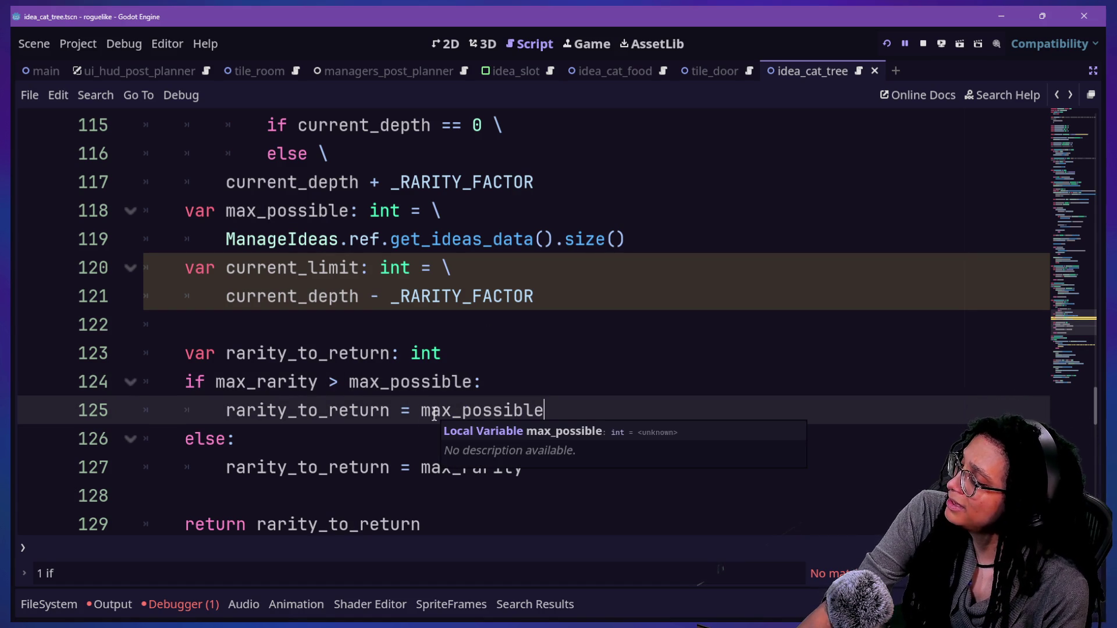
pyautogui.click(376, 362)
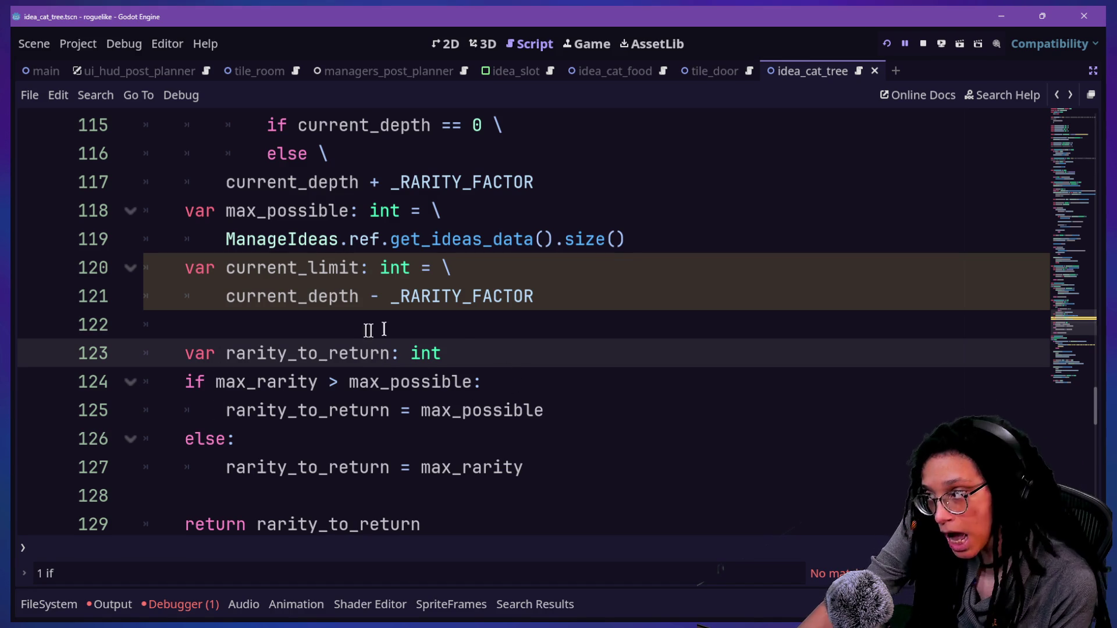
pyautogui.moveTo(212, 381)
pyautogui.mouseDown()
pyautogui.moveTo(381, 384)
pyautogui.moveTo(220, 383)
pyautogui.mouseUp()
pyautogui.click(334, 384)
pyautogui.write('m')
pyautogui.press('BackSpace')
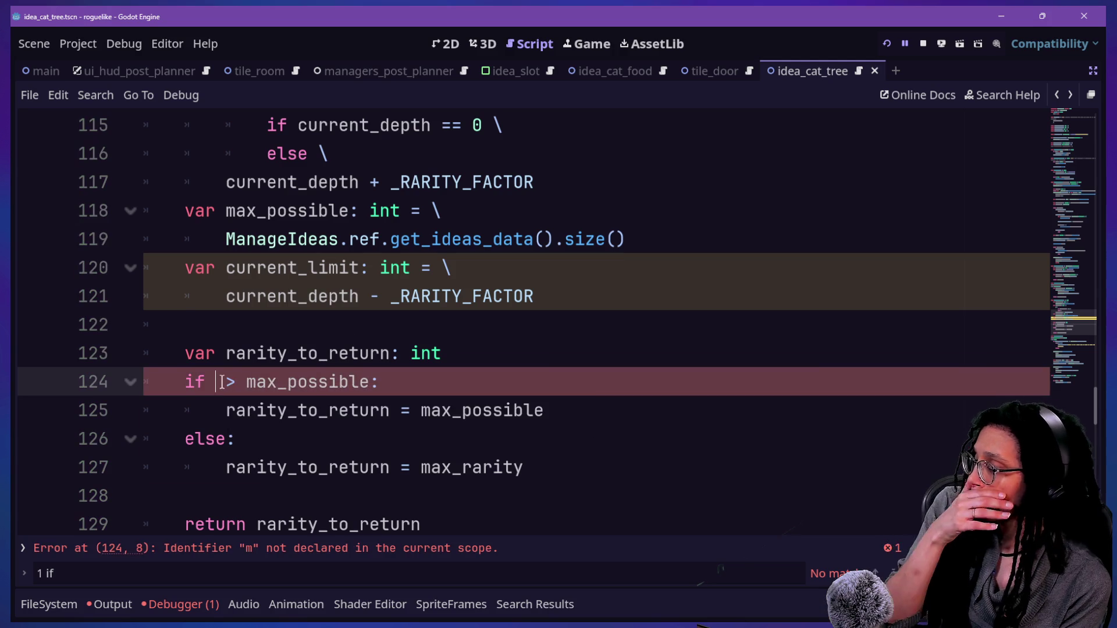
# Step: Rewrite the if condition as max_rarity > current_limit after checking current_limit's definition
pyautogui.click(662, 302)
pyautogui.scroll(2, 661, 304)
pyautogui.moveTo(618, 347); pyautogui.dragTo(603, 252)
pyautogui.scroll(-3, 603, 252)
pyautogui.click(440, 314)
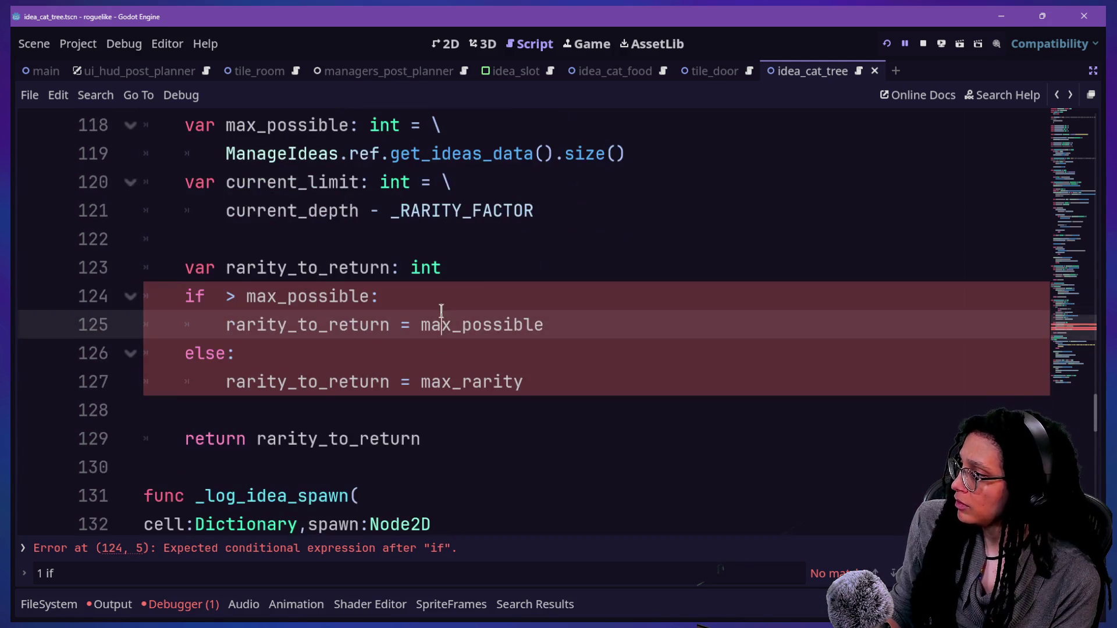
pyautogui.click(206, 296)
pyautogui.press('Right')
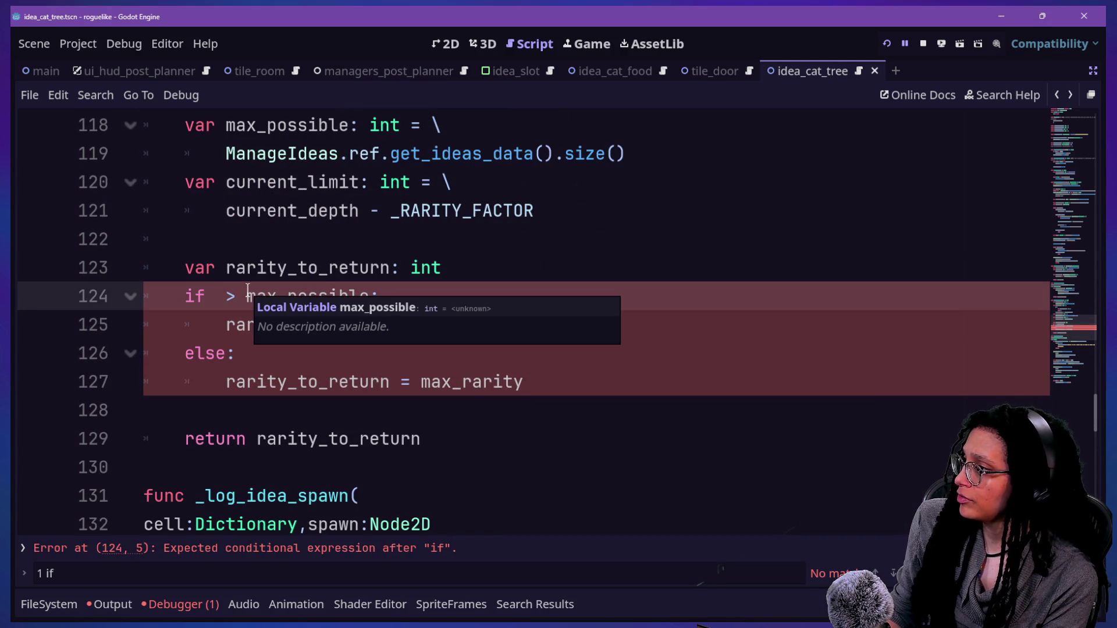
pyautogui.write('max')
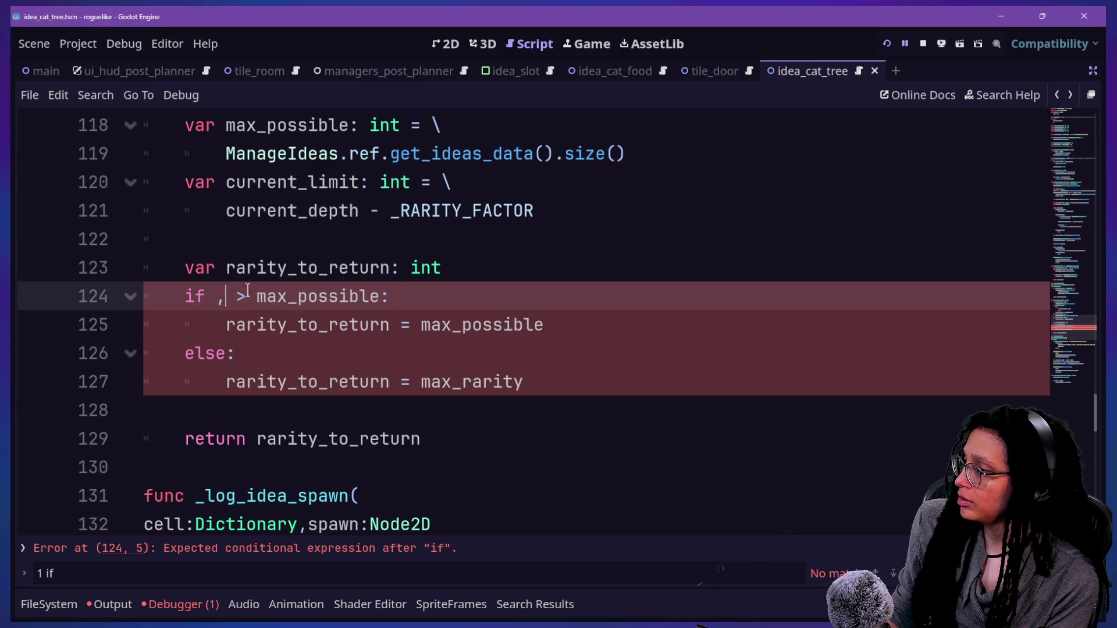
pyautogui.write('_rarity > current_limit')
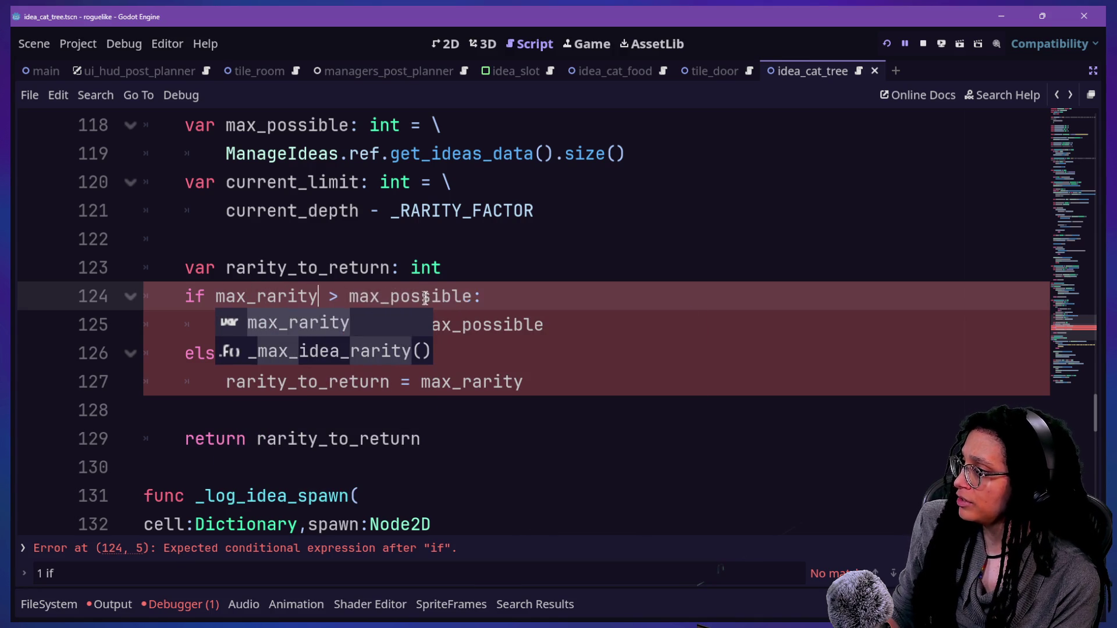
pyautogui.doubleClick(429, 298)
pyautogui.write('current_limit')
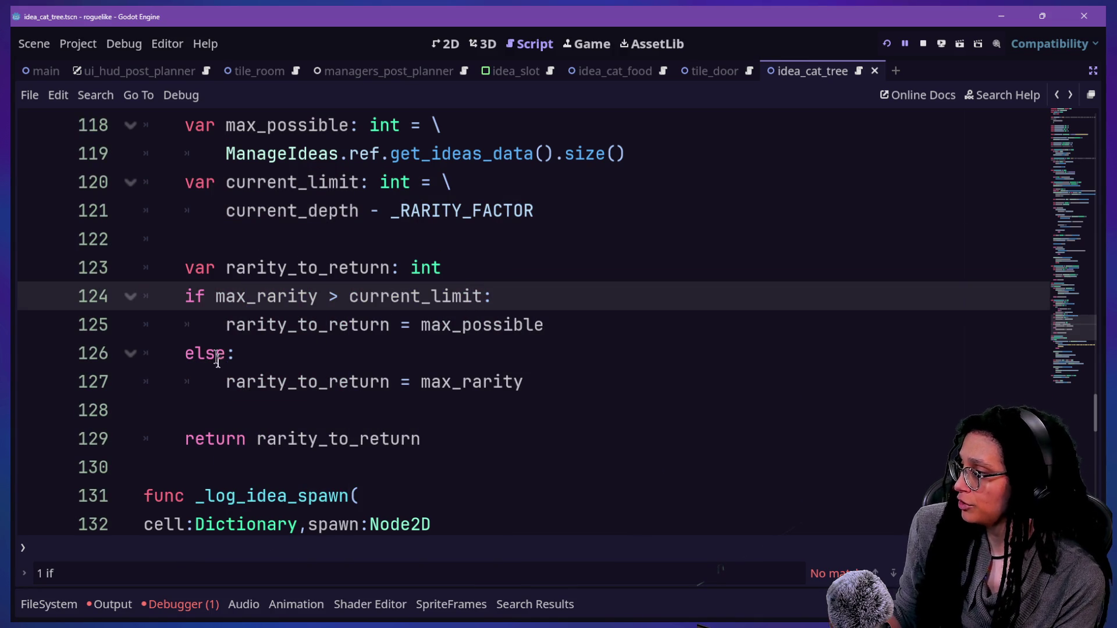
# Step: Assign current_limit instead of max_possible to rarity_to_return on line 125
pyautogui.click(226, 326)
pyautogui.keyDown('shift'); pyautogui.click(558, 334); pyautogui.keyUp('shift')
pyautogui.click(559, 333)
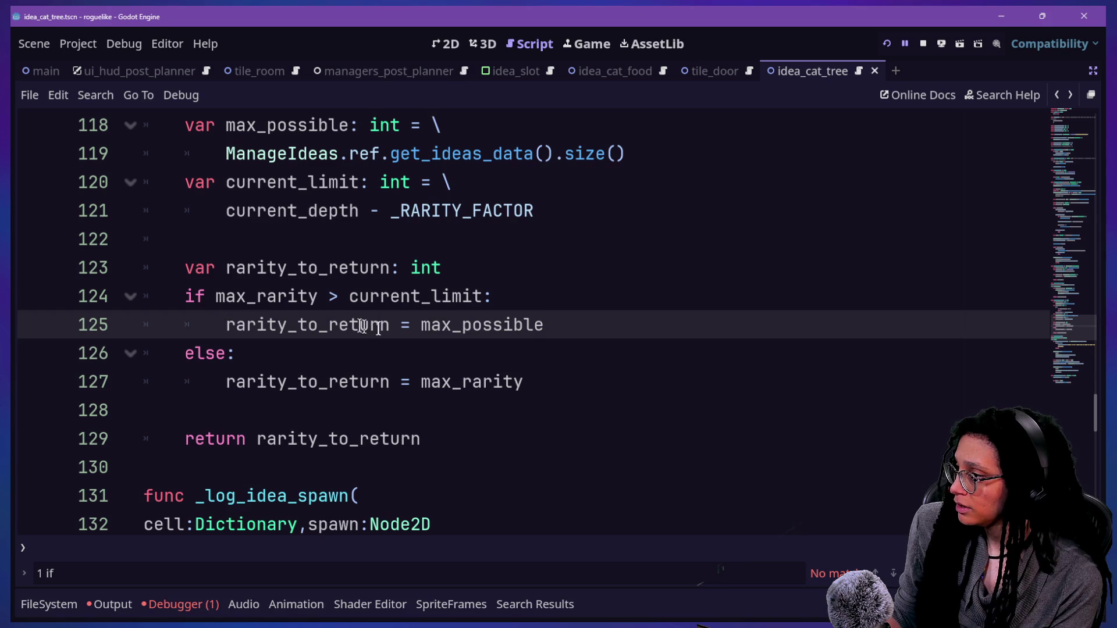
pyautogui.moveTo(422, 327); pyautogui.dragTo(548, 324)
pyautogui.write('c')
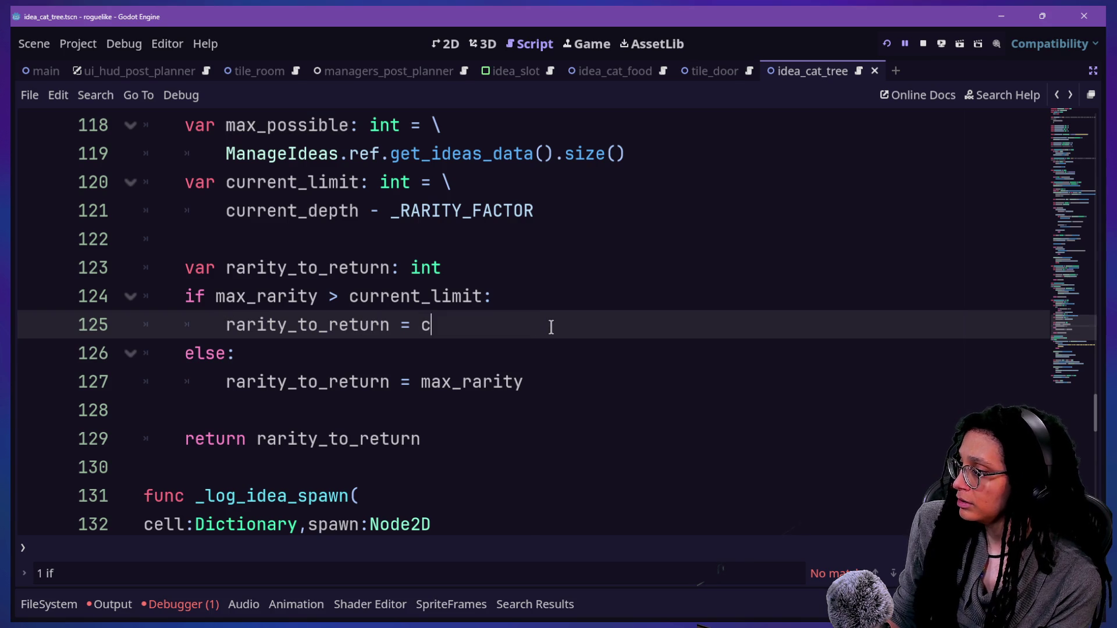
pyautogui.write('urrent_limit')
# Step: Select the ManageIdeas expression in the max_possible definition on line 119
pyautogui.moveTo(145, 325); pyautogui.dragTo(510, 340)
pyautogui.scroll(2, 511, 338)
pyautogui.click(452, 239)
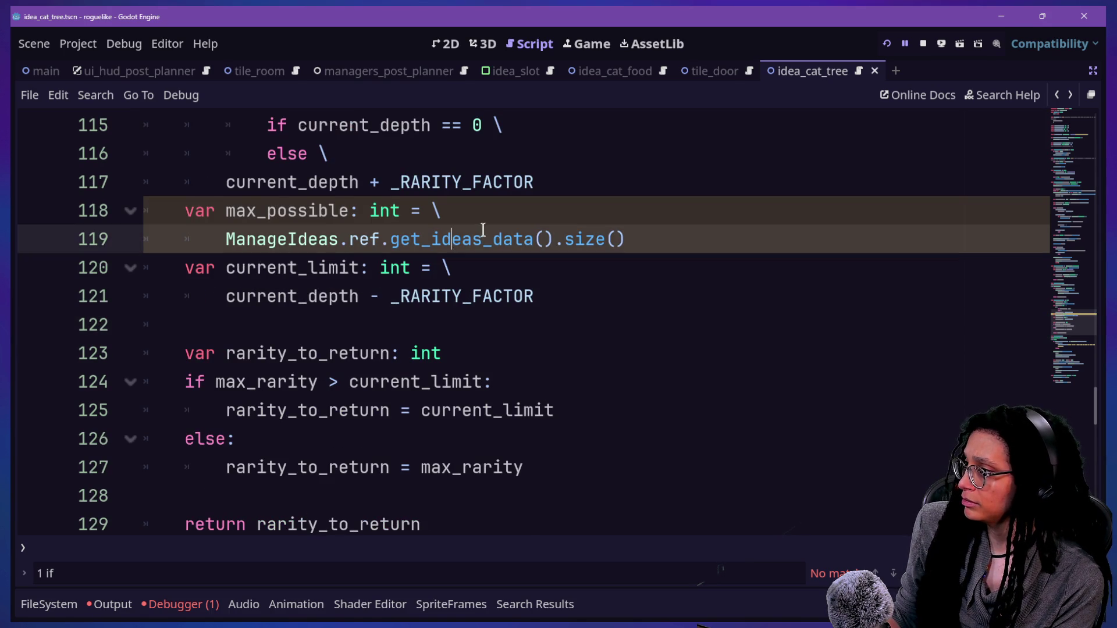
pyautogui.click(666, 236)
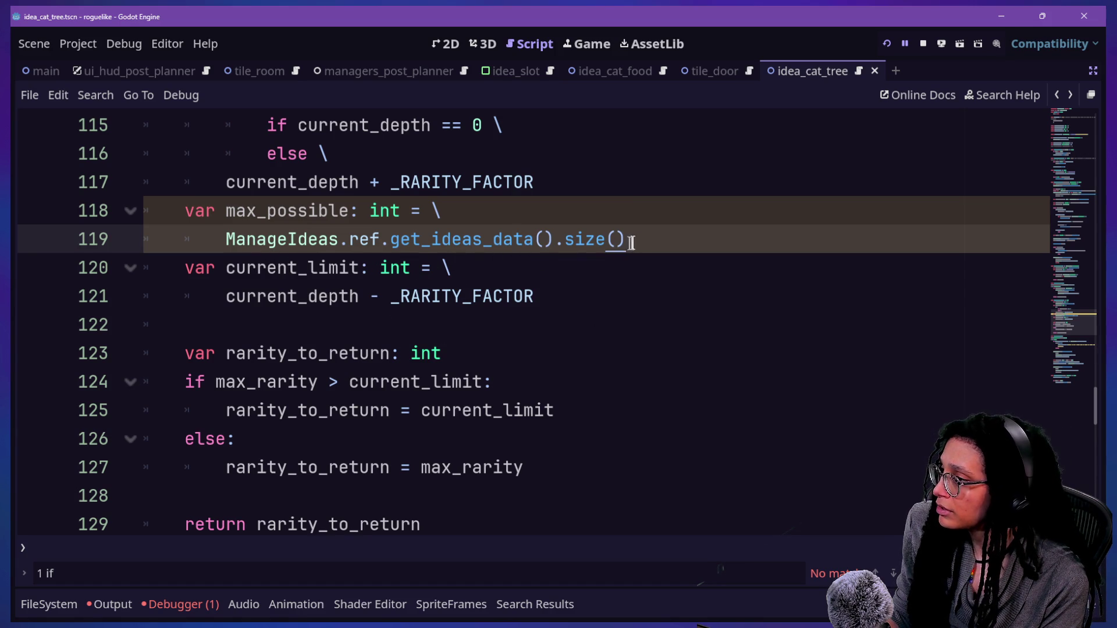
pyautogui.moveTo(631, 242); pyautogui.dragTo(643, 222)
# Step: Move the ManageIdeas expression into current_limit and delete the leftover max_possible line
pyautogui.hotkey('ctrl', 'x')
pyautogui.moveTo(560, 266); pyautogui.dragTo(569, 244)
pyautogui.hotkey('ctrl', 'v')
pyautogui.click(576, 210)
pyautogui.click(585, 191)
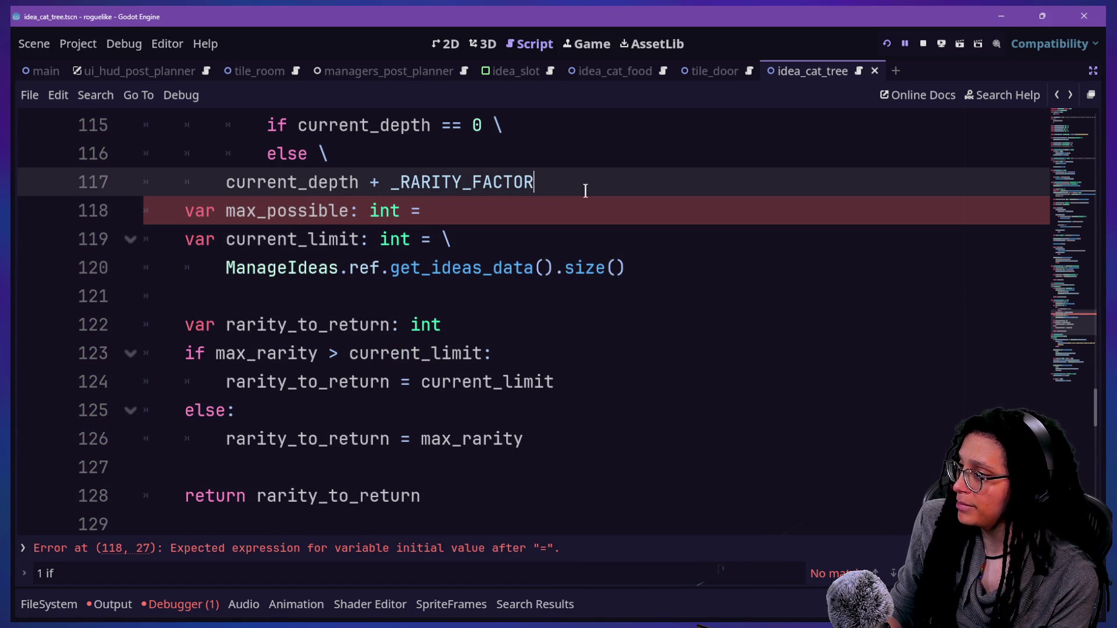
pyautogui.hotkey('shift', 'Down')
pyautogui.press('BackSpace')
pyautogui.press('Return')
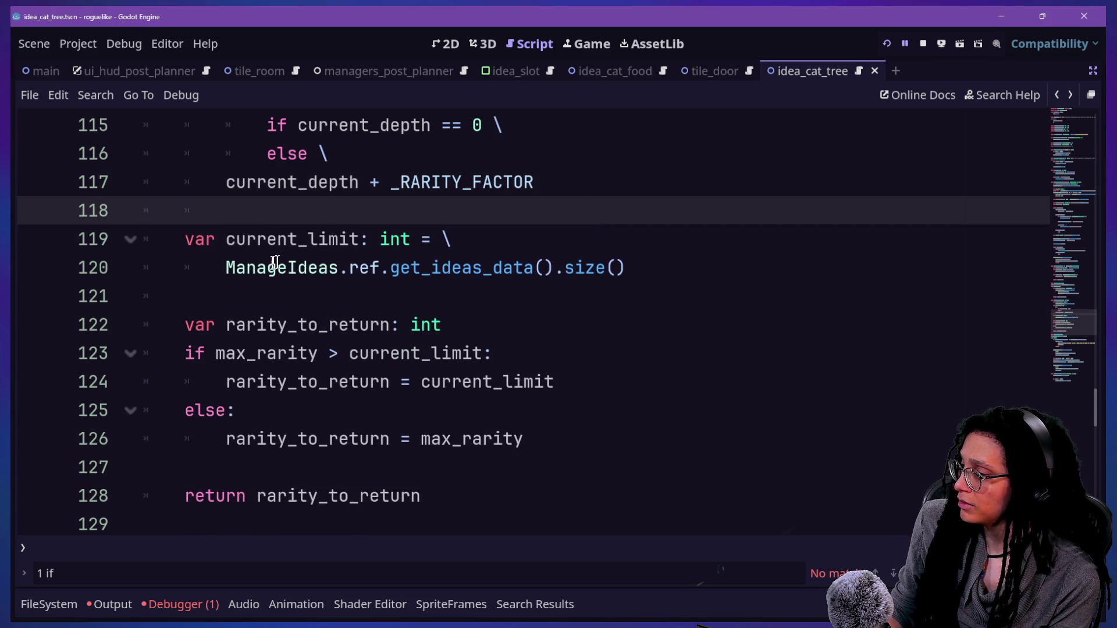
# Step: Review the current_limit declaration, the ManageIdeas call and the max_rarity condition
pyautogui.moveTo(261, 247); pyautogui.dragTo(623, 285)
pyautogui.click(623, 285)
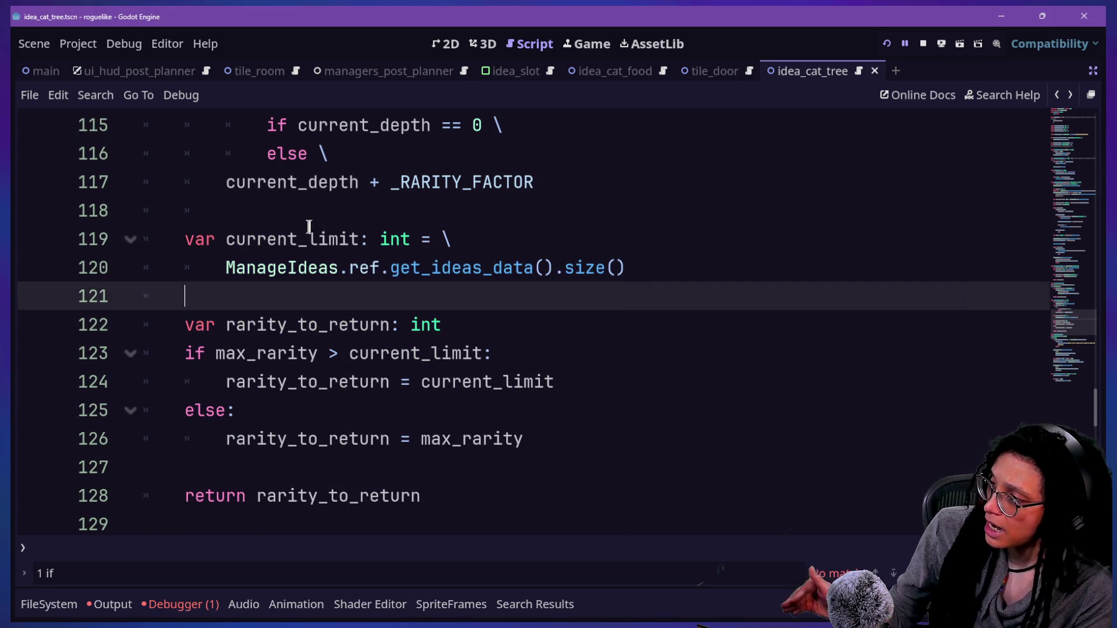
pyautogui.click(307, 239)
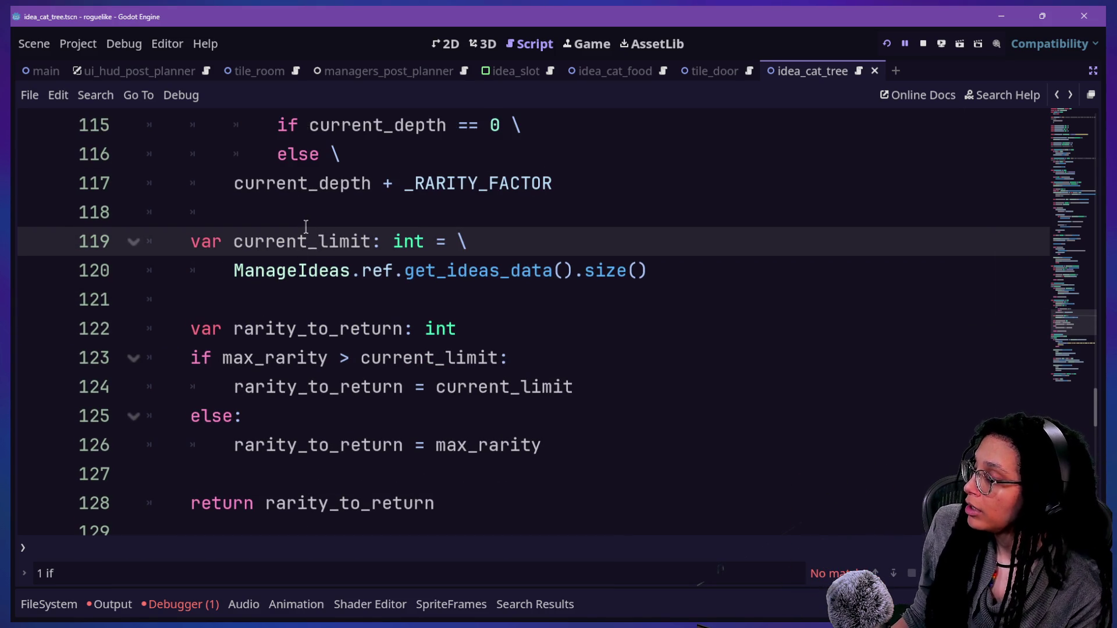
pyautogui.click(290, 267)
pyautogui.moveTo(224, 360); pyautogui.dragTo(509, 359)
pyautogui.click(521, 367)
pyautogui.click(517, 331)
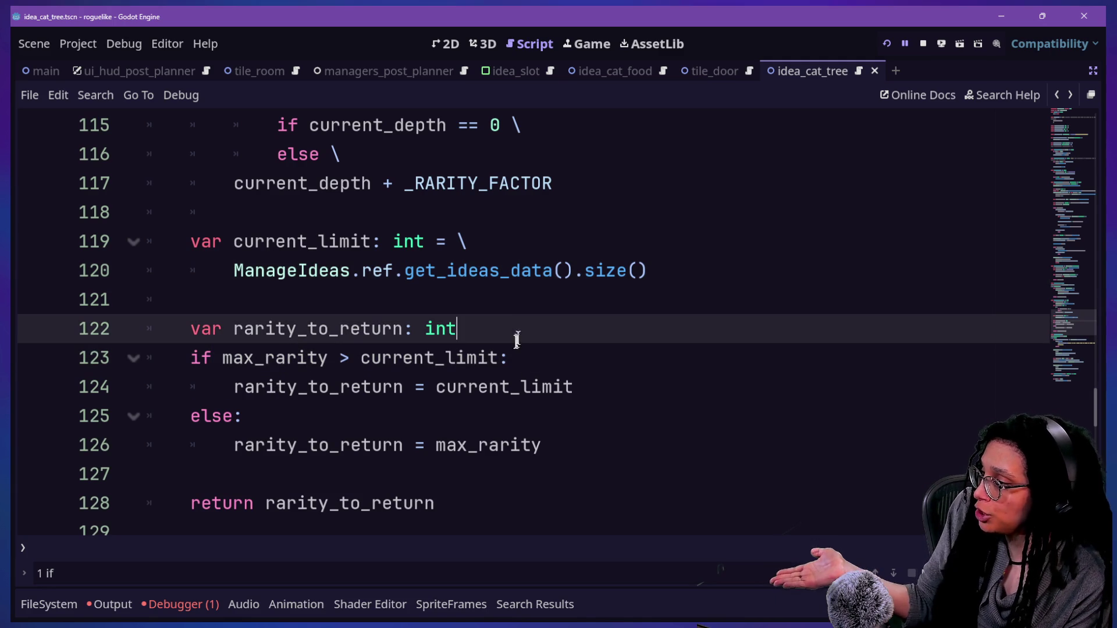
# Step: Dismiss the current_limit info popup and run the game to its Post Planner title menu
pyautogui.click(416, 384)
pyautogui.click(472, 332)
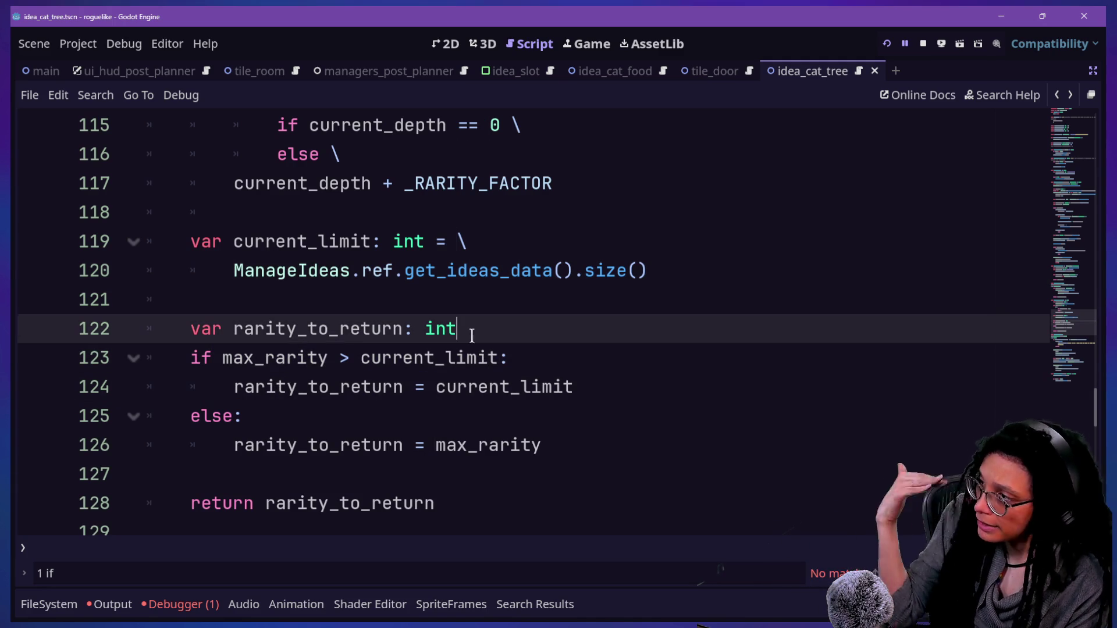
pyautogui.moveTo(450, 345)
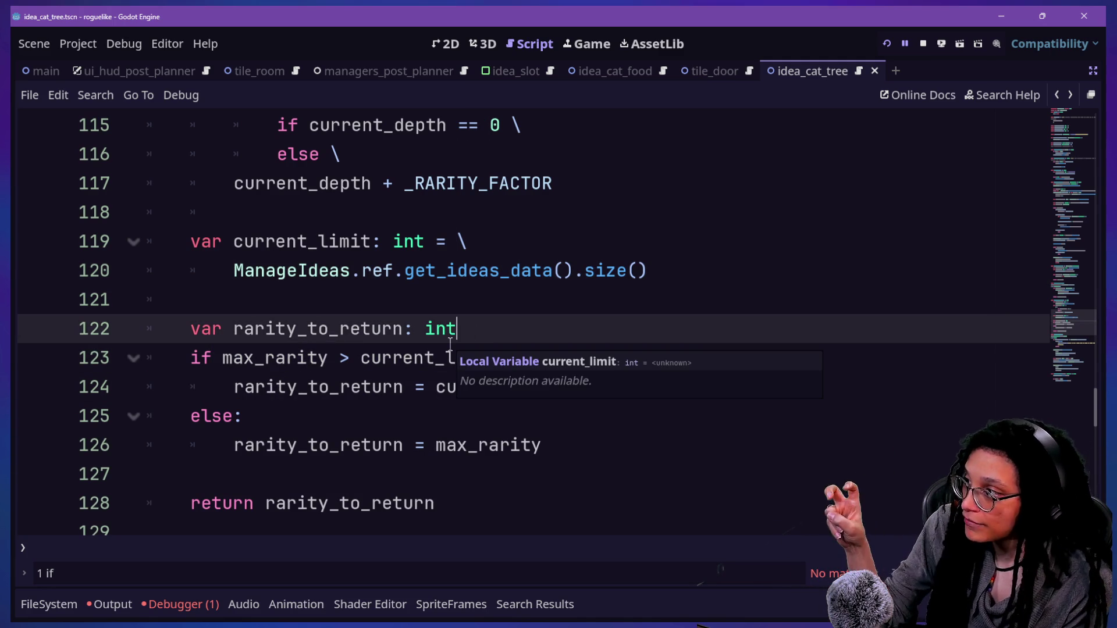
pyautogui.click(508, 298)
pyautogui.click(504, 333)
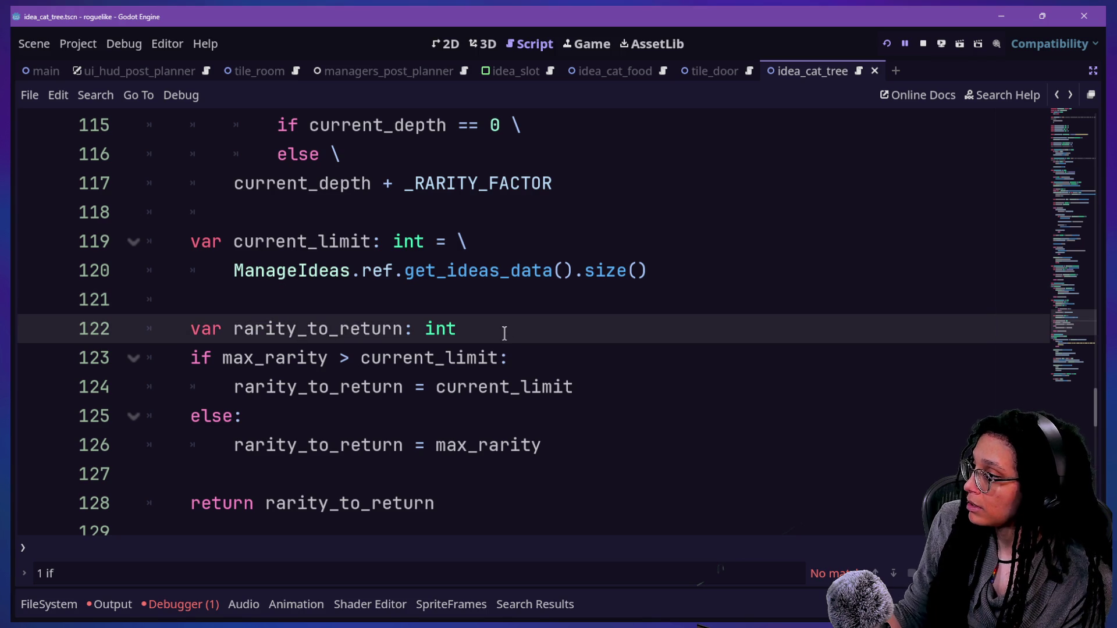
pyautogui.scroll(7, 807, 303)
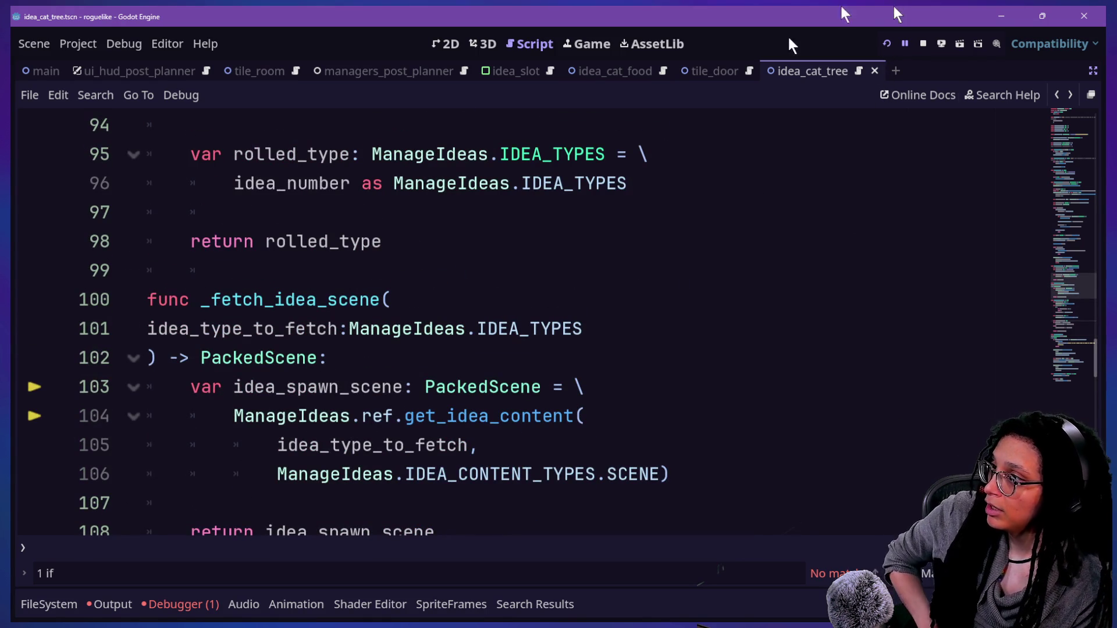
pyautogui.click(887, 45)
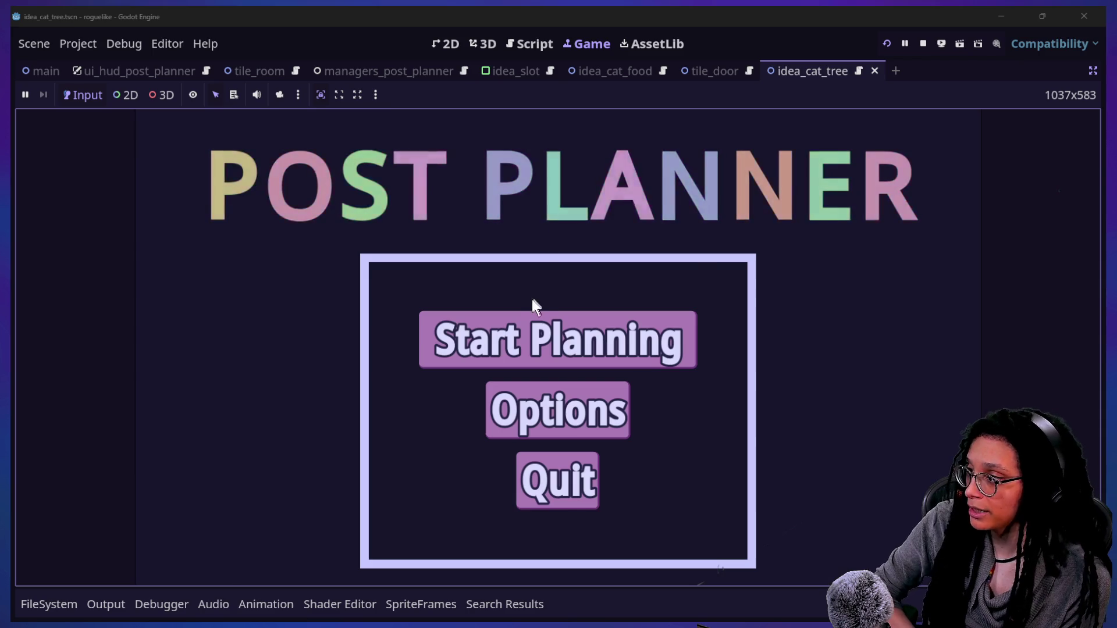
# Step: Start planning, enter a level, and sketch red and yellow guide lines over it
pyautogui.click(533, 322)
pyautogui.click(532, 322)
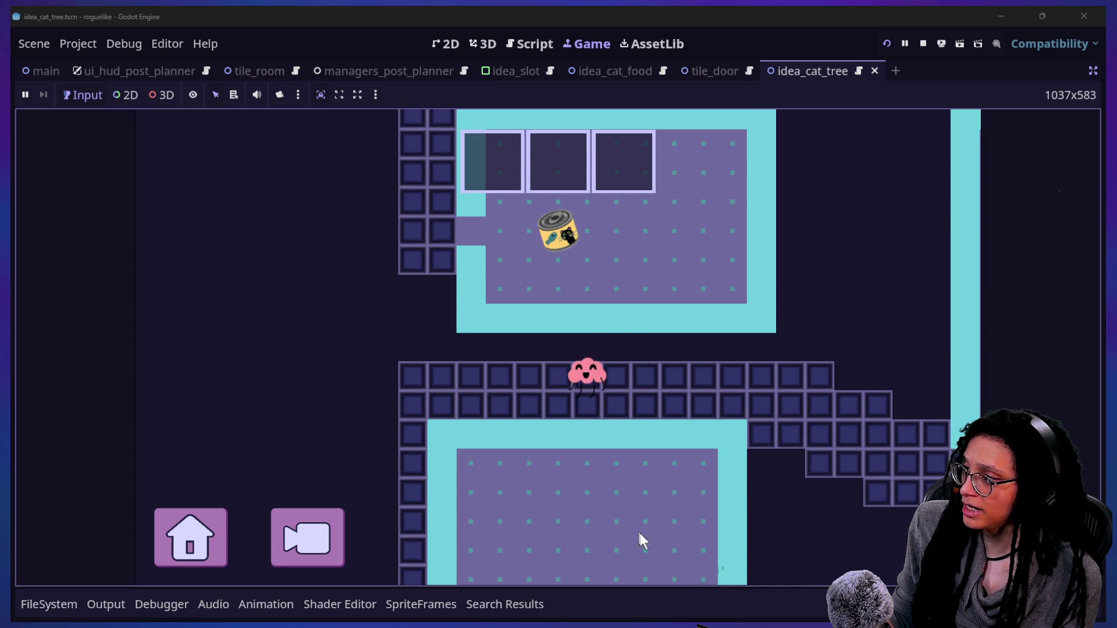
pyautogui.moveTo(482, 53); pyautogui.dragTo(495, 546)
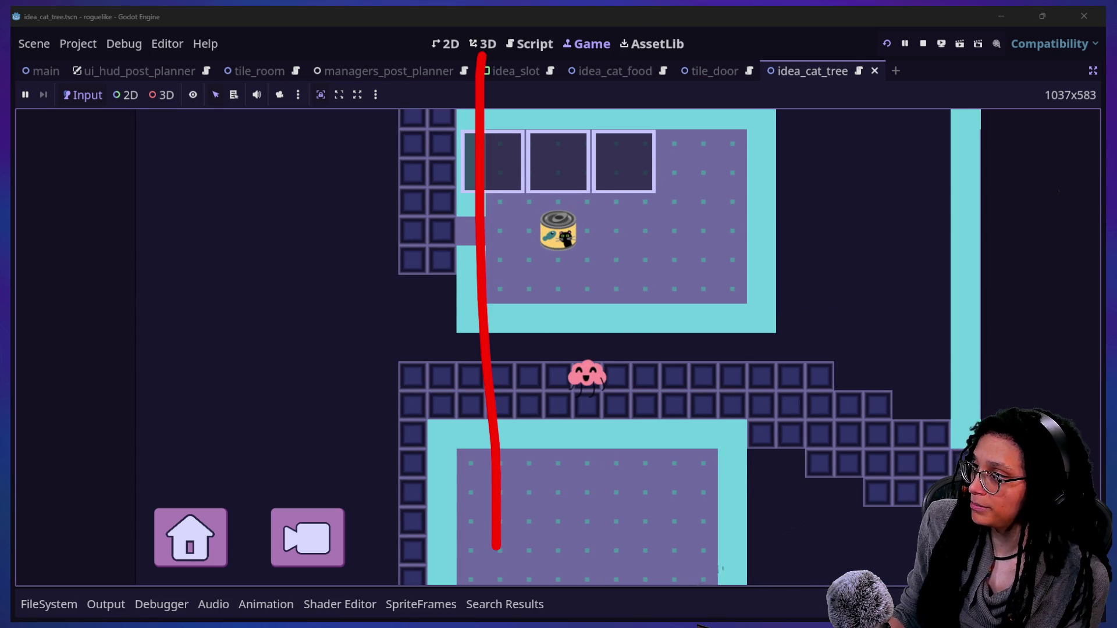
pyautogui.moveTo(609, 116); pyautogui.dragTo(666, 620)
pyautogui.moveTo(557, 553)
pyautogui.mouseDown()
pyautogui.moveTo(529, 262)
pyautogui.moveTo(541, 78)
pyautogui.mouseUp()
pyautogui.moveTo(499, 198)
pyautogui.mouseDown()
pyautogui.moveTo(550, 53)
pyautogui.moveTo(558, 121)
pyautogui.mouseUp()
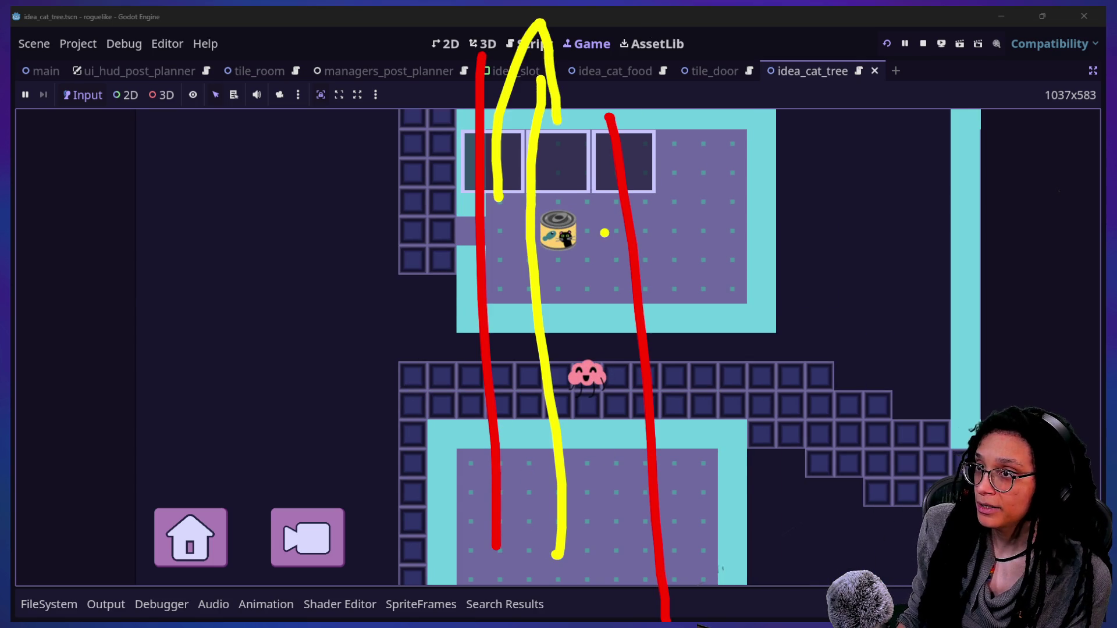
# Step: Erase the annotations, leave annotation mode and return to the idea_cat_tree script
pyautogui.hotkey('ctrl', 'z')
pyautogui.hotkey('ctrl', 'z')
pyautogui.hotkey('ctrl', 'z')
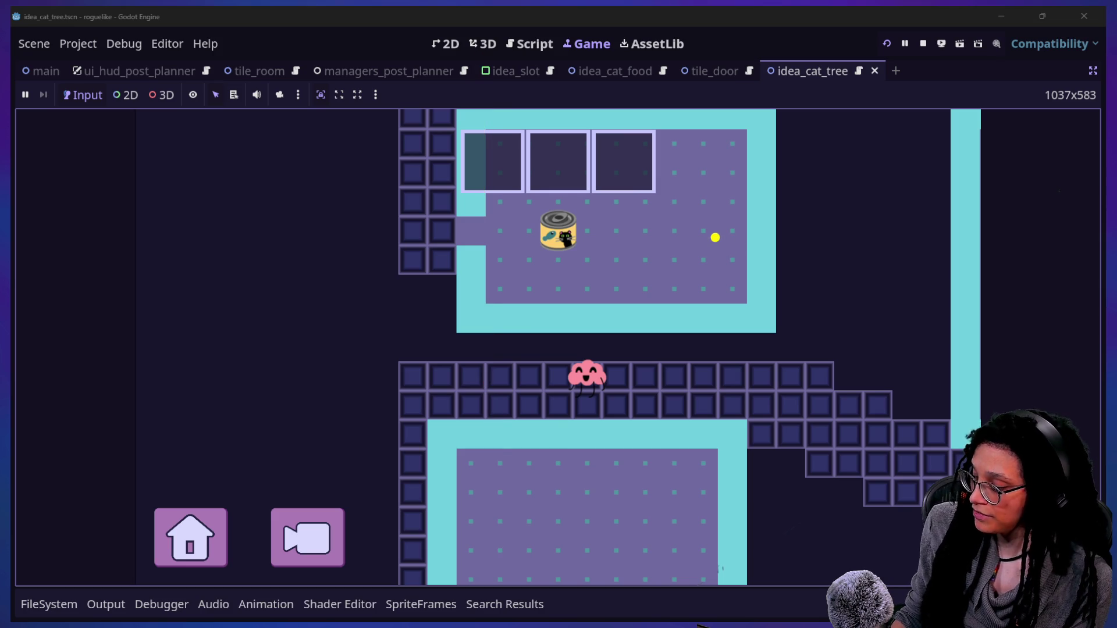
pyautogui.moveTo(913, 161)
pyautogui.mouseDown()
pyautogui.moveTo(937, 278)
pyautogui.moveTo(914, 160)
pyautogui.moveTo(387, 62)
pyautogui.moveTo(362, 38)
pyautogui.moveTo(511, 76)
pyautogui.mouseUp()
pyautogui.hotkey('ctrl', 'z')
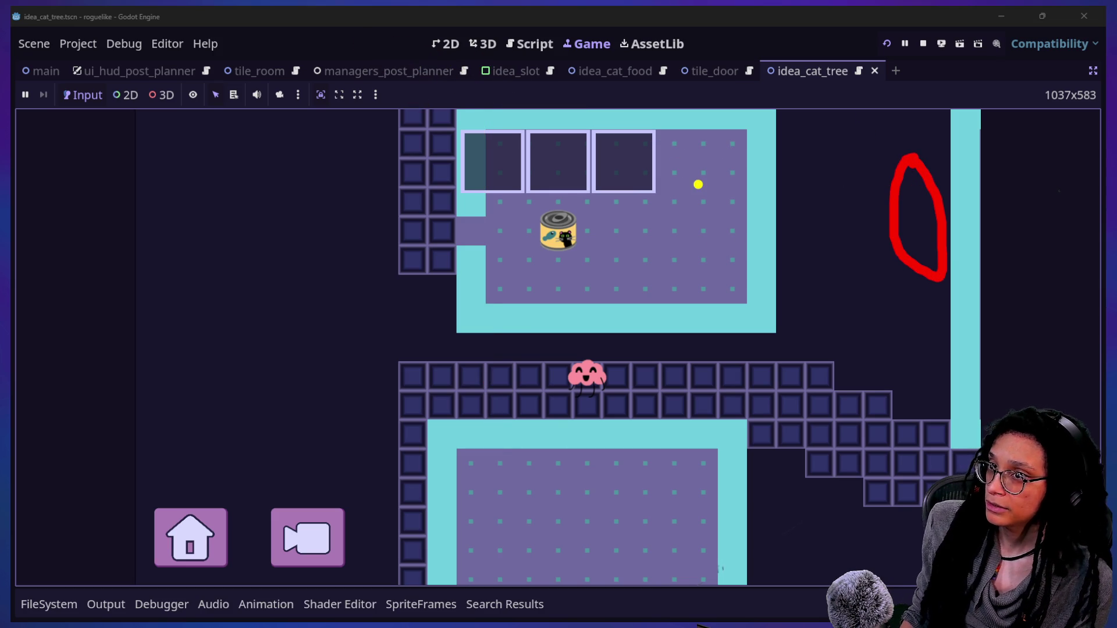
pyautogui.hotkey('ctrl', 'z')
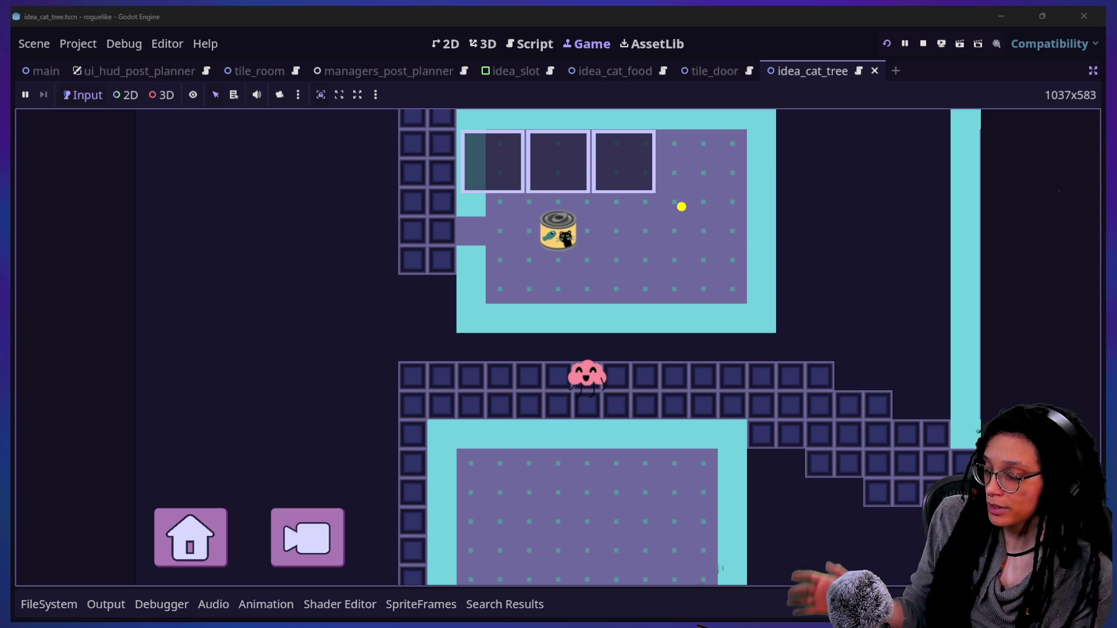
pyautogui.press('Escape')
pyautogui.click(509, 42)
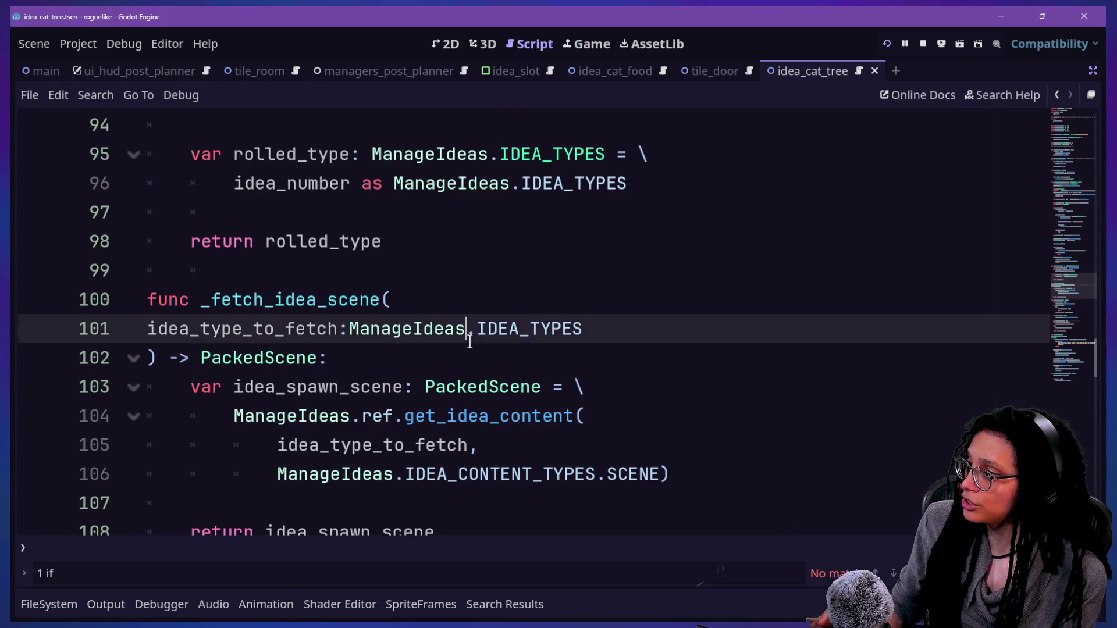
# Step: Browse manage_spawns_post_planner.gd, spawn_post_planner.gd and idea.gd in Quick Open without opening any
pyautogui.scroll(-2, 470, 342)
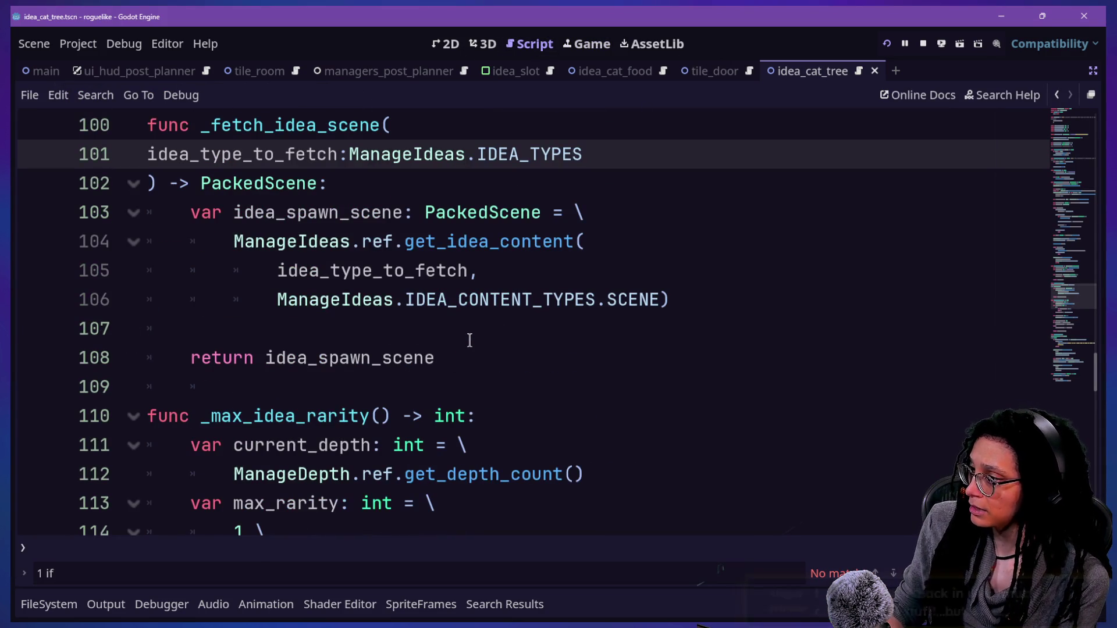
pyautogui.hotkey('ctrl', 'alt', 'o')
pyautogui.press('Escape')
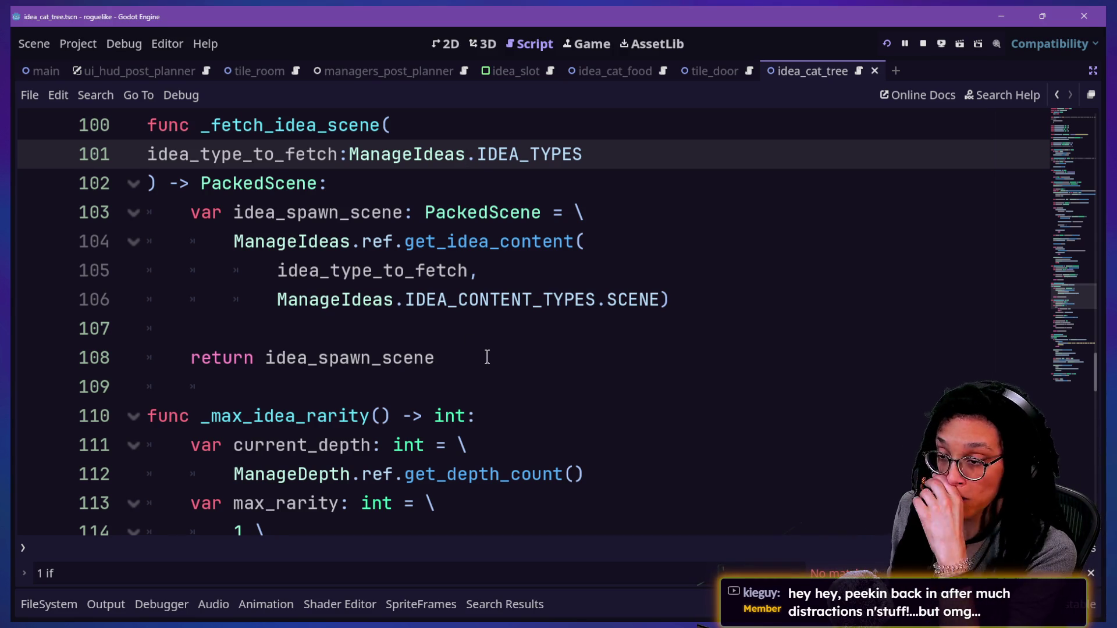
pyautogui.click(489, 352)
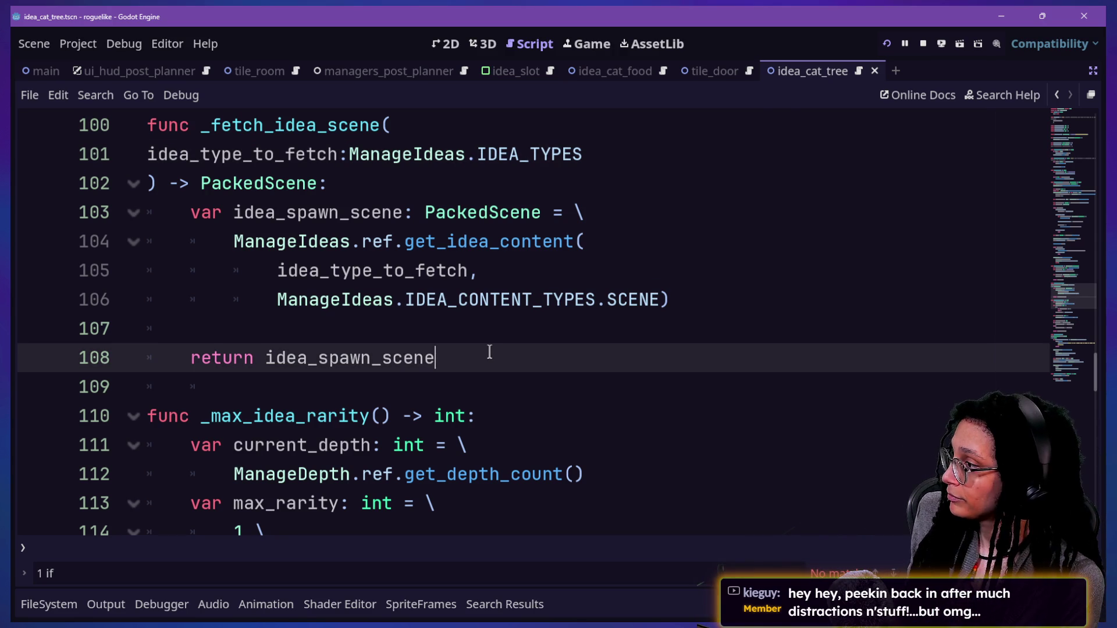
pyautogui.hotkey('shift', 'alt', 'o')
pyautogui.press('Down')
pyautogui.press('Down')
pyautogui.press('Down')
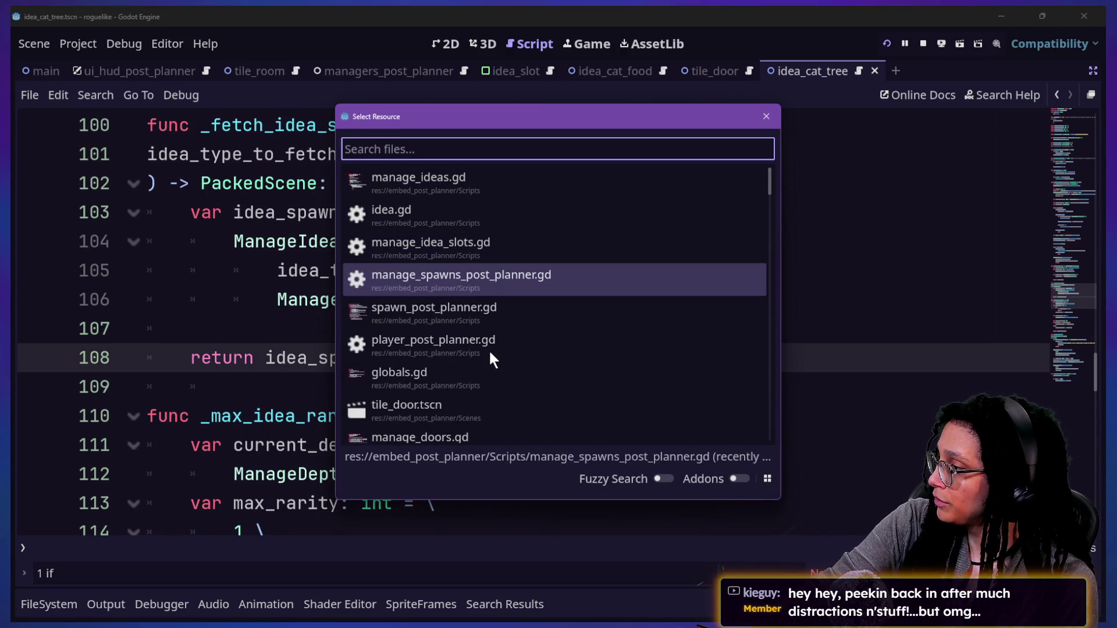
pyautogui.press('Down')
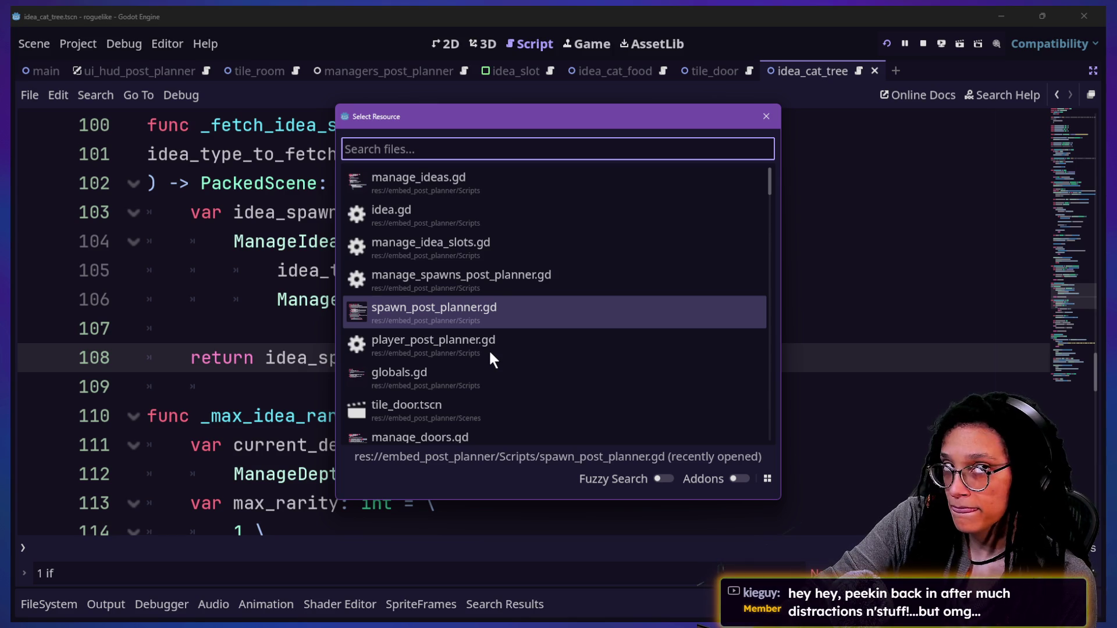
pyautogui.press('Up')
pyautogui.press('Up')
pyautogui.press('Up')
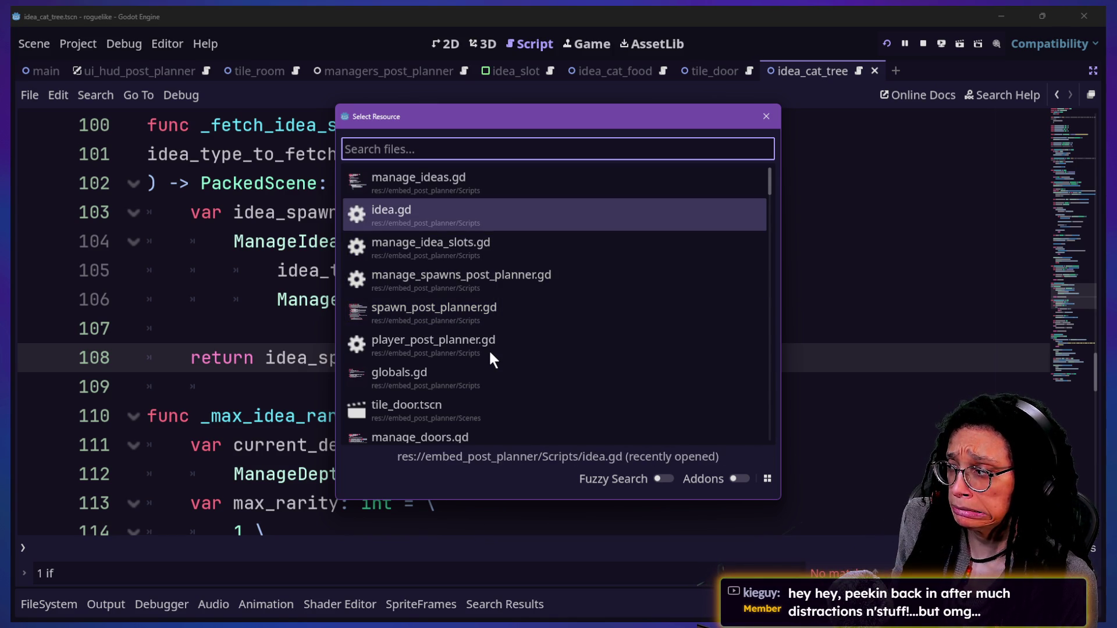
pyautogui.press('Escape')
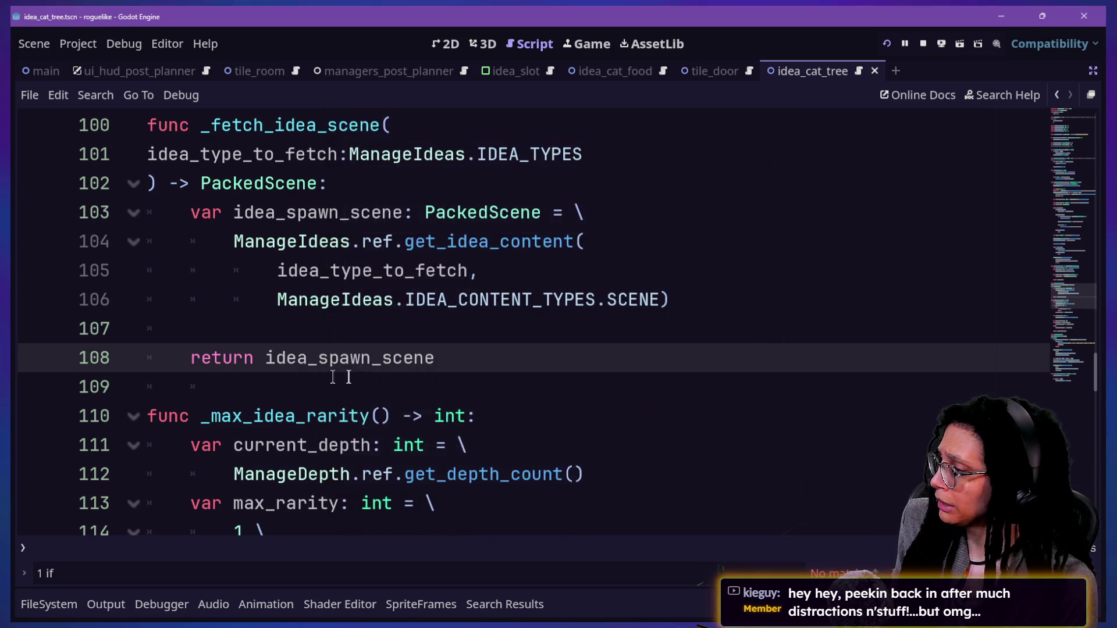
pyautogui.scroll(2, 619, 240)
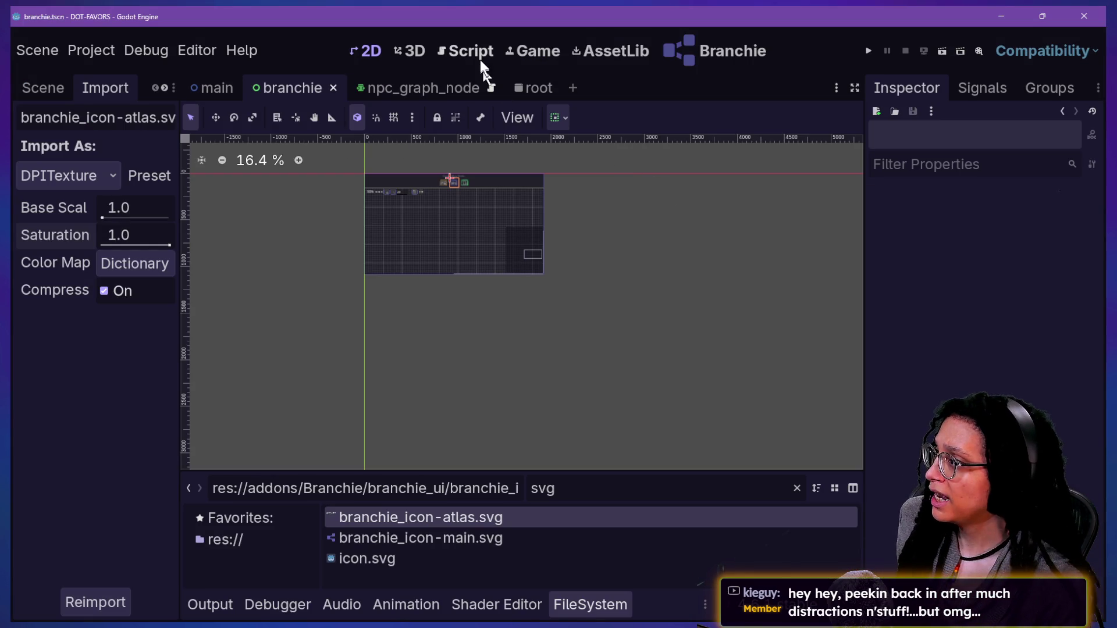
# Step: Show DOT-FAVORS' branchie_convo_data.gd full-width in distraction-free mode and scroll through it
pyautogui.click(470, 53)
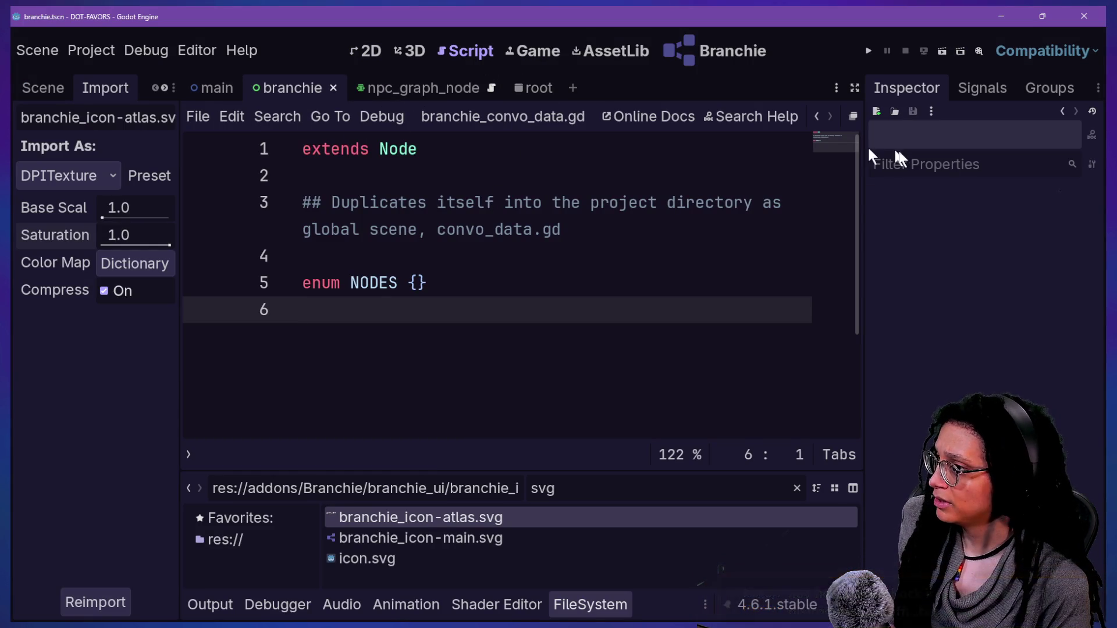
pyautogui.click(854, 87)
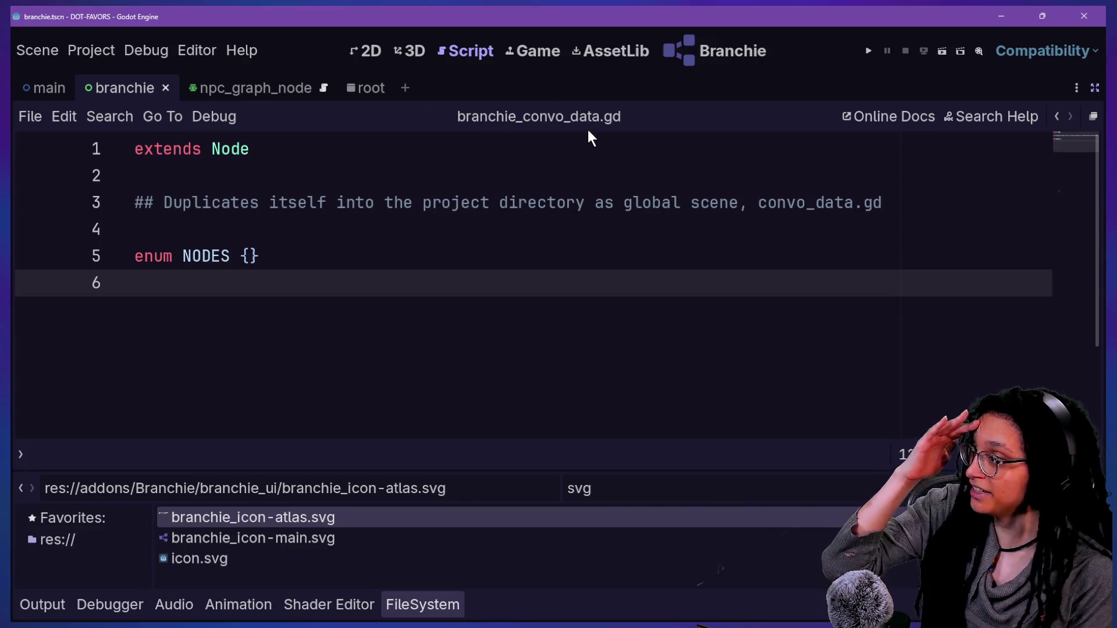
pyautogui.scroll(-2, 486, 158)
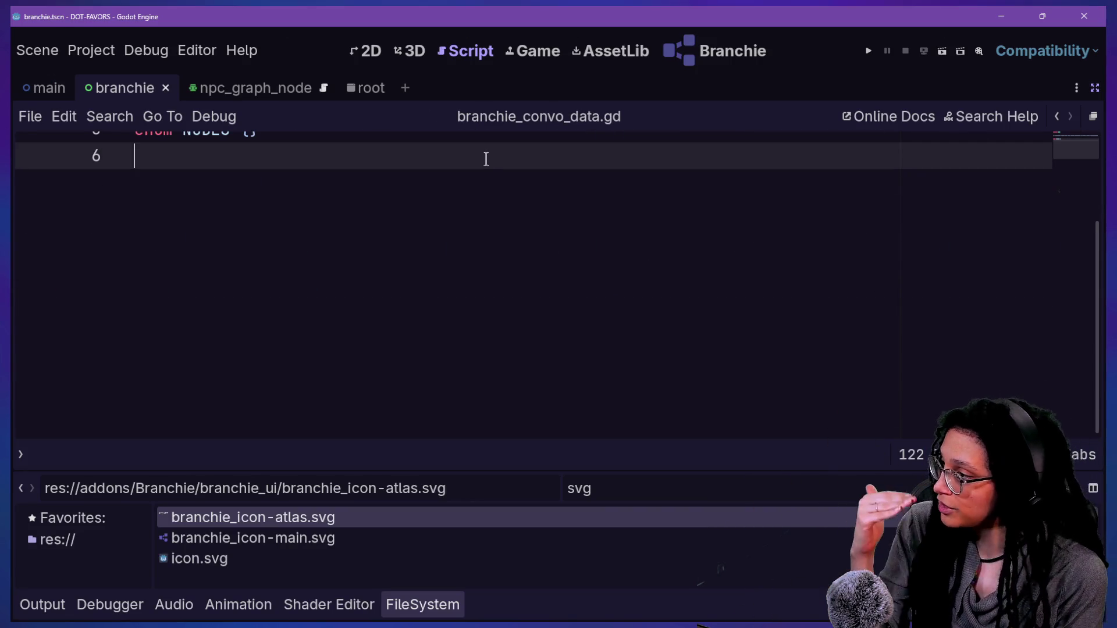
pyautogui.scroll(2, 533, 324)
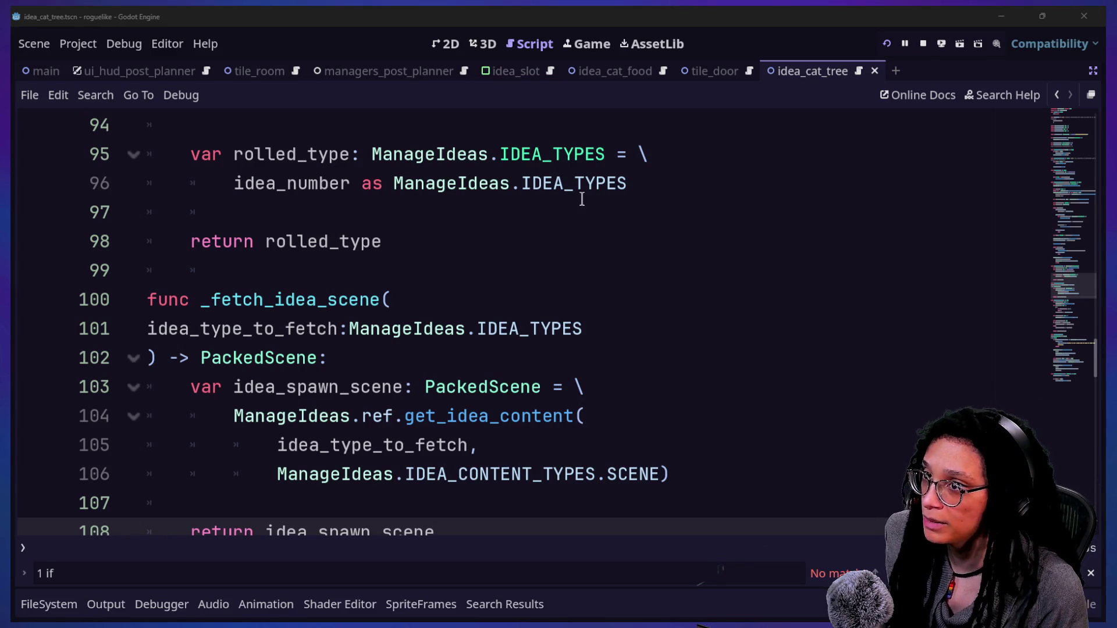
# Step: Return to the roguelike project and read the PackedScene documentation popup near line 98
pyautogui.hotkey('alt', 'Tab')
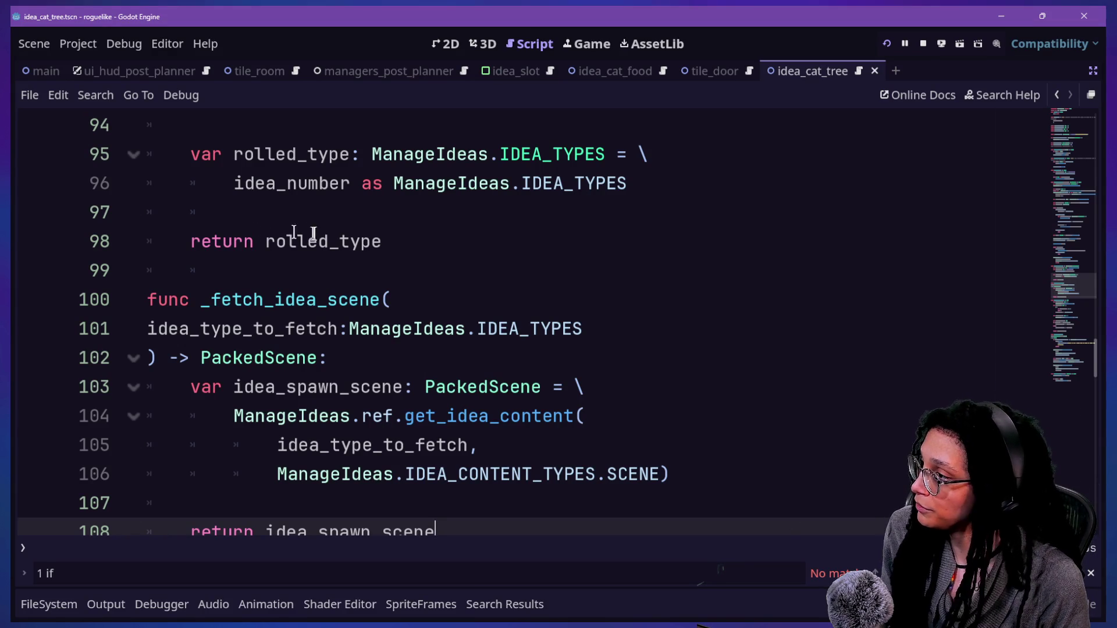
pyautogui.click(554, 244)
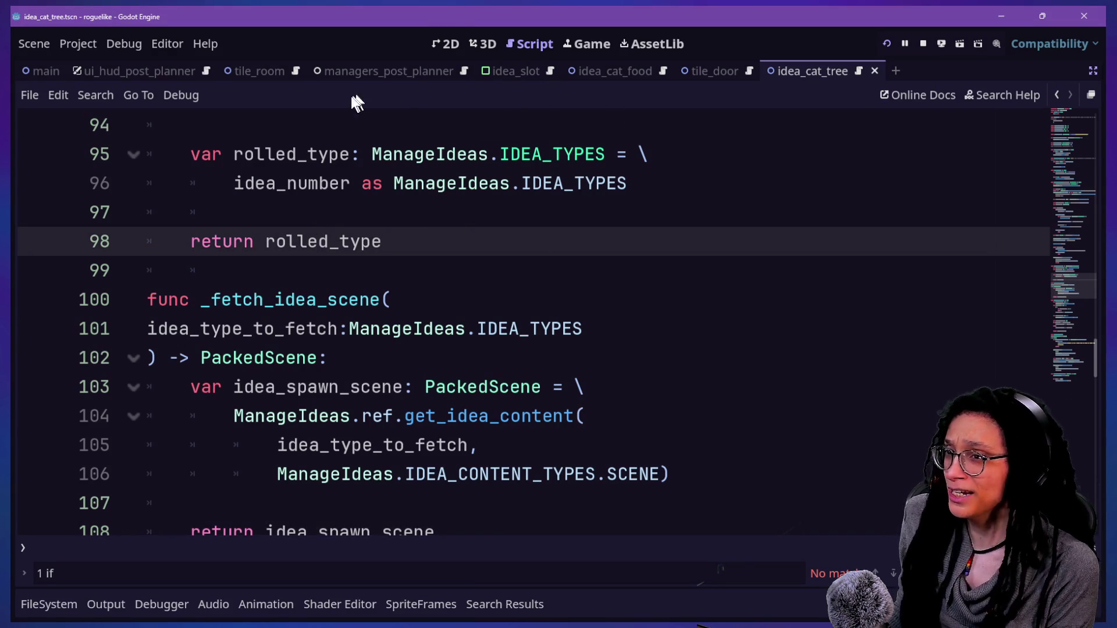
pyautogui.moveTo(314, 365)
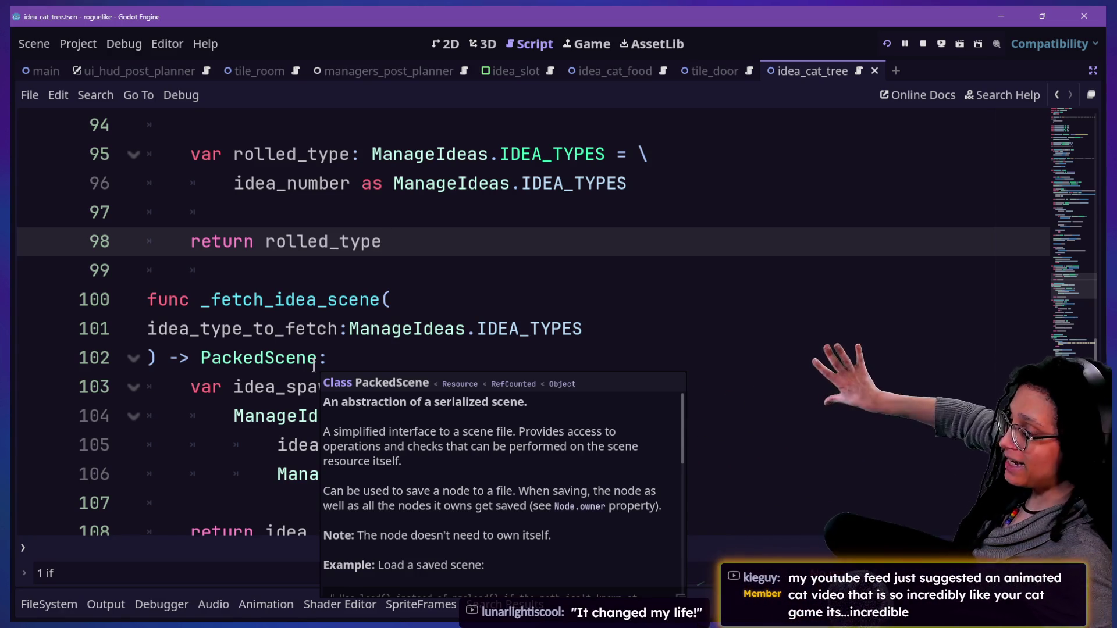
pyautogui.click(594, 131)
pyautogui.click(620, 269)
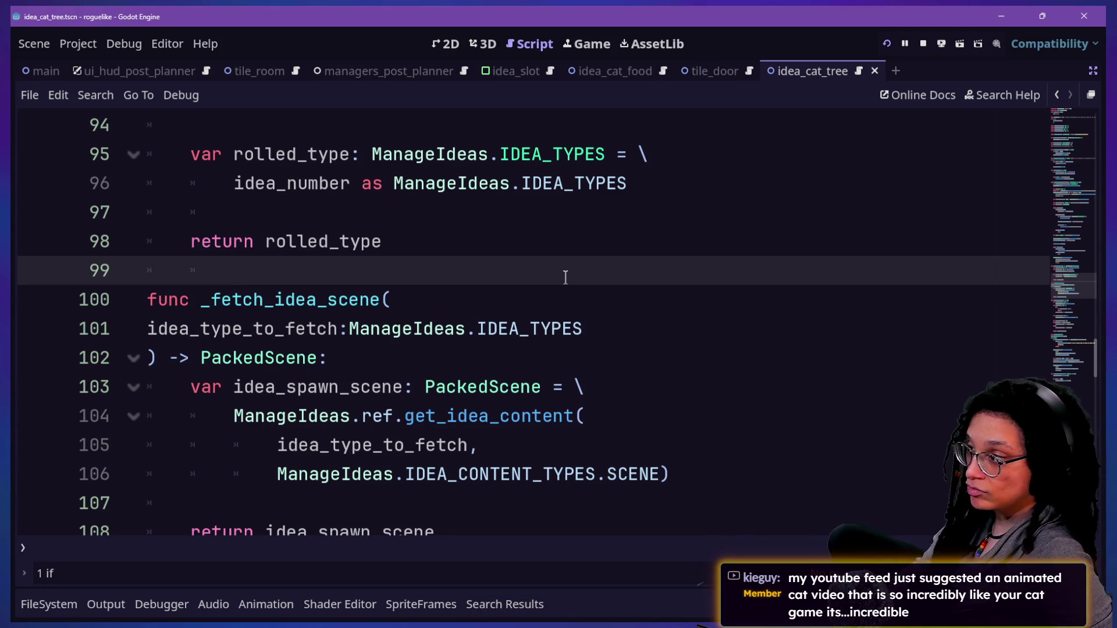
# Step: Inspect the PackedScene return type on line 102, then start a project-wide Find in Files search
pyautogui.press('Up')
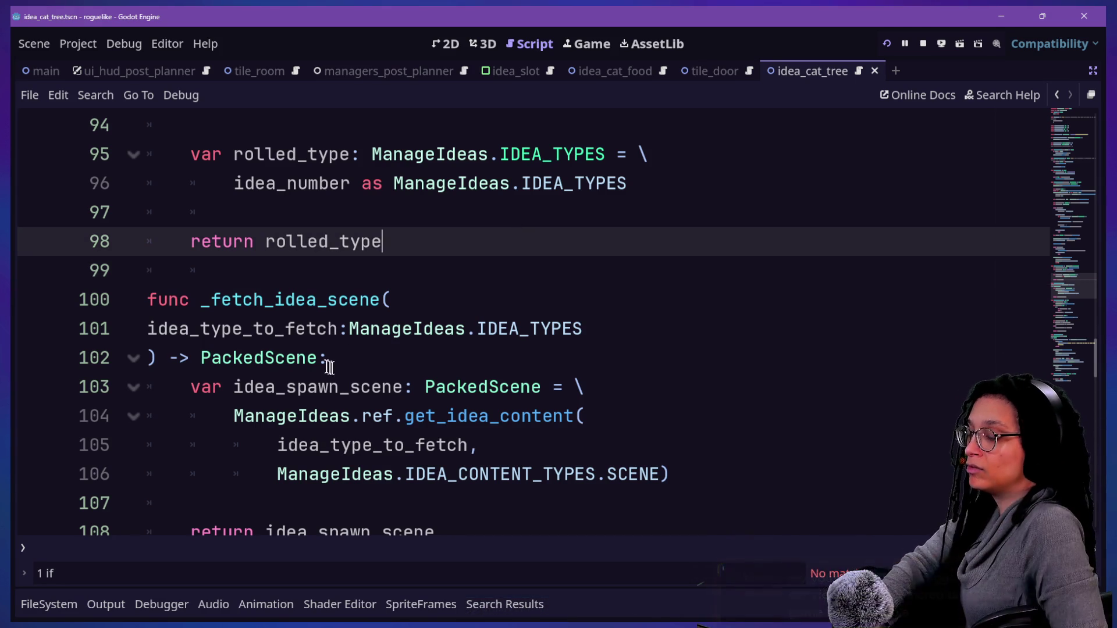
pyautogui.click(305, 366)
pyautogui.moveTo(305, 367)
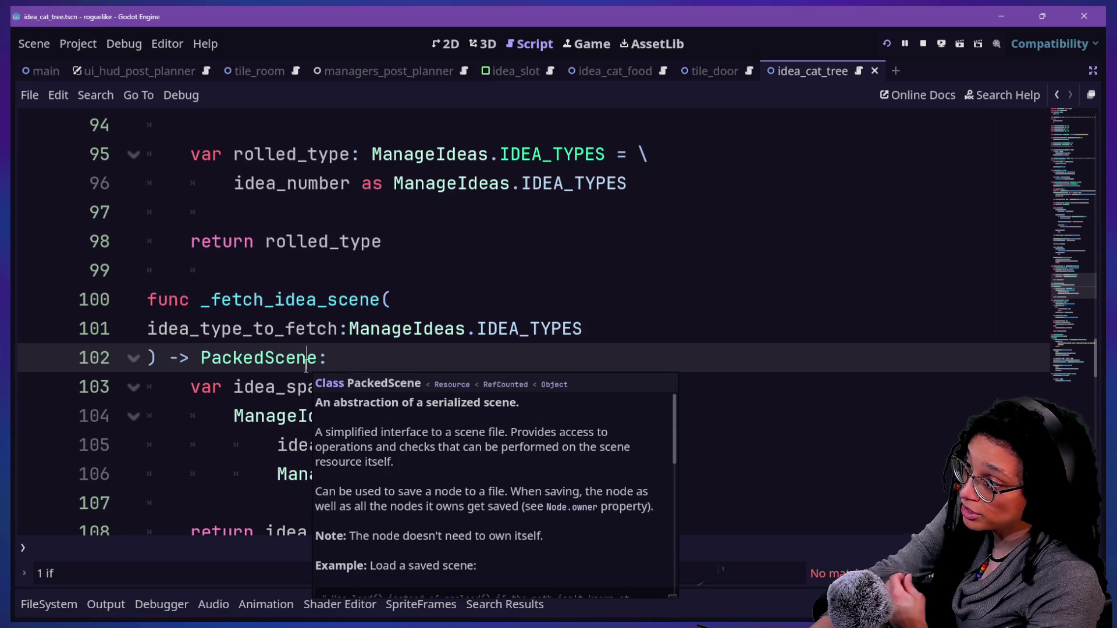
pyautogui.click(284, 329)
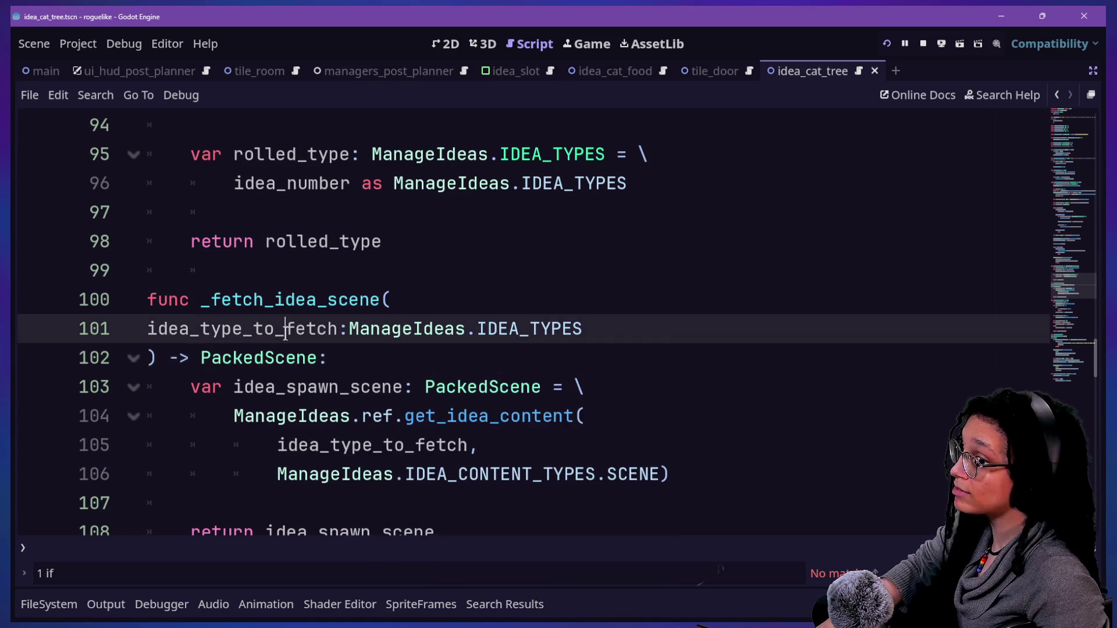
pyautogui.scroll(5, 285, 333)
pyautogui.scroll(2, 285, 333)
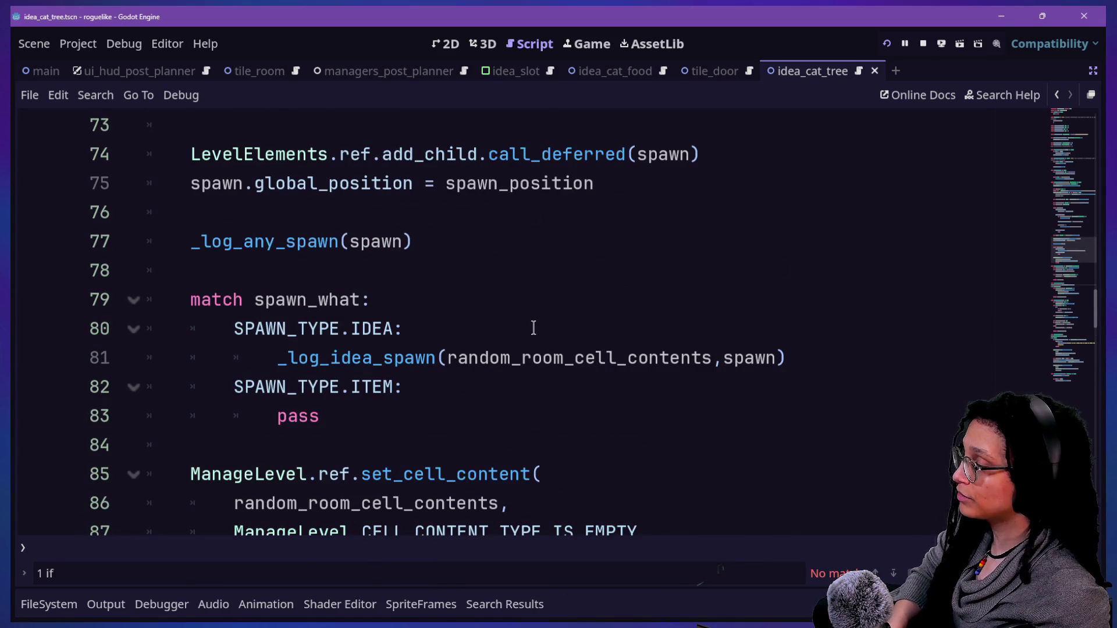
pyautogui.scroll(2, 534, 328)
pyautogui.scroll(-9, 533, 329)
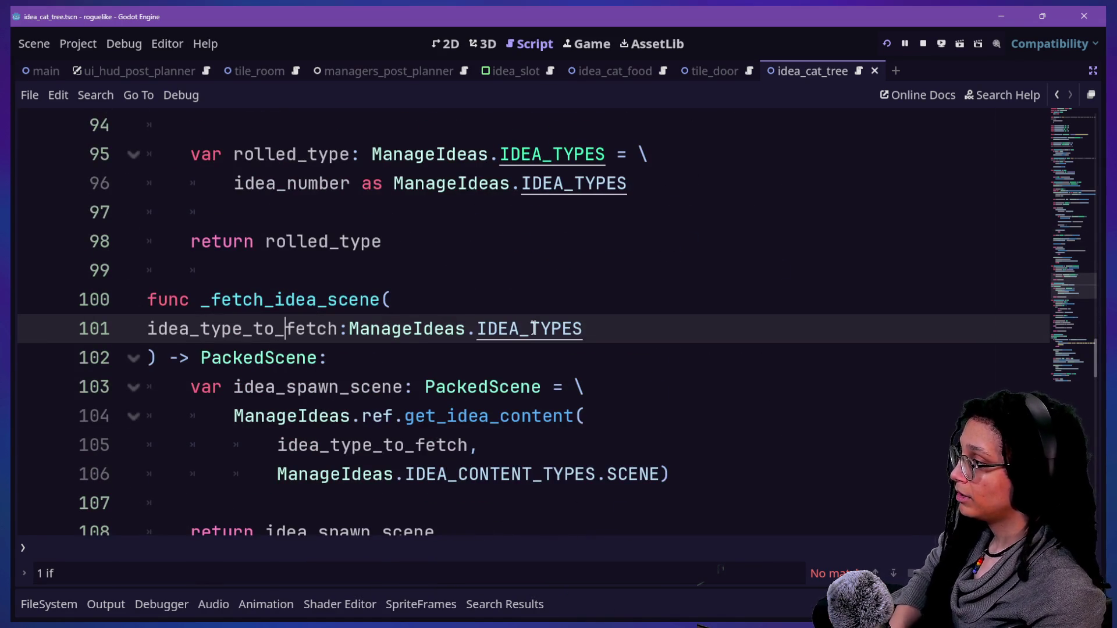
pyautogui.hotkey('ctrl', 'shift', 'f')
# Step: Search the project for animation_callback and jump to its usage on line 70
pyautogui.write('tree')
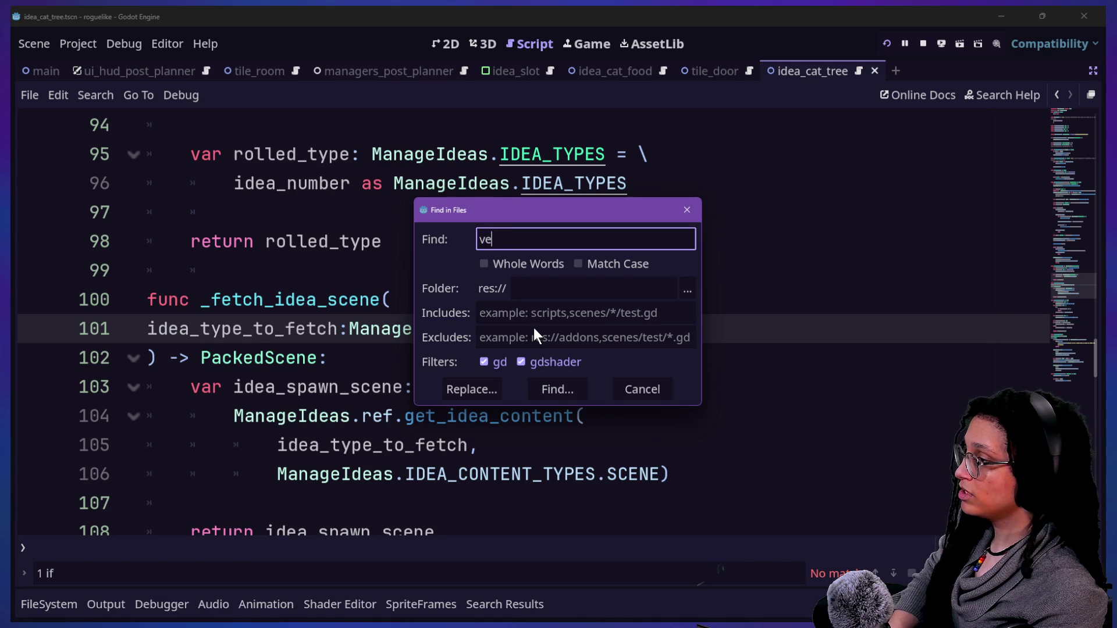
pyautogui.press('BackSpace')
pyautogui.press('BackSpace')
pyautogui.press('BackSpace')
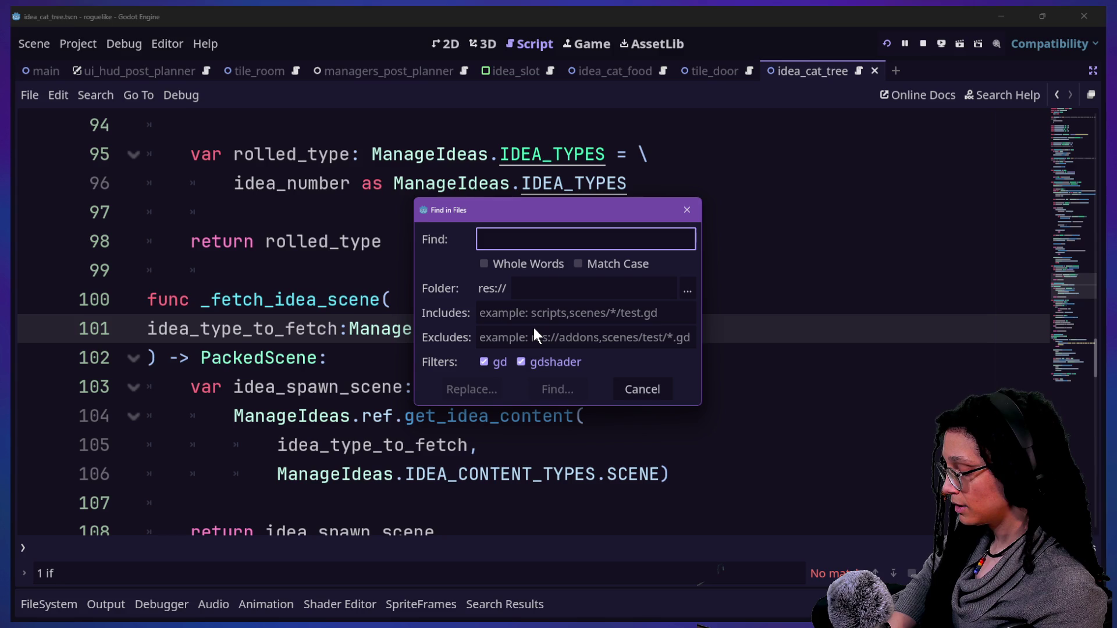
pyautogui.write('an')
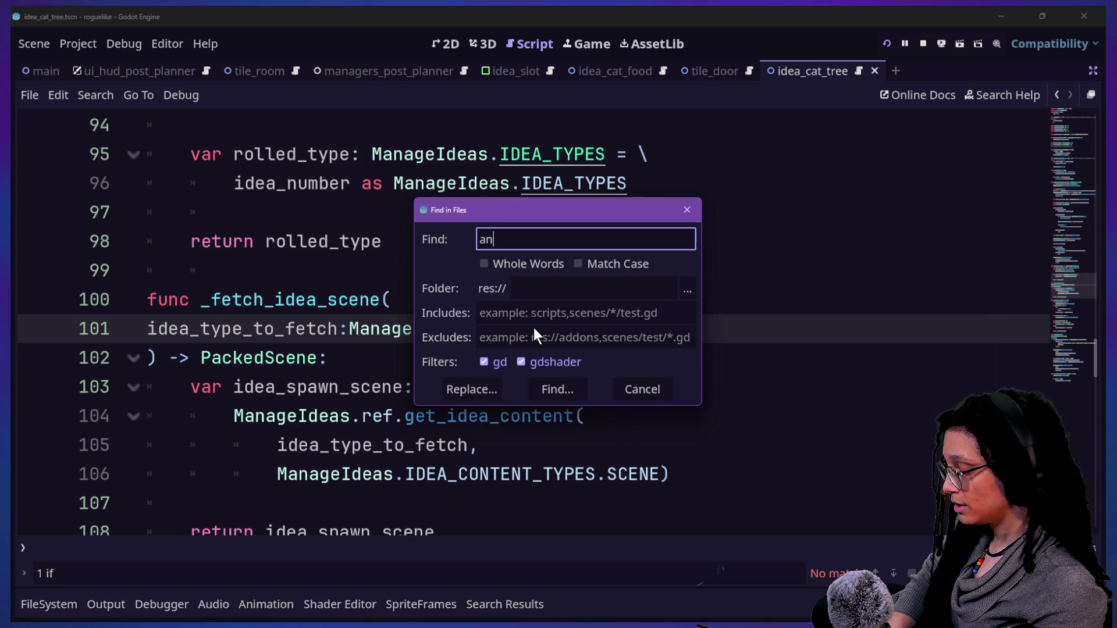
pyautogui.write('imation_callback')
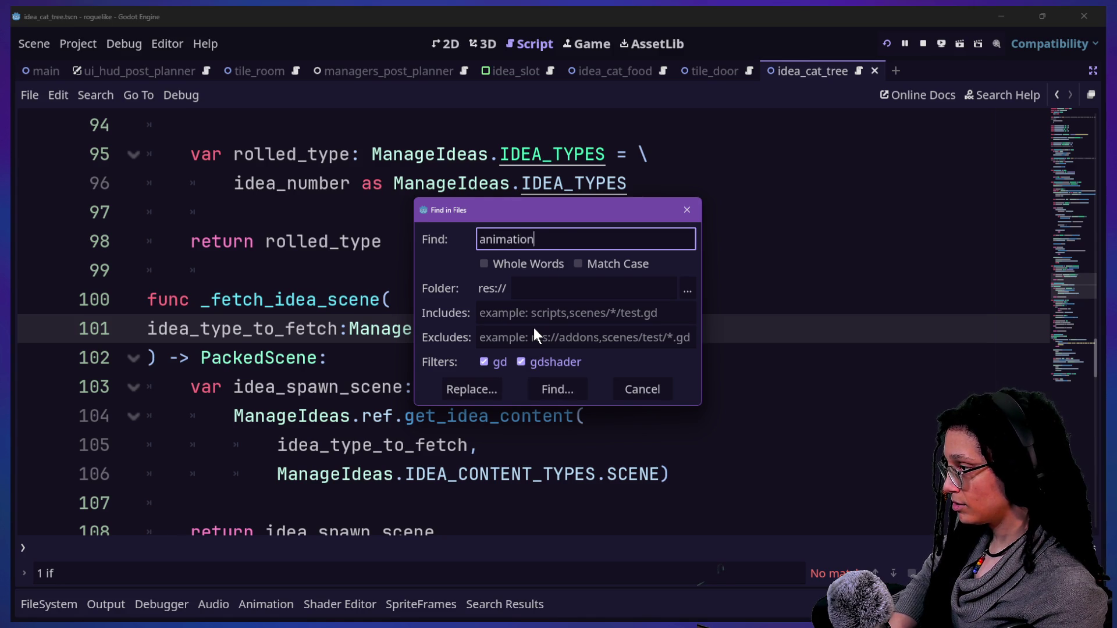
pyautogui.press('Return')
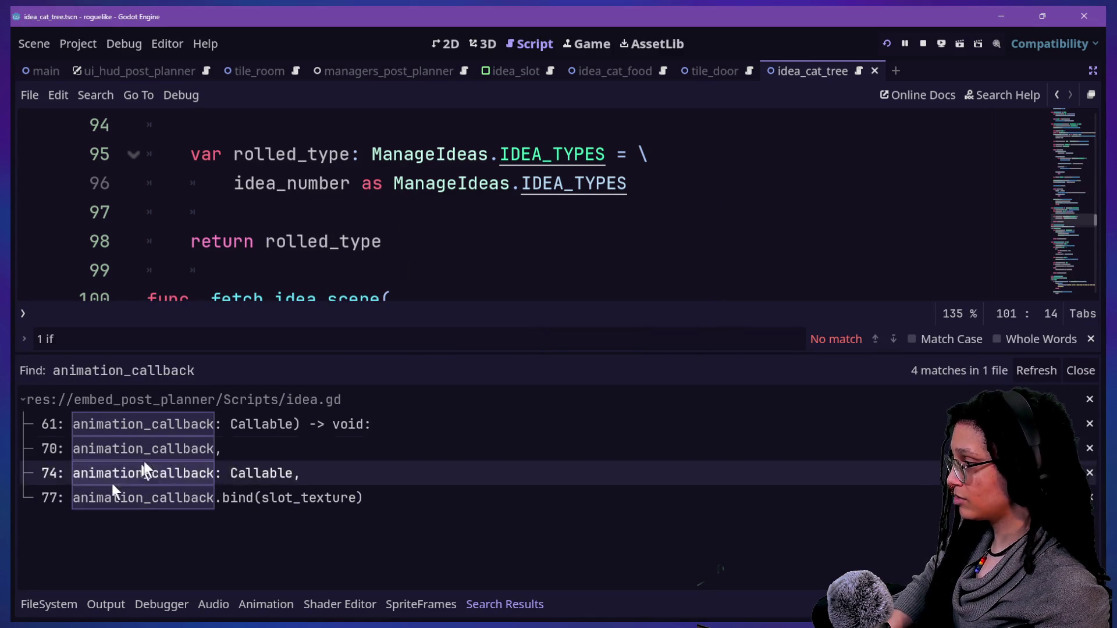
pyautogui.click(167, 453)
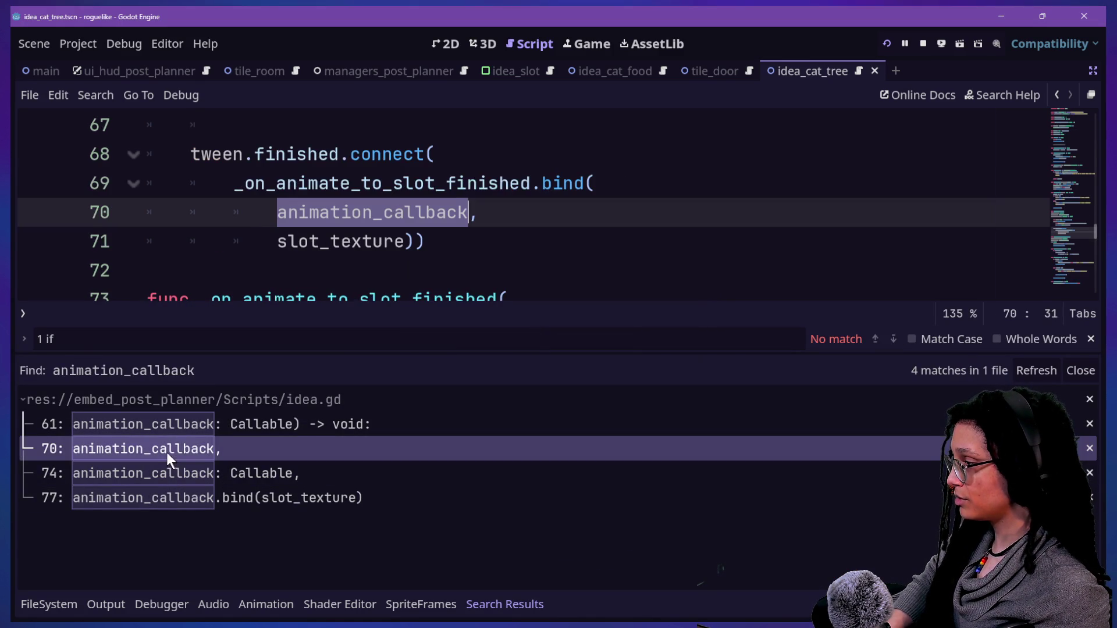
pyautogui.scroll(2, 401, 232)
pyautogui.scroll(1, 402, 231)
pyautogui.scroll(-9, 402, 232)
pyautogui.scroll(8, 402, 232)
pyautogui.scroll(2, 401, 231)
# Step: Find the animate_to_a_slot call in manage_idea_slots.gd line 36 and enlarge the code view
pyautogui.hotkey('ctrl', 'shift', 'f')
pyautogui.write('animate_to_')
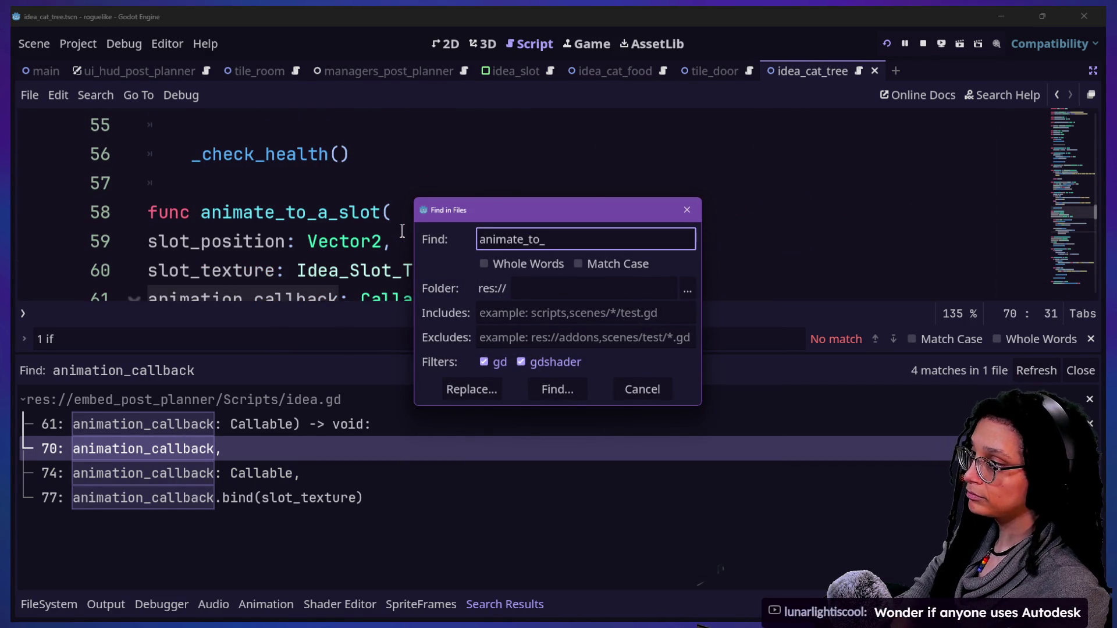
pyautogui.write('lot')
pyautogui.press('Return')
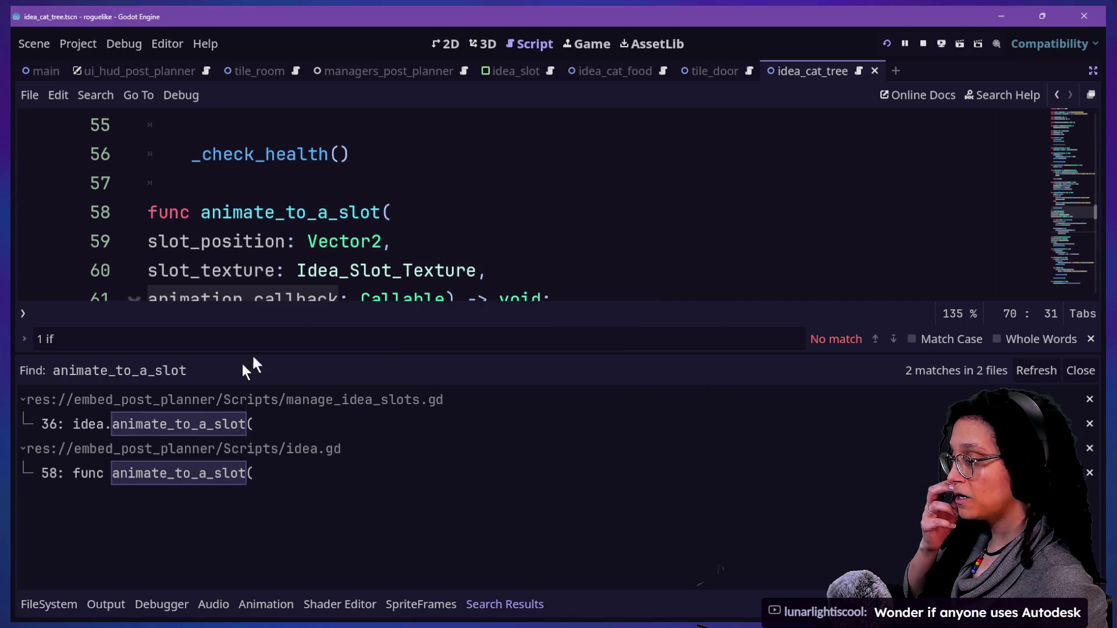
pyautogui.click(116, 424)
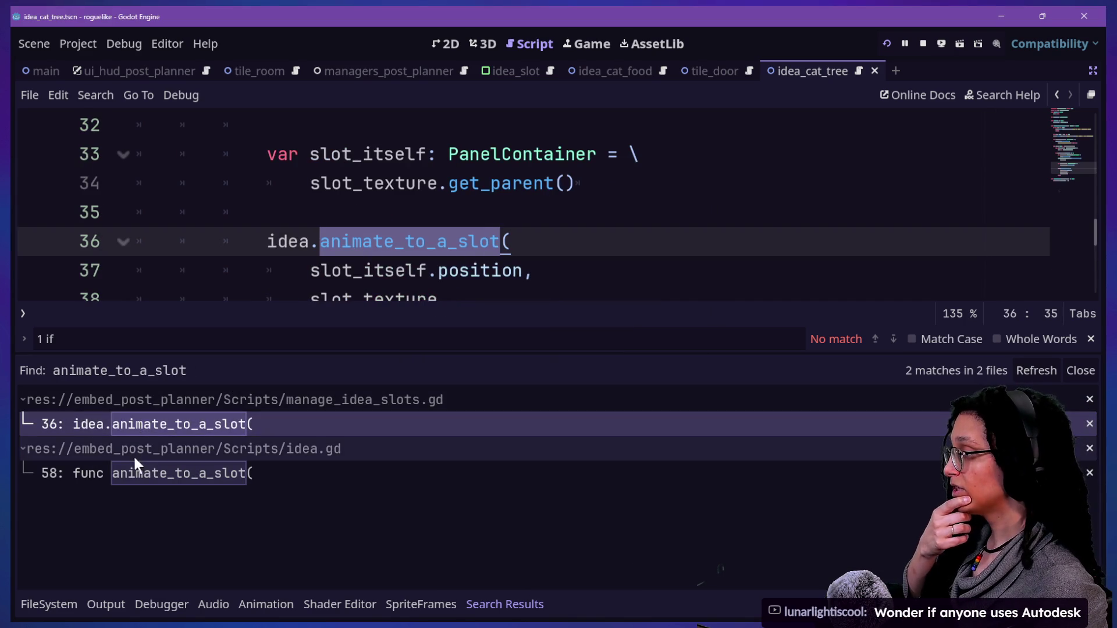
pyautogui.click(393, 241)
pyautogui.hotkey('alt', 'o')
pyautogui.hotkey('alt', 'o')
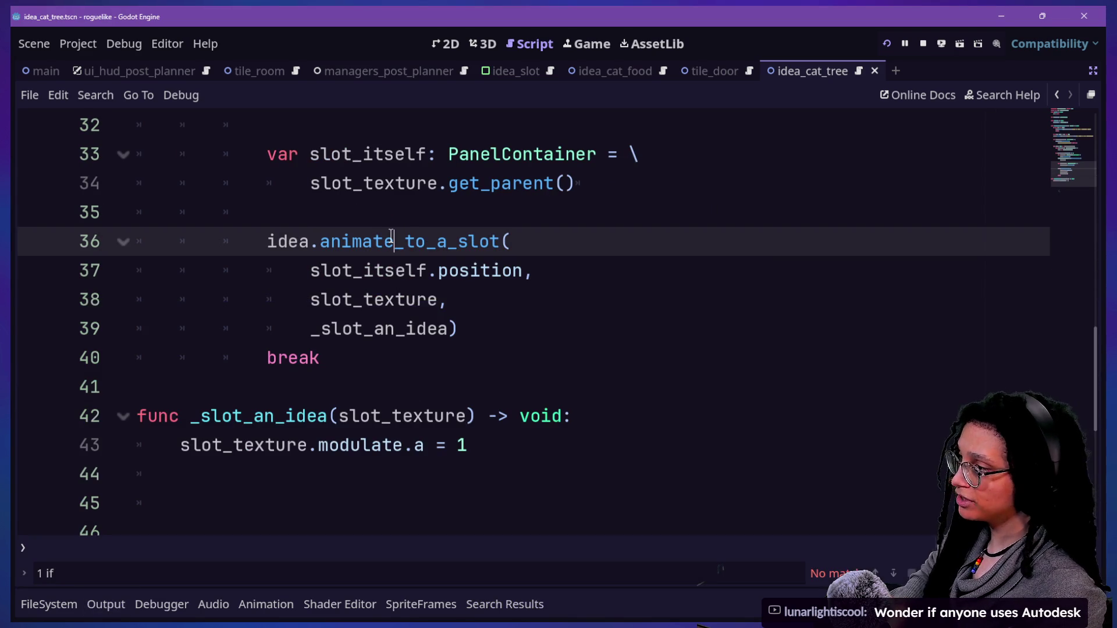
# Step: Step through lines 30-36 to check the slot_itself.position and _slot_an_idea arguments
pyautogui.click(384, 222)
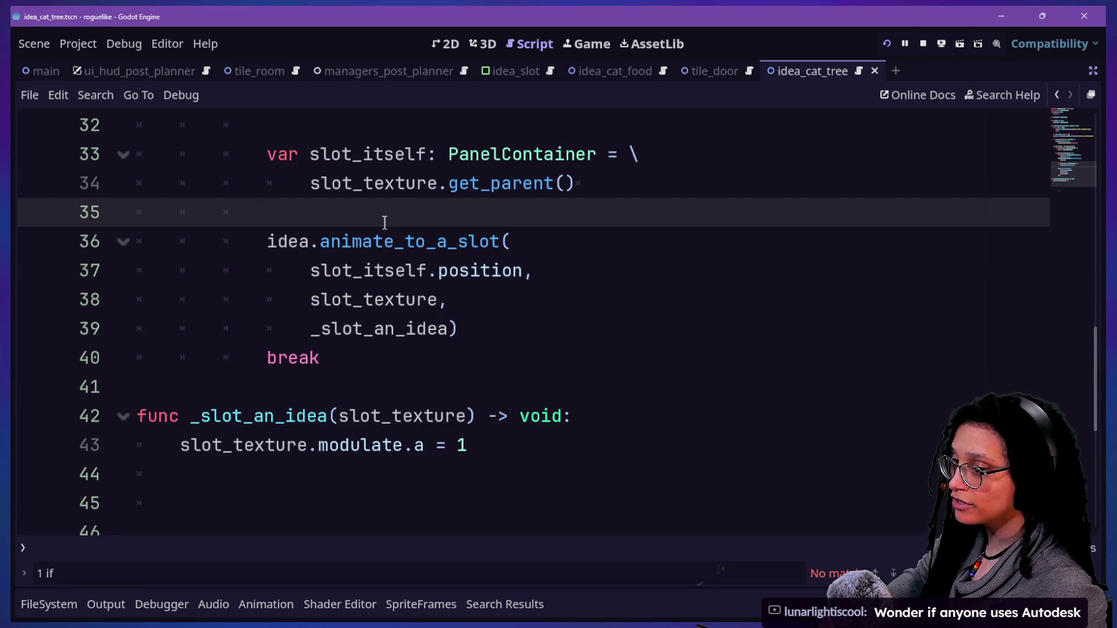
pyautogui.press('Up')
pyautogui.press('Up')
pyautogui.press('Up')
pyautogui.press('Down')
pyautogui.press('Down')
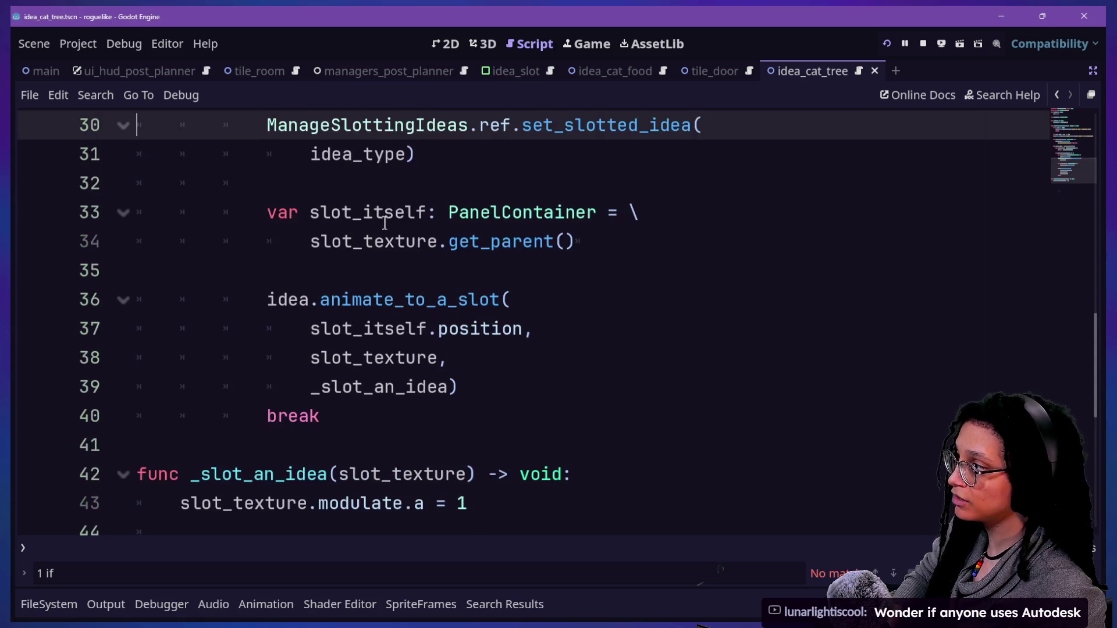
pyautogui.press('Up')
pyautogui.press('Up')
pyautogui.press('Down')
pyautogui.press('Down')
pyautogui.press('Down')
pyautogui.press('Down')
pyautogui.press('Down')
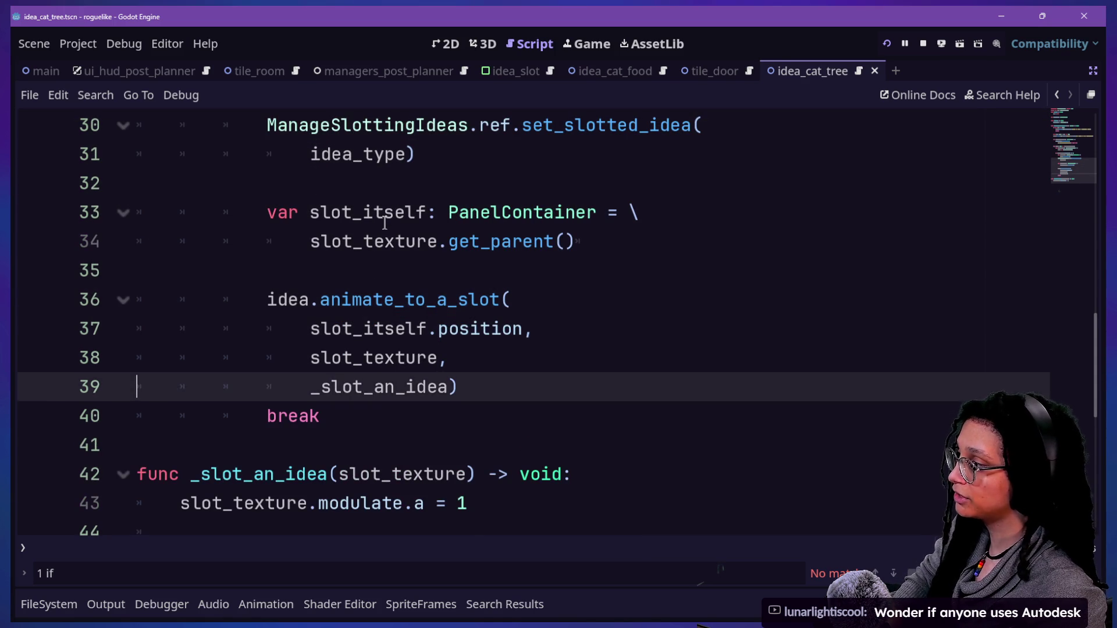
pyautogui.press('Up')
pyautogui.press('Up')
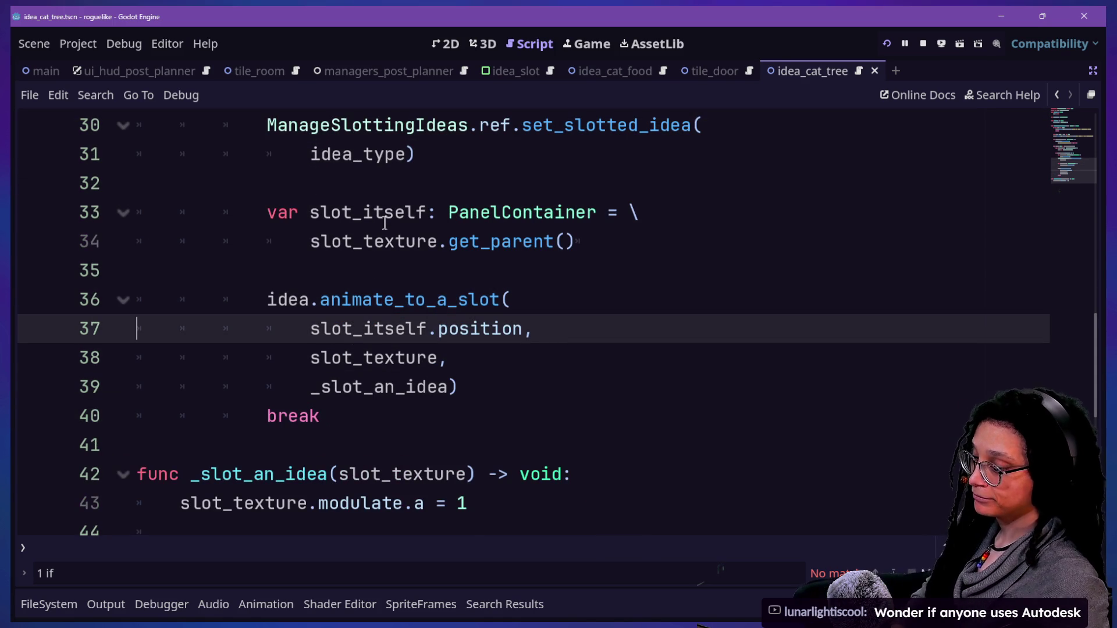
pyautogui.press('Down')
pyautogui.press('Down')
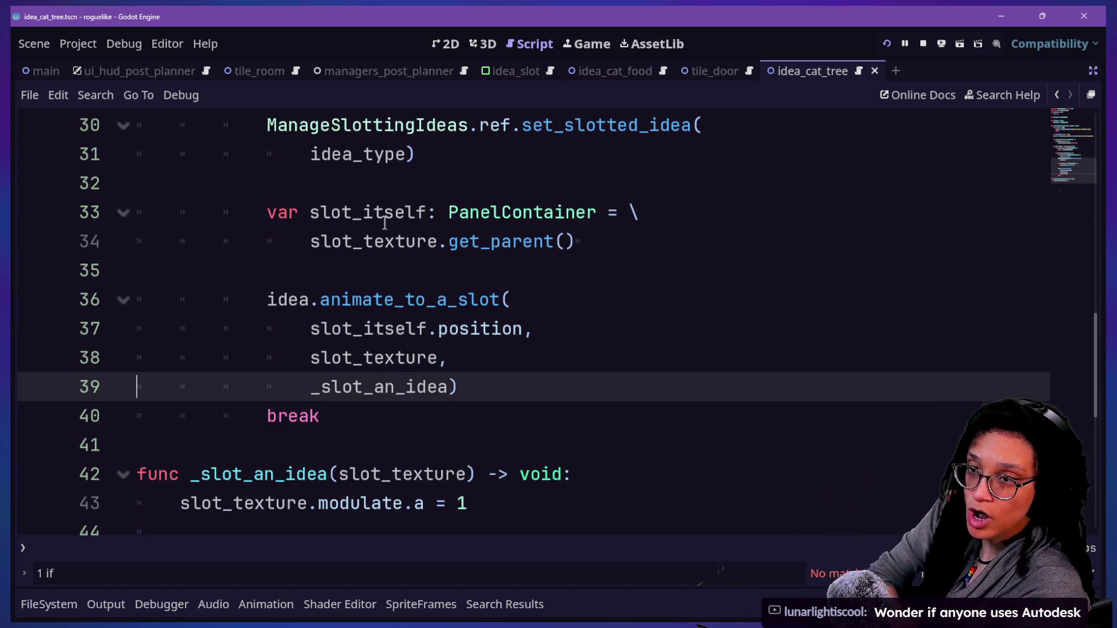
# Step: Examine the slot_itself declaration with .get_parent() and its position argument, then bring up the stream chat
pyautogui.click(414, 203)
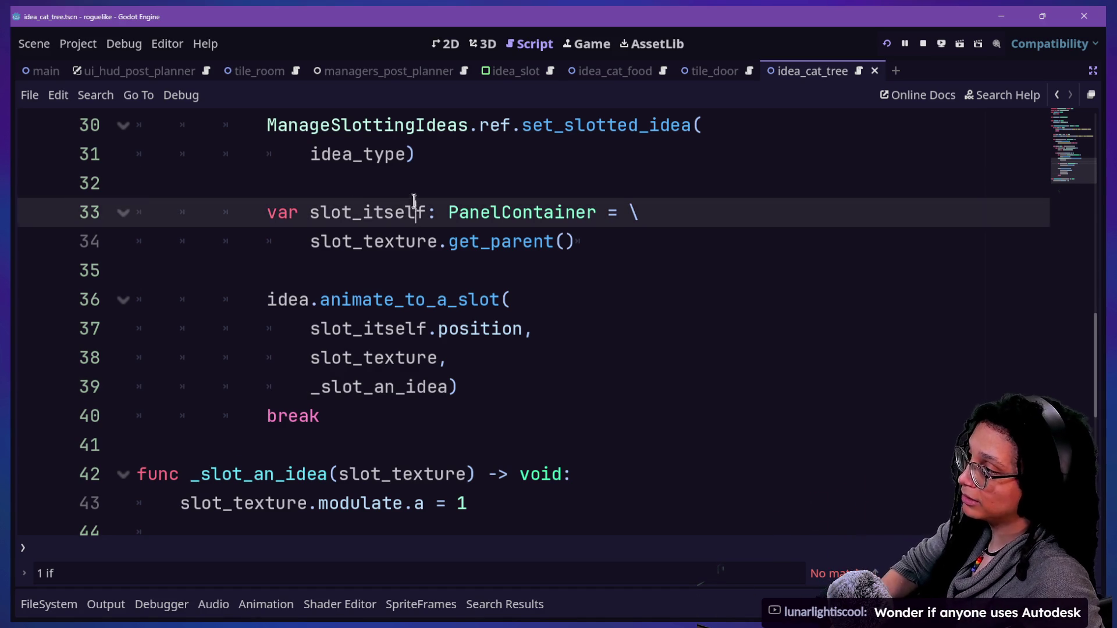
pyautogui.moveTo(437, 241); pyautogui.dragTo(440, 258)
pyautogui.press('Down')
pyautogui.press('Down')
pyautogui.press('Down')
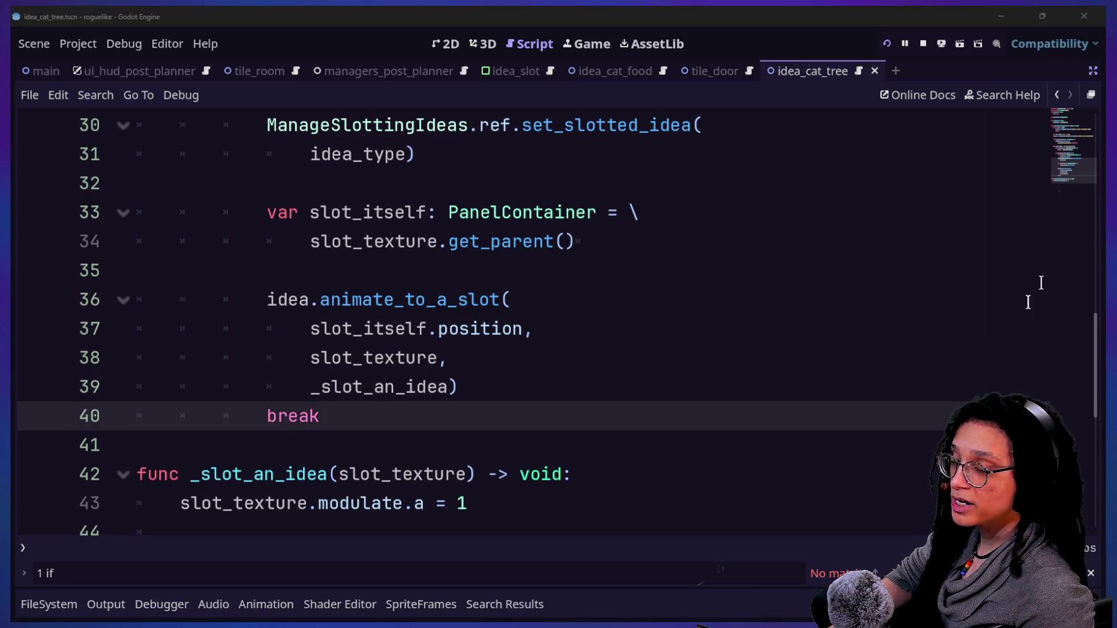
pyautogui.click(548, 255)
pyautogui.click(599, 187)
pyautogui.press('Down')
pyautogui.press('Down')
pyautogui.press('Down')
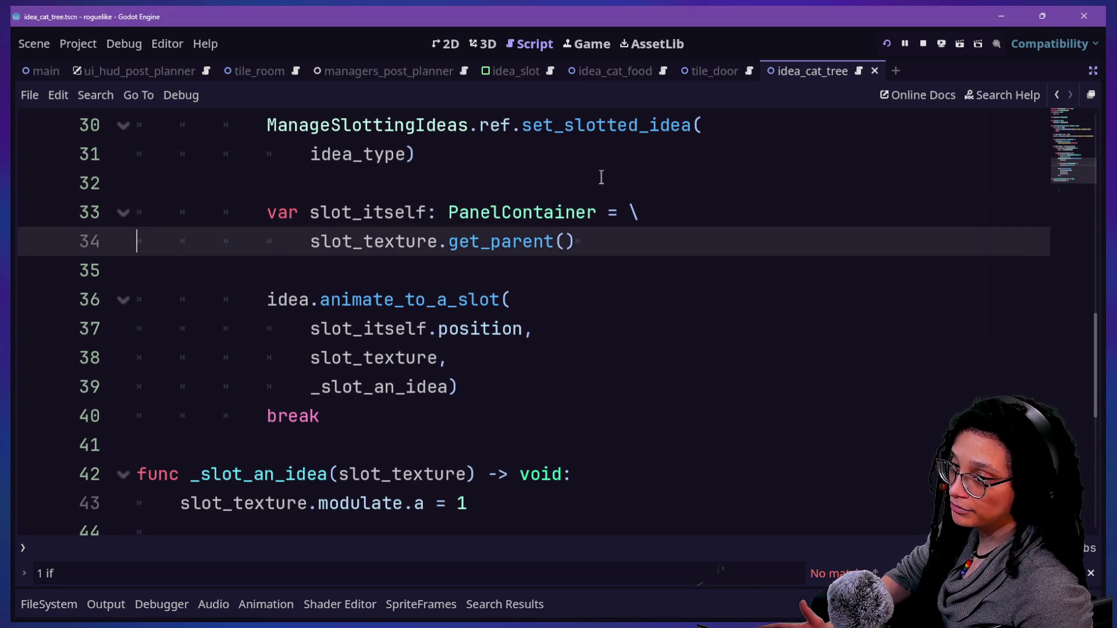
pyautogui.press('Up')
pyautogui.click(538, 317)
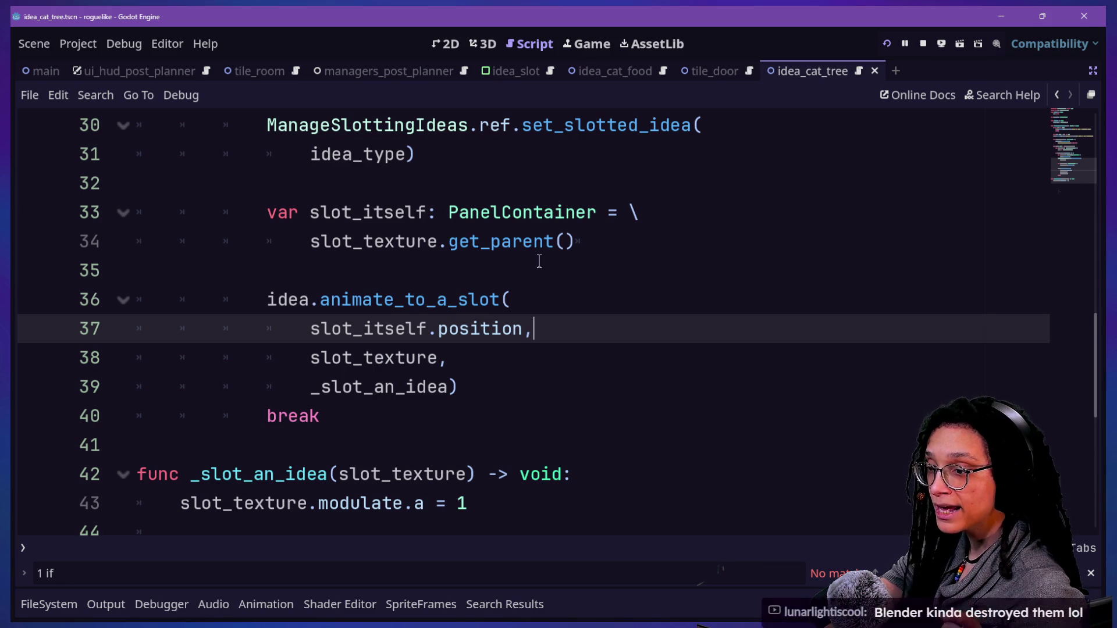
pyautogui.press('Up')
pyautogui.press('Up')
pyautogui.press('Down')
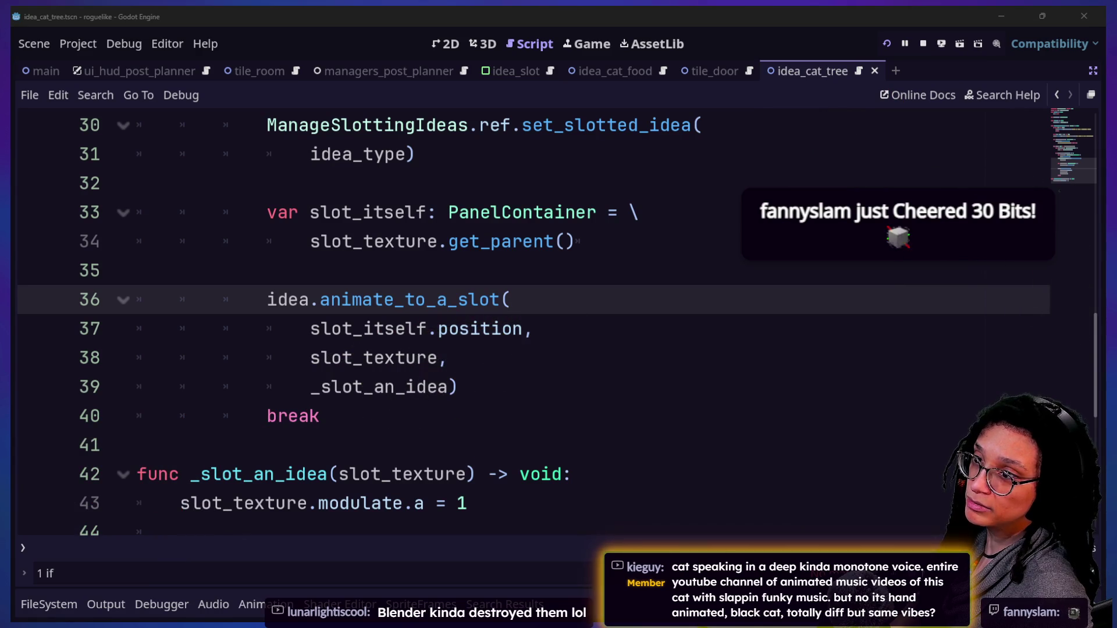
pyautogui.hotkey('alt', 'Tab')
pyautogui.scroll(-15, 524, 302)
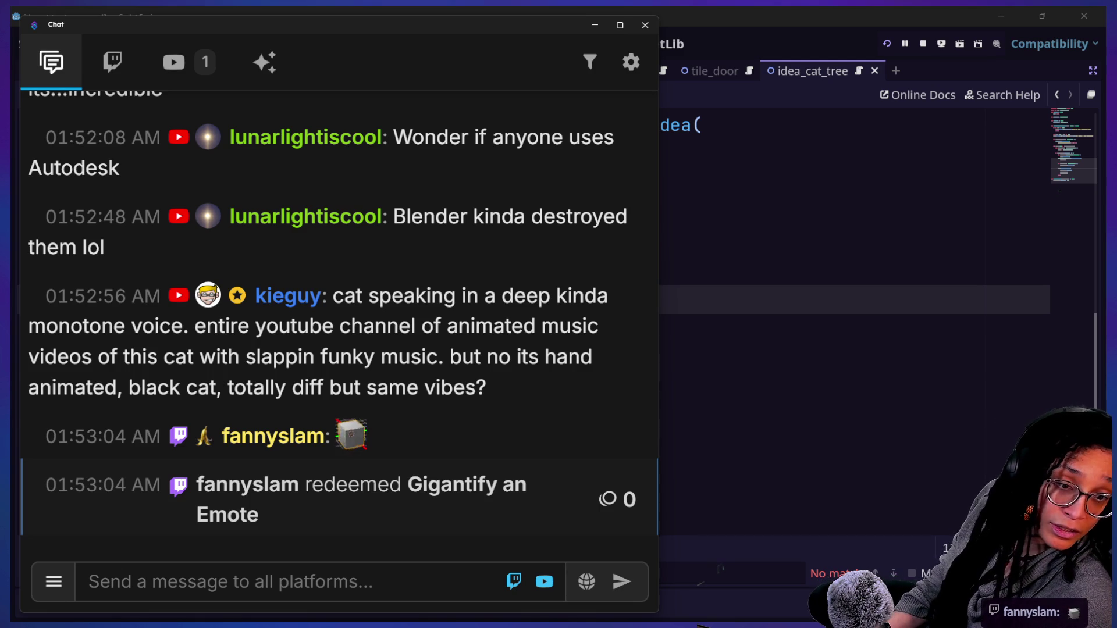
# Step: Move the Twitch dashboard aside to reveal the chat, then bring the Godot editor forward
pyautogui.hotkey('alt', 'Tab')
pyautogui.moveTo(888, 110)
pyautogui.mouseDown()
pyautogui.moveTo(357, 12)
pyautogui.moveTo(362, 41)
pyautogui.mouseUp()
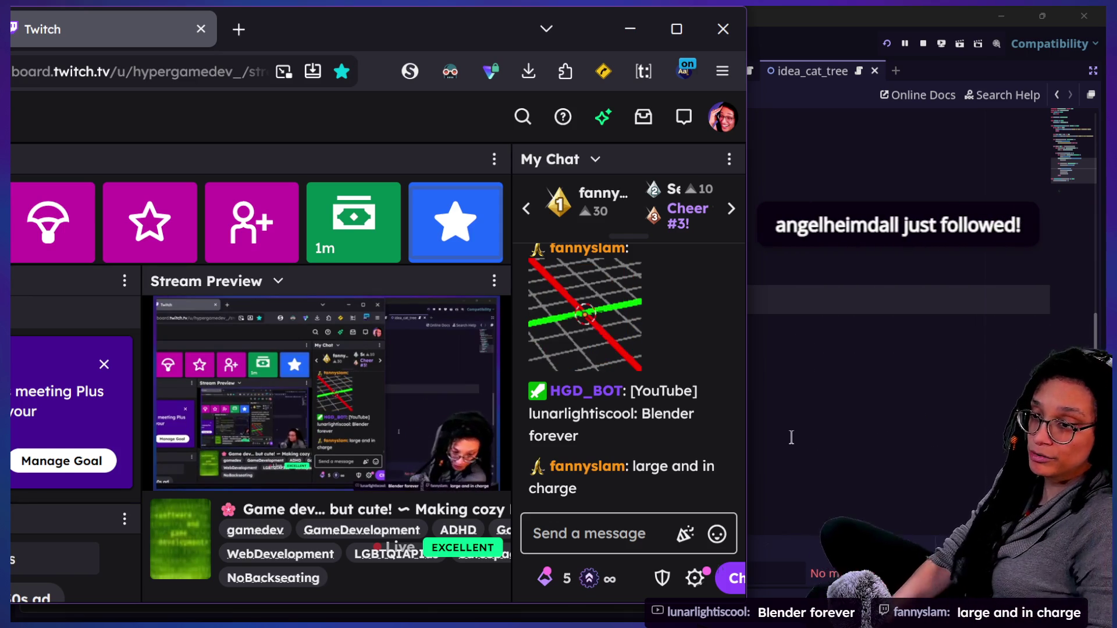
pyautogui.moveTo(317, 35)
pyautogui.mouseDown()
pyautogui.moveTo(543, 117)
pyautogui.moveTo(1116, 191)
pyautogui.mouseUp()
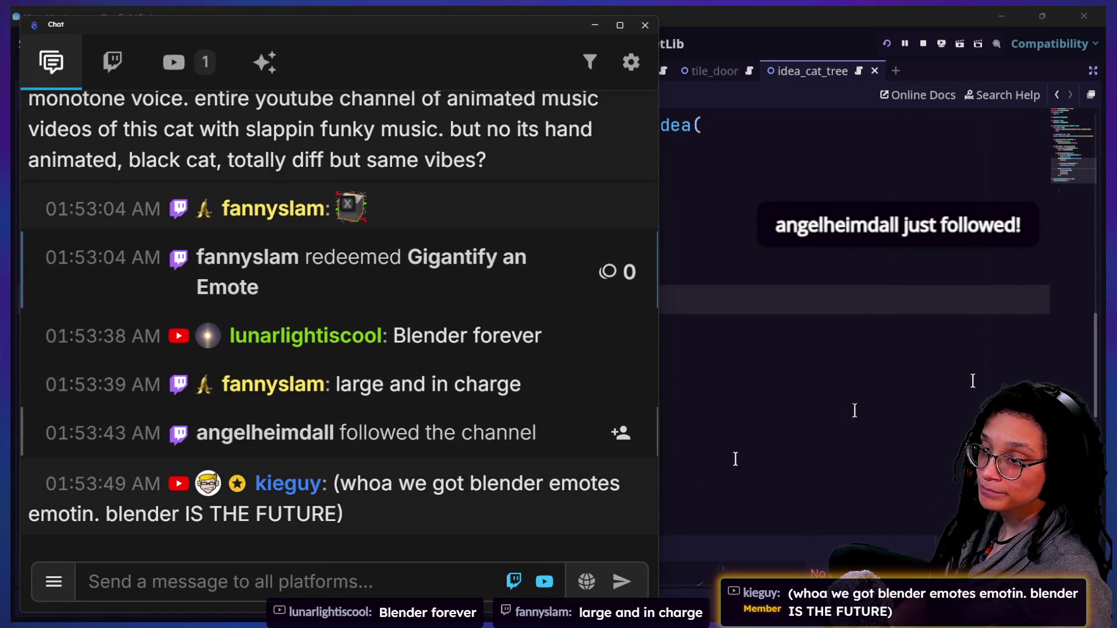
pyautogui.moveTo(606, 212)
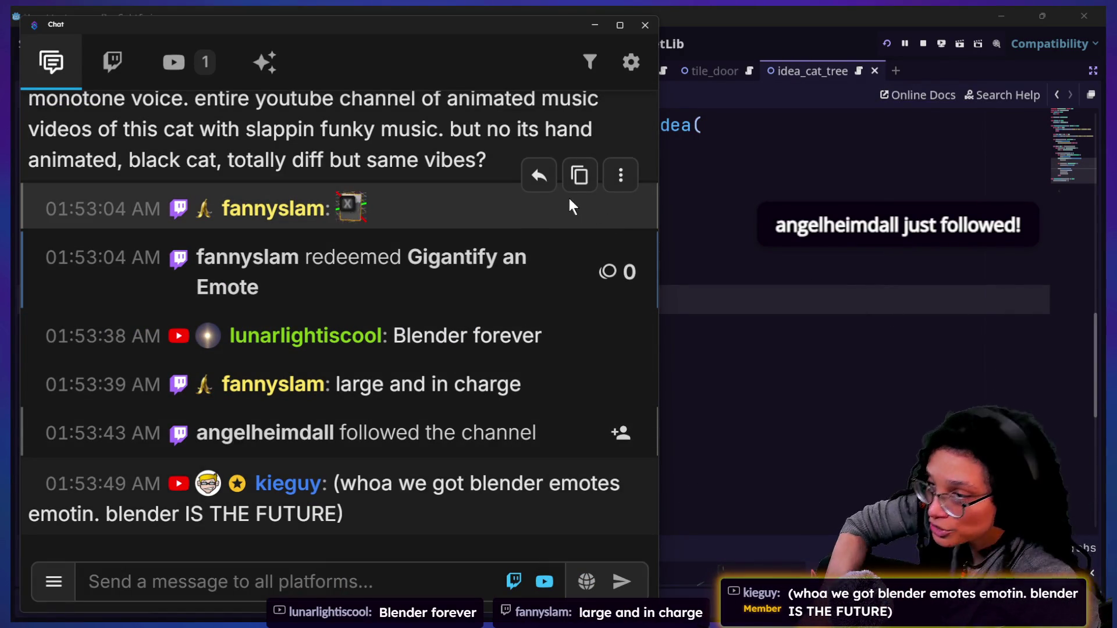
pyautogui.click(698, 300)
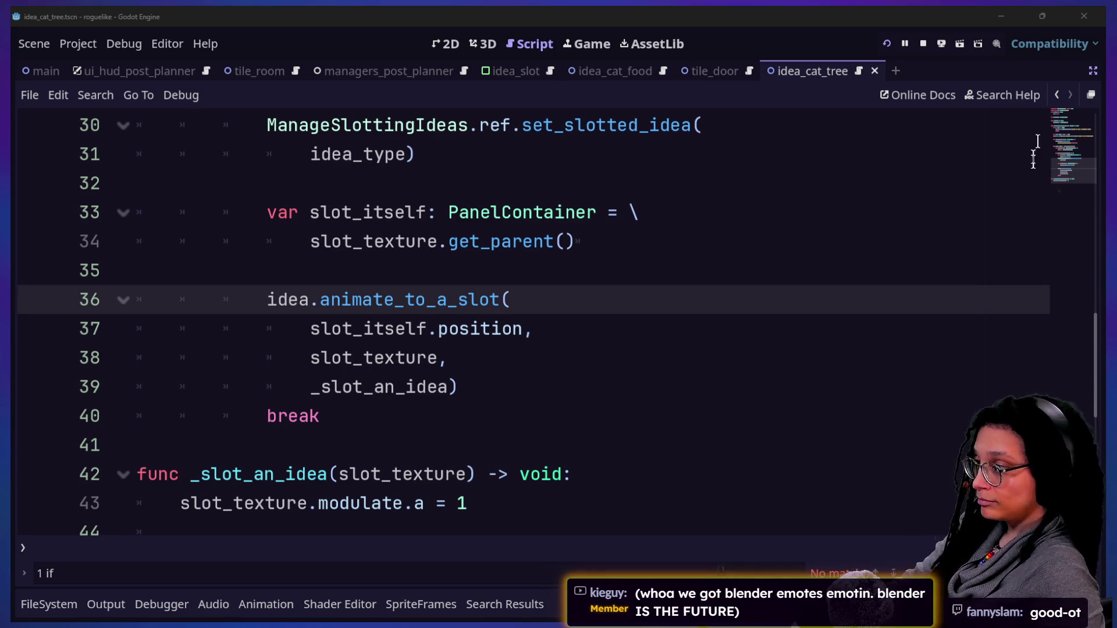
# Step: Review lines 25–35 of the slotting code in the idea_cat_tree script
pyautogui.click(593, 232)
pyautogui.press('Up')
pyautogui.press('Up')
pyautogui.press('Up')
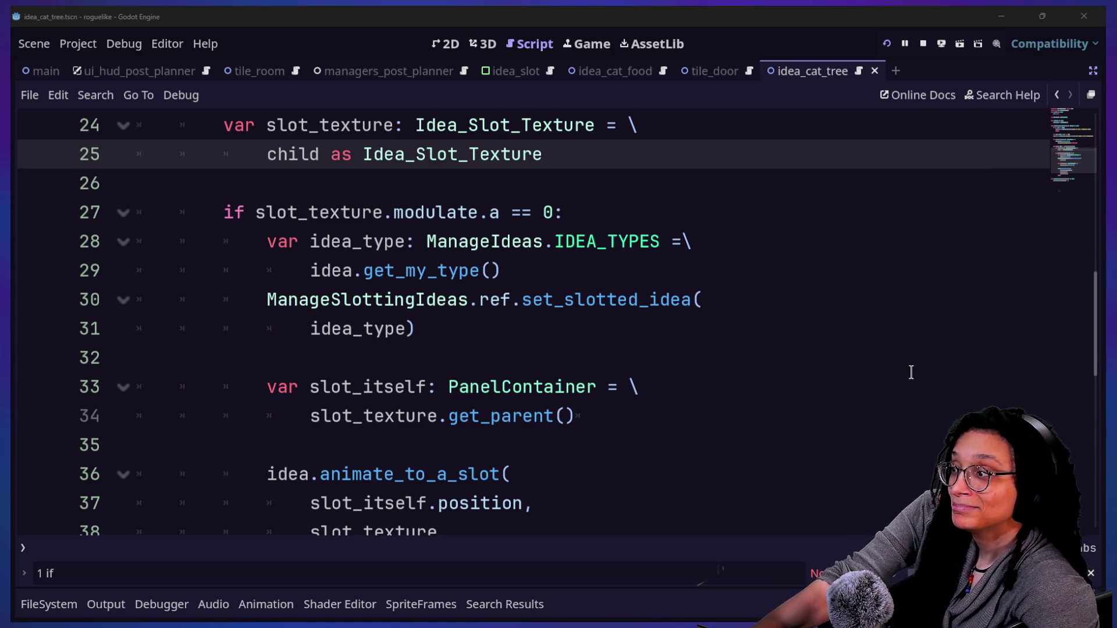
pyautogui.click(534, 324)
pyautogui.press('Up')
pyautogui.press('Up')
pyautogui.press('Up')
pyautogui.press('Up')
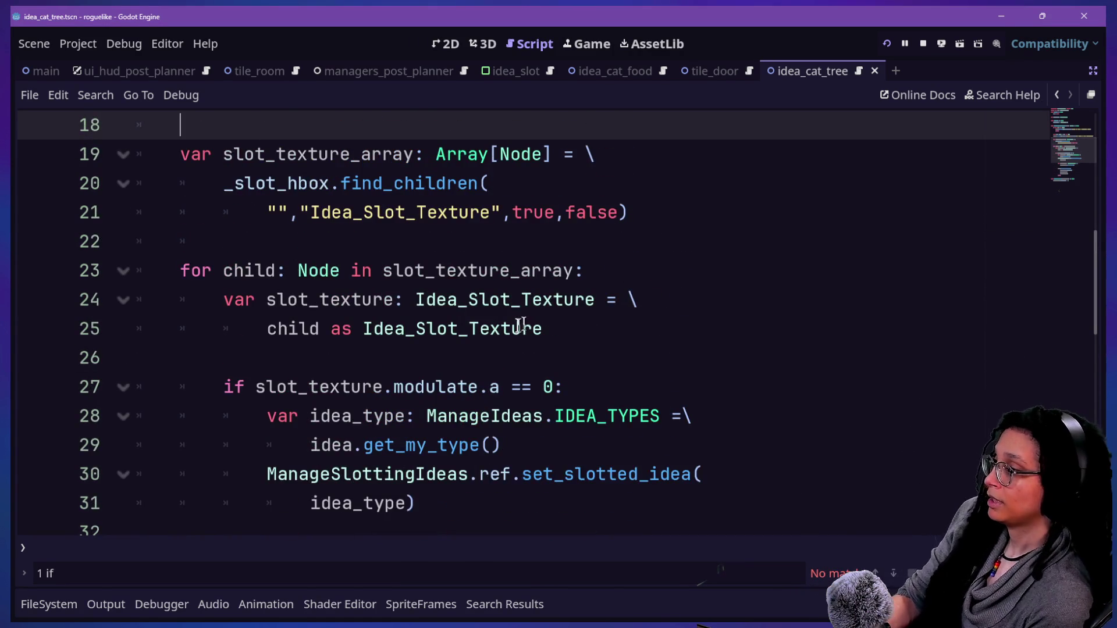
pyautogui.scroll(-2, 514, 327)
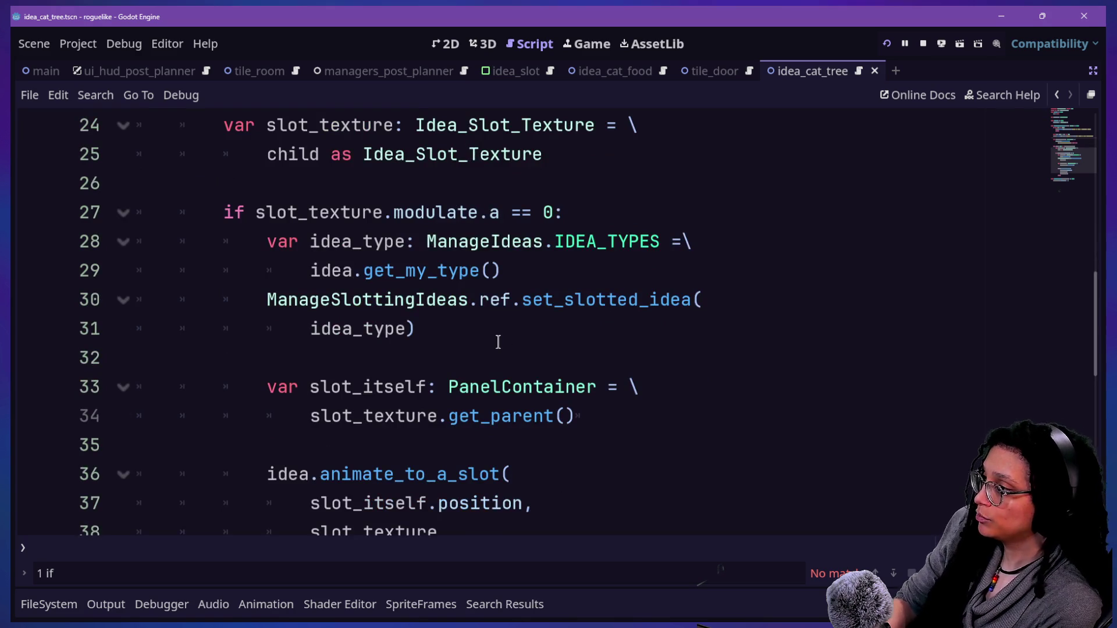
pyautogui.scroll(8, 498, 342)
pyautogui.scroll(-6, 500, 346)
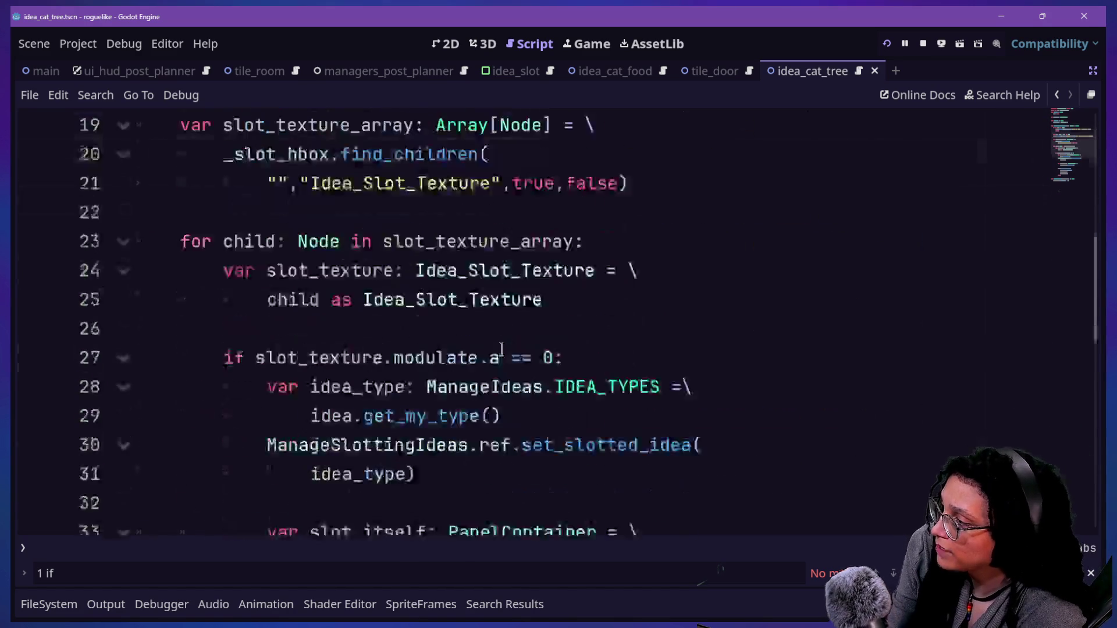
pyautogui.scroll(-4, 501, 348)
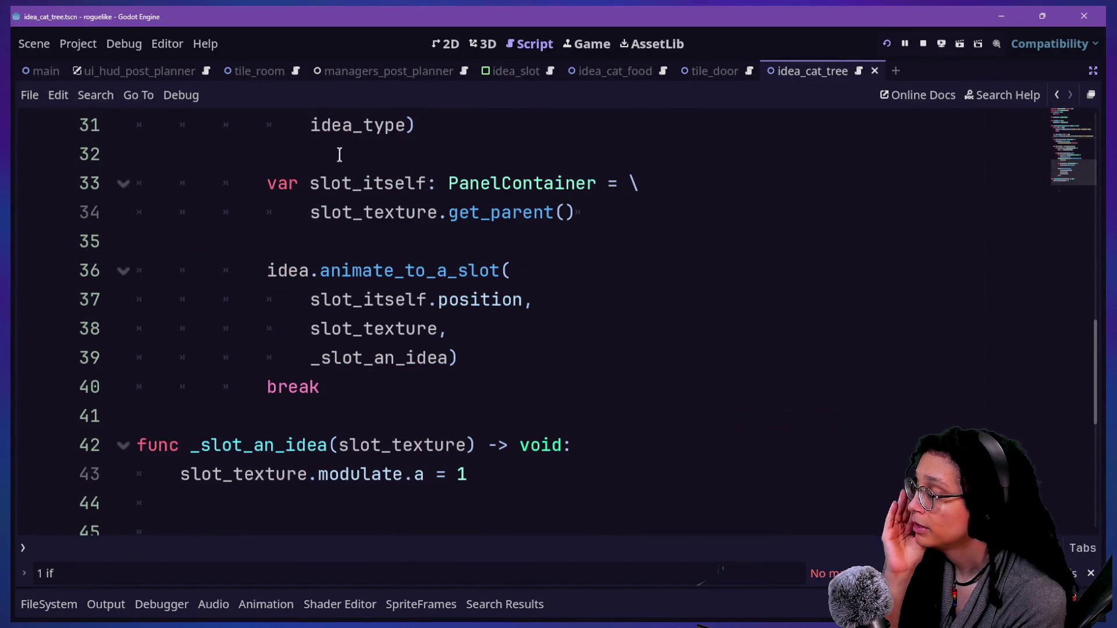
pyautogui.click(340, 154)
pyautogui.press('Down')
pyautogui.press('Down')
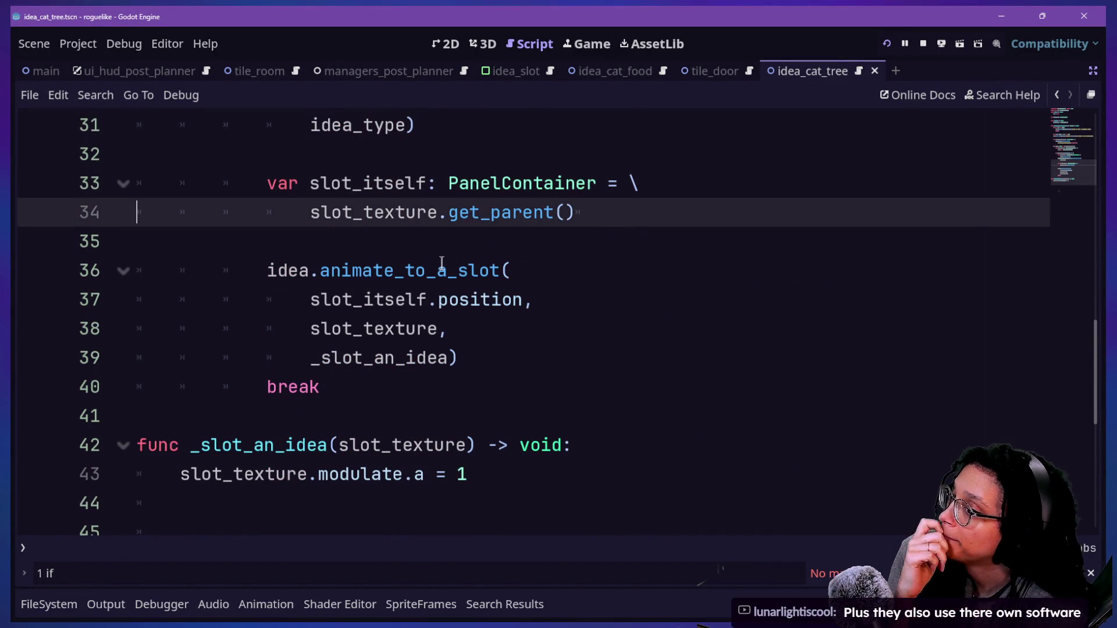
pyautogui.press('Down')
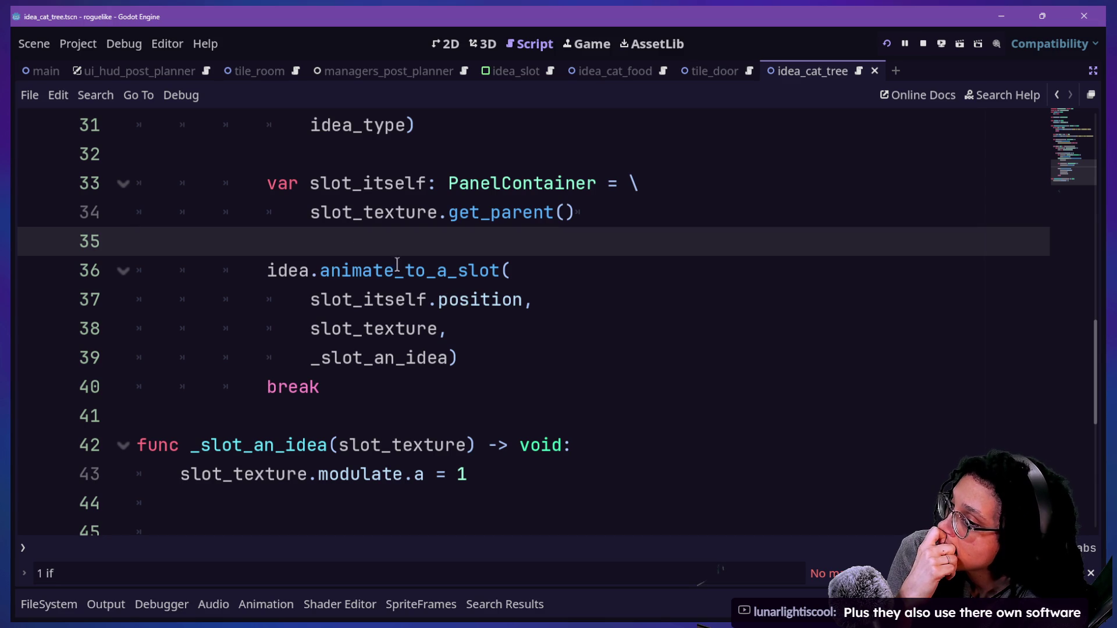
# Step: Inspect the animate_to_a_slot call's arguments: slot_itself.position, slot_texture and _slot_an_idea
pyautogui.moveTo(268, 273); pyautogui.dragTo(386, 291)
pyautogui.click(386, 291)
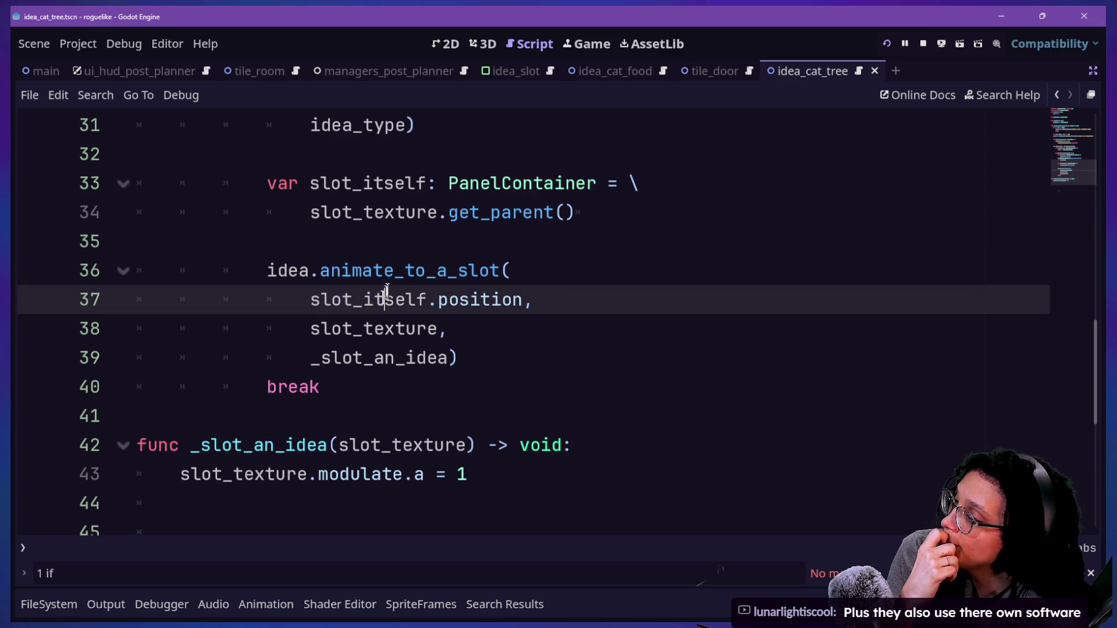
pyautogui.moveTo(314, 307); pyautogui.dragTo(474, 300)
pyautogui.click(491, 301)
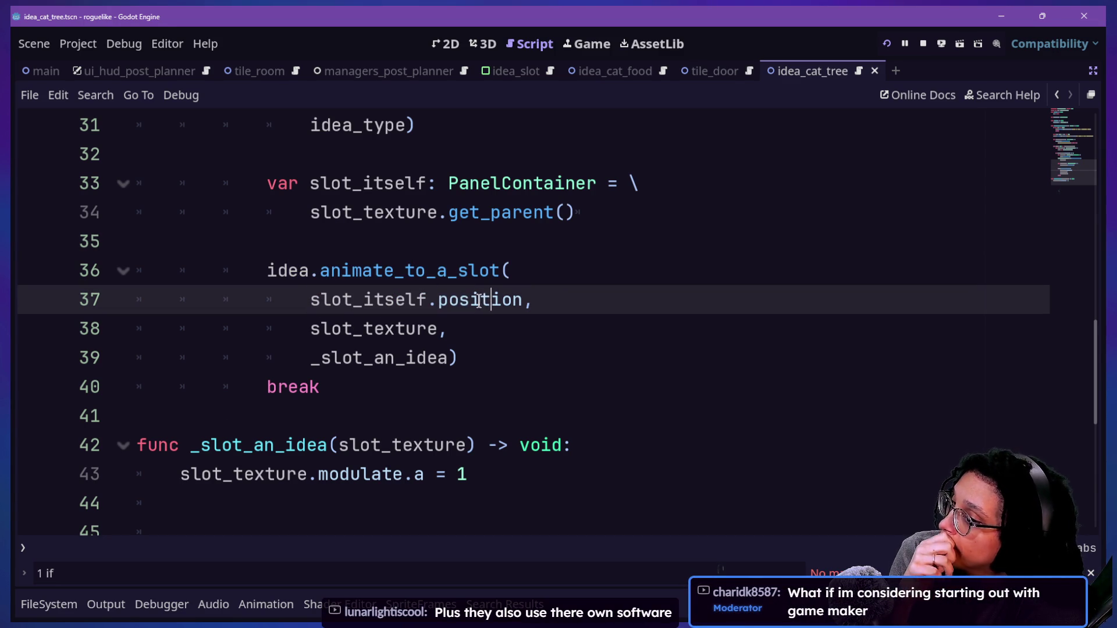
pyautogui.click(238, 246)
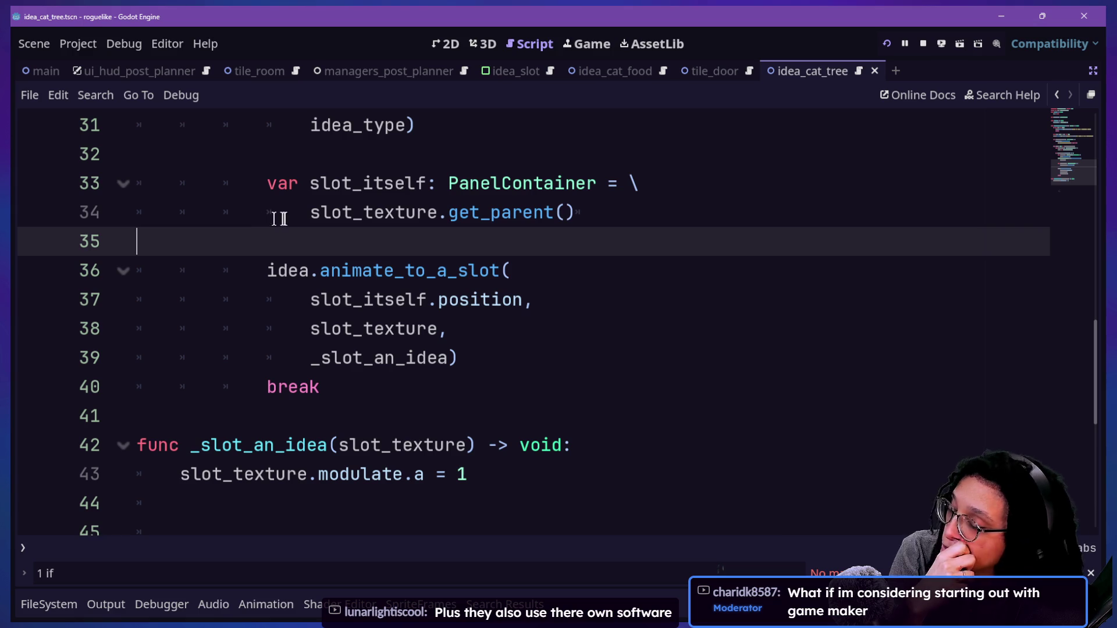
pyautogui.moveTo(394, 331); pyautogui.dragTo(439, 384)
pyautogui.click(437, 389)
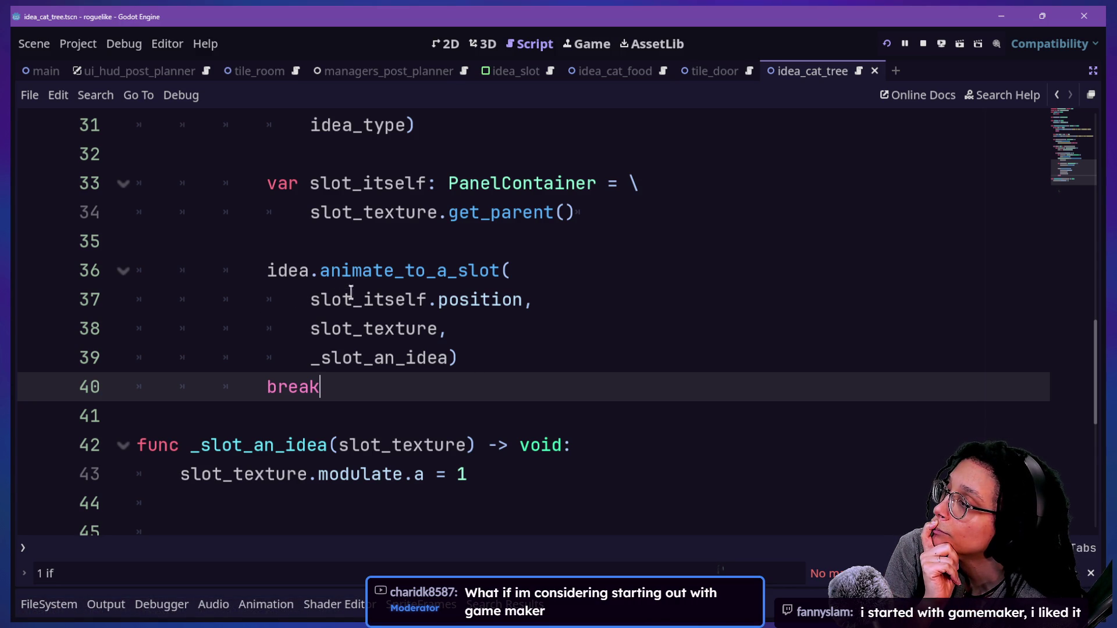
# Step: Examine the slot_itself PanelContainer declaration from slot_texture.get_parent(), then exit distraction-free mode
pyautogui.scroll(3, 351, 261)
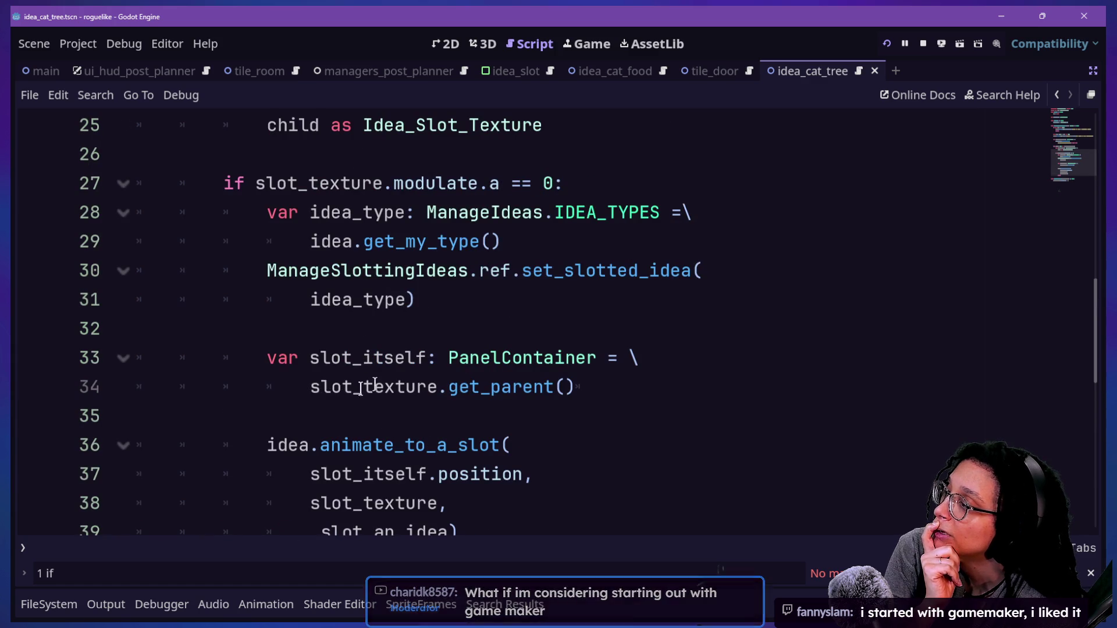
pyautogui.moveTo(311, 388); pyautogui.dragTo(457, 405)
pyautogui.click(535, 410)
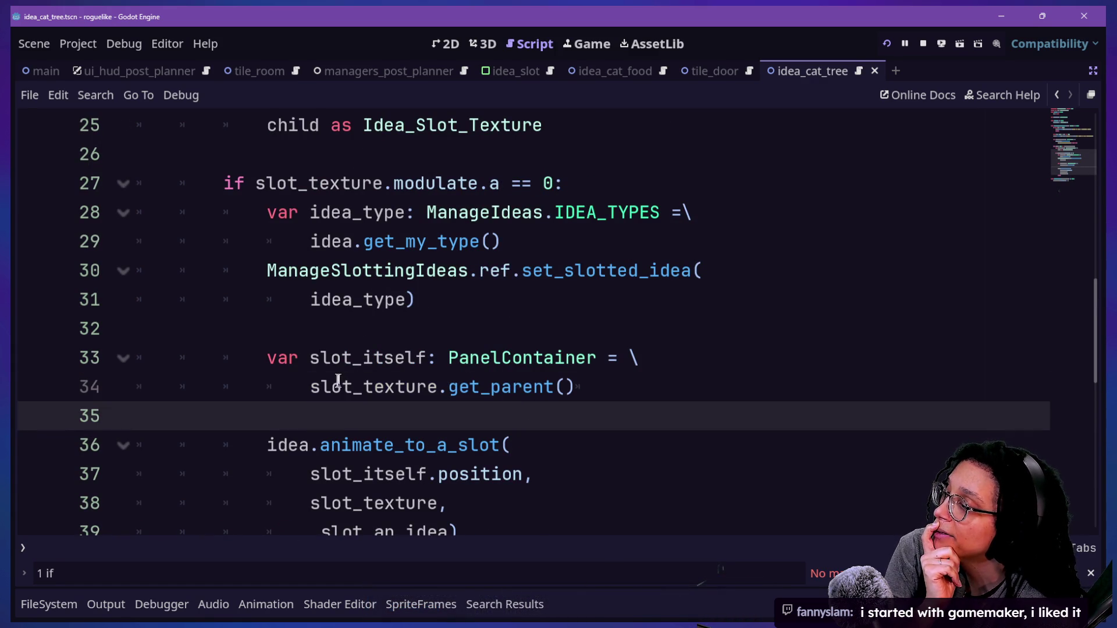
pyautogui.click(312, 357)
pyautogui.click(502, 387)
pyautogui.moveTo(448, 363); pyautogui.dragTo(595, 365)
pyautogui.moveTo(310, 357); pyautogui.dragTo(456, 357)
pyautogui.click(459, 358)
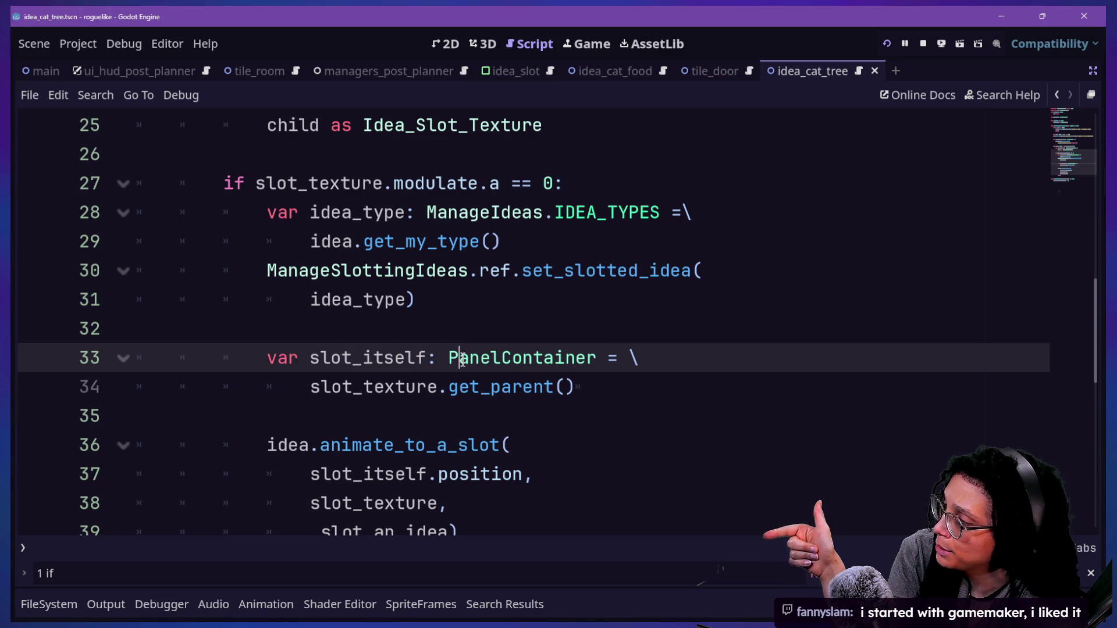
pyautogui.hotkey('ctrl', 'shift', 'F11')
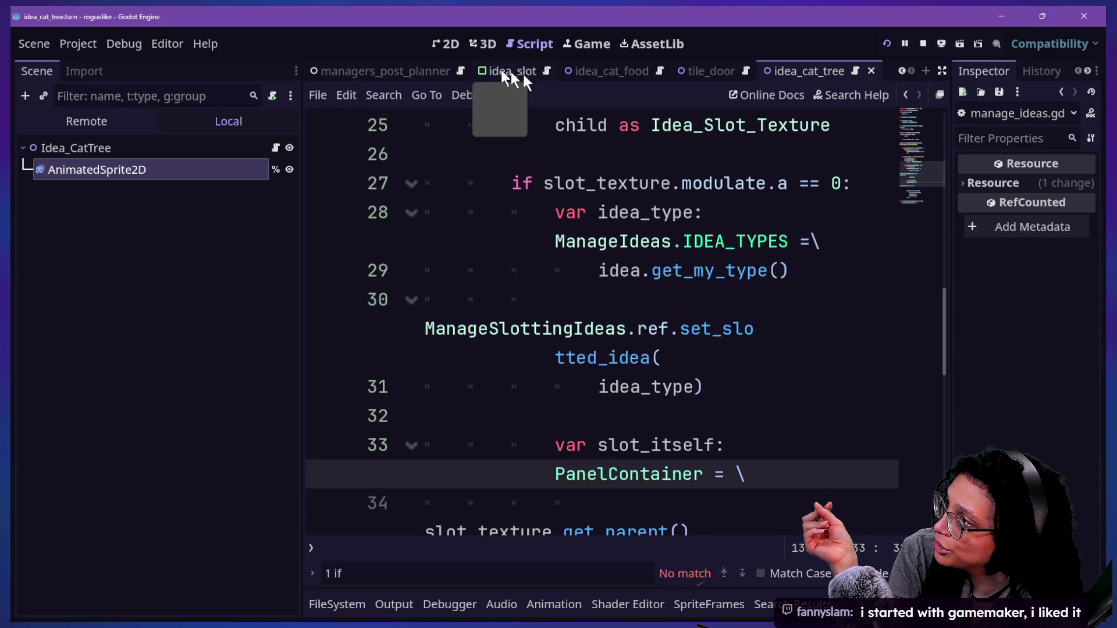
# Step: Open the idea_slot scene in the 2D view and select Thinking_PanelContainer
pyautogui.click(366, 76)
pyautogui.click(539, 72)
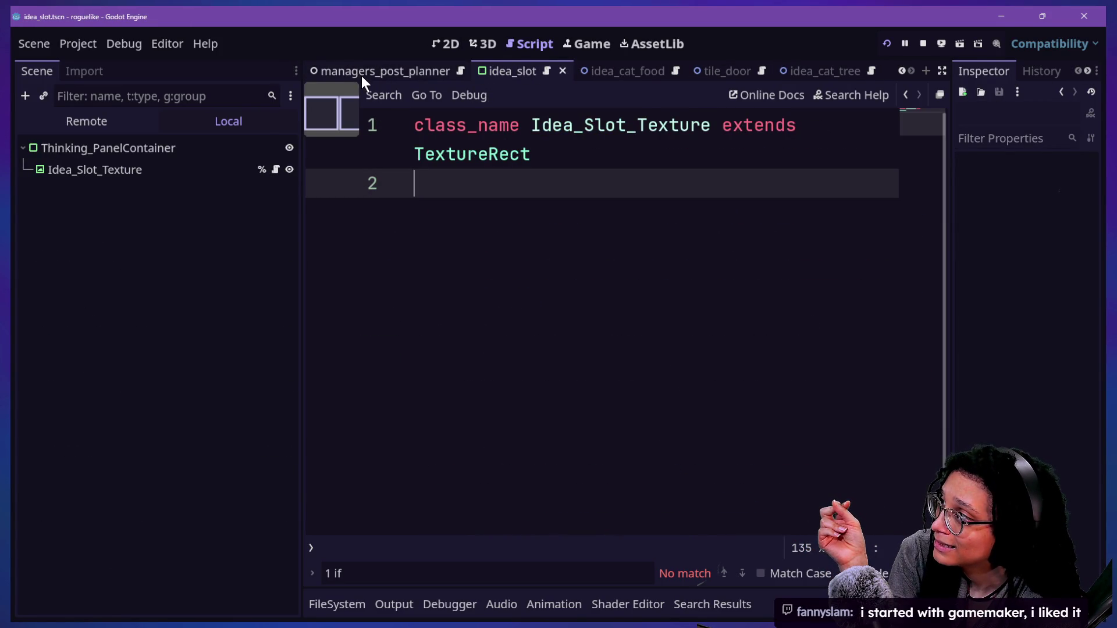
pyautogui.click(135, 145)
pyautogui.click(448, 46)
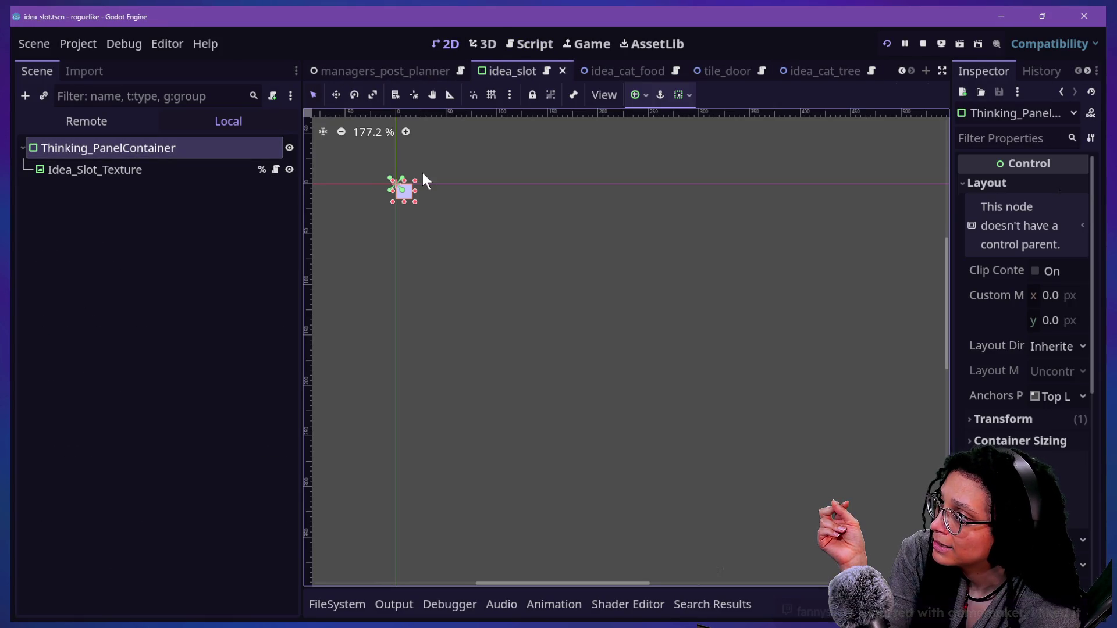
pyautogui.scroll(-1, 420, 172)
pyautogui.scroll(8, 377, 166)
pyautogui.scroll(2, 378, 166)
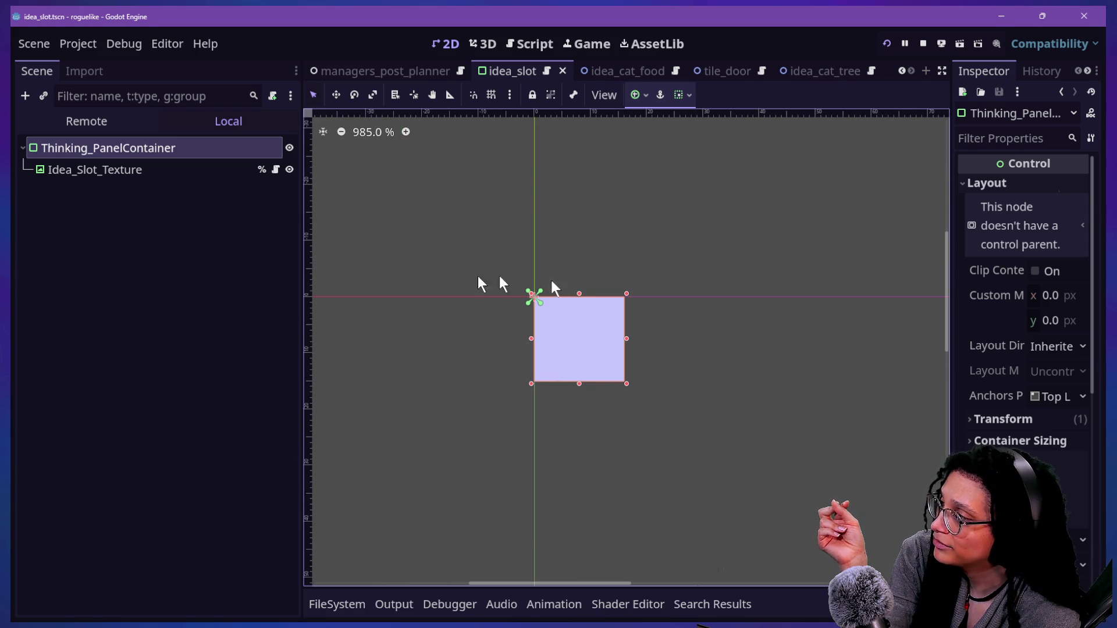
# Step: Compare the Idea_Slot_Texture and Thinking_PanelContainer node properties, ending on Idea_Slot_Texture
pyautogui.click(197, 169)
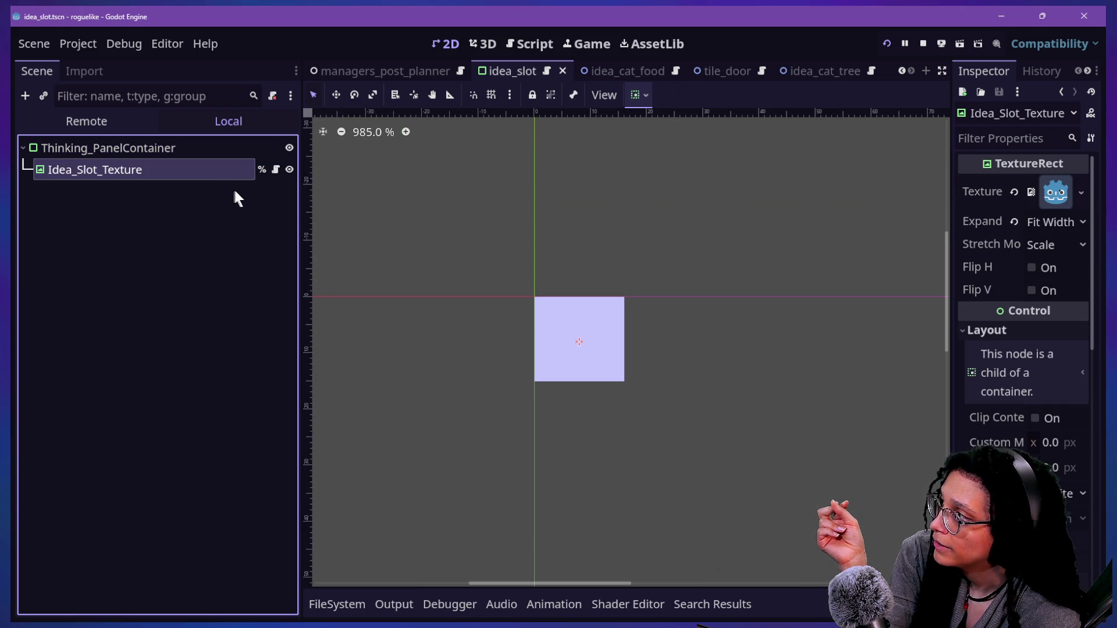
pyautogui.click(208, 150)
pyautogui.click(210, 166)
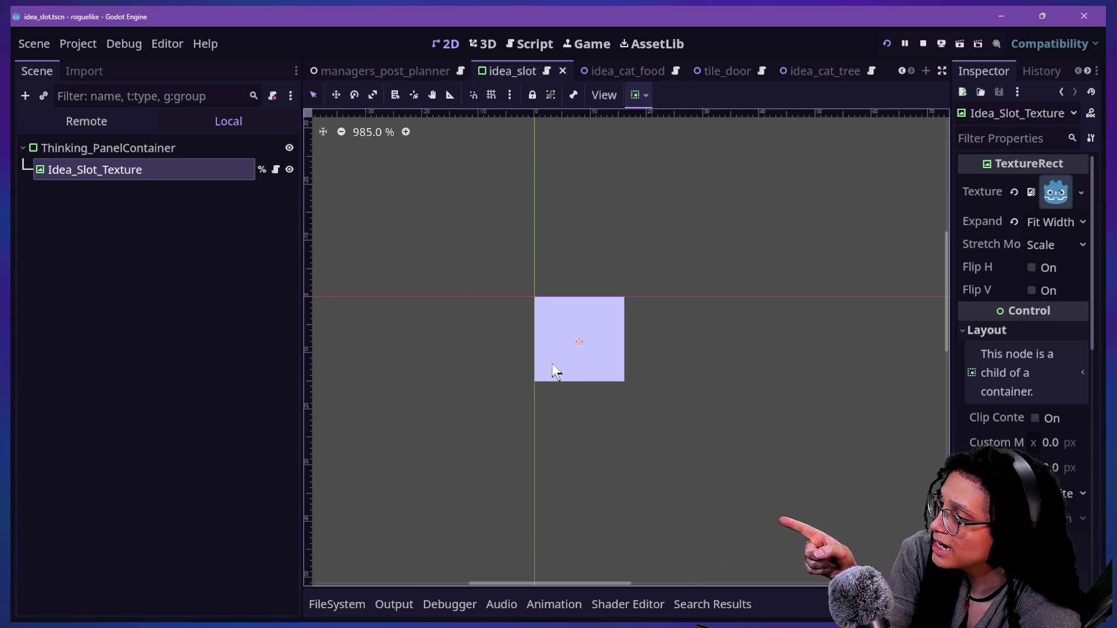
pyautogui.scroll(1, 613, 376)
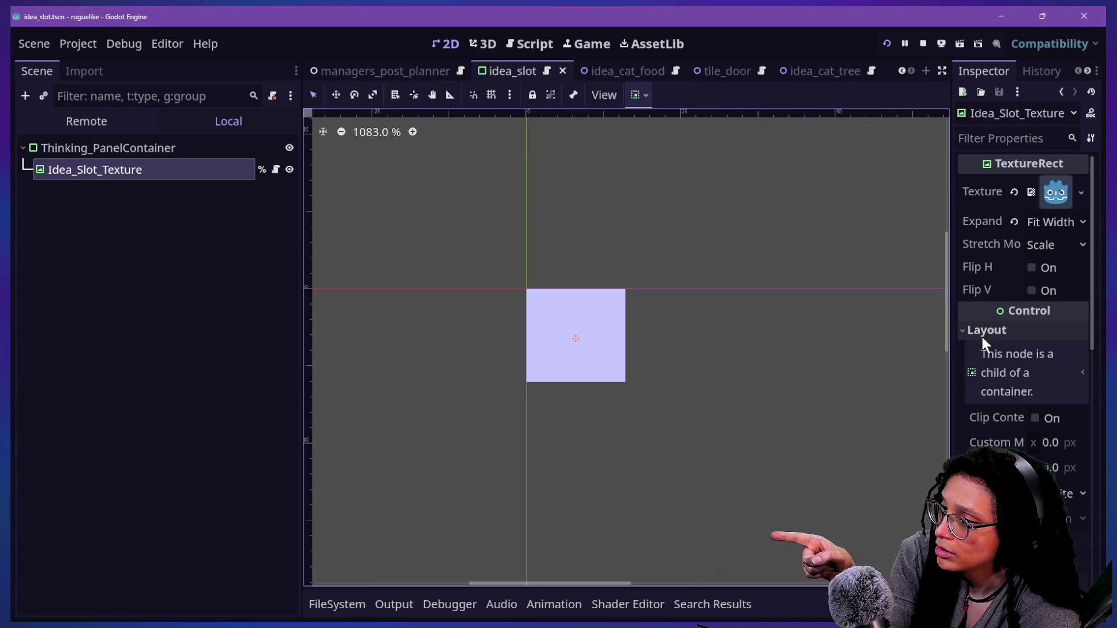
pyautogui.scroll(14, 591, 341)
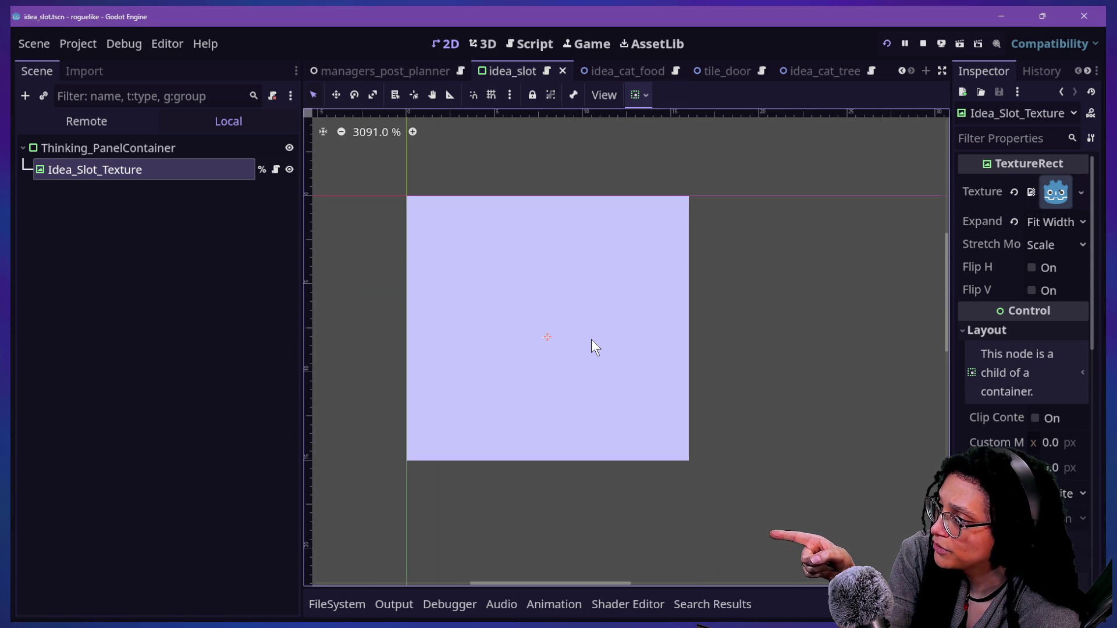
pyautogui.scroll(-15, 591, 340)
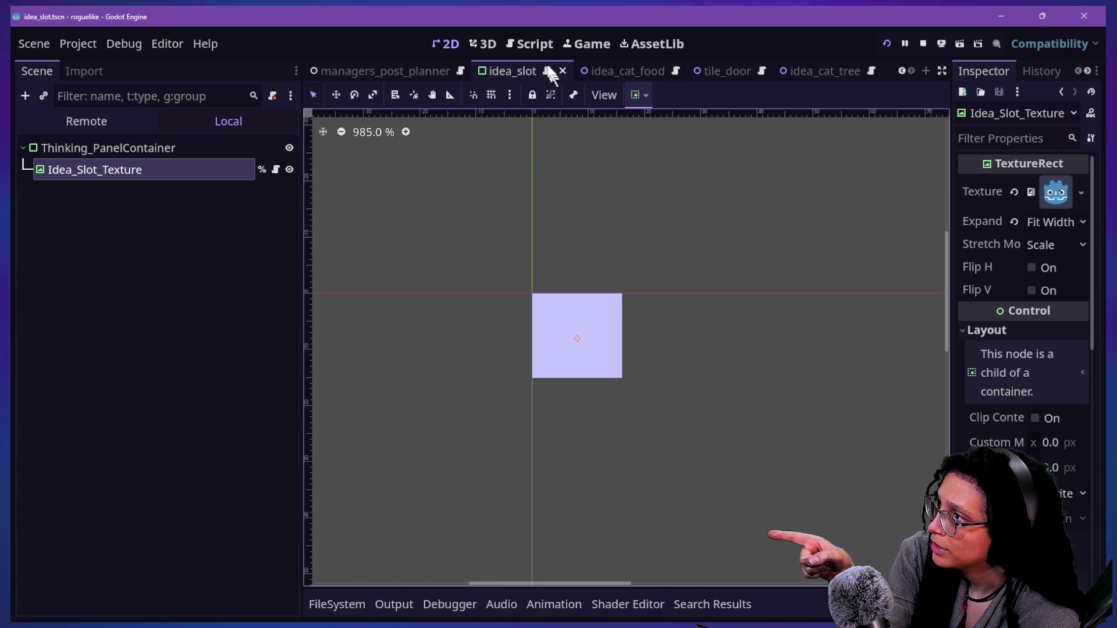
# Step: Return to the Idea_Slot_Texture script after cycling through the 3D, 2D and game views
pyautogui.click(534, 46)
pyautogui.click(471, 46)
pyautogui.click(458, 45)
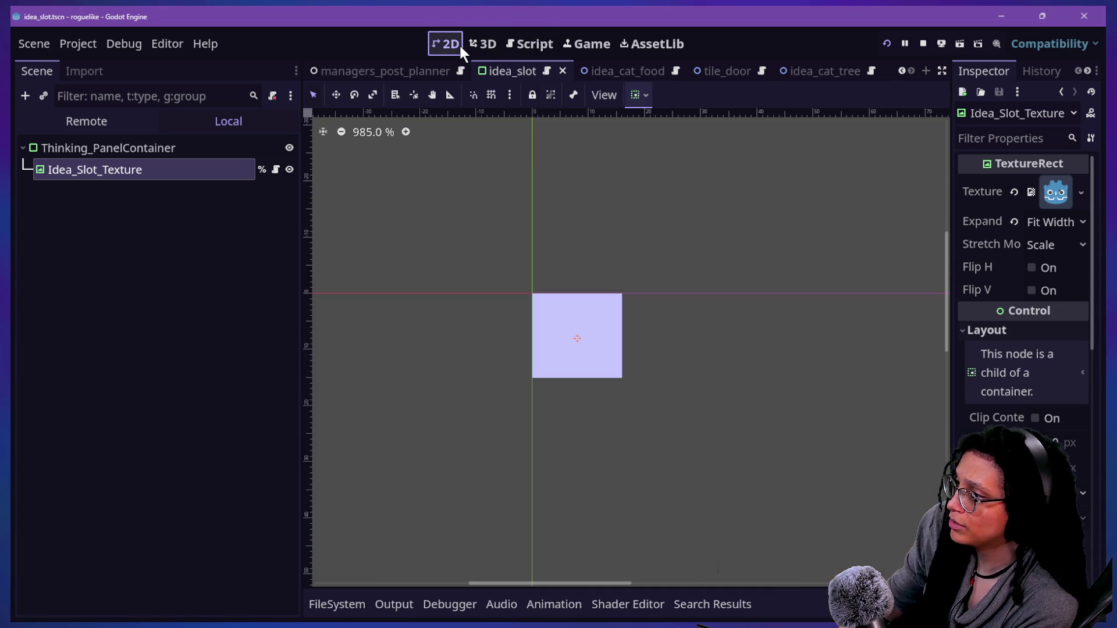
pyautogui.click(576, 40)
pyautogui.click(539, 41)
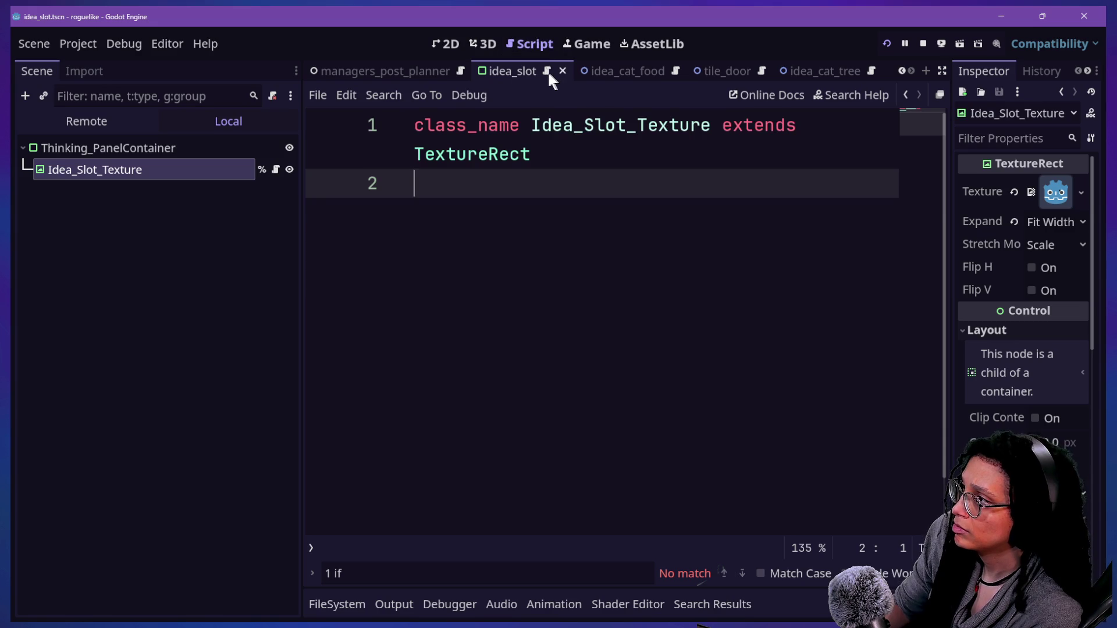
# Step: Navigate back to the animate_to_a_slot call site with the side panels hidden
pyautogui.click(904, 97)
pyautogui.click(905, 97)
pyautogui.click(523, 272)
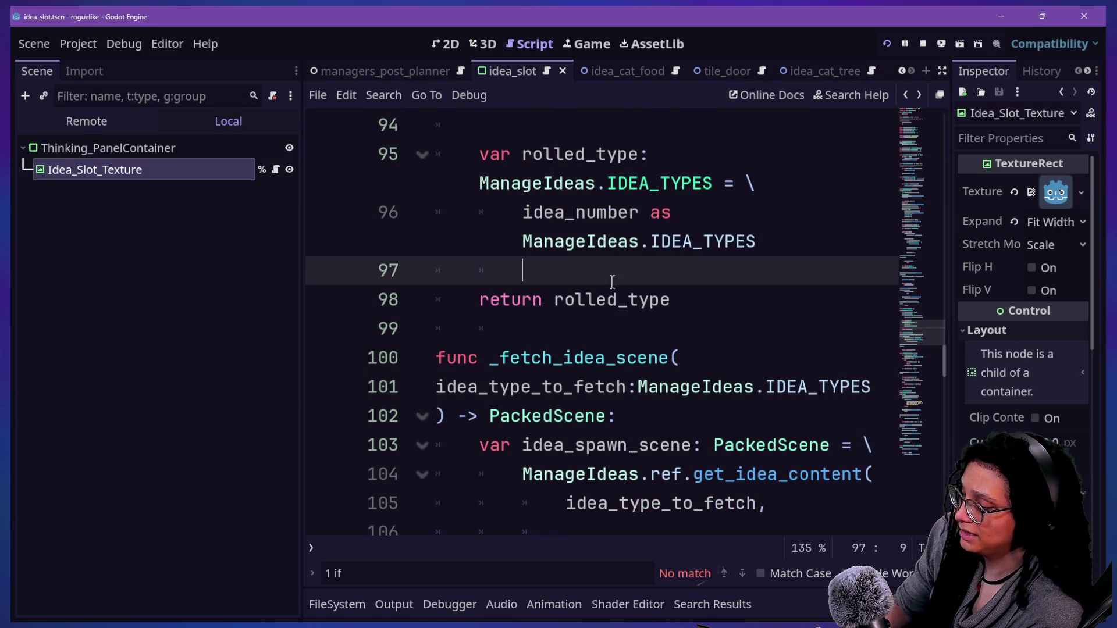
pyautogui.hotkey('ctrl', 'shift', 'F11')
pyautogui.scroll(-2, 612, 282)
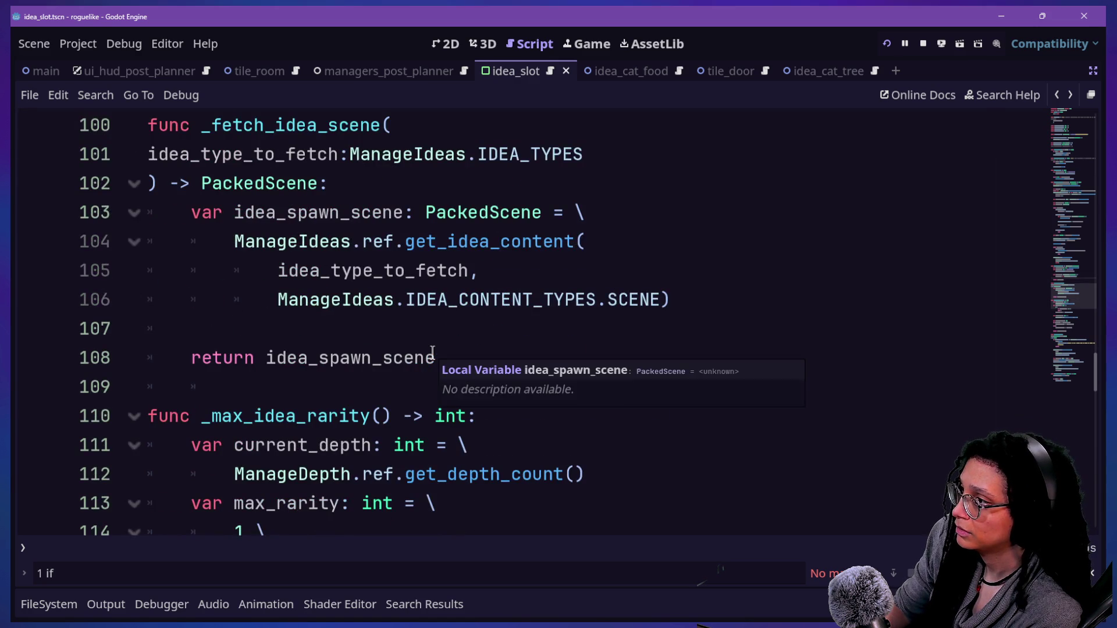
pyautogui.scroll(3, 433, 352)
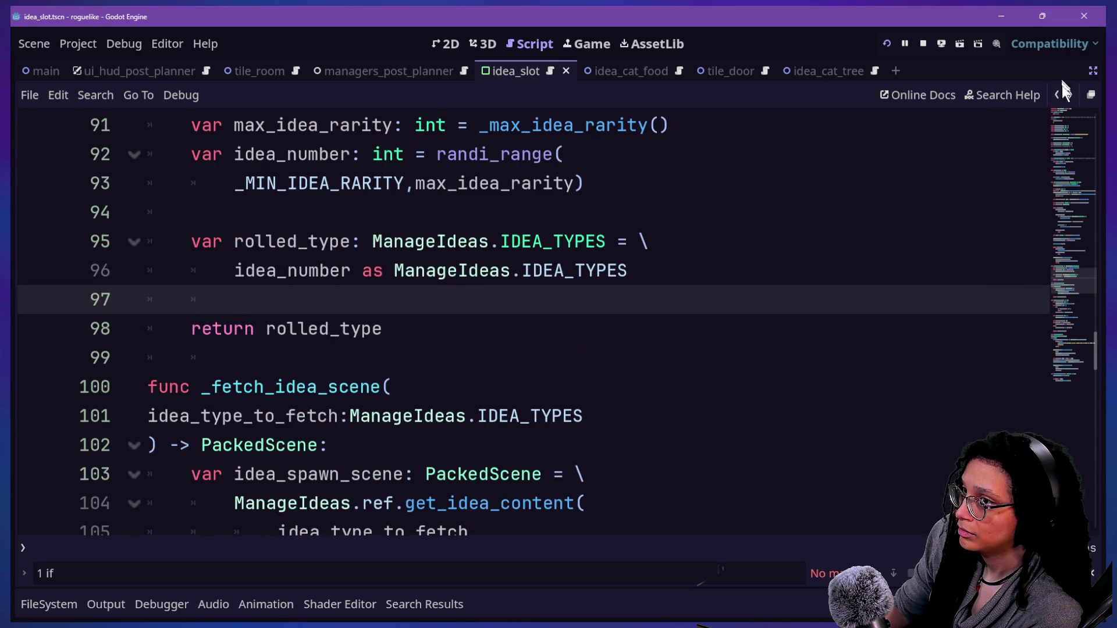
pyautogui.click(1057, 90)
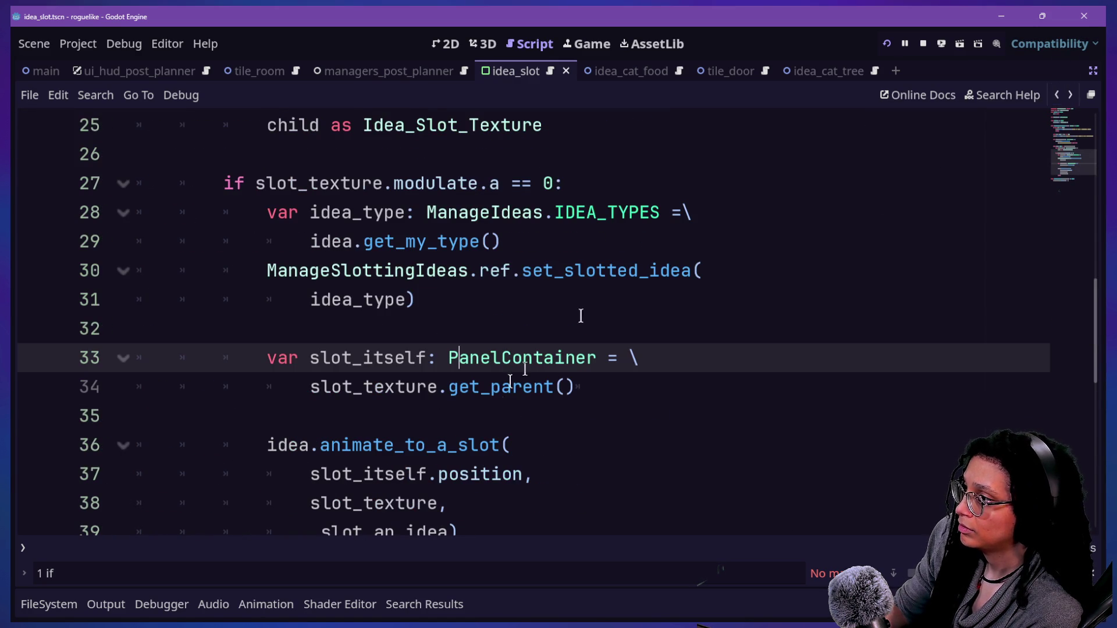
# Step: Delete the slot_itself declaration and the slot_itself.position argument line
pyautogui.moveTo(268, 358)
pyautogui.mouseDown()
pyautogui.moveTo(637, 363)
pyautogui.moveTo(615, 323)
pyautogui.mouseUp()
pyautogui.press('BackSpace')
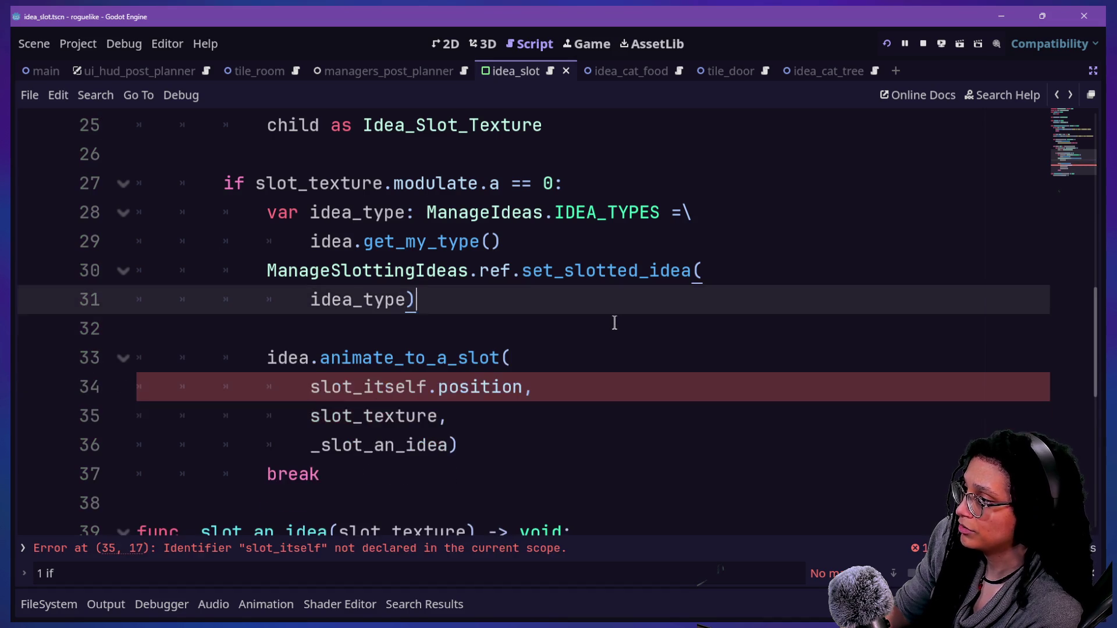
pyautogui.hotkey('ctrl', 'z')
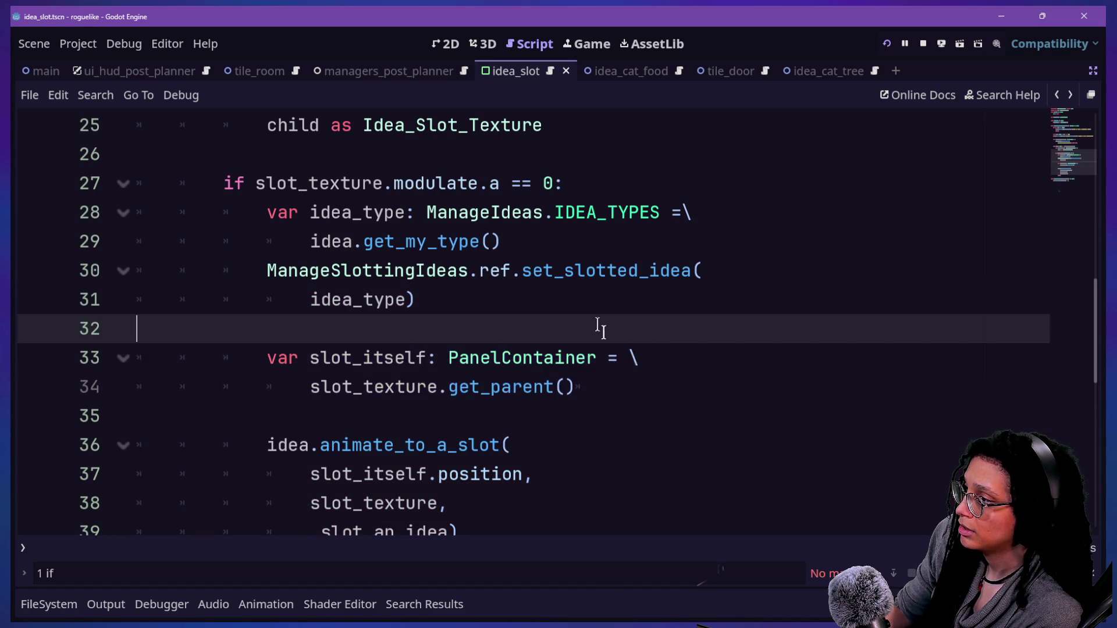
pyautogui.press('BackSpace')
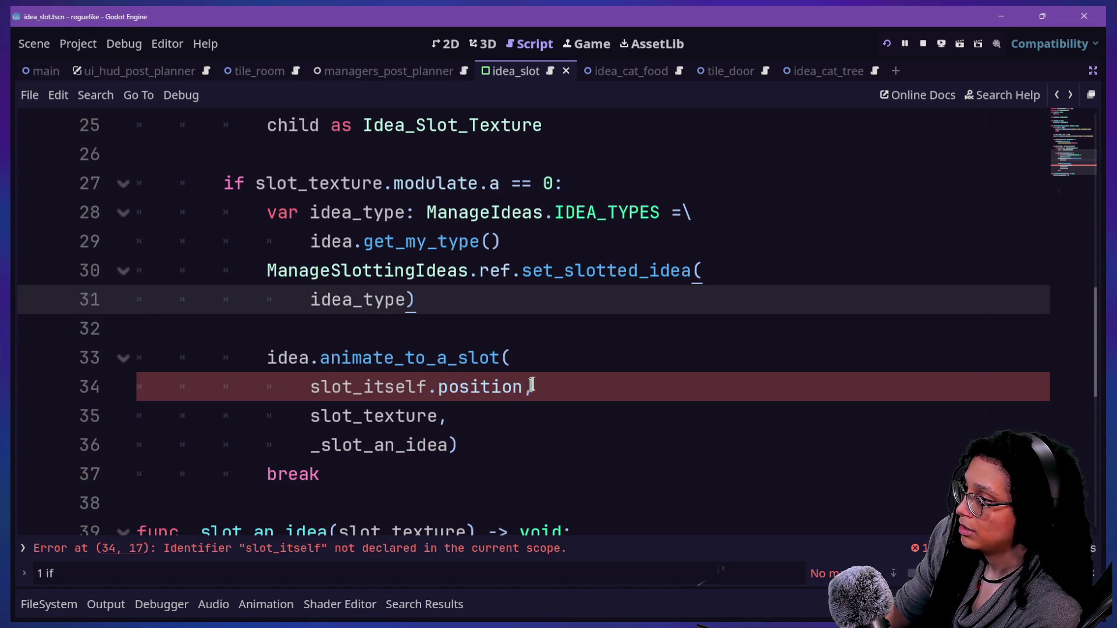
pyautogui.moveTo(532, 385); pyautogui.dragTo(540, 355)
pyautogui.press('BackSpace')
pyautogui.click(363, 416)
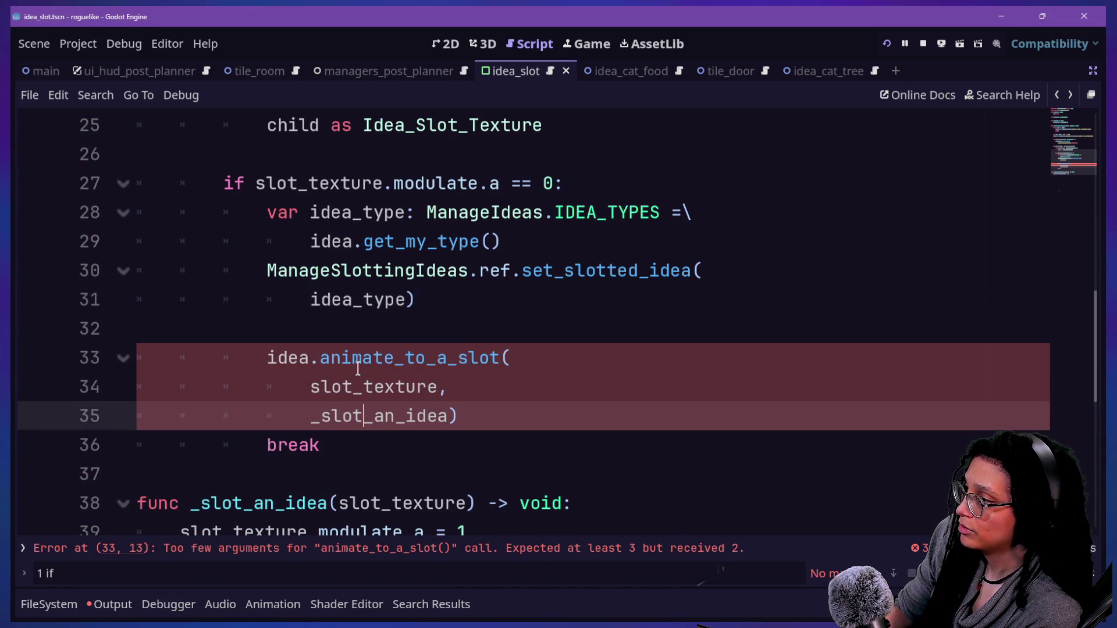
# Step: Remove the slot_position parameter from the animate_to_a_slot function definition
pyautogui.keyDown('ctrl'); pyautogui.click(358, 366); pyautogui.keyUp('ctrl')
pyautogui.click(223, 251)
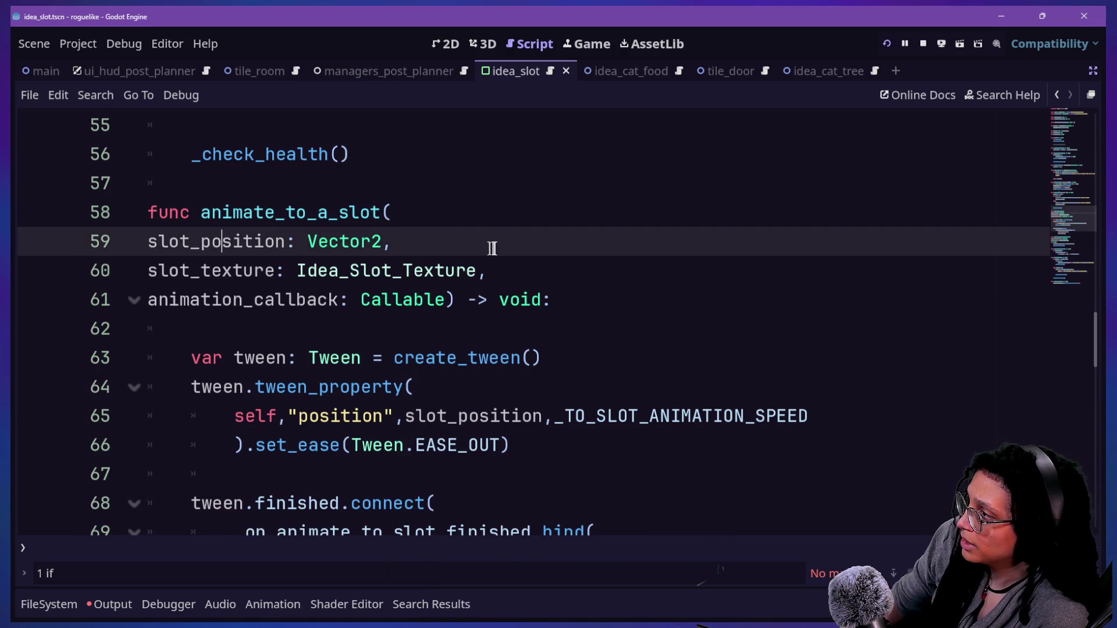
pyautogui.keyDown('shift'); pyautogui.click(495, 226); pyautogui.keyUp('shift')
pyautogui.press('Delete')
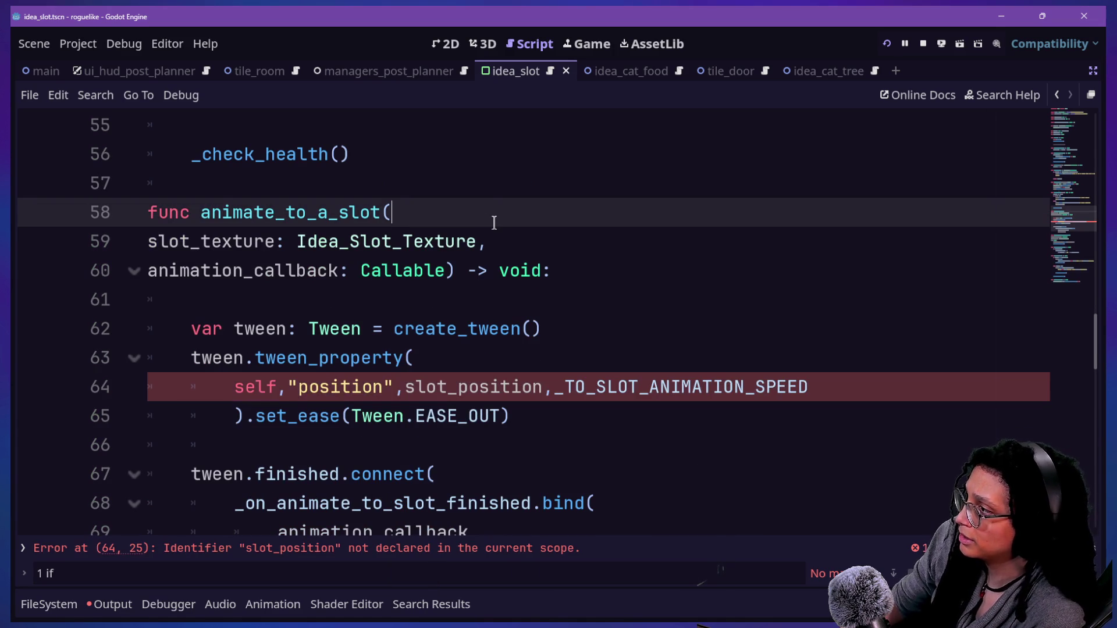
# Step: Add 'var slot_position: Vector2 = slot_texture.position' at the start of the function body
pyautogui.click(594, 287)
pyautogui.write('v')
pyautogui.press('Return')
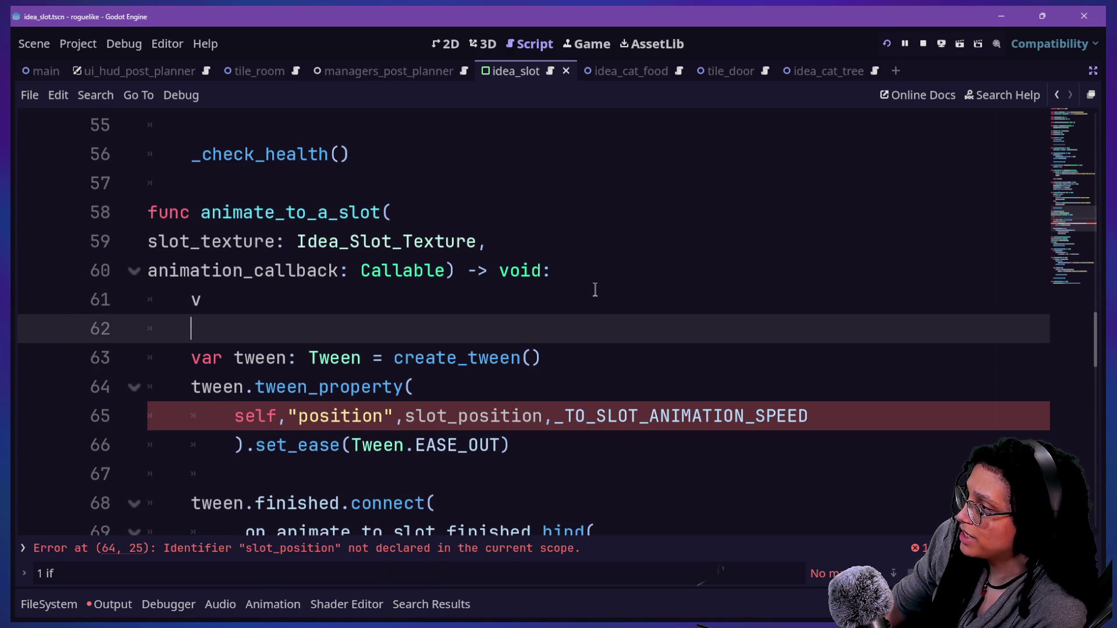
pyautogui.click(590, 293)
pyautogui.write('ar')
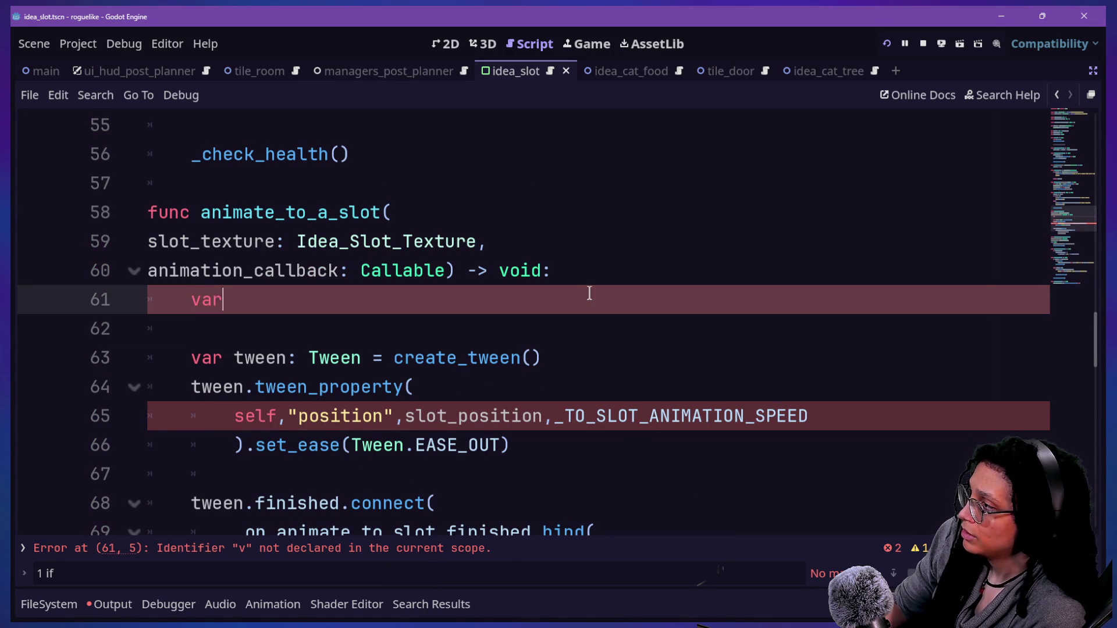
pyautogui.write('pt')
pyautogui.press('BackSpace')
pyautogui.press('BackSpace')
pyautogui.press('BackSpace')
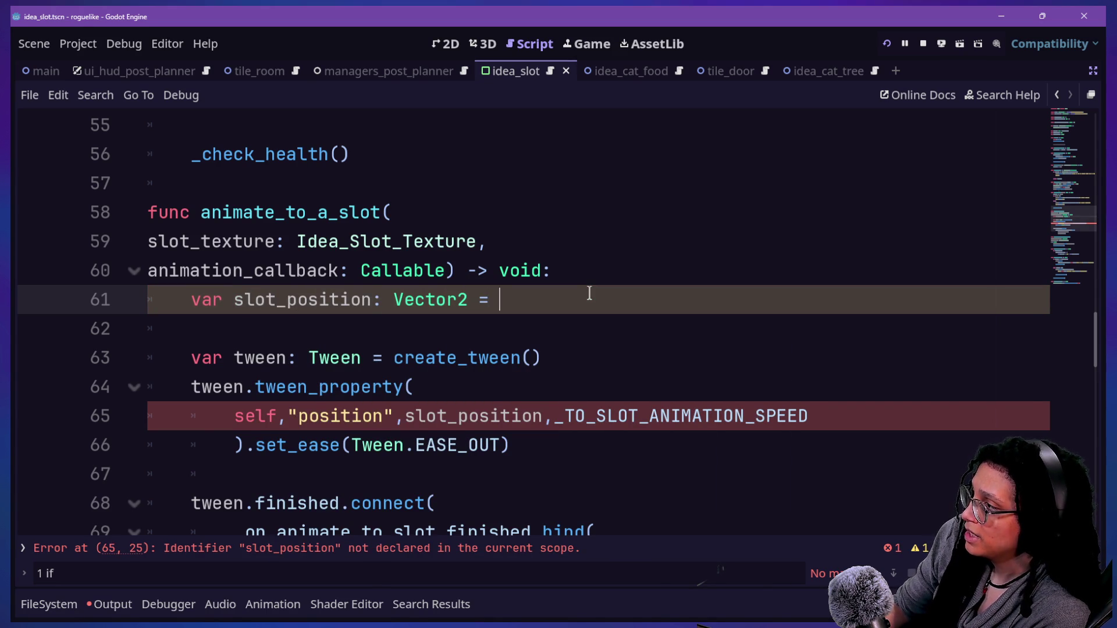
pyautogui.write('slot_teture.')
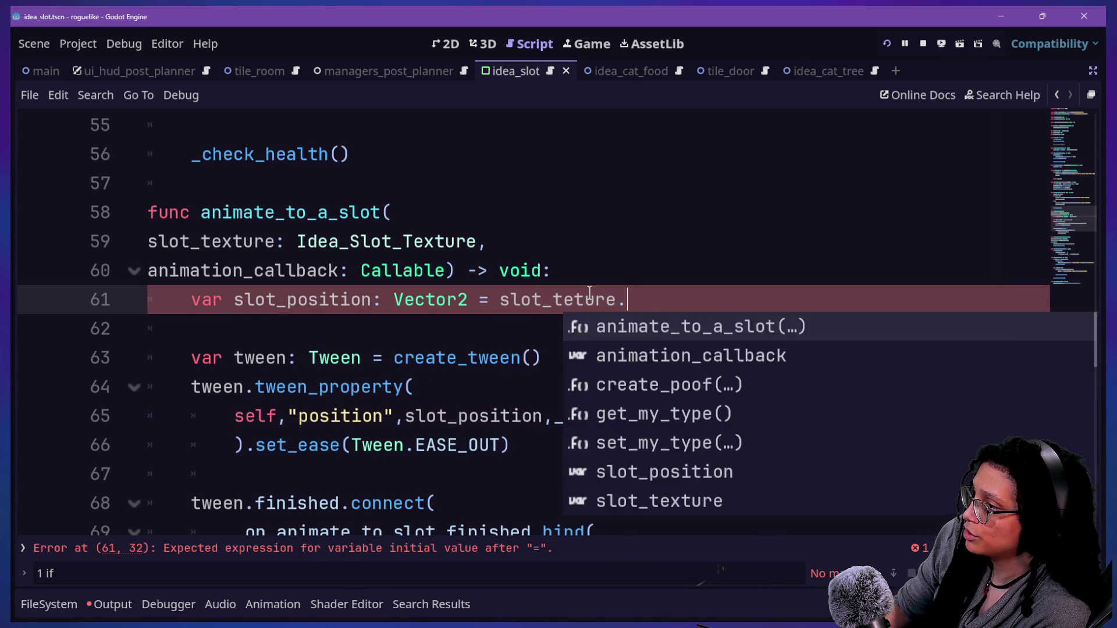
pyautogui.press('Escape')
pyautogui.write('ure.position')
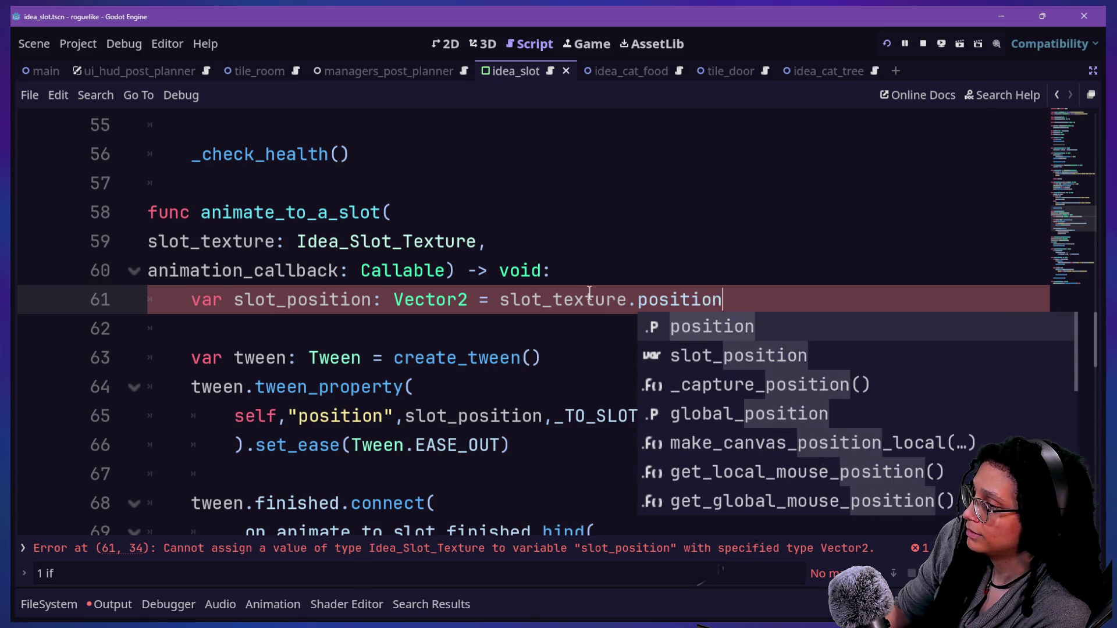
pyautogui.click(826, 125)
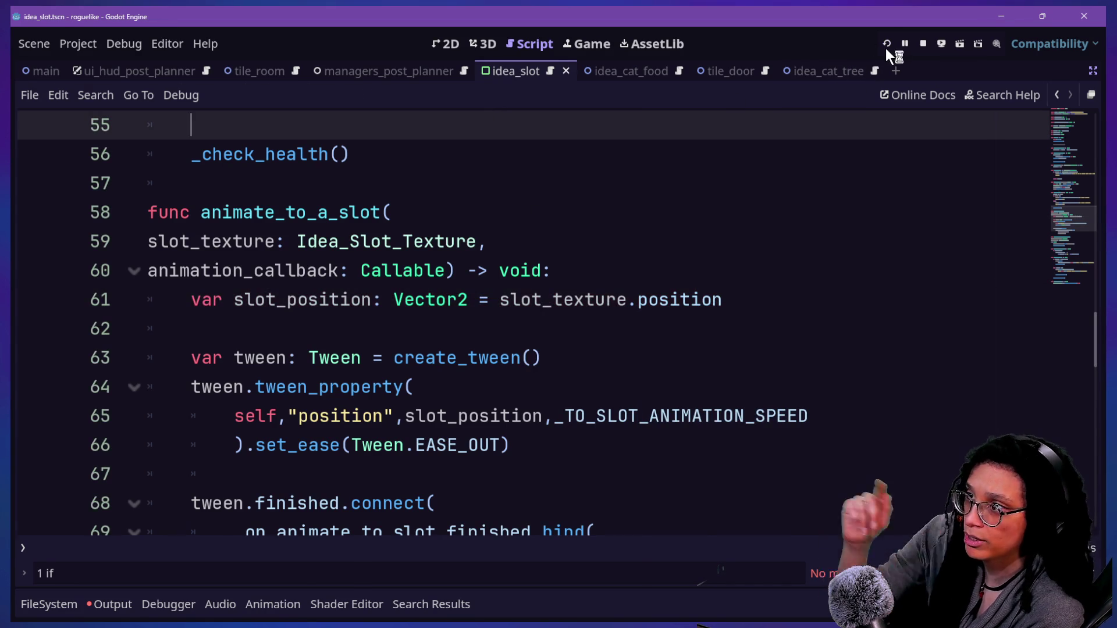
# Step: Test-run the game through Start Planning and platform choice to the six-empty-slot level
pyautogui.click(886, 47)
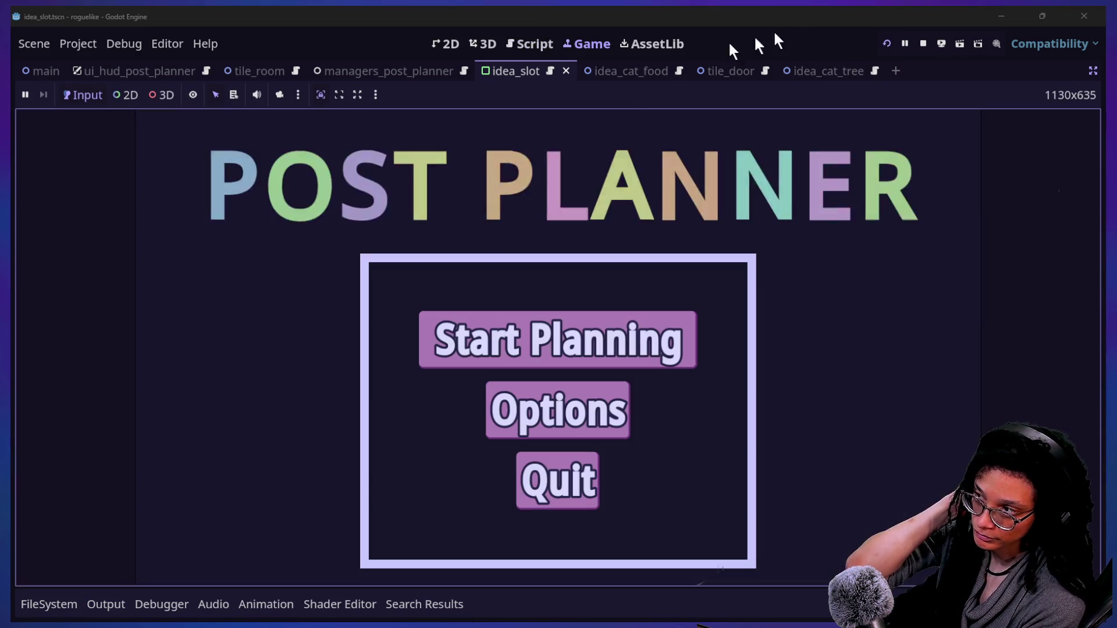
pyautogui.click(563, 361)
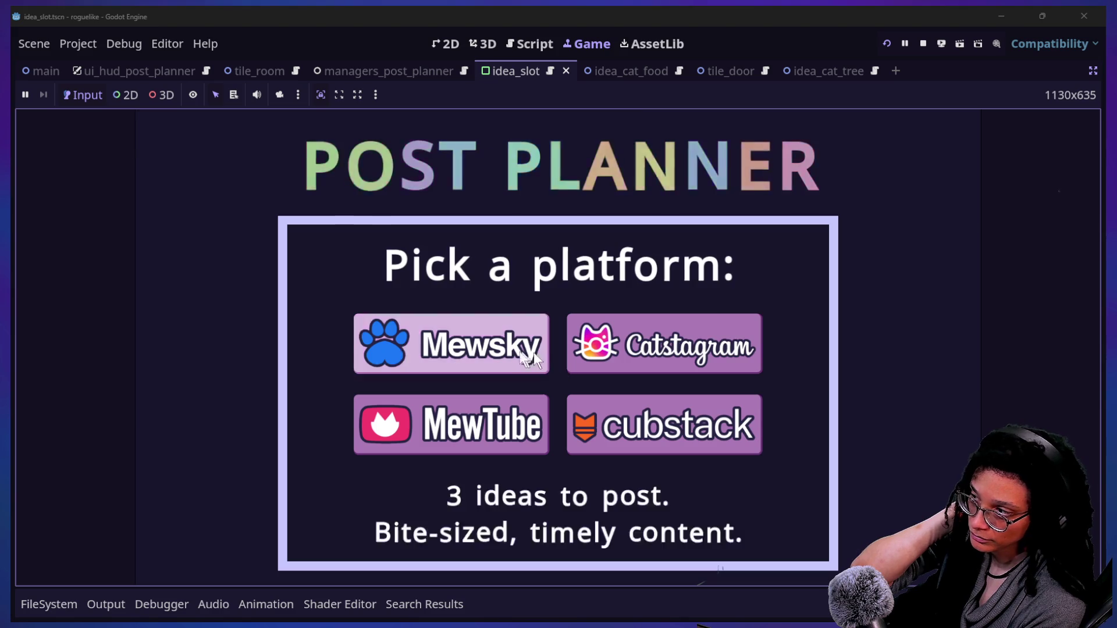
pyautogui.click(424, 428)
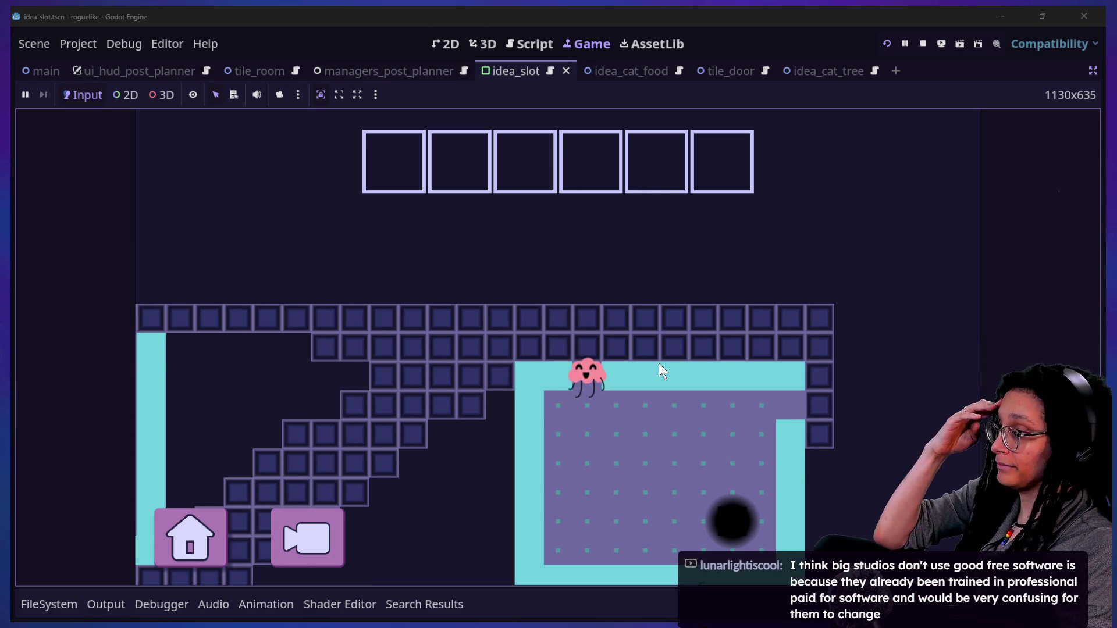
pyautogui.click(527, 46)
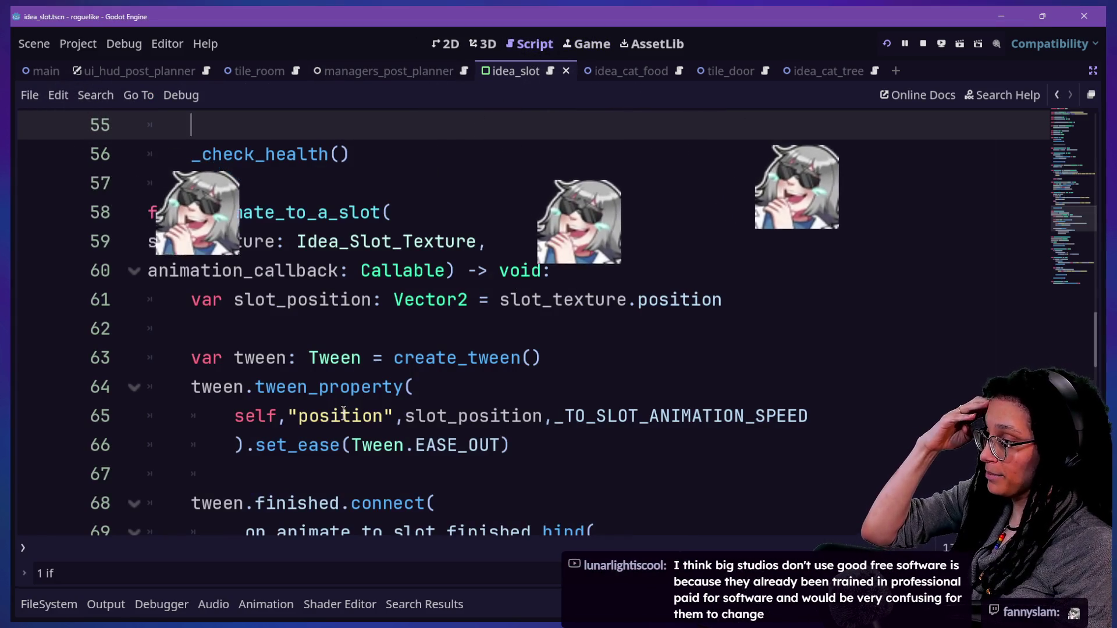
# Step: Set a breakpoint on line 61's slot_position declaration and rerun the game to hit it
pyautogui.click(314, 423)
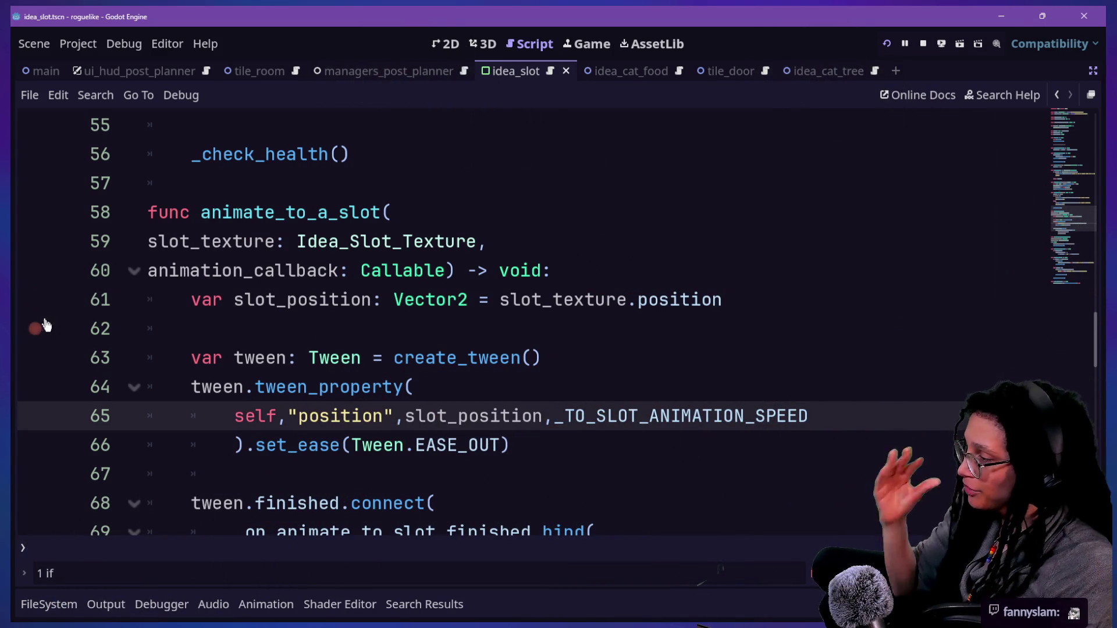
pyautogui.click(201, 329)
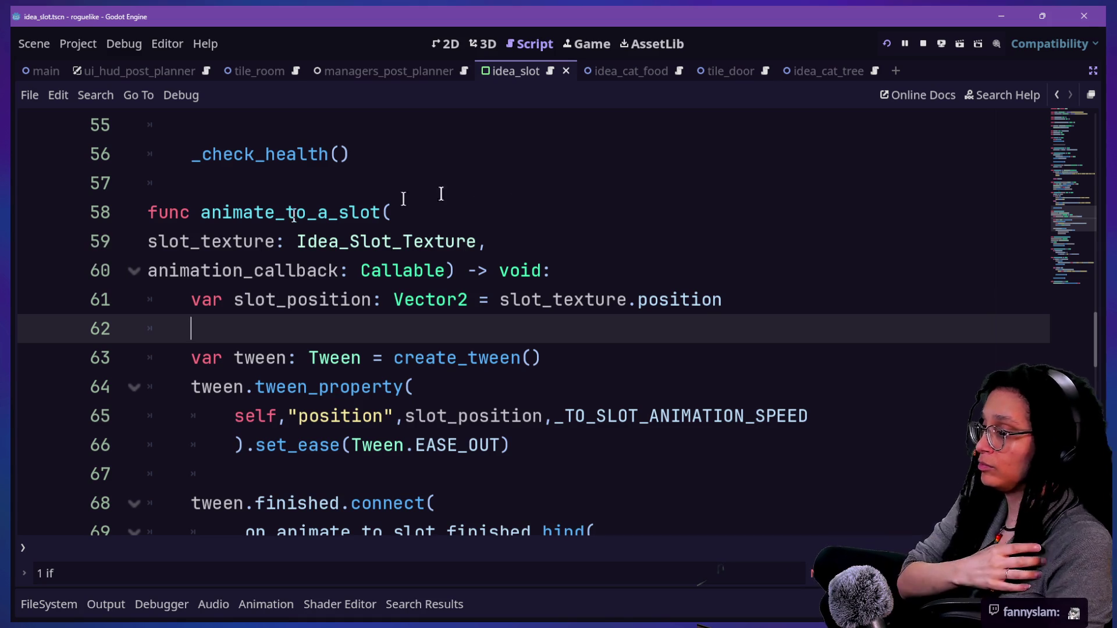
pyautogui.click(792, 298)
pyautogui.press('Return')
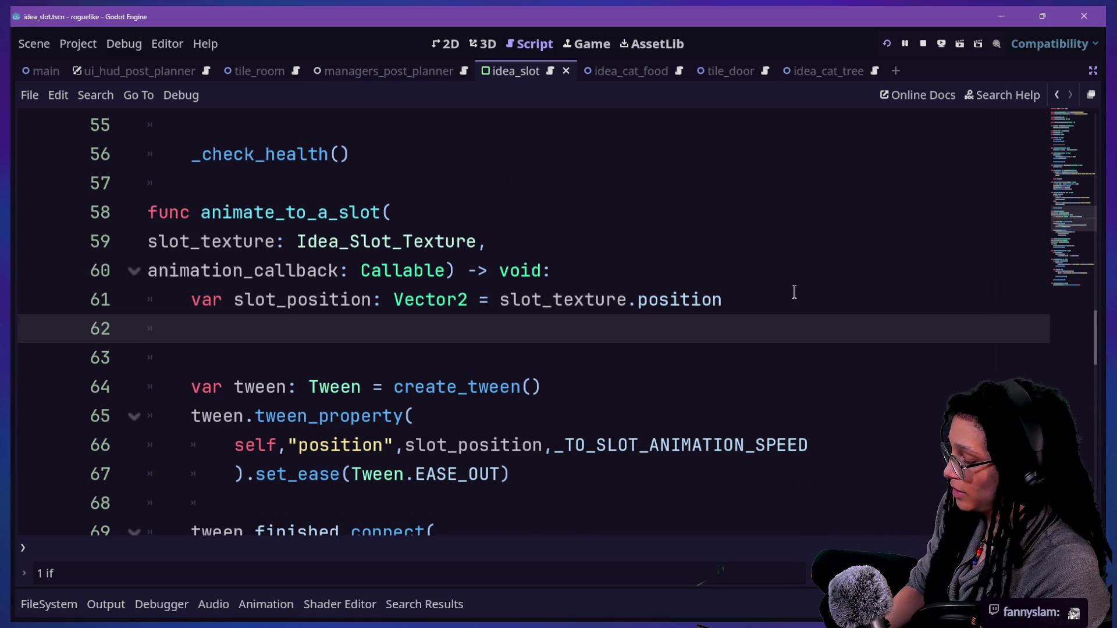
pyautogui.press('Return')
pyautogui.write('pr')
pyautogui.press('BackSpace')
pyautogui.press('BackSpace')
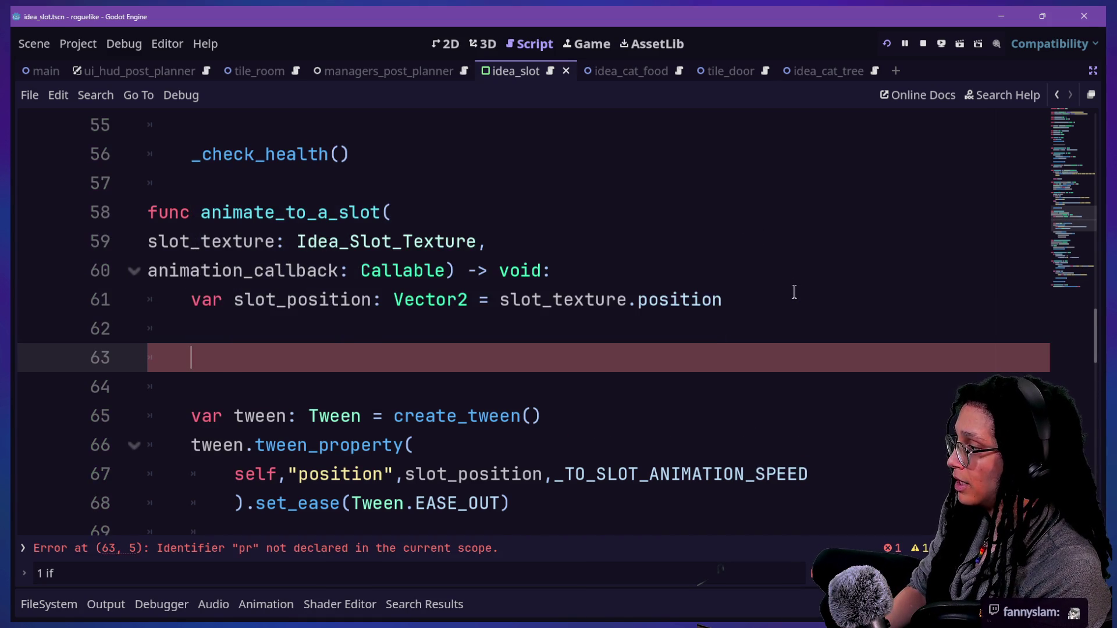
pyautogui.press('BackSpace')
pyautogui.press('BackSpace')
pyautogui.press('BackSpace')
pyautogui.click(756, 268)
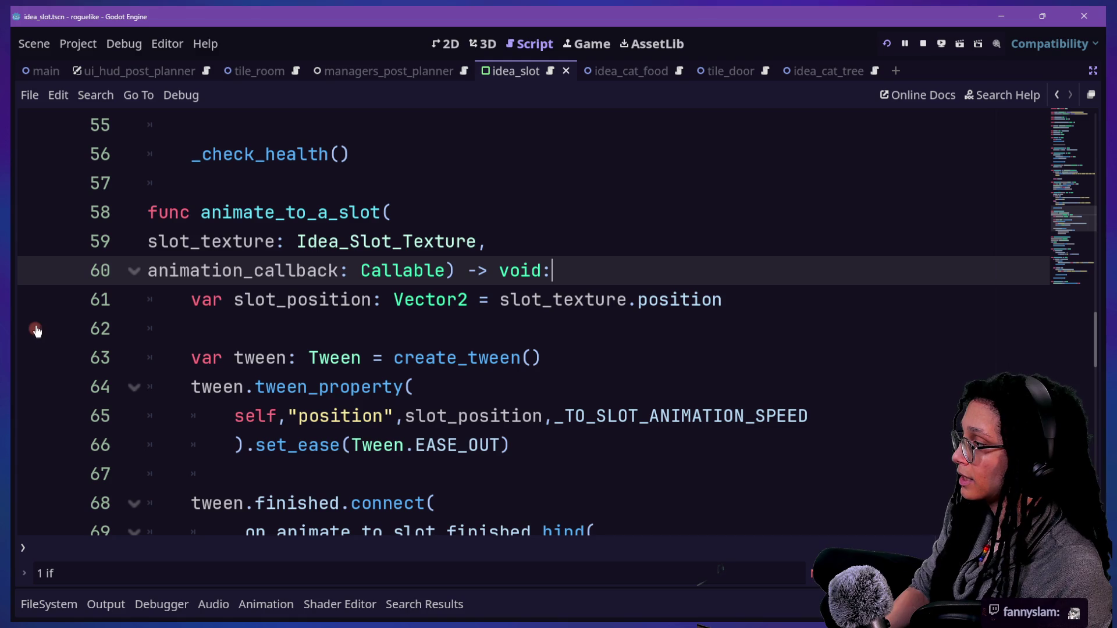
pyautogui.click(905, 43)
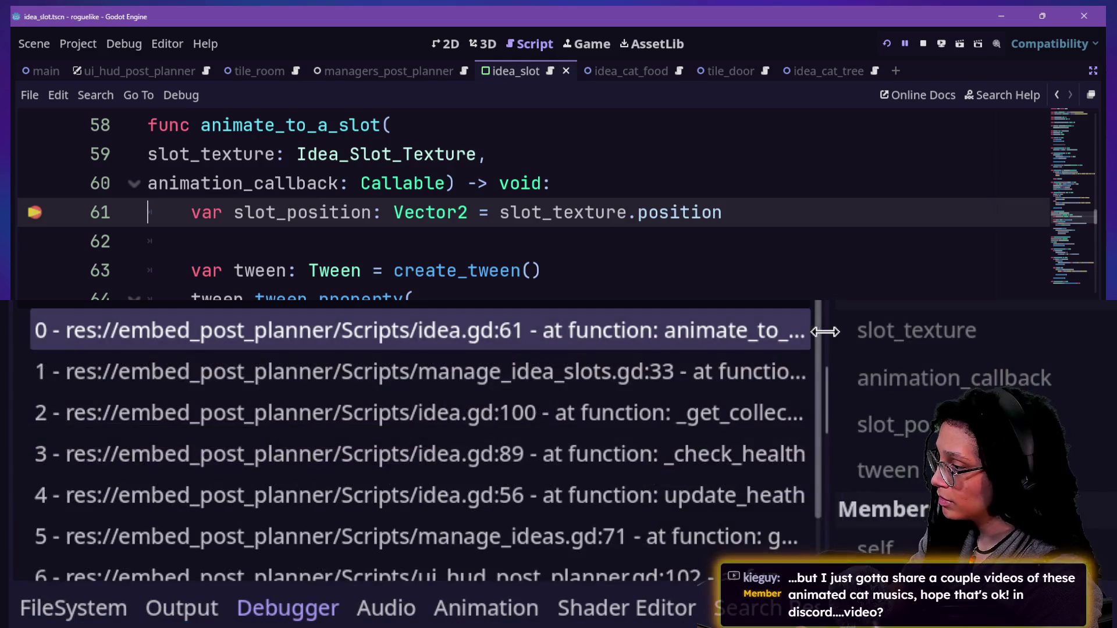
# Step: Widen the debugger's Locals panel and open slot_texture's Object ID in the Inspector
pyautogui.scroll(-1, 661, 354)
pyautogui.scroll(1, 748, 333)
pyautogui.moveTo(826, 338); pyautogui.dragTo(484, 437)
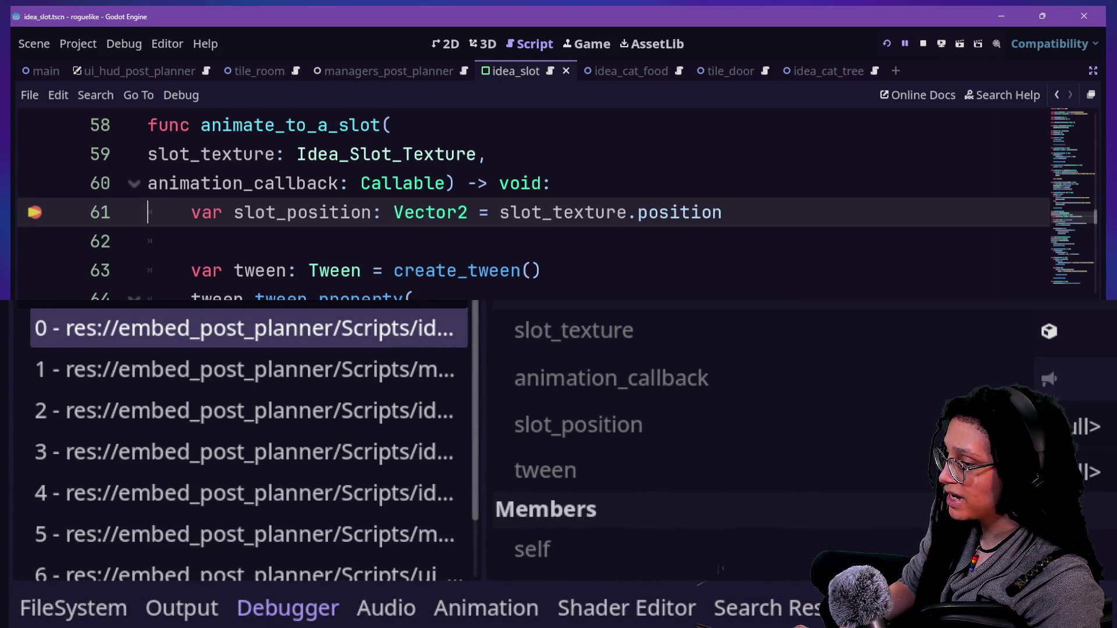
pyautogui.click(722, 569)
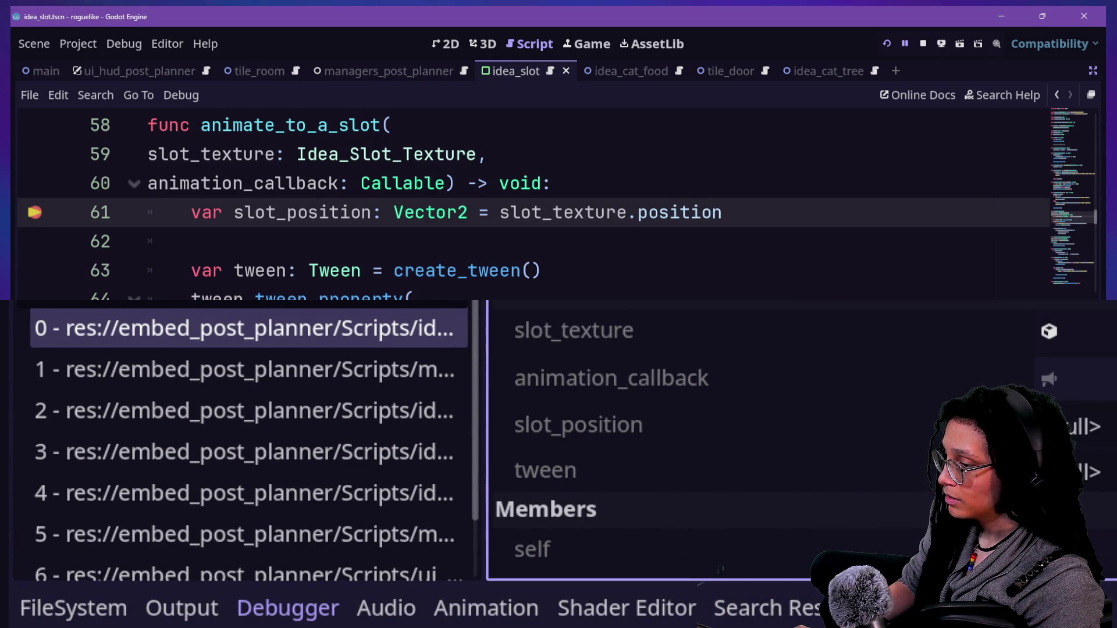
pyautogui.moveTo(482, 436); pyautogui.dragTo(278, 436)
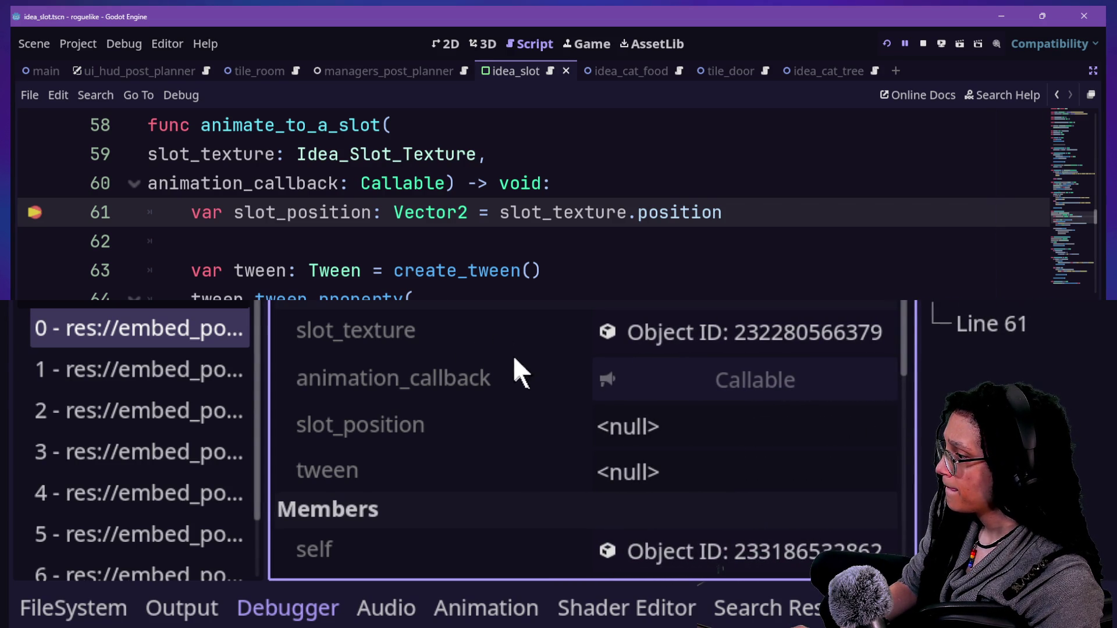
pyautogui.click(656, 340)
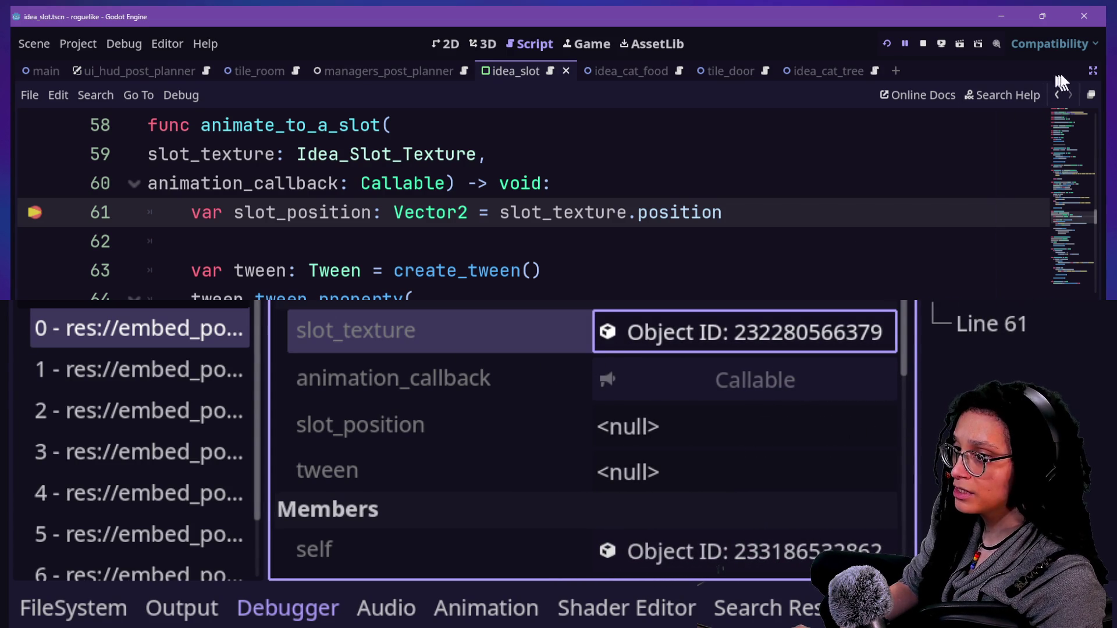
pyautogui.click(1091, 72)
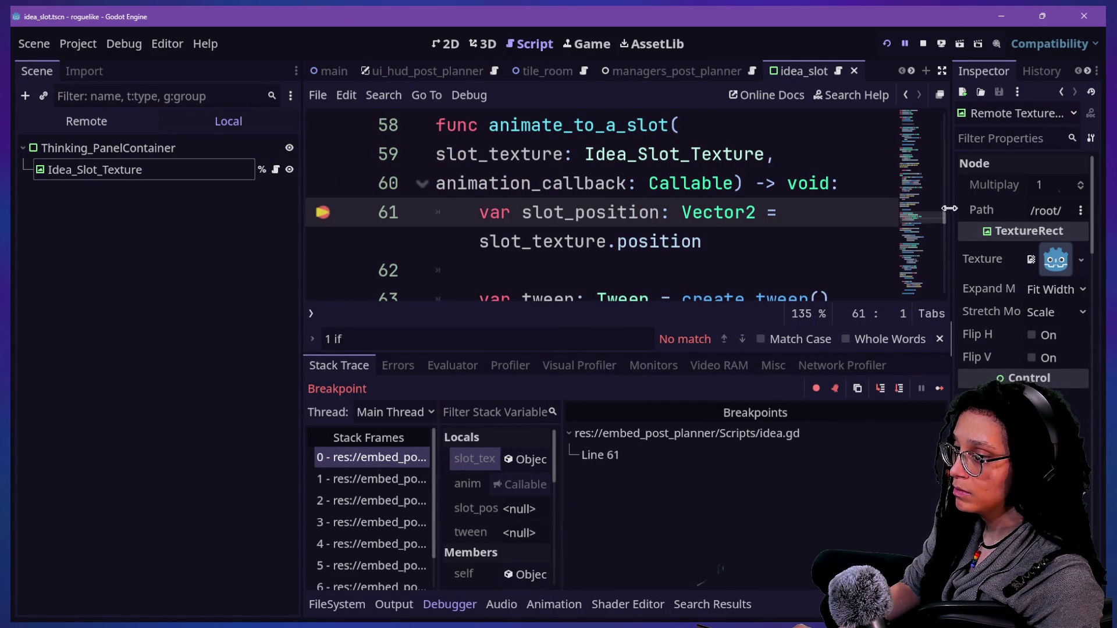
# Step: Widen the Inspector and scroll to slot_texture's Container layout and 129.0 px size
pyautogui.moveTo(949, 208); pyautogui.dragTo(527, 219)
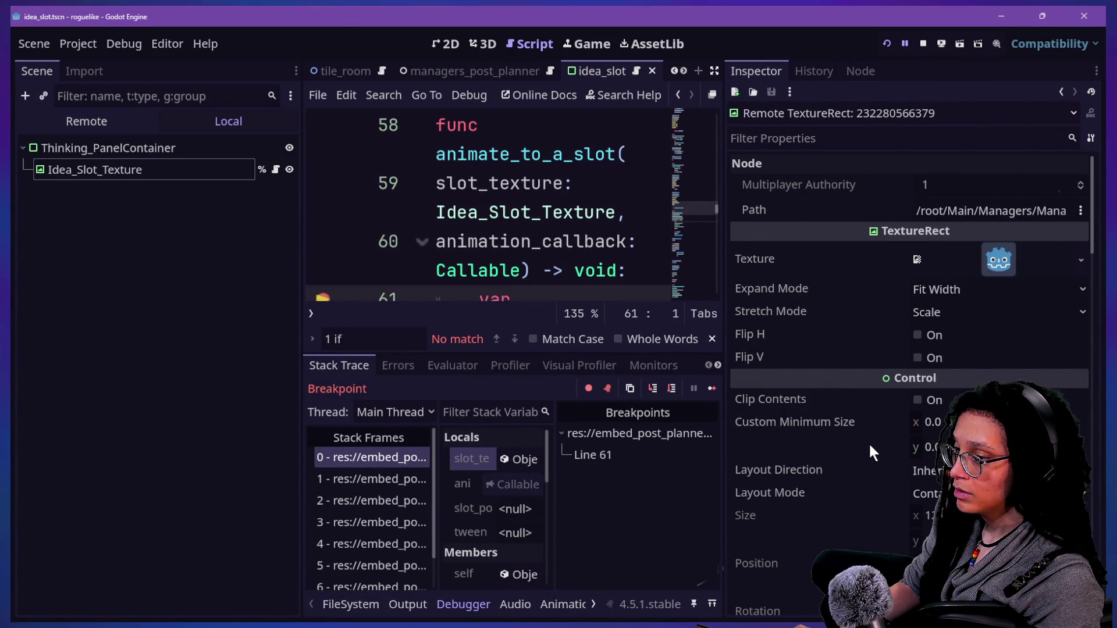
pyautogui.scroll(-5, 868, 442)
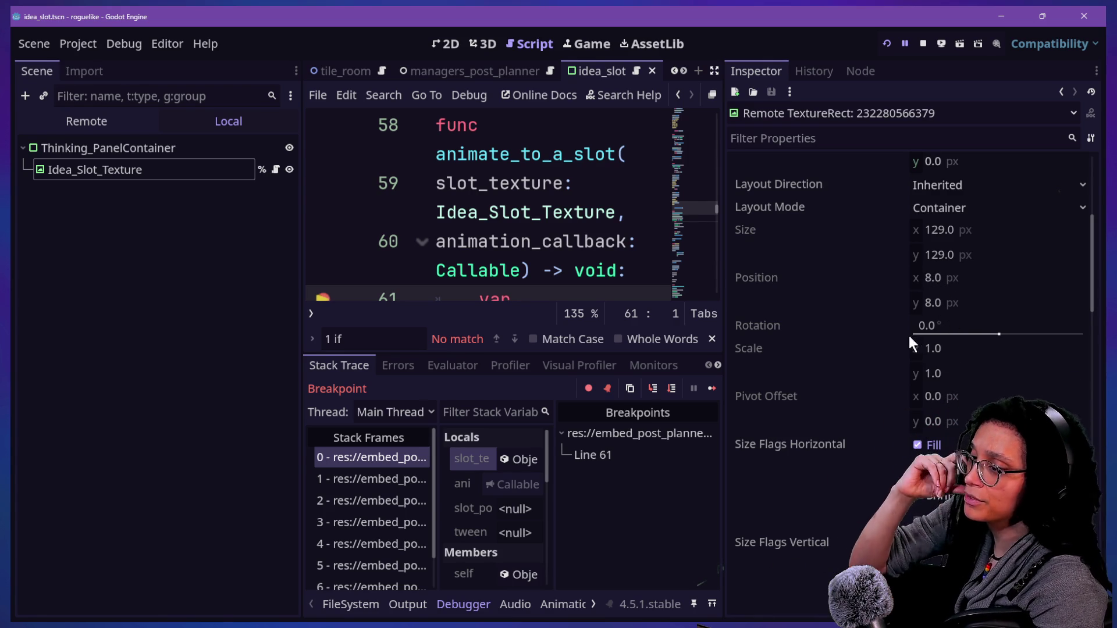
pyautogui.scroll(-3, 896, 344)
pyautogui.scroll(8, 895, 343)
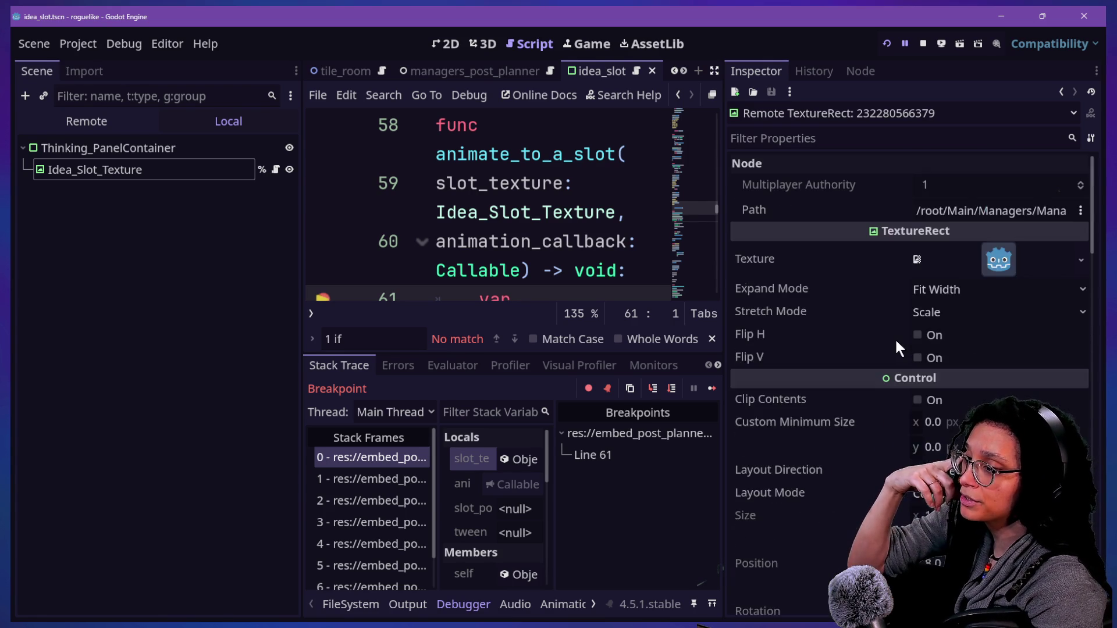
pyautogui.scroll(-4, 896, 348)
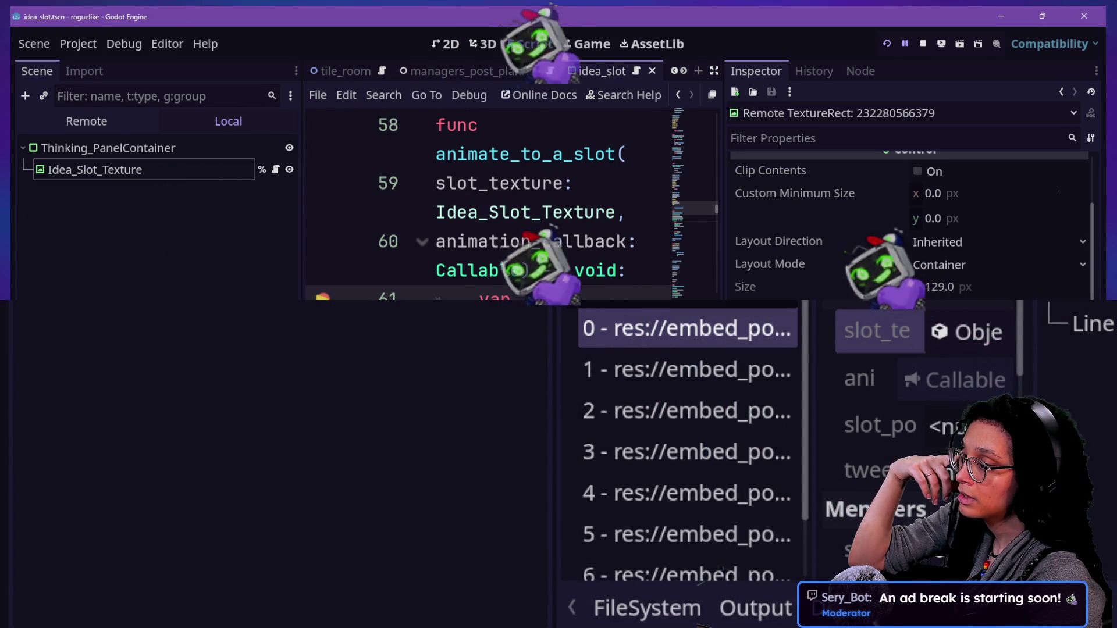
# Step: Resize the code, scene tree, Inspector and debugger panes so code and stack frames fit
pyautogui.moveTo(724, 407); pyautogui.dragTo(826, 407)
pyautogui.moveTo(822, 175); pyautogui.dragTo(815, 175)
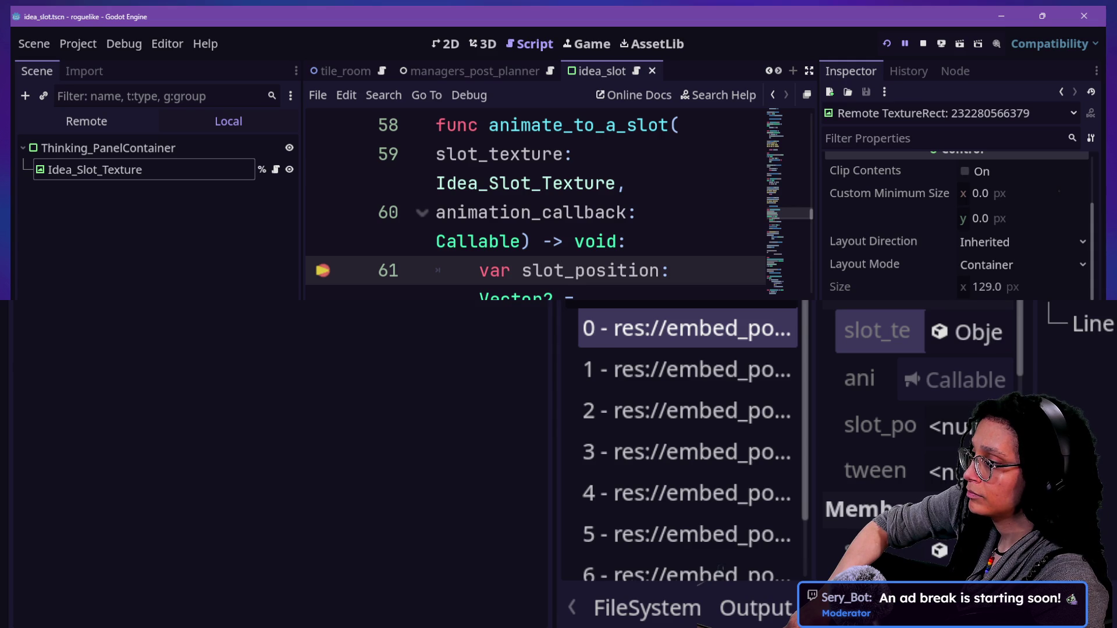
pyautogui.moveTo(301, 233); pyautogui.dragTo(112, 233)
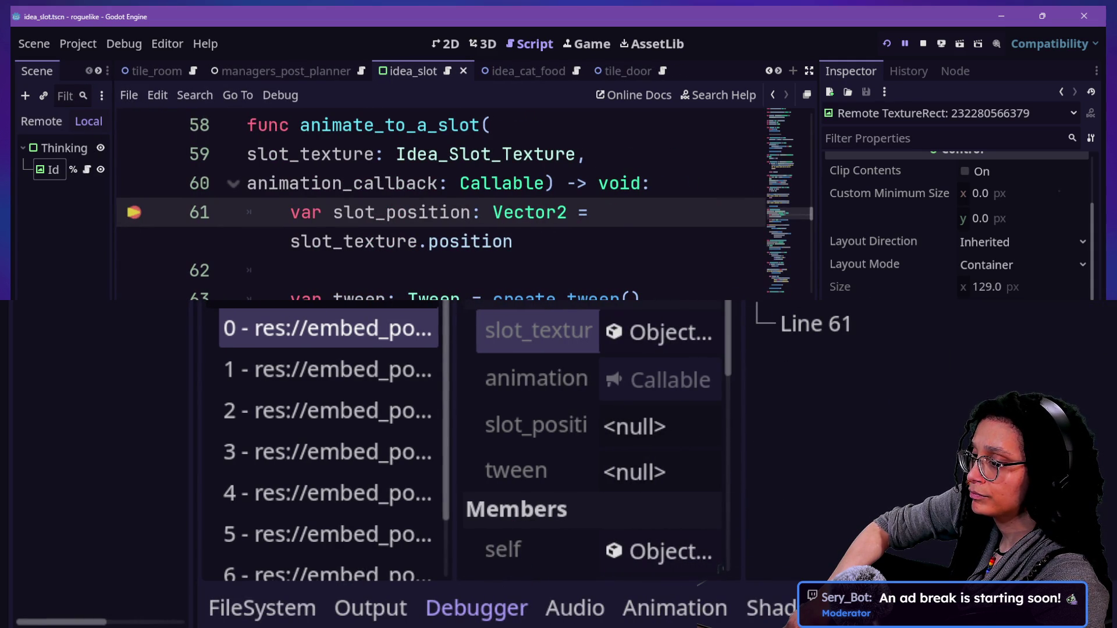
pyautogui.moveTo(817, 233); pyautogui.dragTo(534, 233)
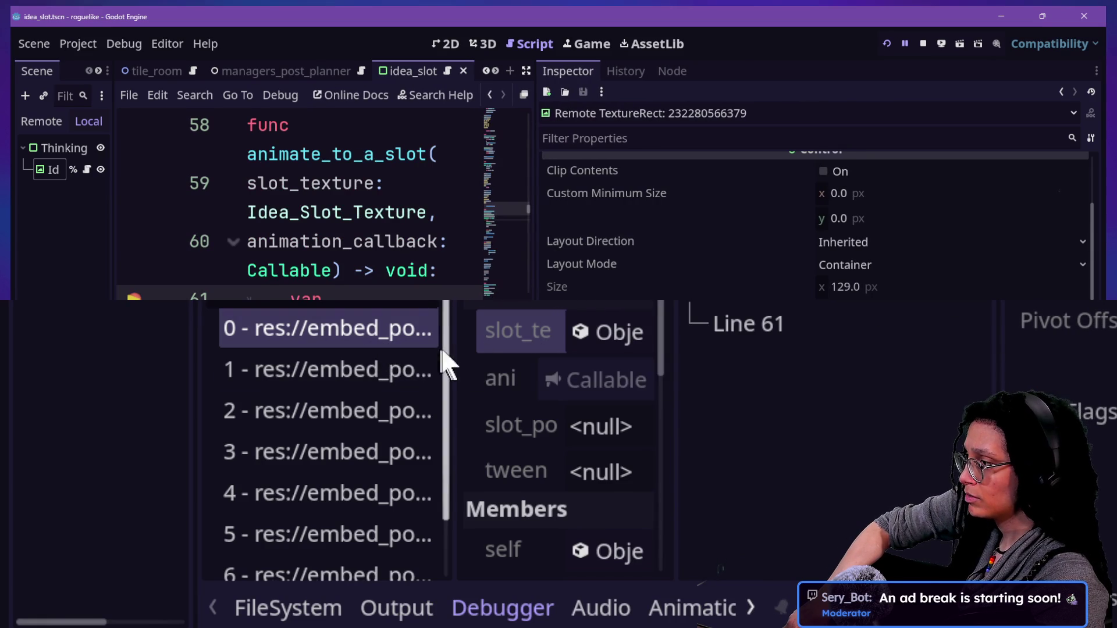
pyautogui.moveTo(999, 305); pyautogui.dragTo(1080, 304)
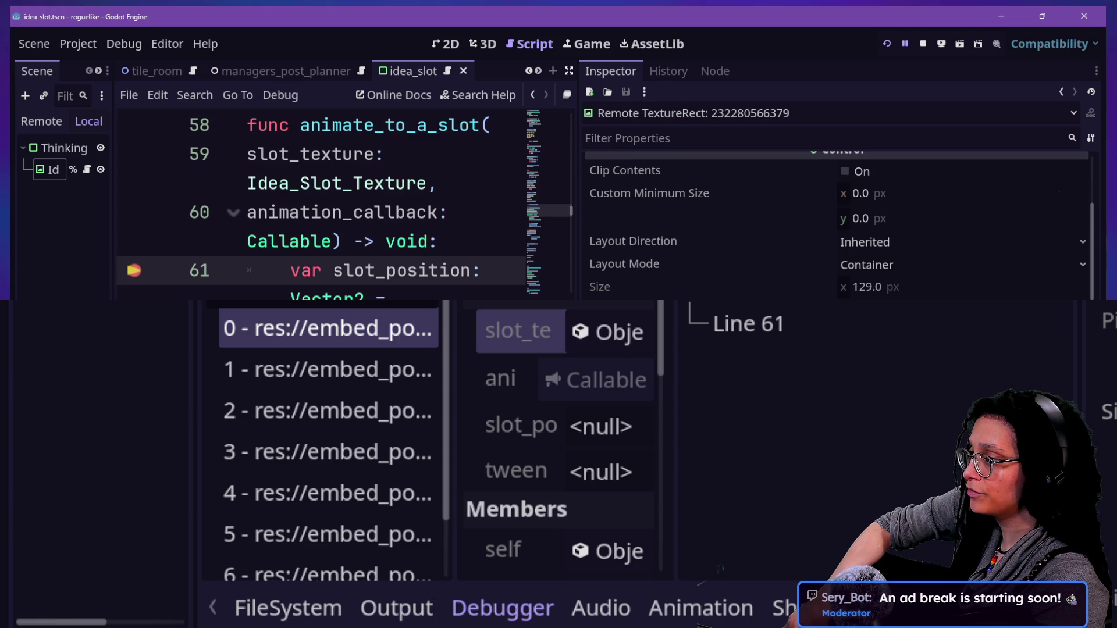
pyautogui.moveTo(643, 303); pyautogui.dragTo(643, 324)
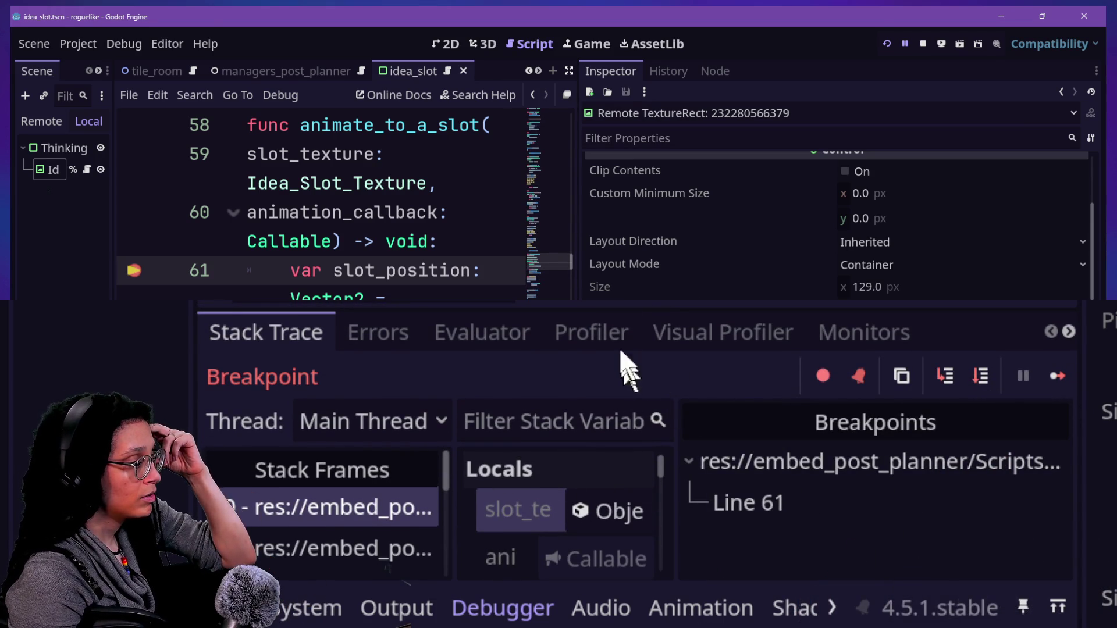
pyautogui.moveTo(621, 315); pyautogui.dragTo(620, 294)
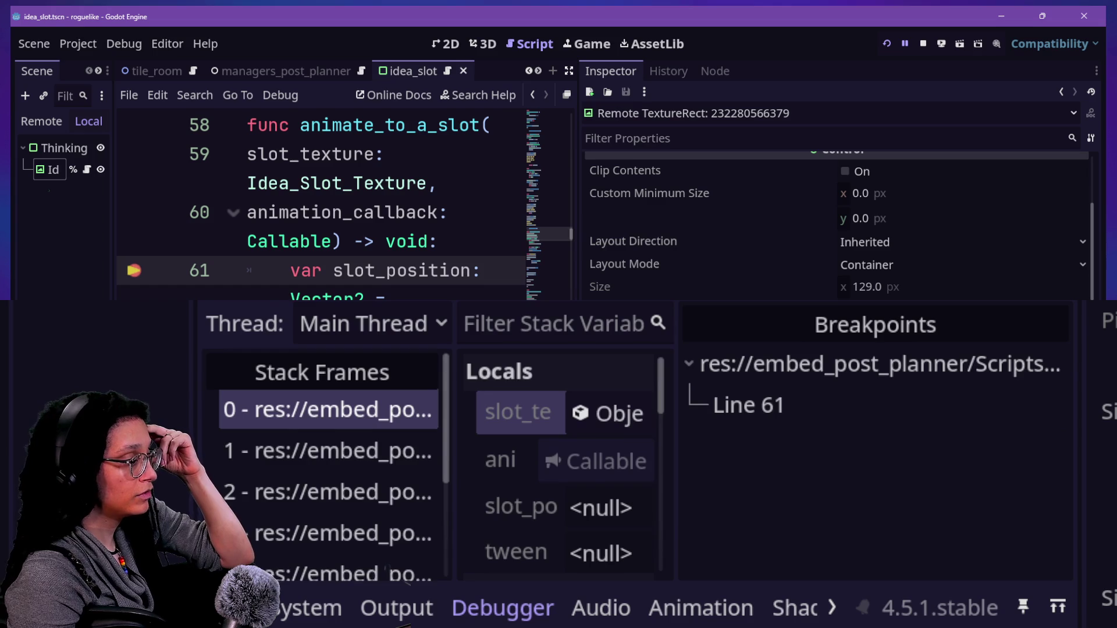
pyautogui.moveTo(578, 174); pyautogui.dragTo(793, 174)
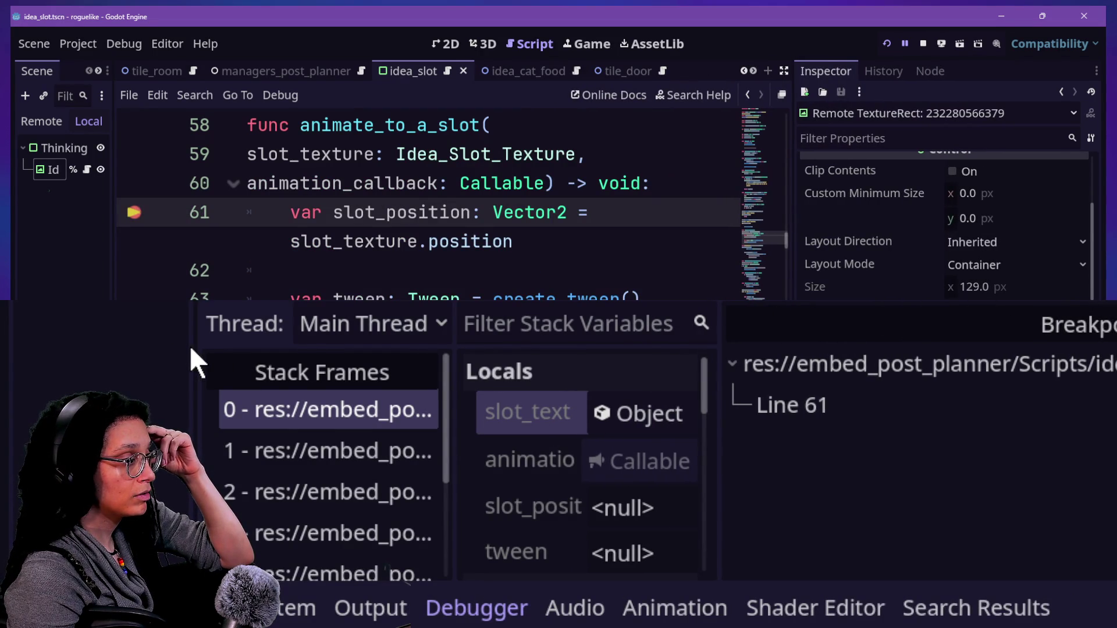
# Step: Hide the side panels, scroll the Locals list, and step over line 61 to set slot_position
pyautogui.click(784, 68)
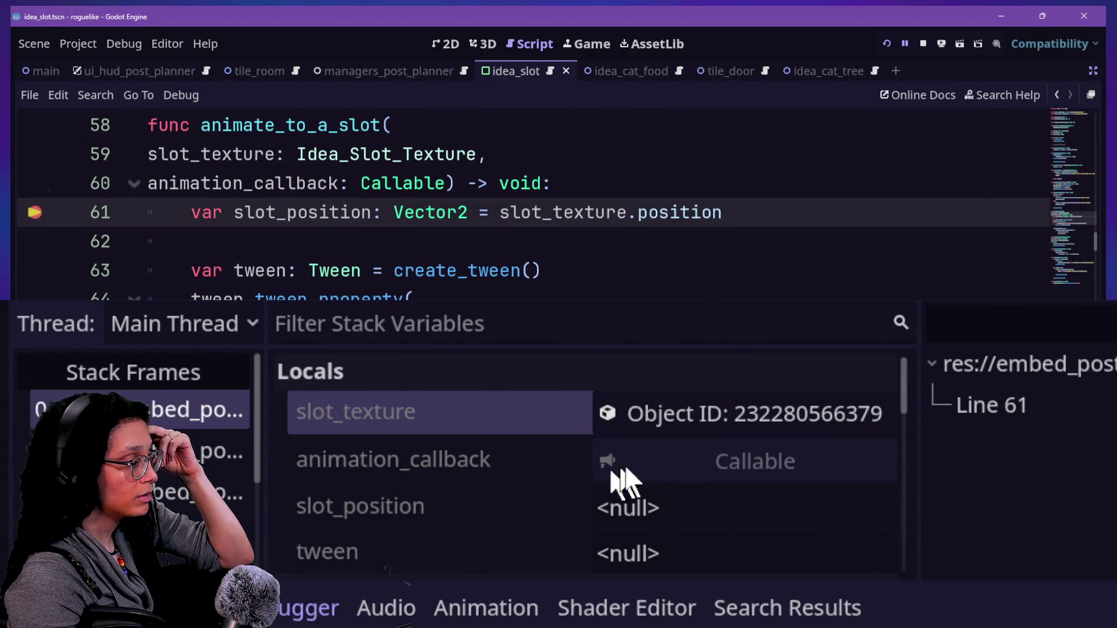
pyautogui.click(913, 442)
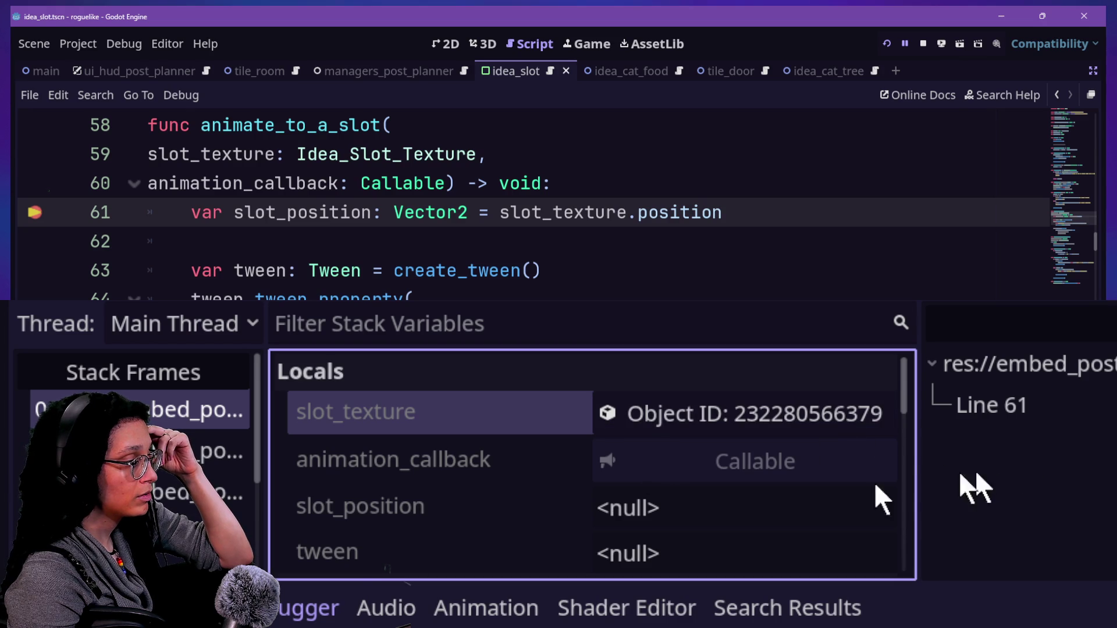
pyautogui.scroll(-2, 367, 549)
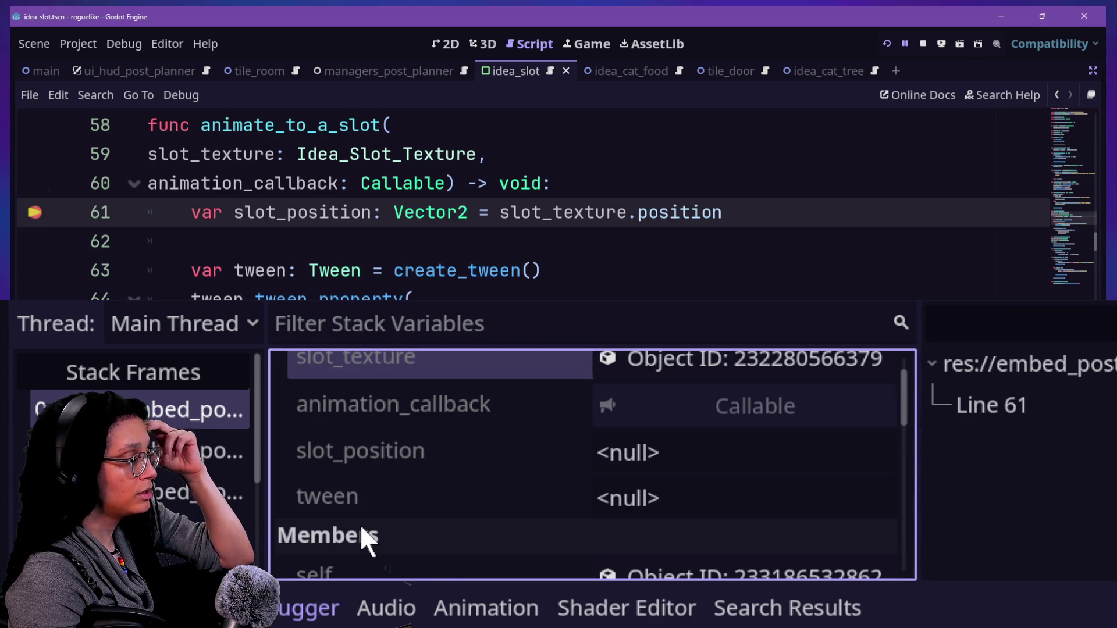
pyautogui.scroll(-2, 413, 512)
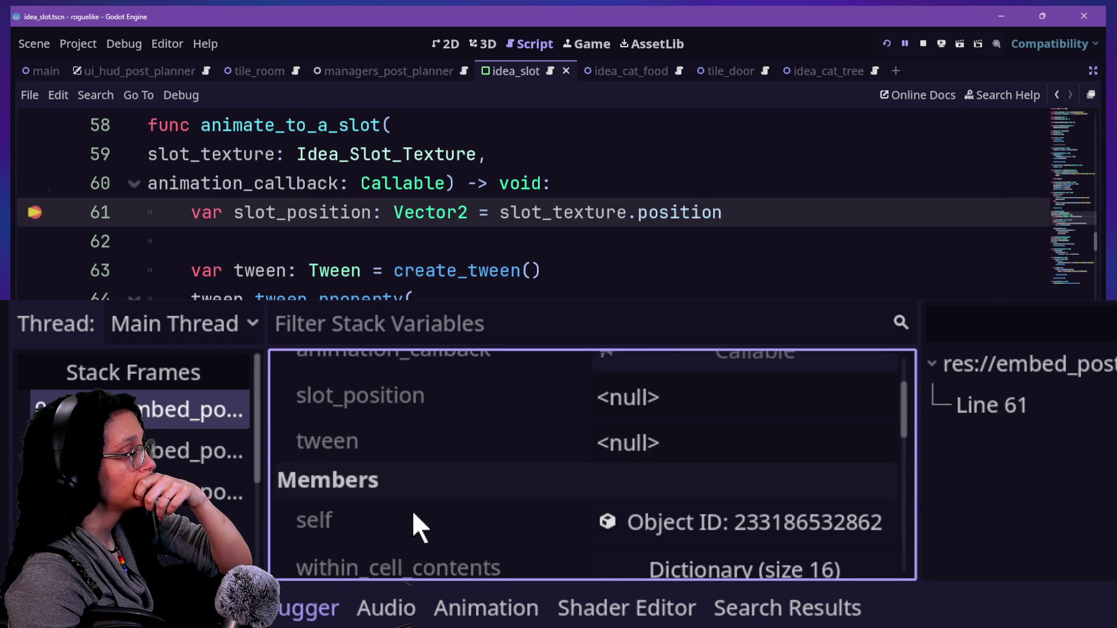
pyautogui.press('F10')
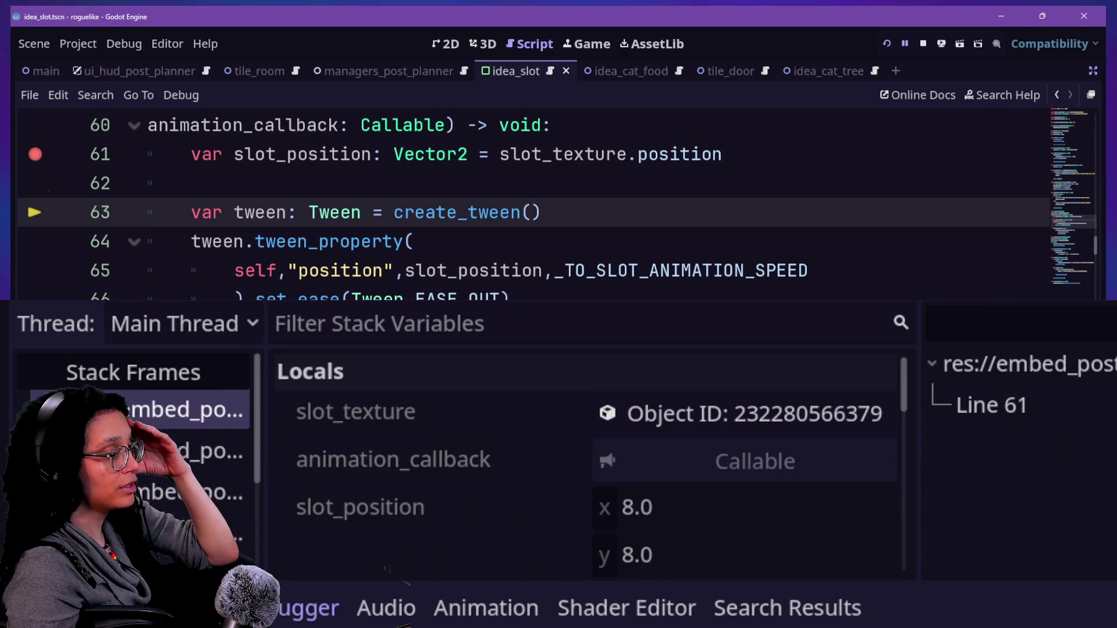
# Step: Step over the tween lines, then into the next animate_to_a_slot call and select slot_texture
pyautogui.press('F10')
pyautogui.press('F10')
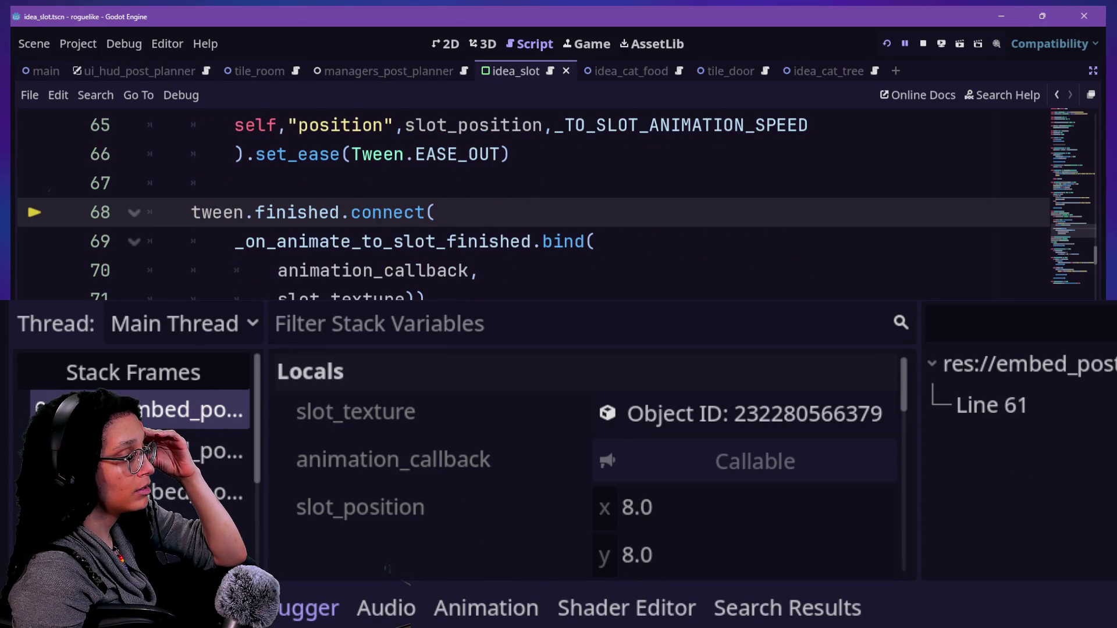
pyautogui.press('F10')
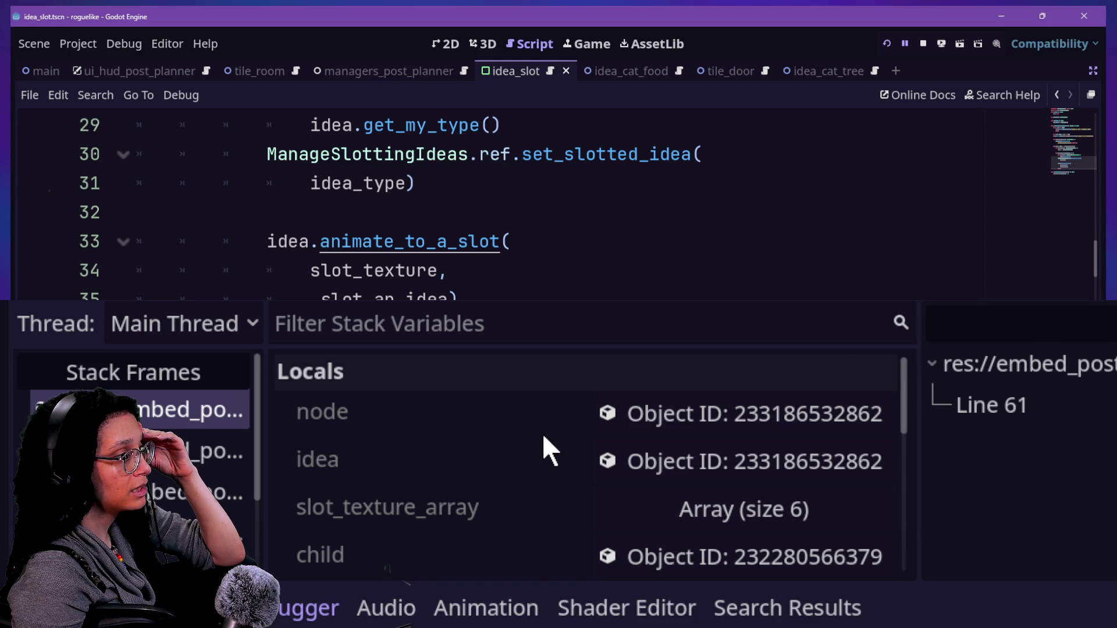
pyautogui.press('F11')
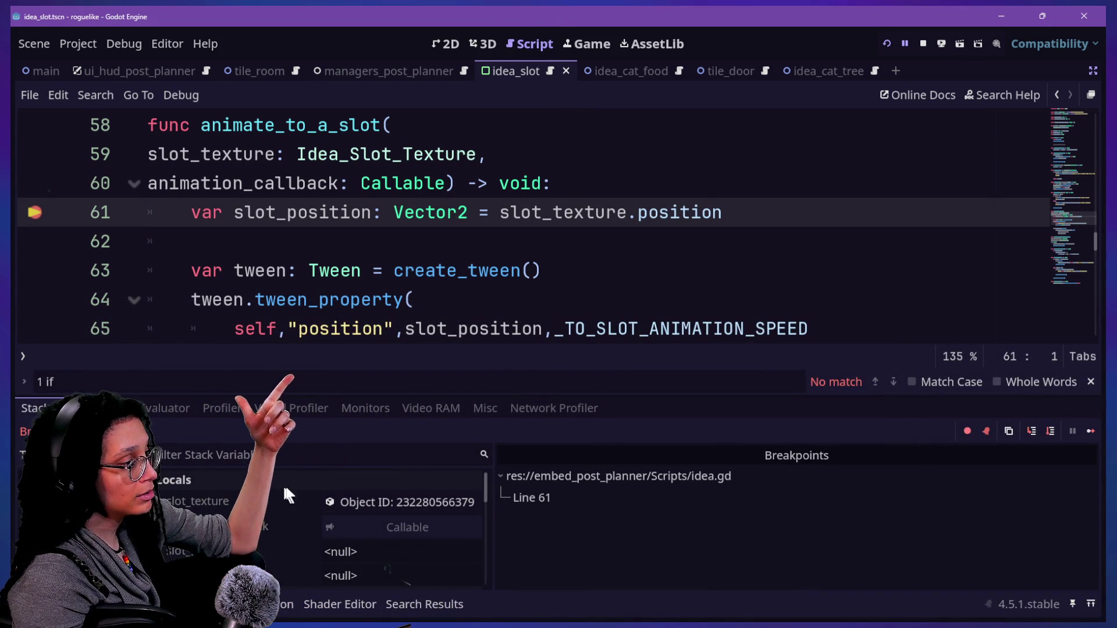
pyautogui.click(337, 510)
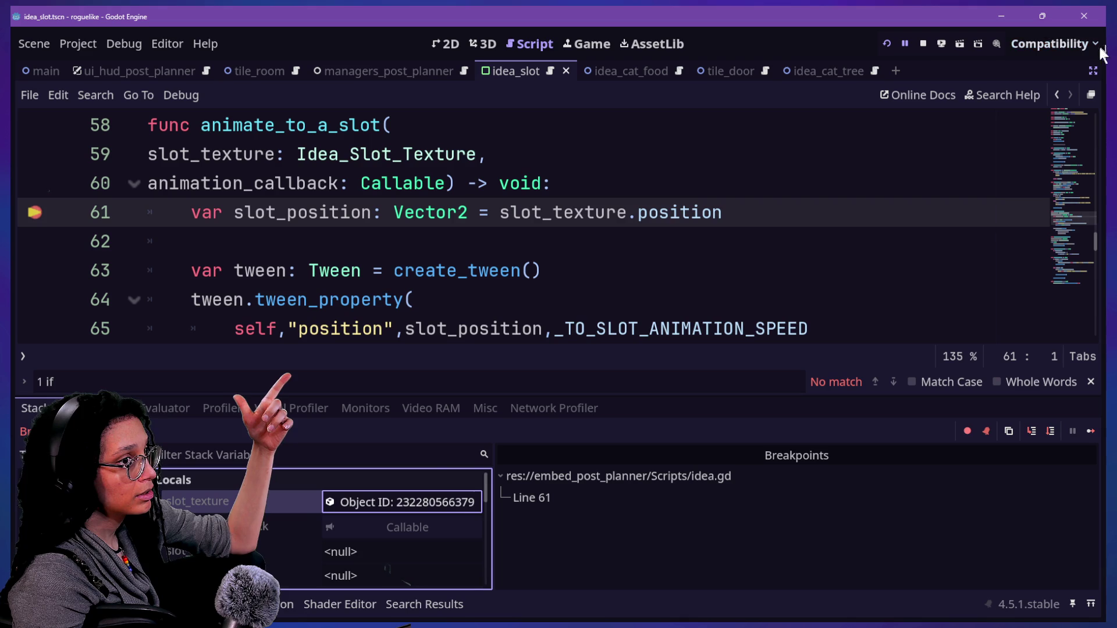
# Step: Confirm slot_texture's Inspector Position is 8.0, 8.0, then step through the slot_position and tween lines
pyautogui.click(1092, 69)
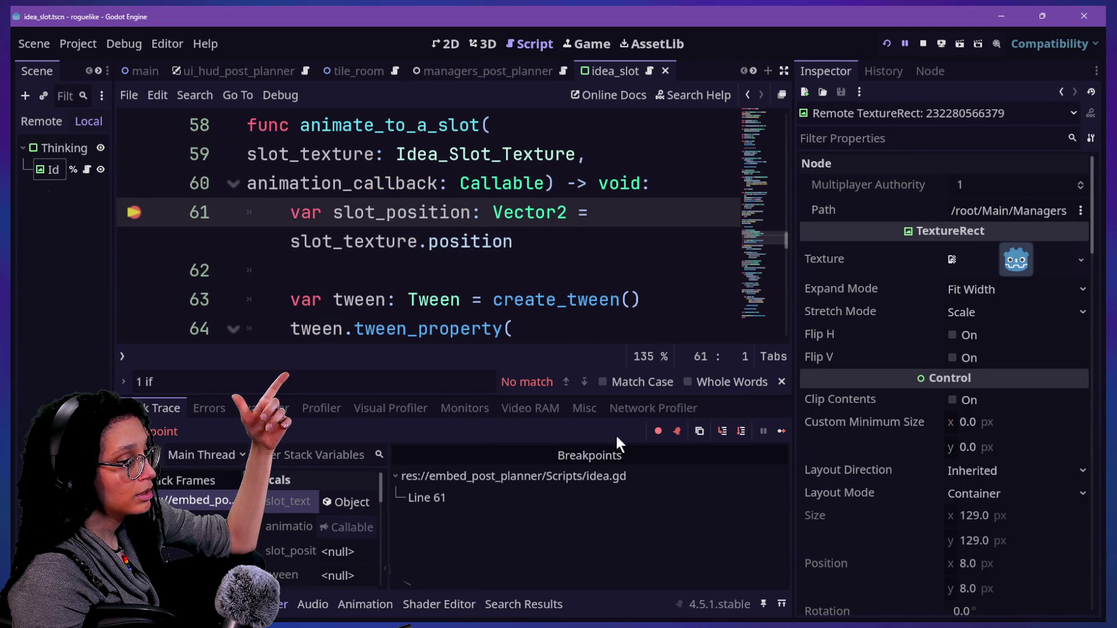
pyautogui.click(783, 70)
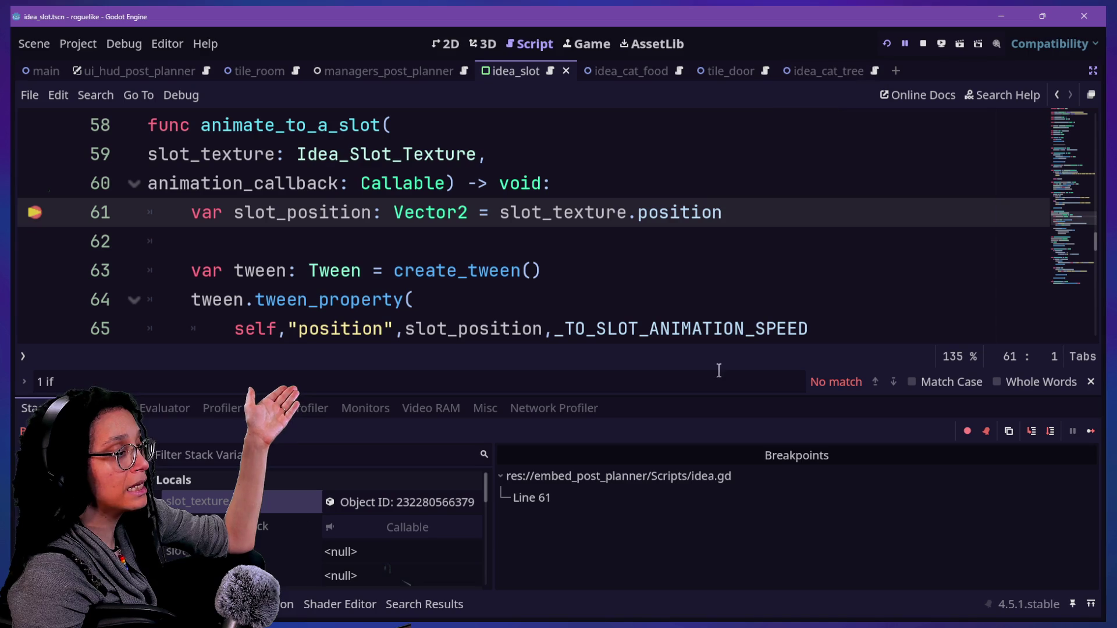
pyautogui.click(1033, 433)
pyautogui.click(1032, 434)
pyautogui.click(1032, 435)
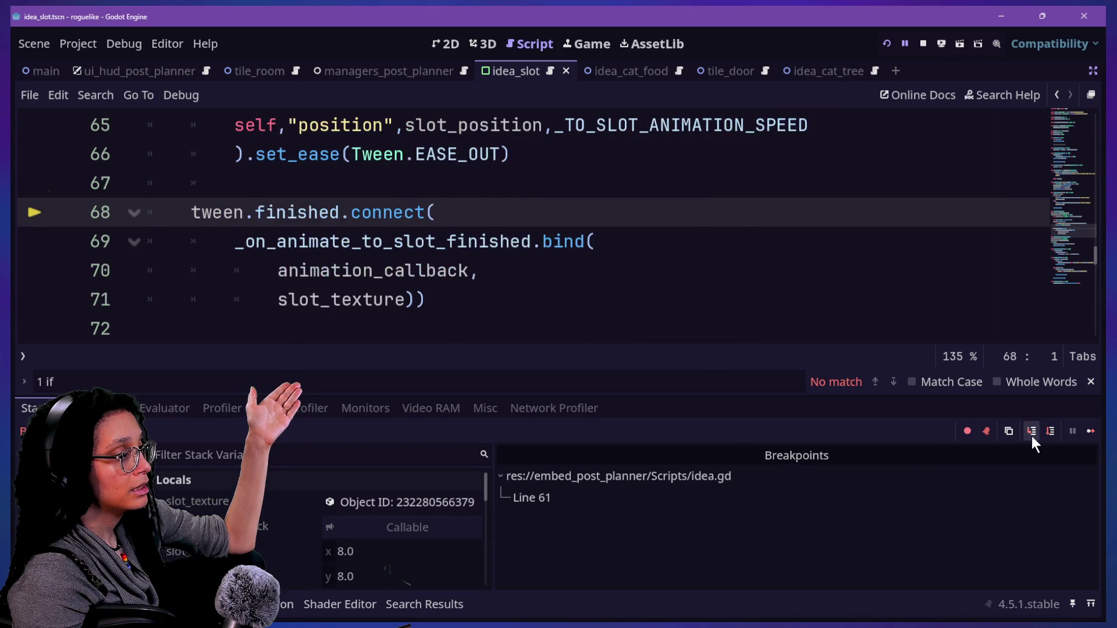
# Step: Step out to the _update_debug_label call, resume the game, and dismiss the CATFOOD thought
pyautogui.click(1032, 437)
pyautogui.click(1029, 434)
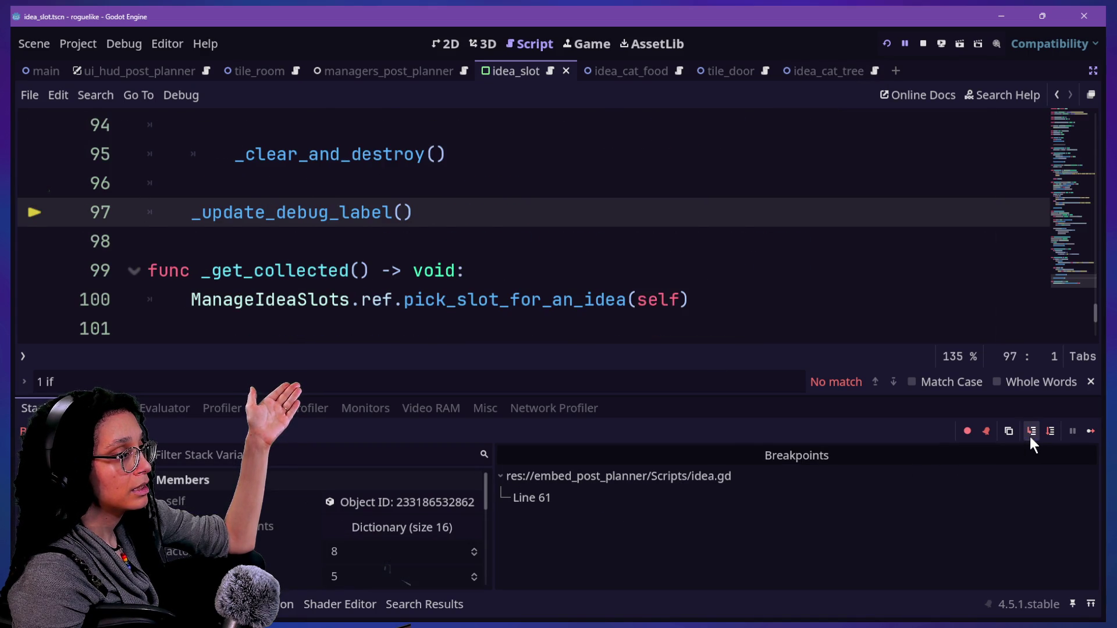
pyautogui.click(1091, 431)
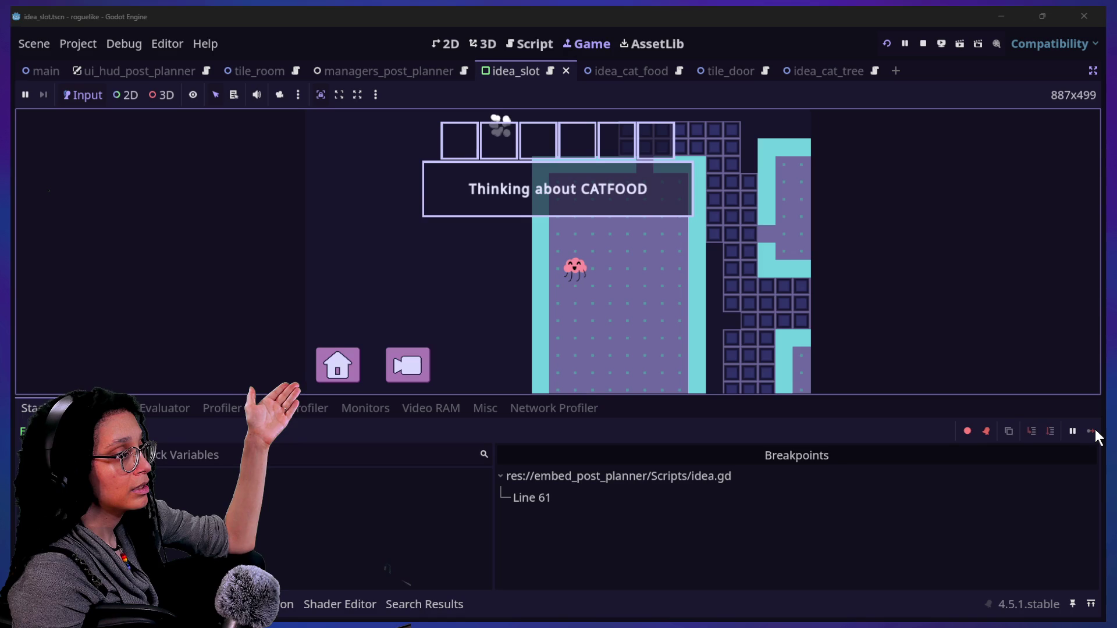
pyautogui.click(577, 221)
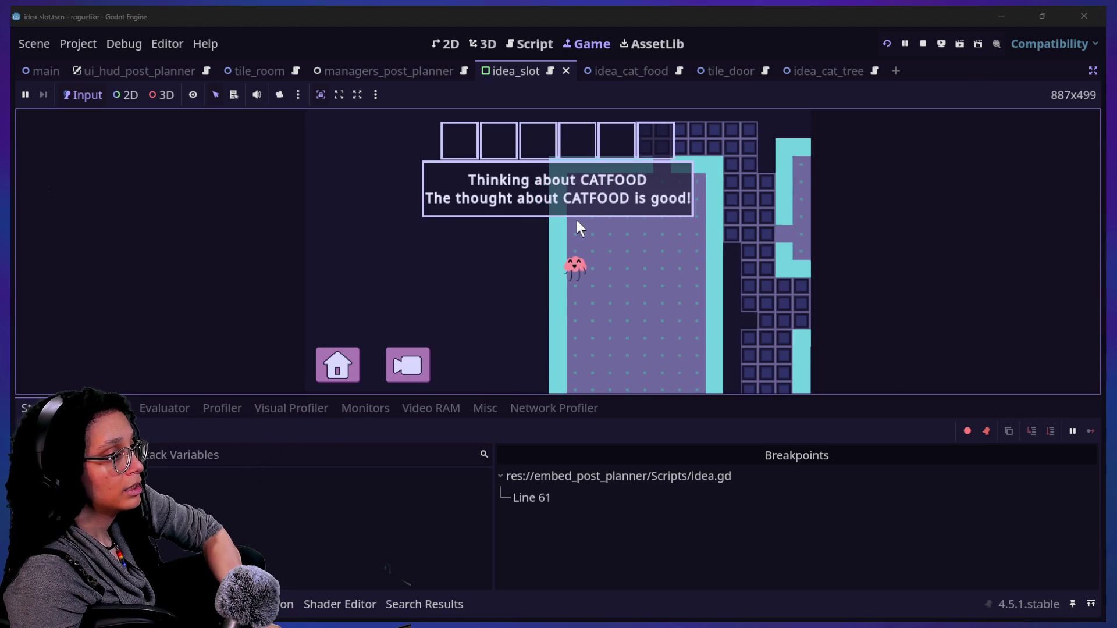
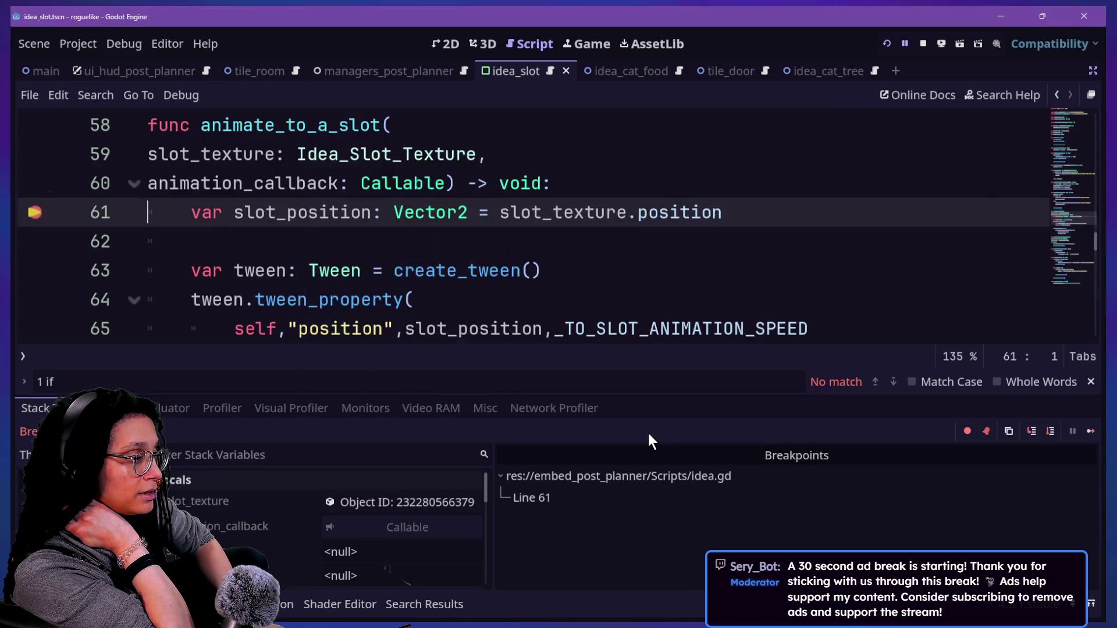
# Step: Remove the stray 'd' from line 61 and inspect the slot_texture variable in the debugger
pyautogui.write('d')
pyautogui.press('BackSpace')
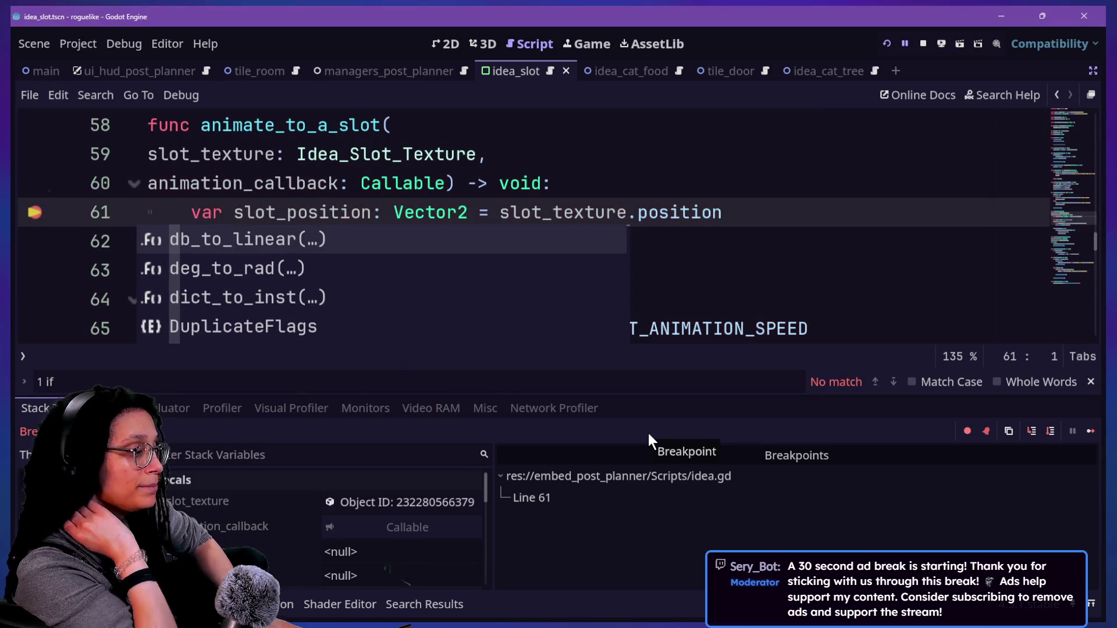
pyautogui.click(416, 508)
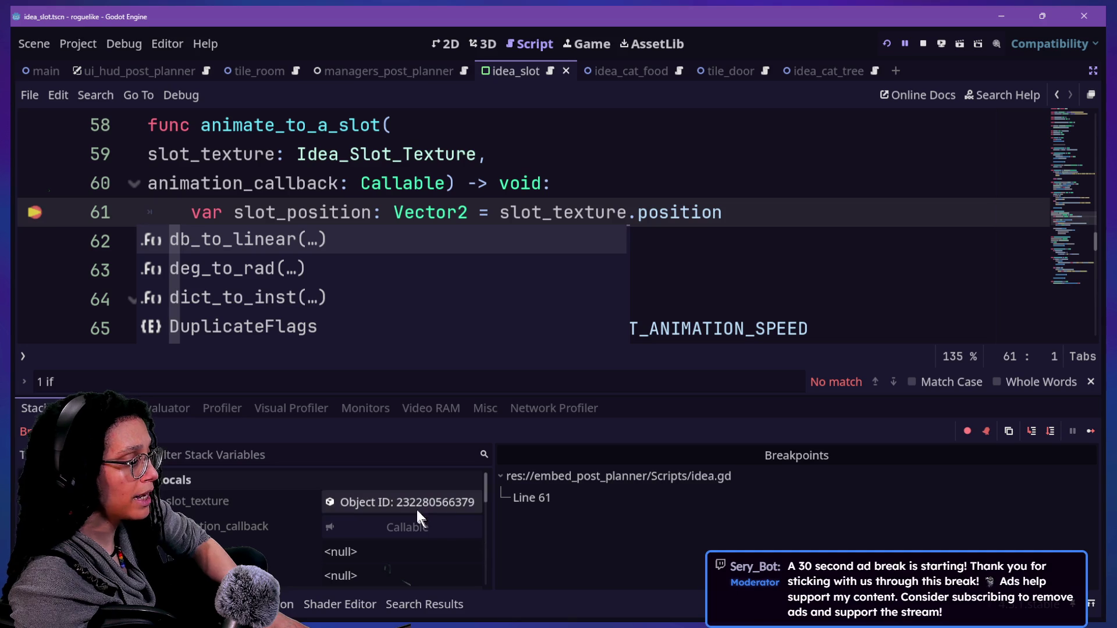
pyautogui.click(327, 161)
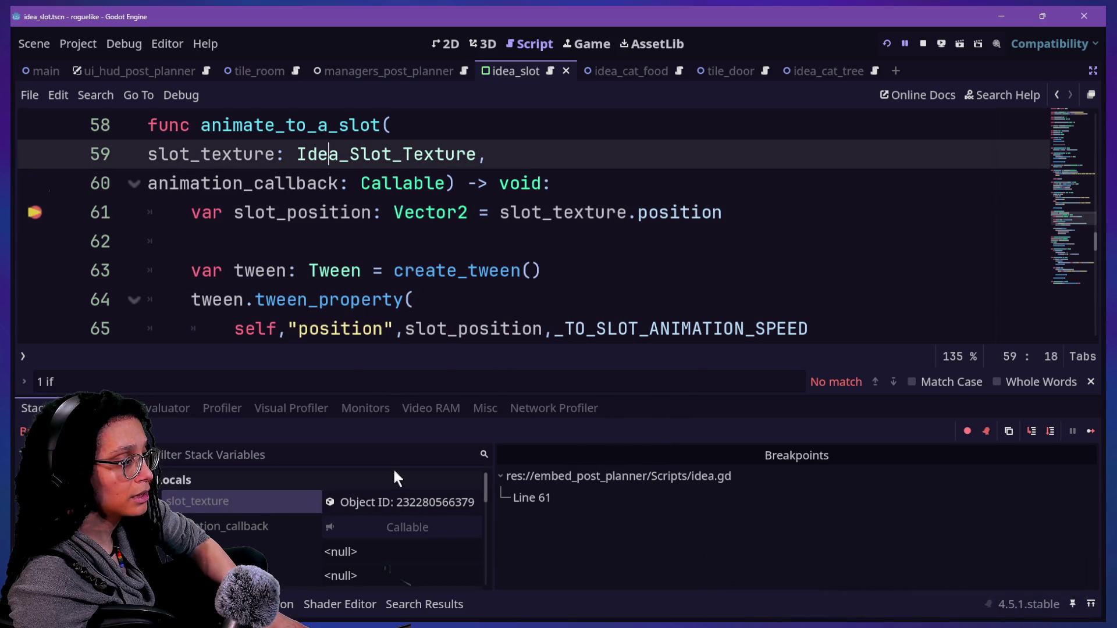
# Step: Restore the Scene and Inspector docks and show the idea_slot scene in the 2D view
pyautogui.click(1093, 70)
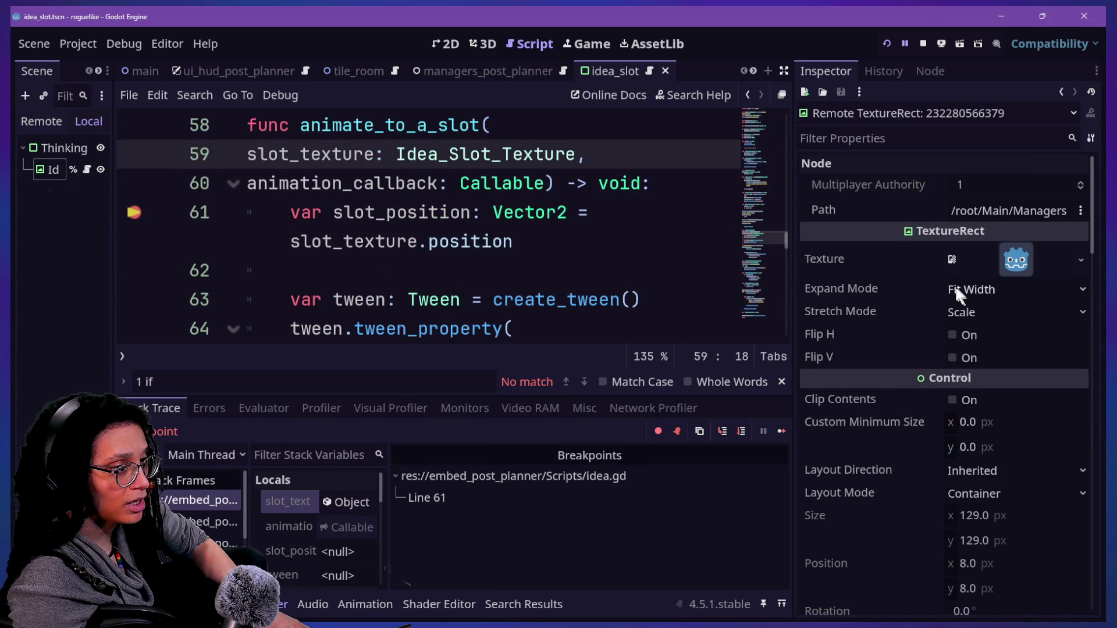
pyautogui.scroll(-5, 910, 487)
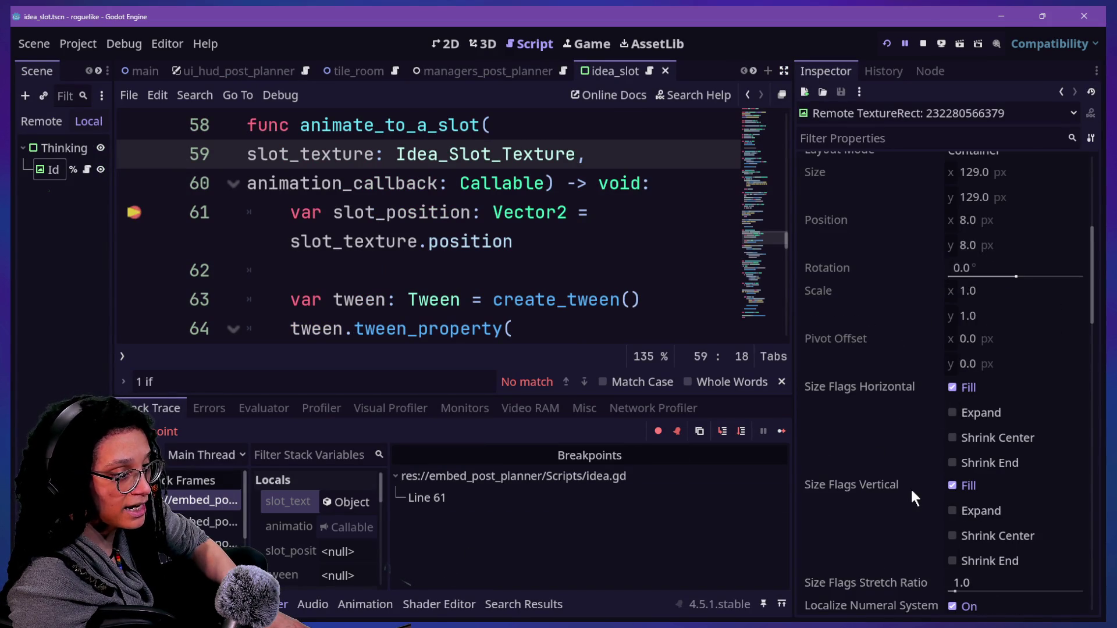
pyautogui.scroll(1, 955, 256)
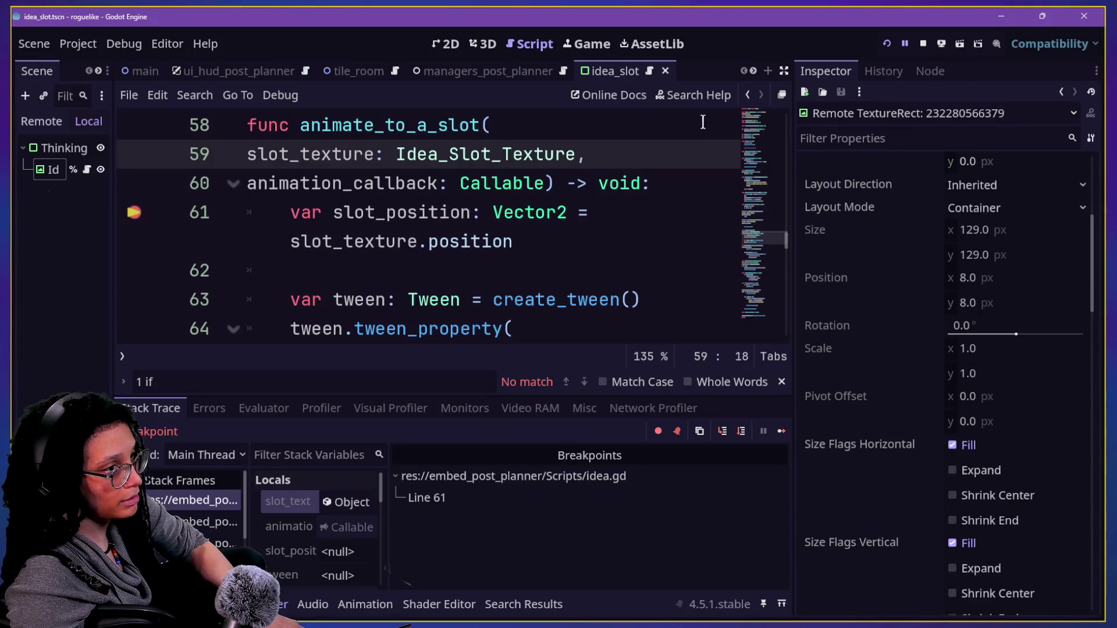
pyautogui.scroll(5, 885, 248)
pyautogui.click(449, 43)
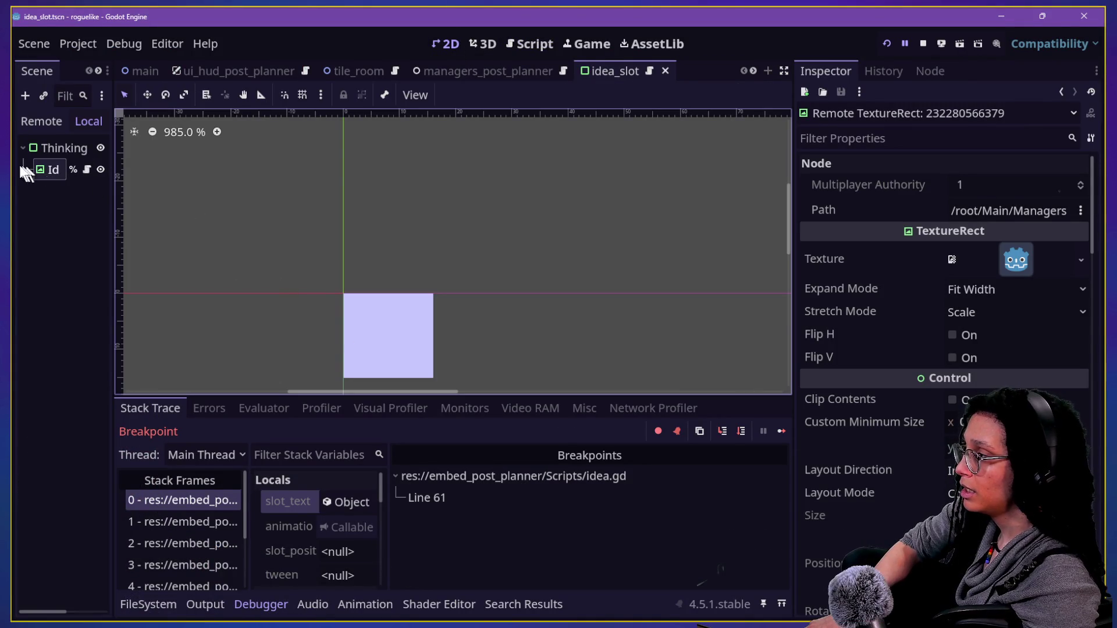
# Step: Select Idea_Slot_Texture, then switch the Scene dock to the Remote tree and widen it
pyautogui.click(54, 172)
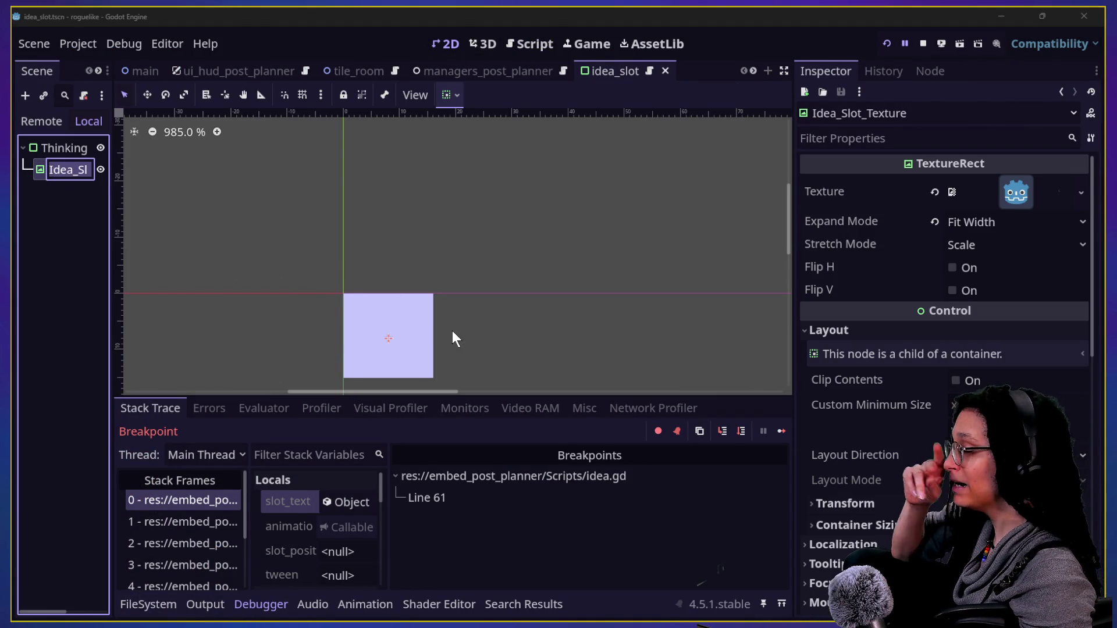
pyautogui.scroll(-4, 452, 330)
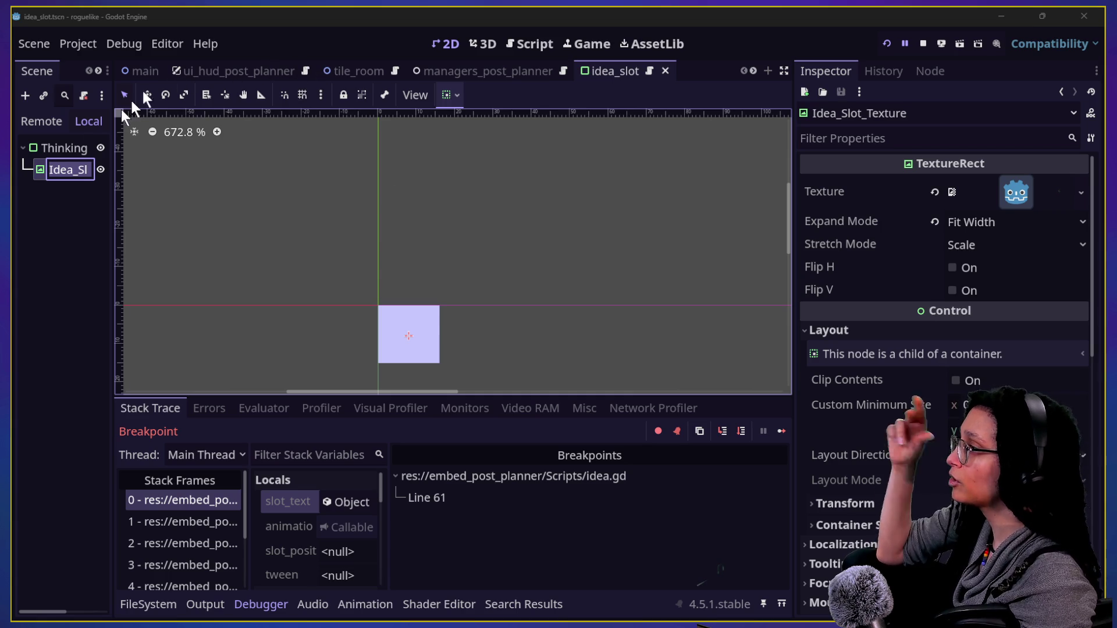
pyautogui.click(97, 136)
pyautogui.click(53, 123)
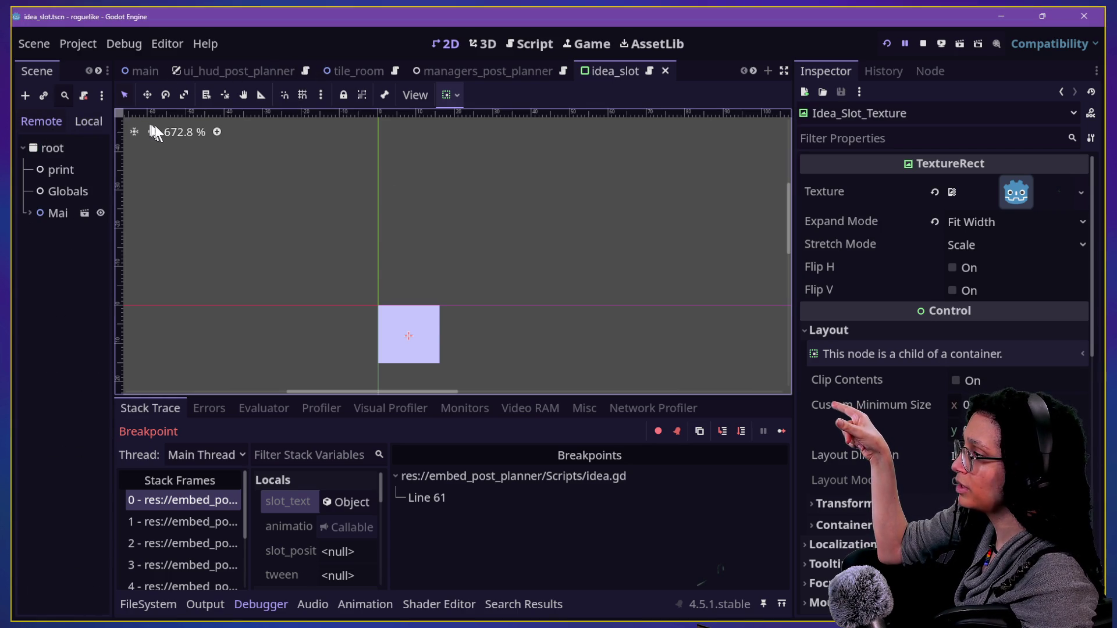
pyautogui.moveTo(116, 131); pyautogui.dragTo(221, 139)
# Step: Expand Main and look through Background_Loading, LevelElements, Idea_CatFood and Camera2D in the remote tree
pyautogui.click(23, 213)
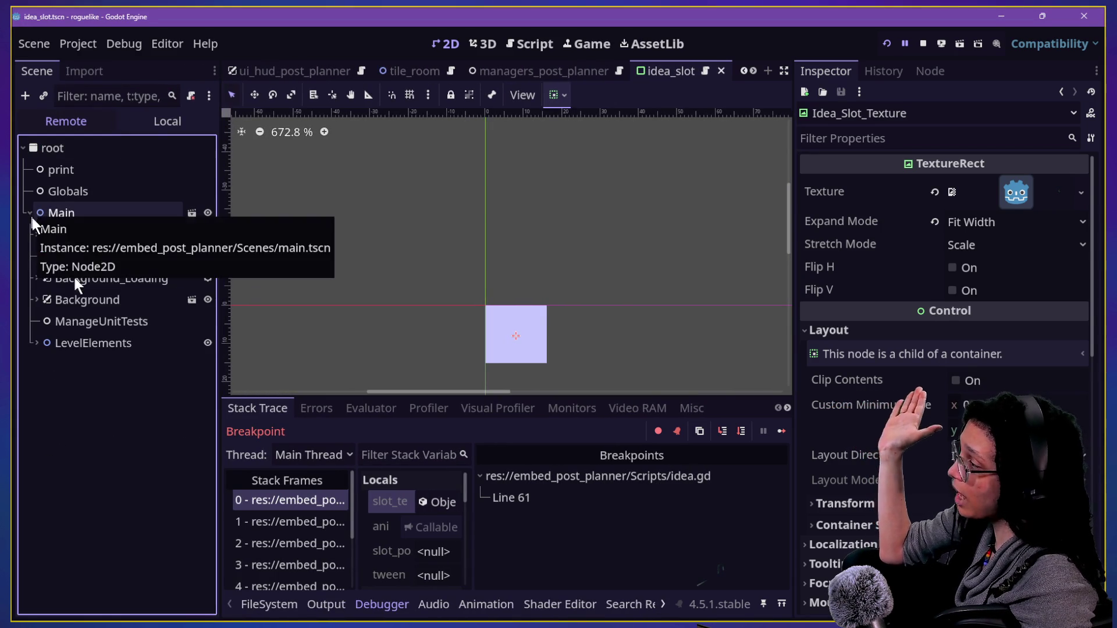
pyautogui.click(46, 276)
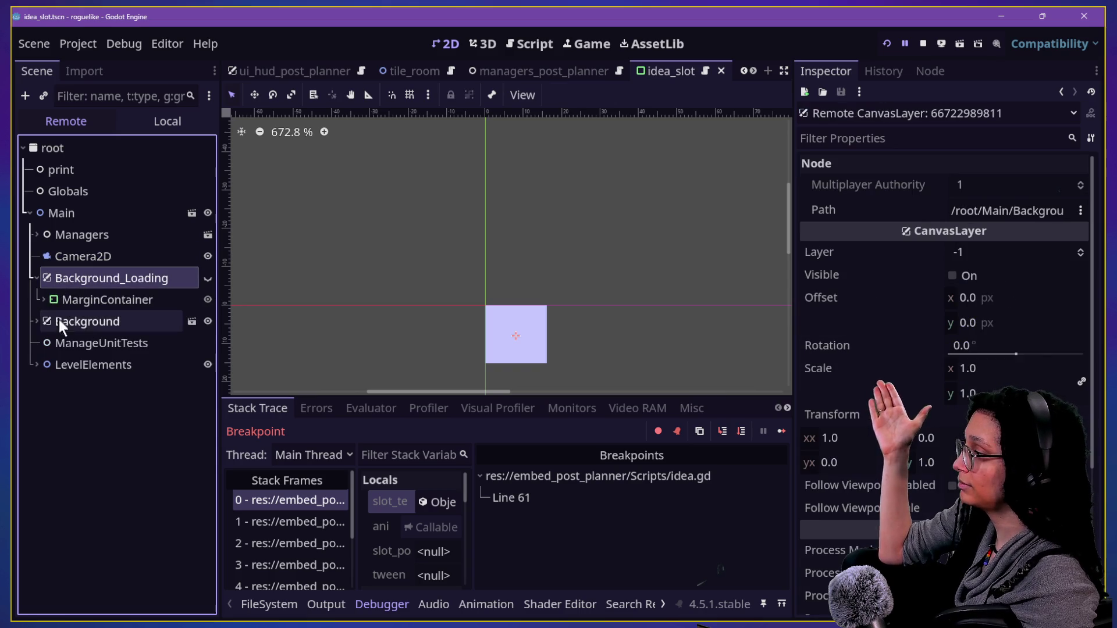
pyautogui.click(33, 278)
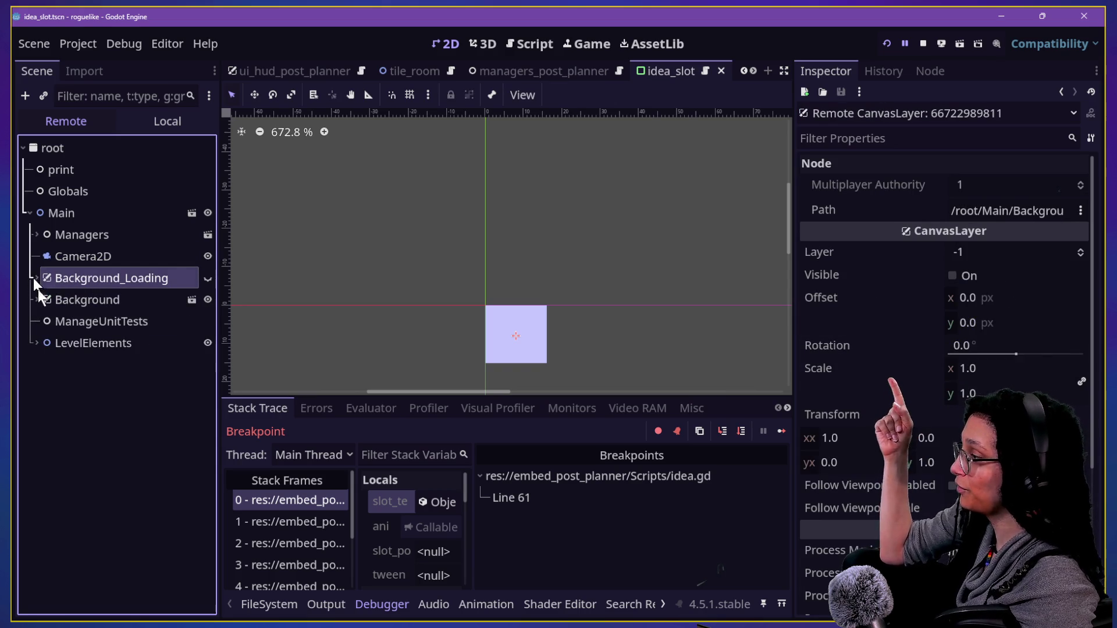
pyautogui.click(37, 342)
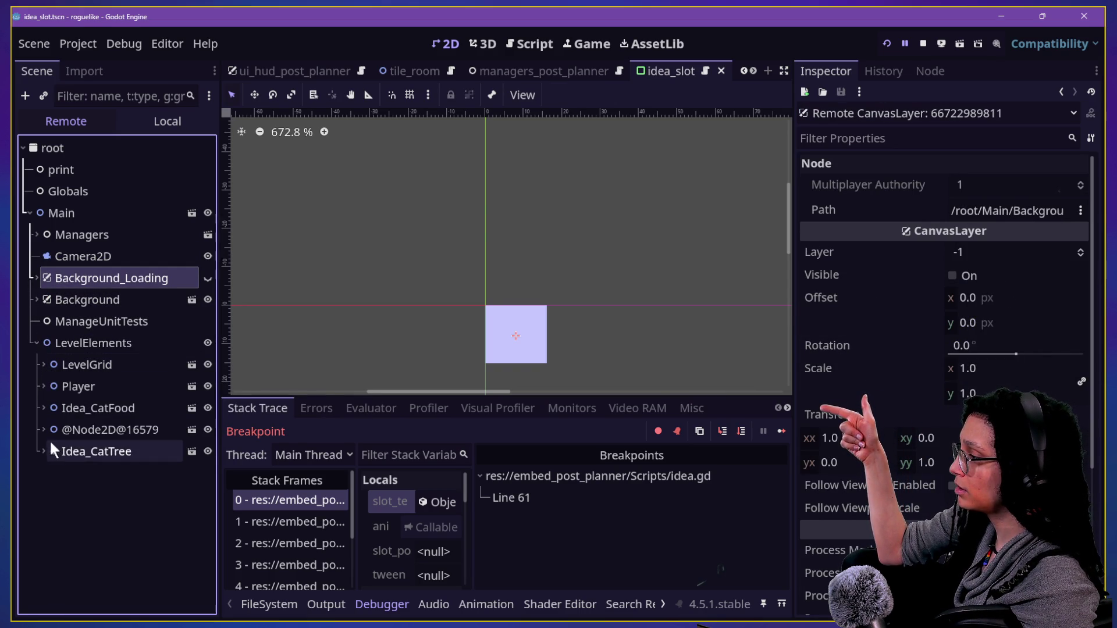
pyautogui.click(65, 411)
pyautogui.click(44, 408)
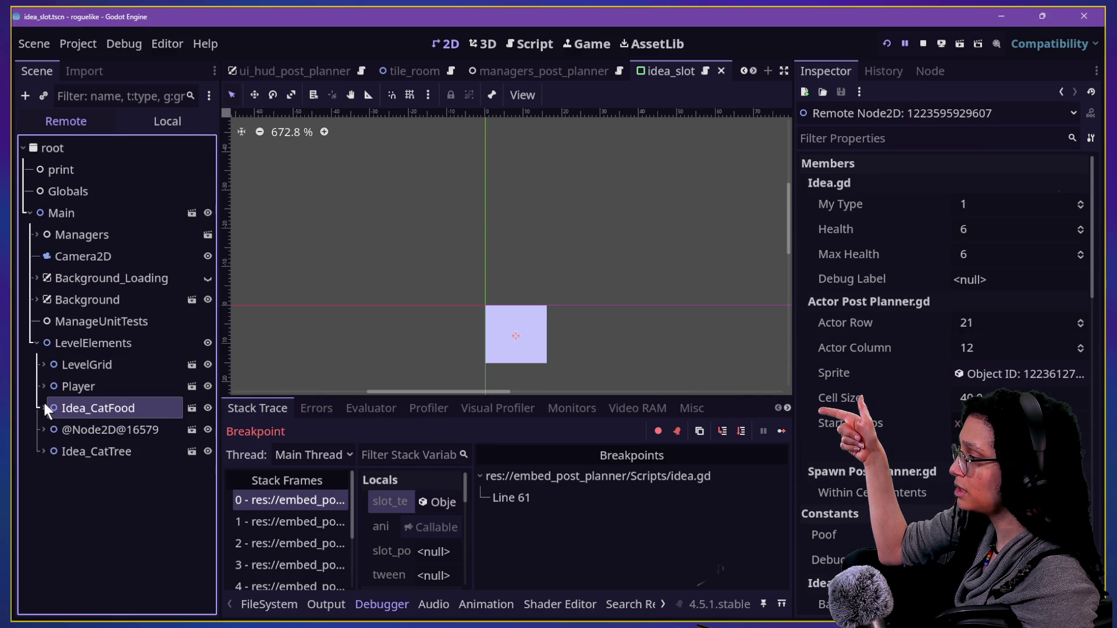
pyautogui.click(37, 342)
pyautogui.click(37, 343)
pyautogui.click(36, 344)
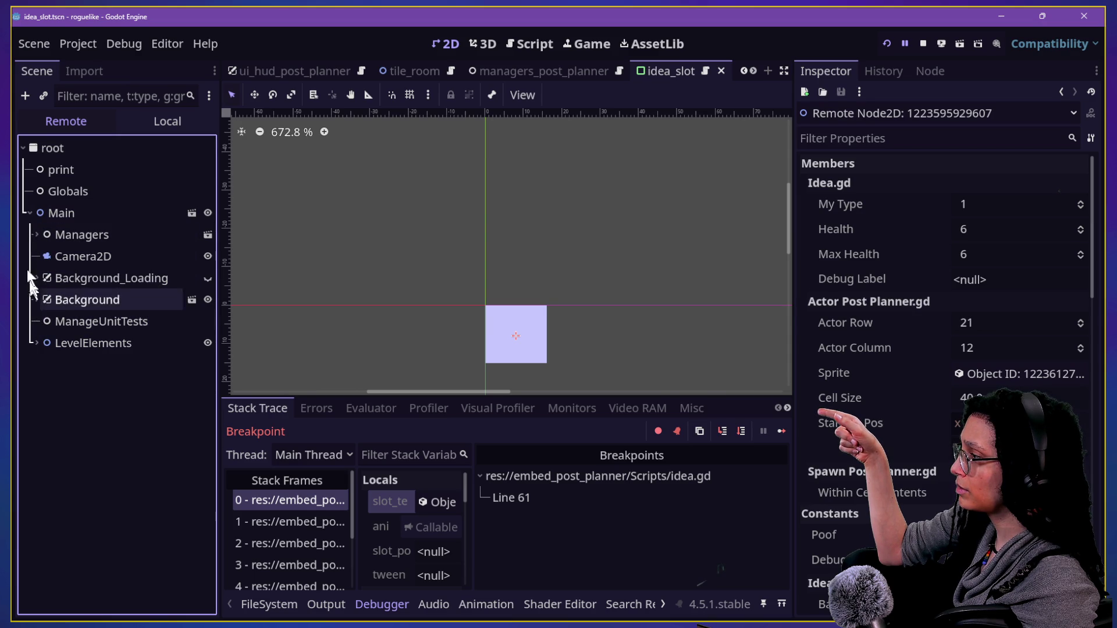
pyautogui.click(44, 256)
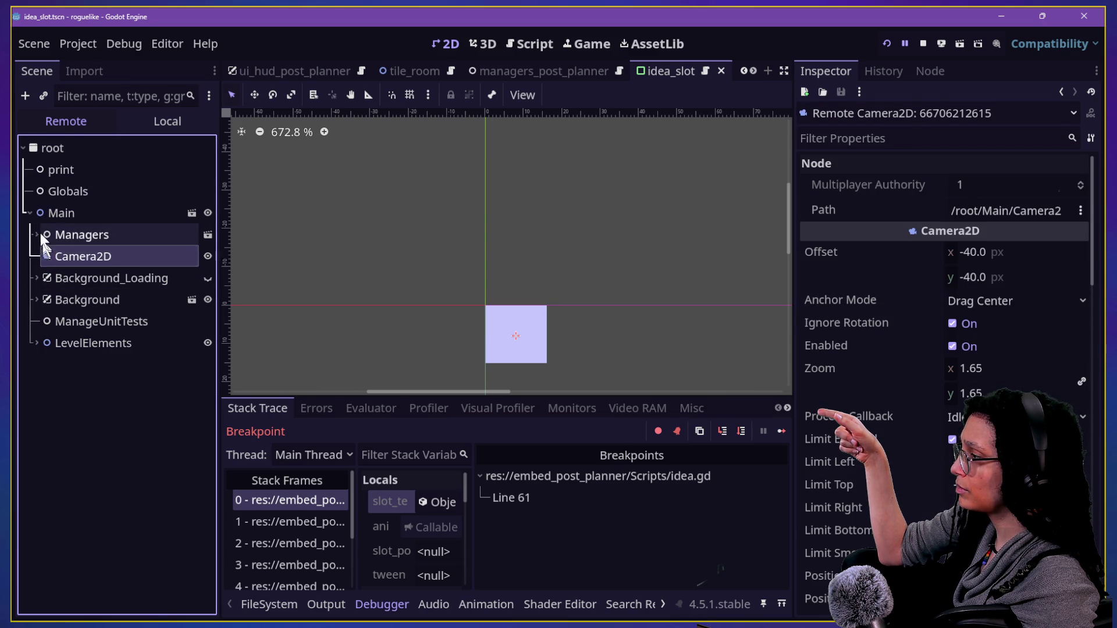
# Step: Expand Managers > ManageUI > UI_HUD > ui_top > VBoxContainer down to IdeaSlots_HBox, widening the dock
pyautogui.click(37, 234)
pyautogui.scroll(-1, 58, 372)
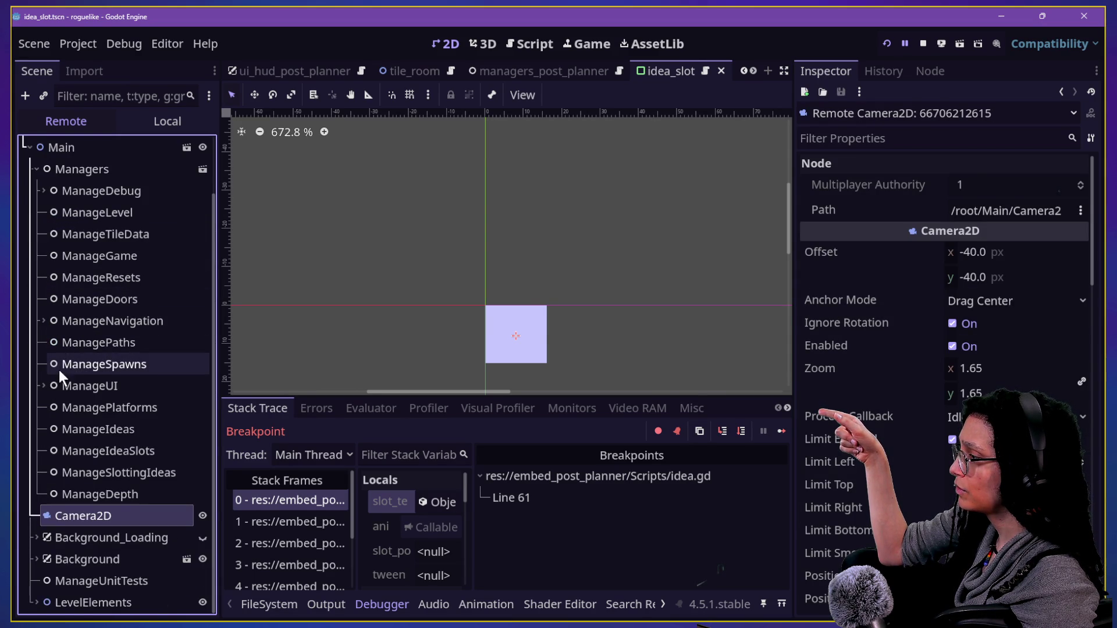
pyautogui.click(44, 386)
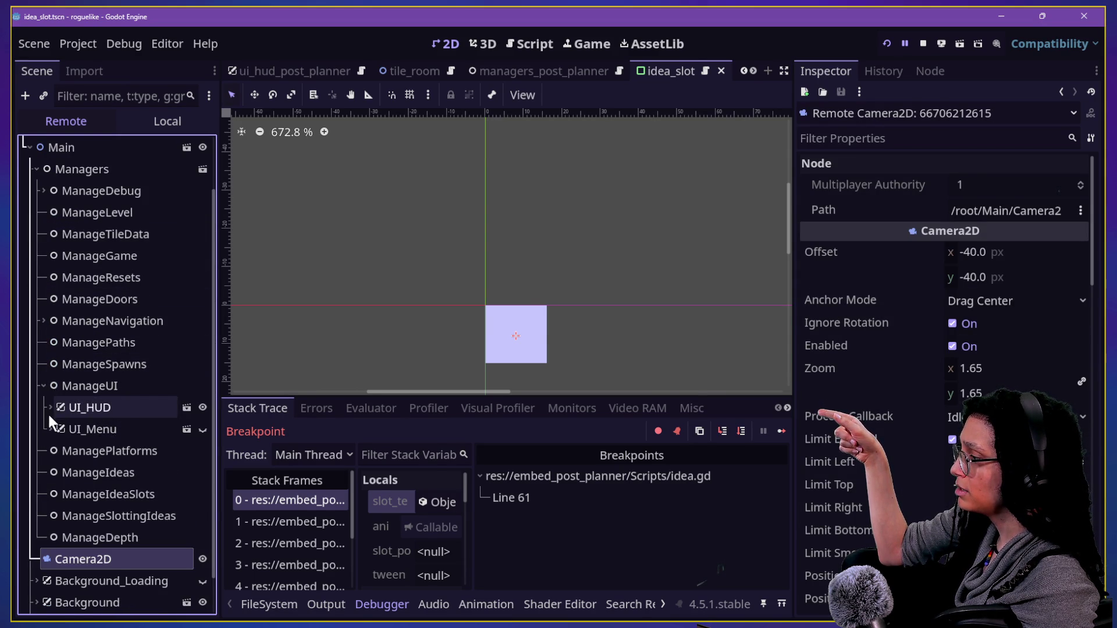
pyautogui.click(49, 410)
pyautogui.click(57, 429)
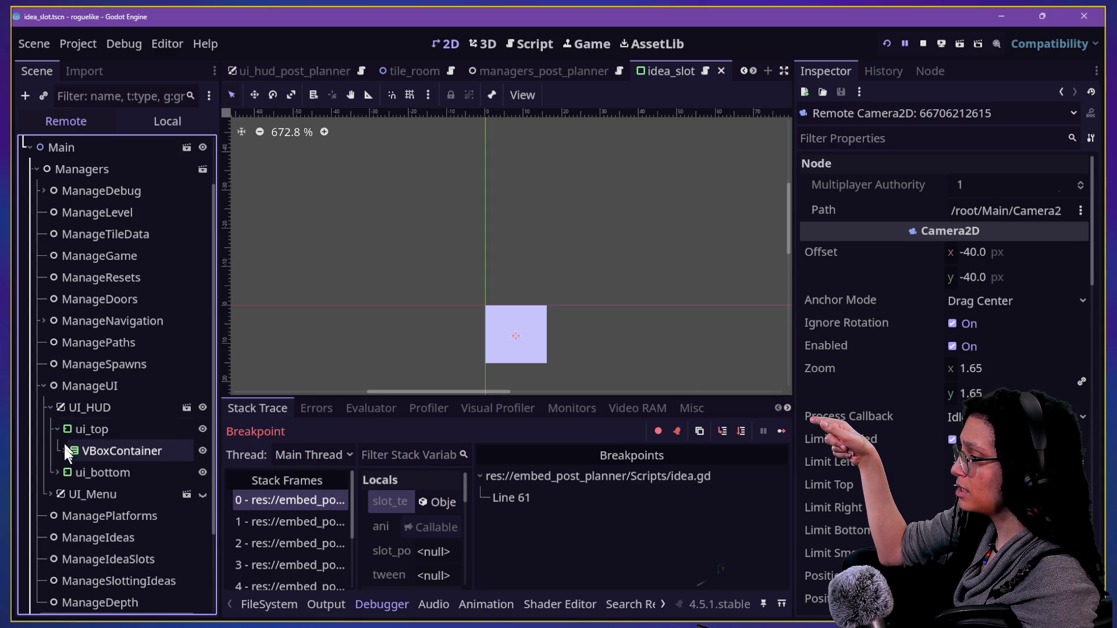
pyautogui.click(64, 451)
pyautogui.click(71, 474)
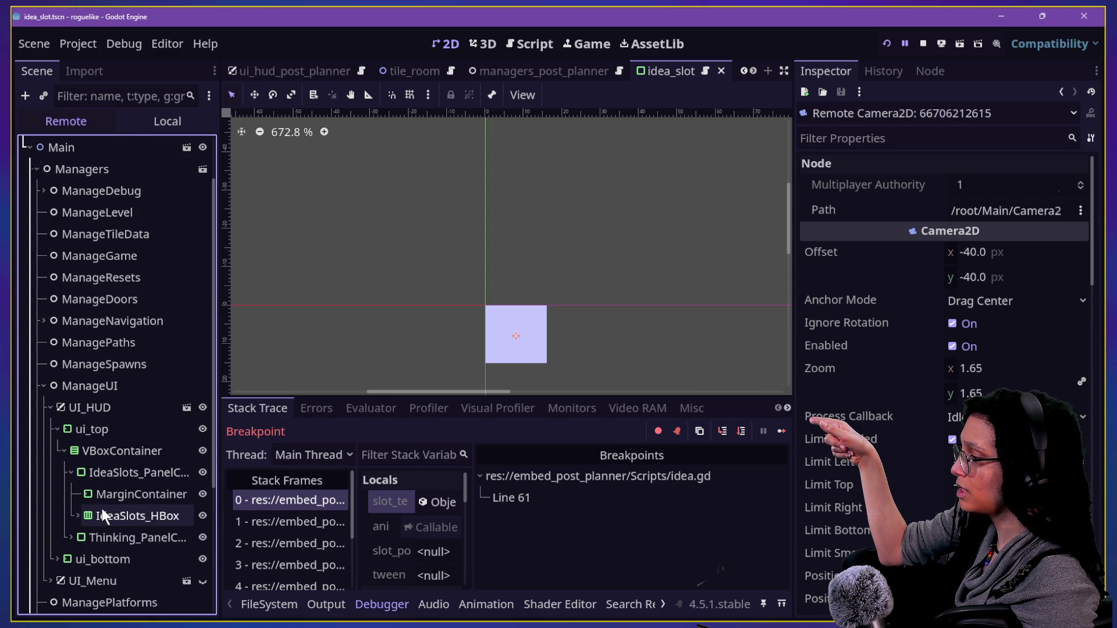
pyautogui.scroll(-3, 101, 506)
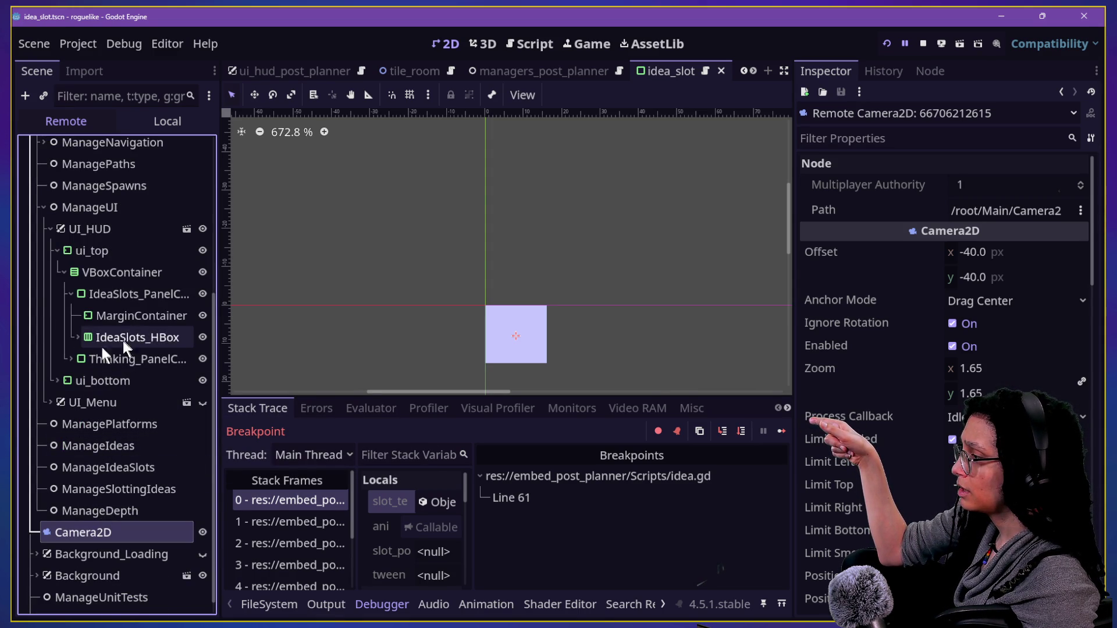
pyautogui.click(78, 337)
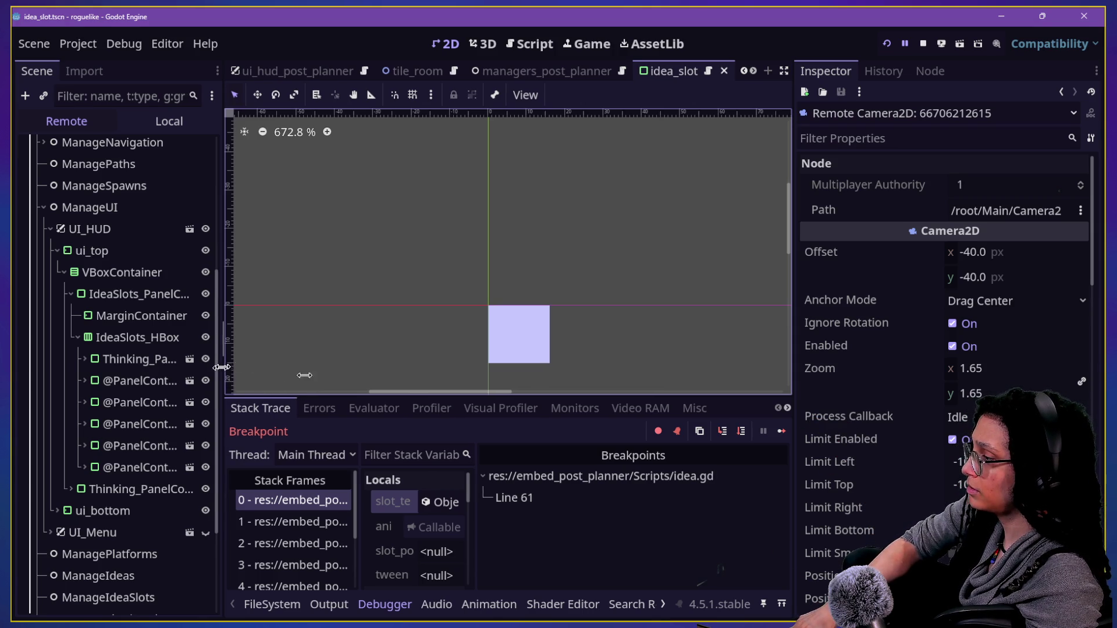
pyautogui.moveTo(223, 375); pyautogui.dragTo(465, 407)
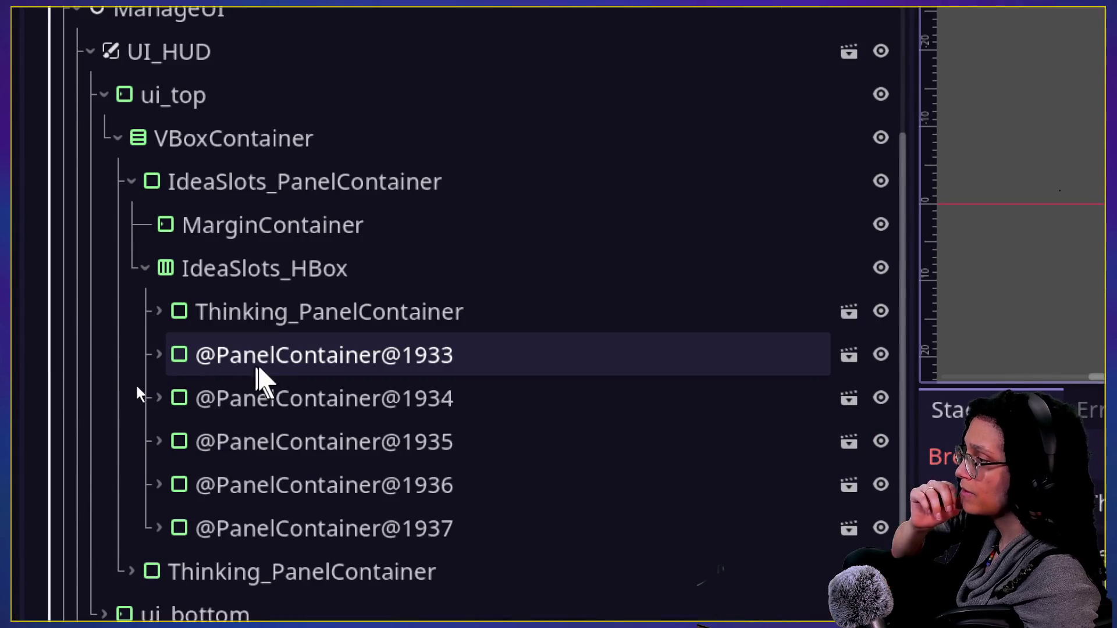
# Step: Inspect the first two slots' Idea_Slot_Texture nodes, both positioned at 8, 8
pyautogui.click(159, 355)
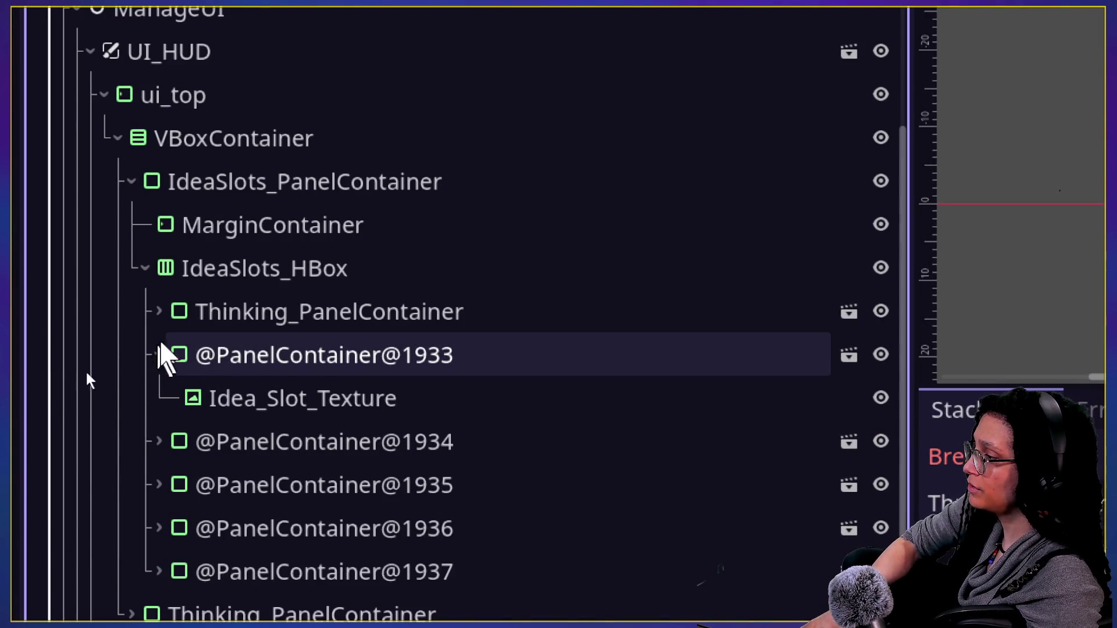
pyautogui.click(221, 400)
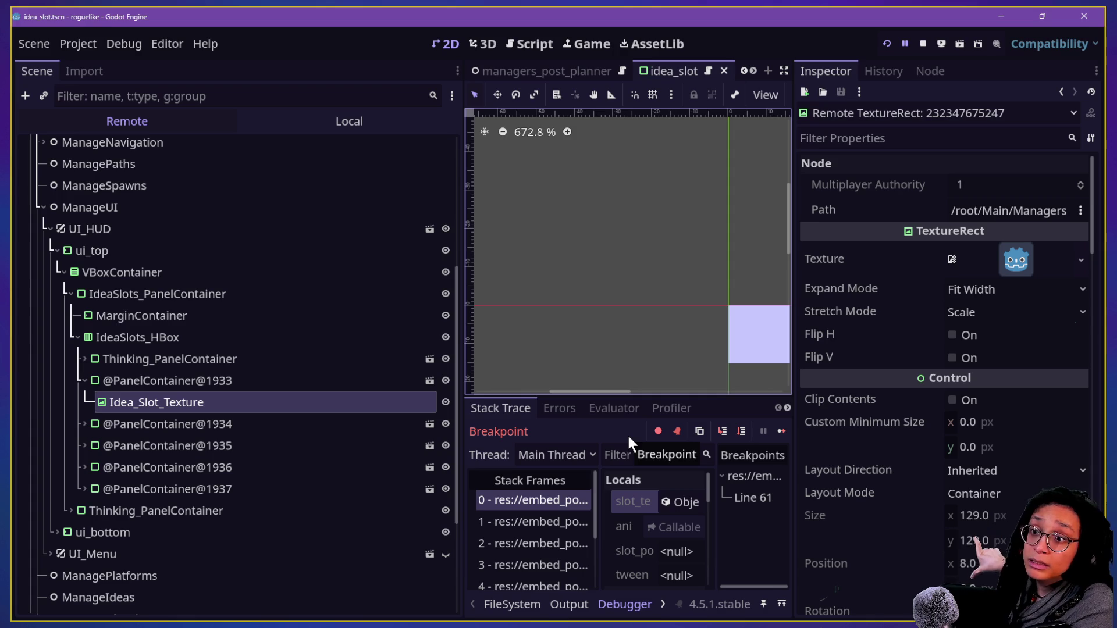
pyautogui.scroll(-5, 880, 417)
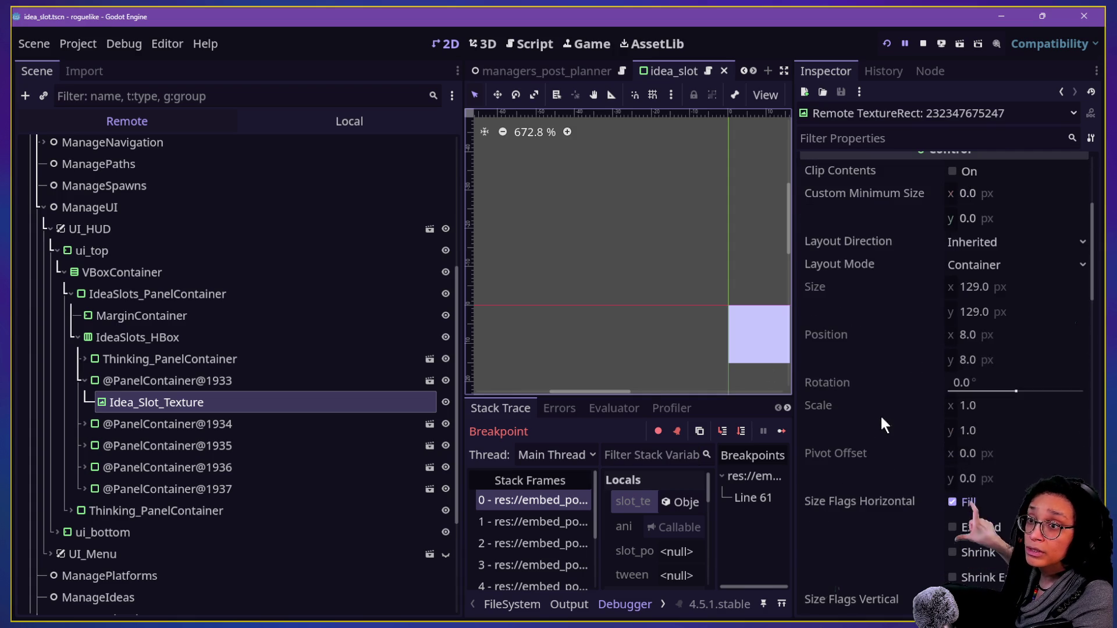
pyautogui.moveTo(893, 425)
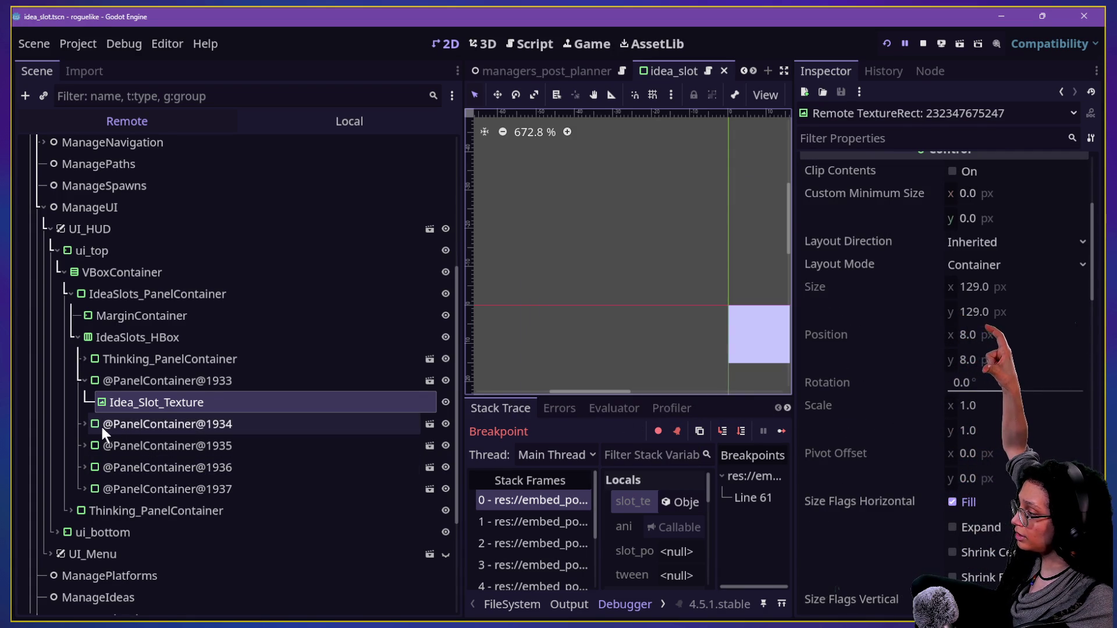
pyautogui.click(82, 426)
pyautogui.click(114, 449)
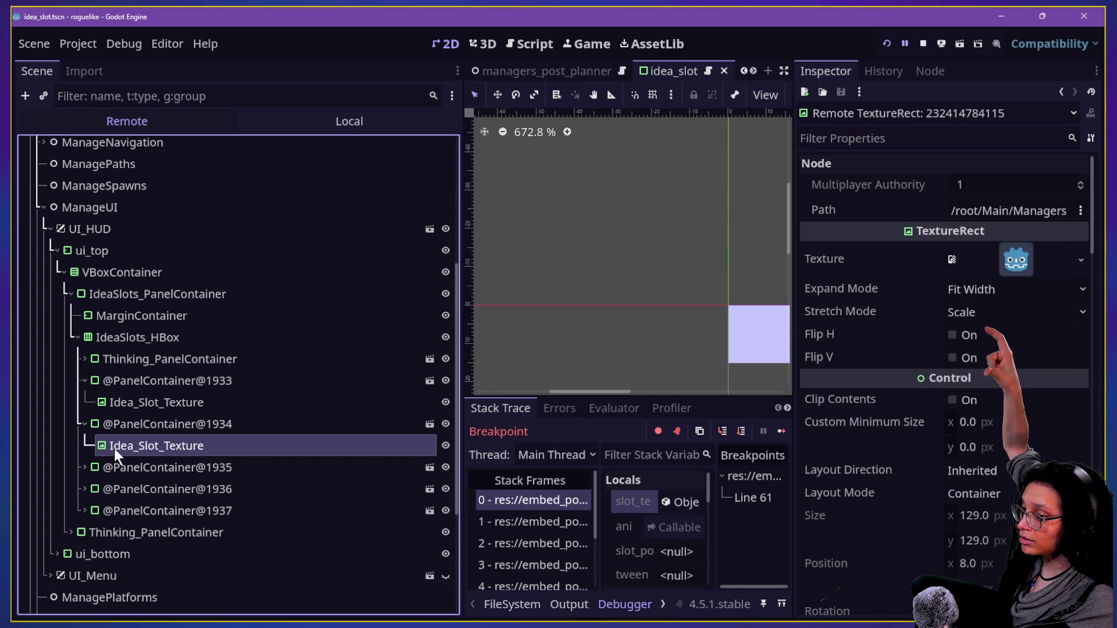
pyautogui.scroll(-5, 842, 483)
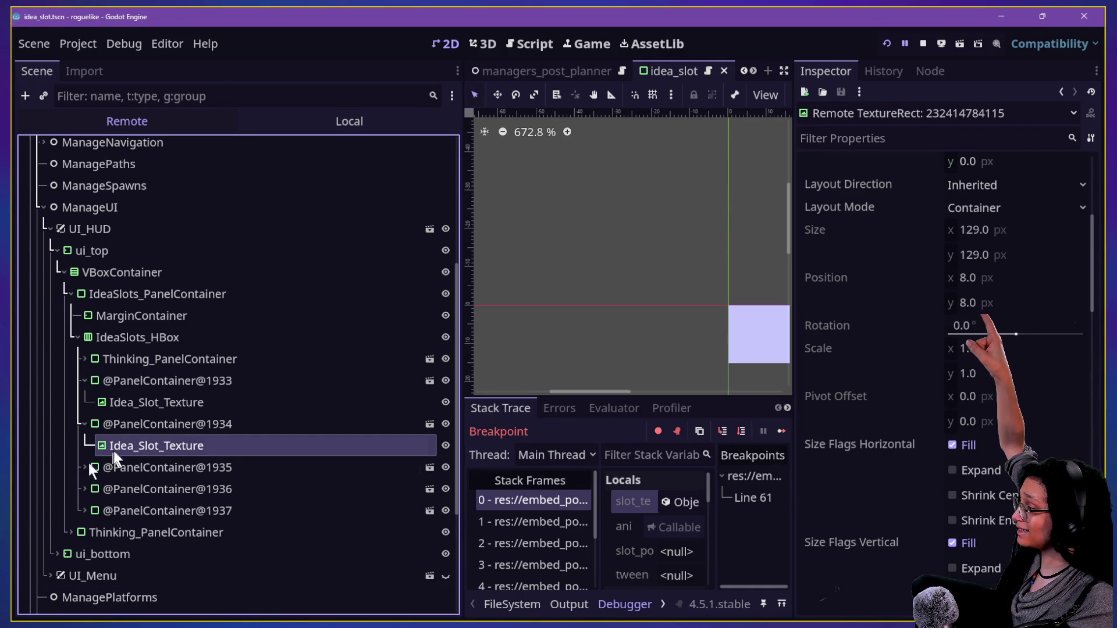
pyautogui.click(124, 406)
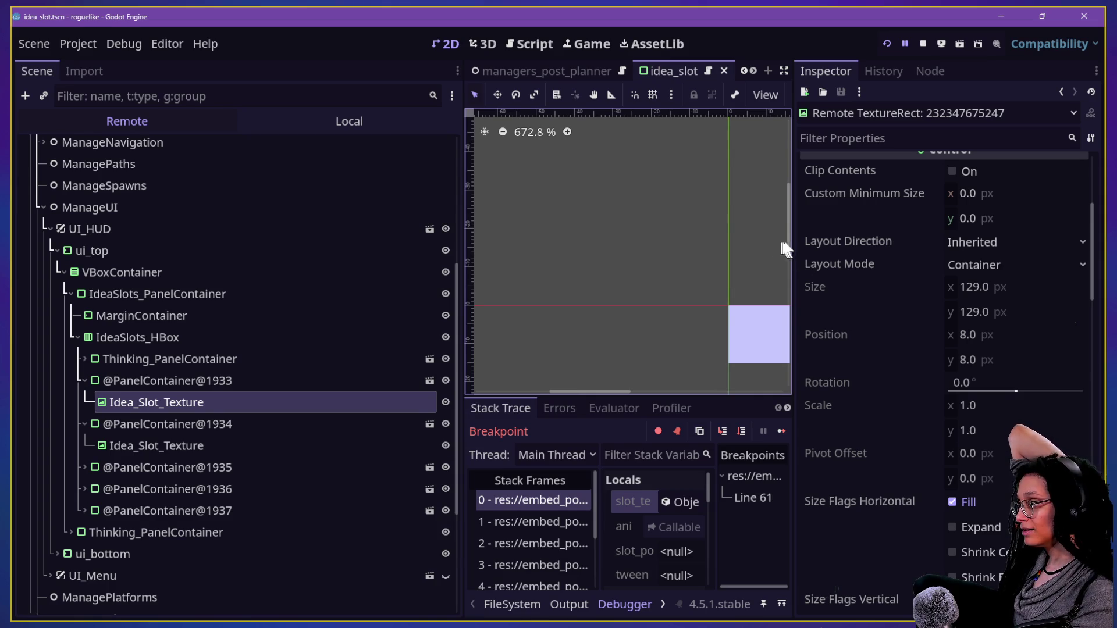
pyautogui.moveTo(792, 244); pyautogui.dragTo(868, 239)
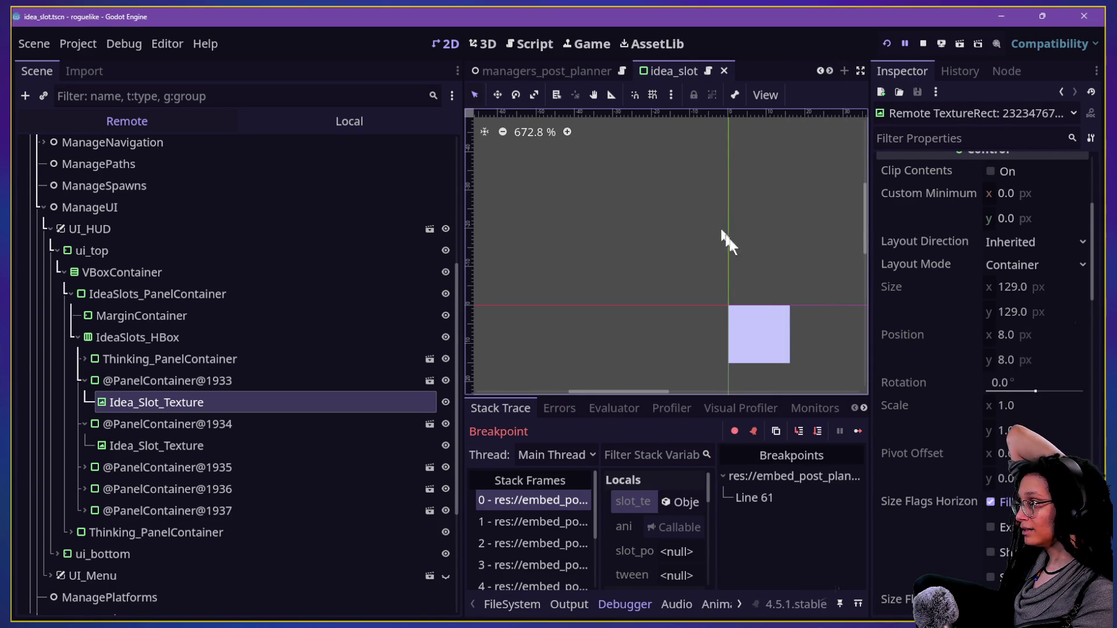
pyautogui.scroll(-3, 819, 308)
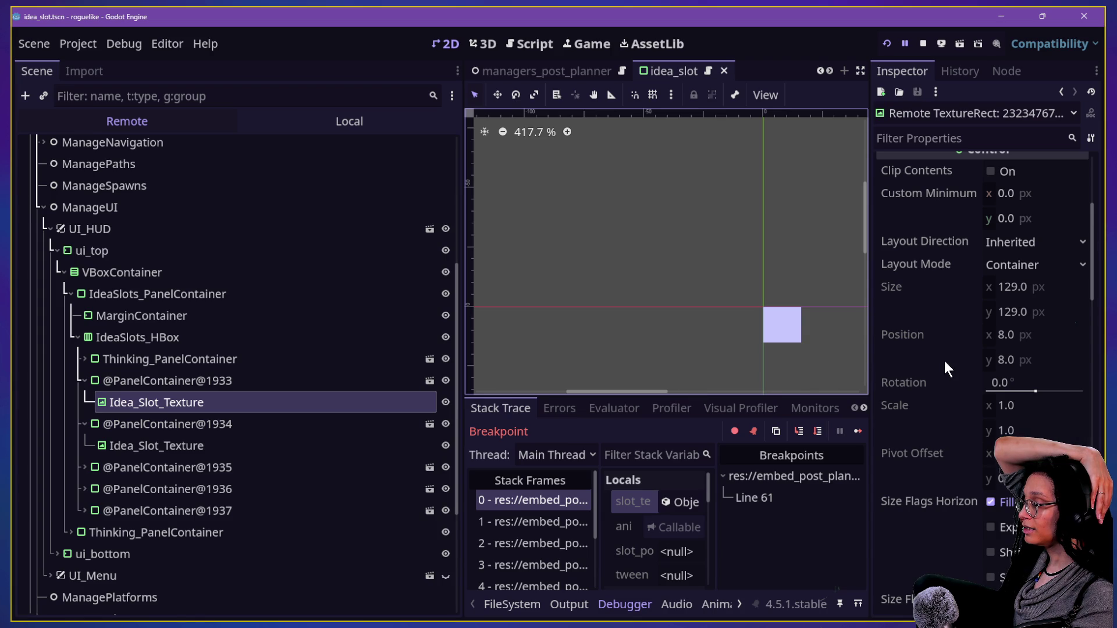
pyautogui.scroll(-5, 944, 362)
pyautogui.scroll(8, 944, 361)
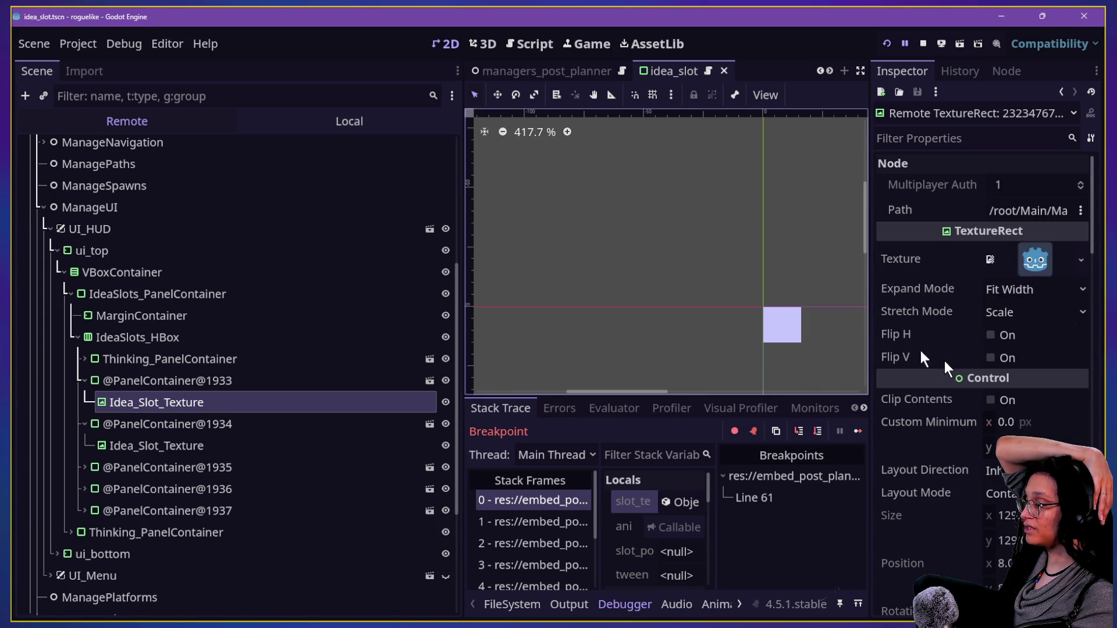
pyautogui.click(194, 379)
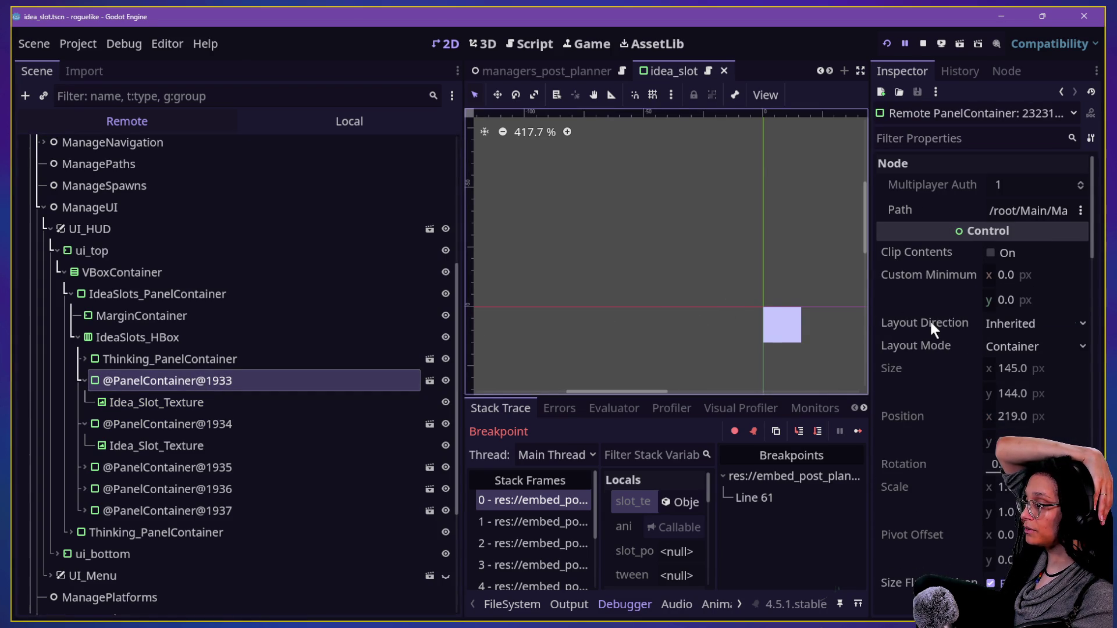
pyautogui.scroll(-3, 929, 319)
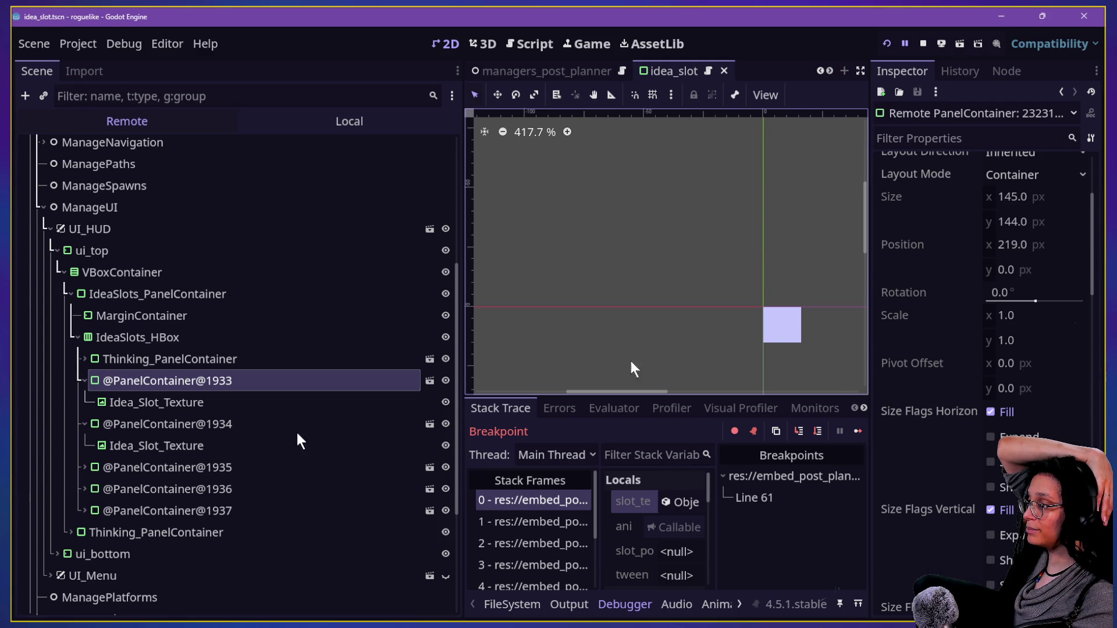
pyautogui.click(85, 467)
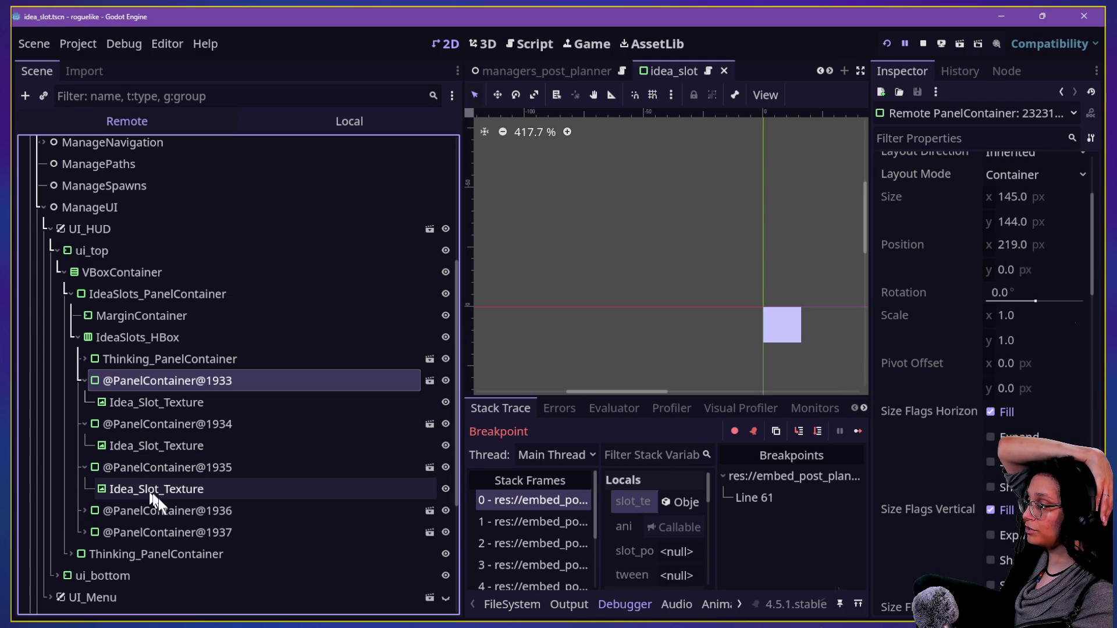
pyautogui.click(116, 467)
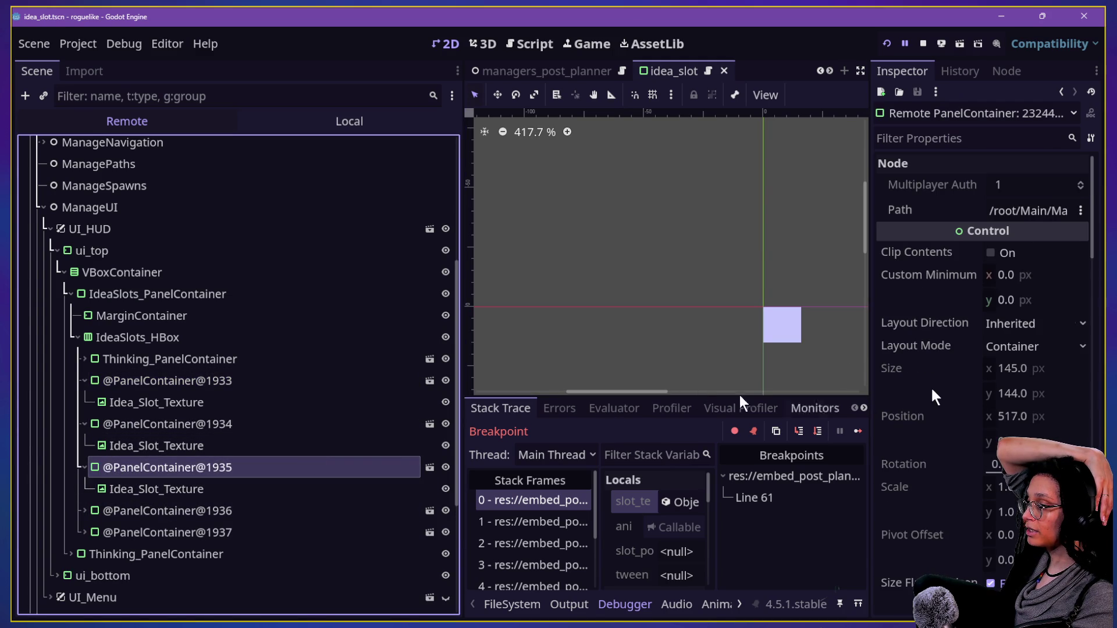
pyautogui.scroll(-3, 933, 388)
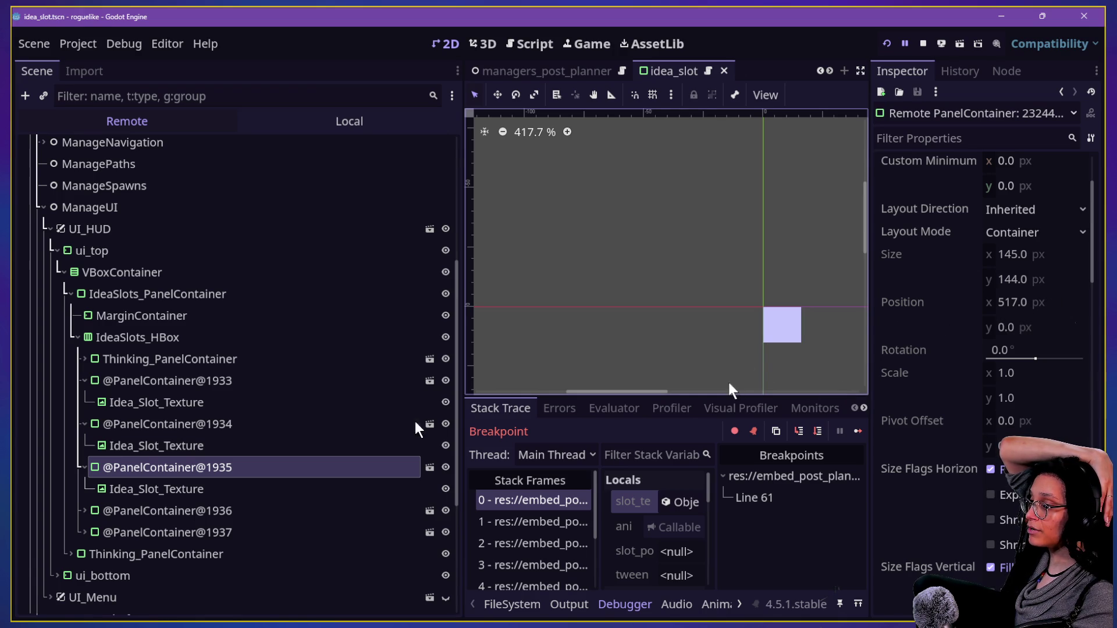
pyautogui.scroll(-5, 263, 436)
pyautogui.click(117, 413)
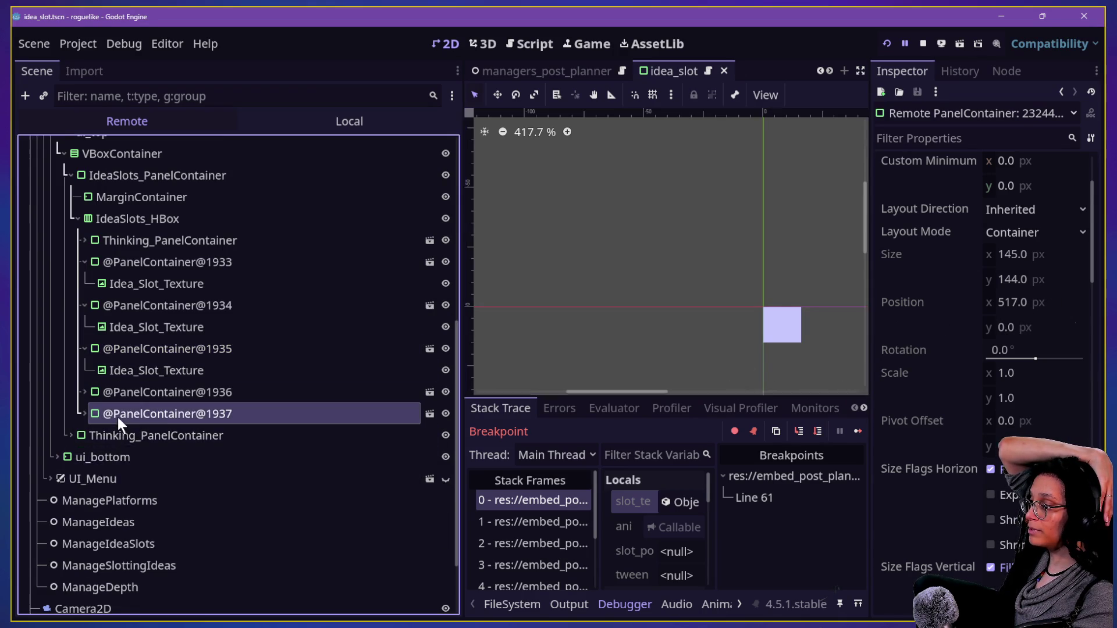
pyautogui.scroll(-4, 923, 371)
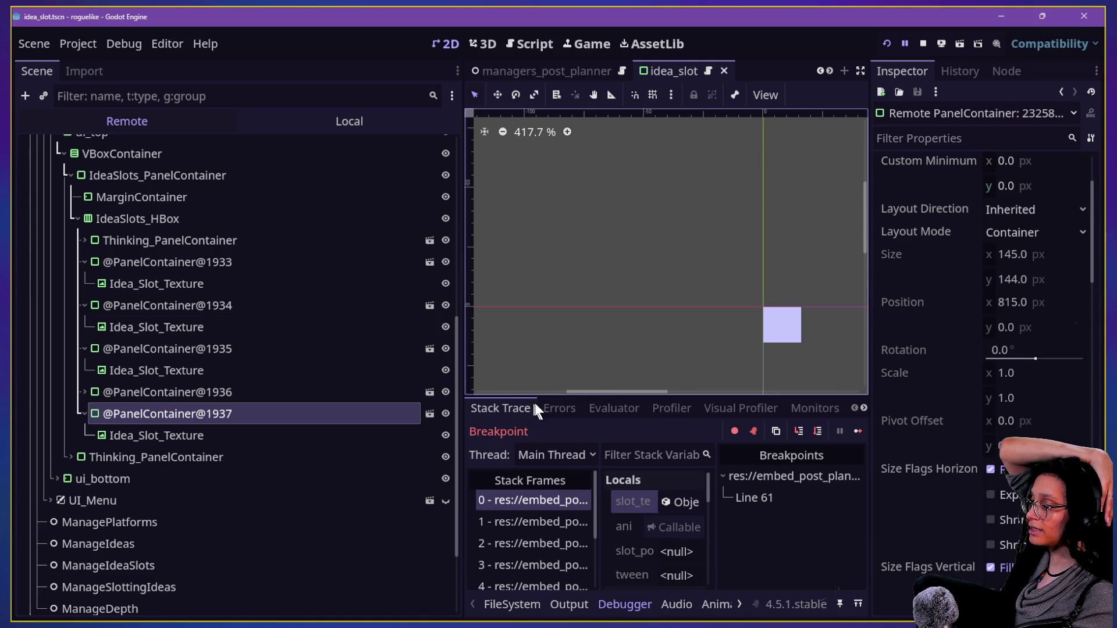
pyautogui.moveTo(598, 393)
pyautogui.mouseDown()
pyautogui.moveTo(626, 395)
pyautogui.moveTo(598, 399)
pyautogui.mouseUp()
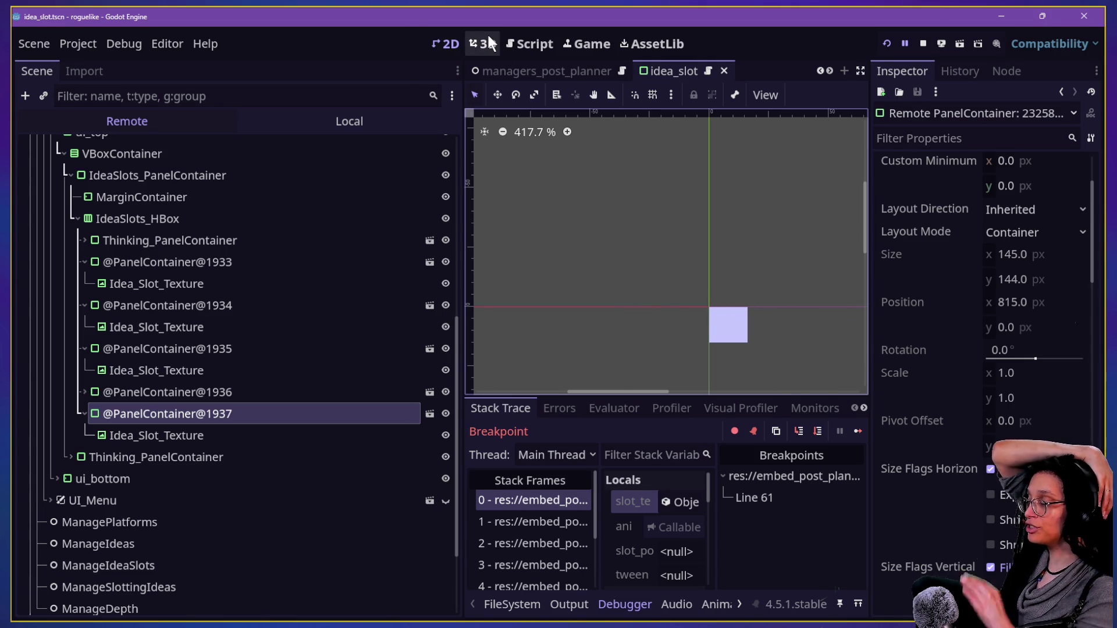
pyautogui.click(533, 43)
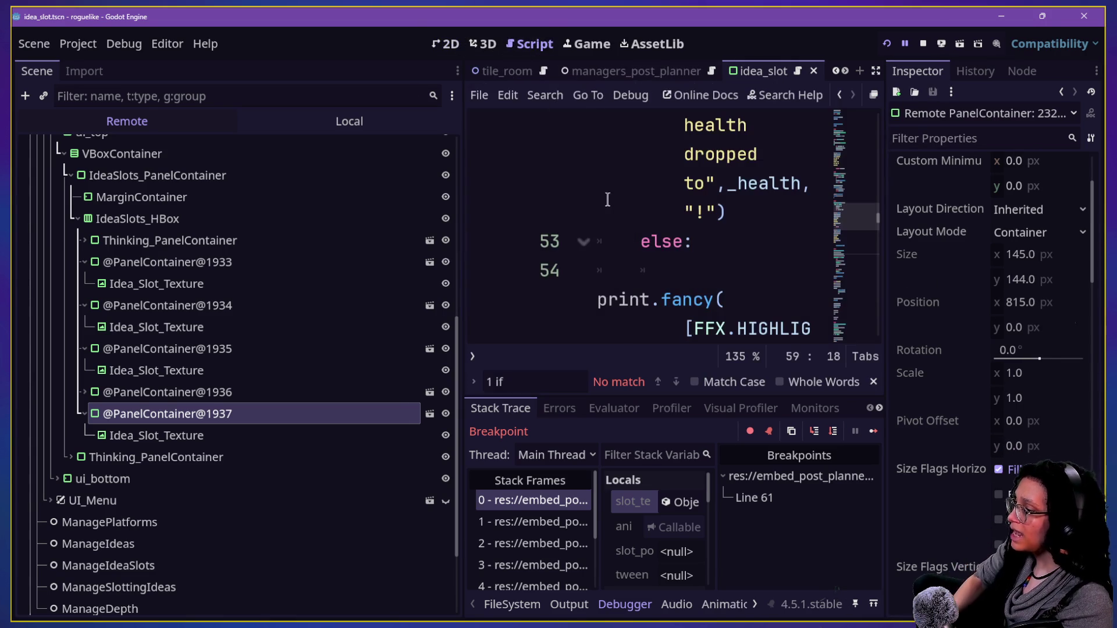
# Step: Make the code editor full-width and step back through edit history to the animate_to_a_slot call and forward again
pyautogui.hotkey('ctrl', 'shift', 'F11')
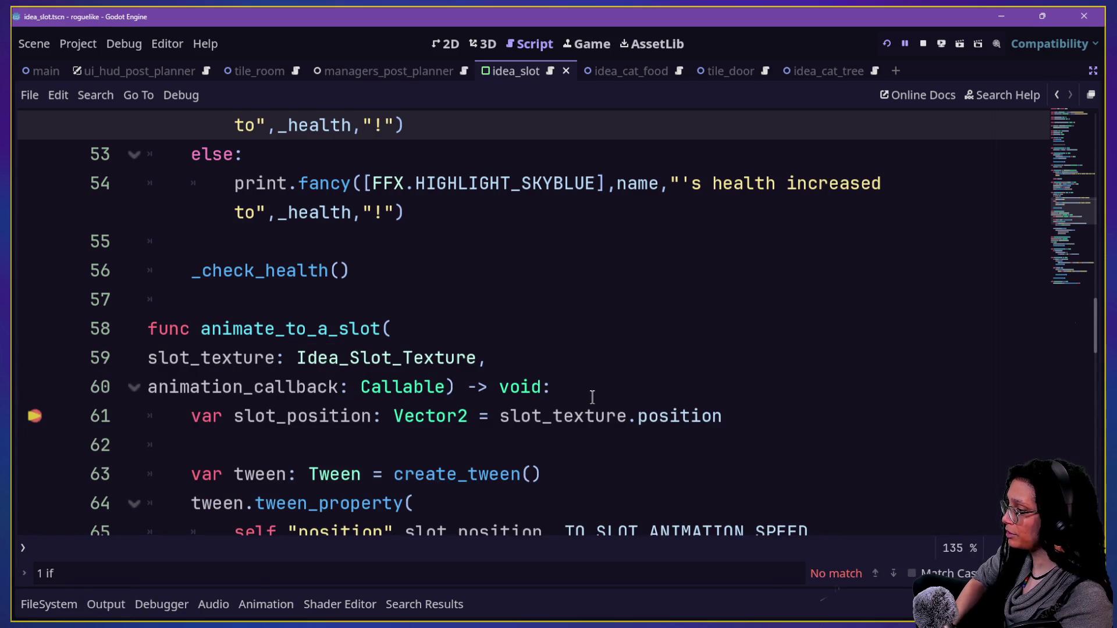
pyautogui.scroll(-2, 592, 397)
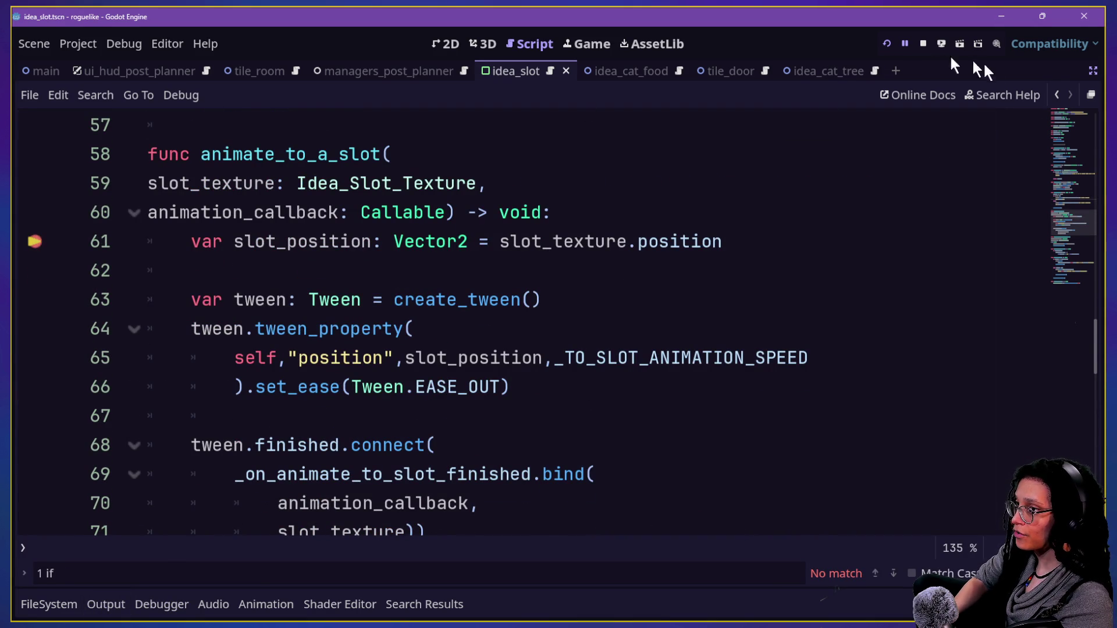
pyautogui.click(1055, 96)
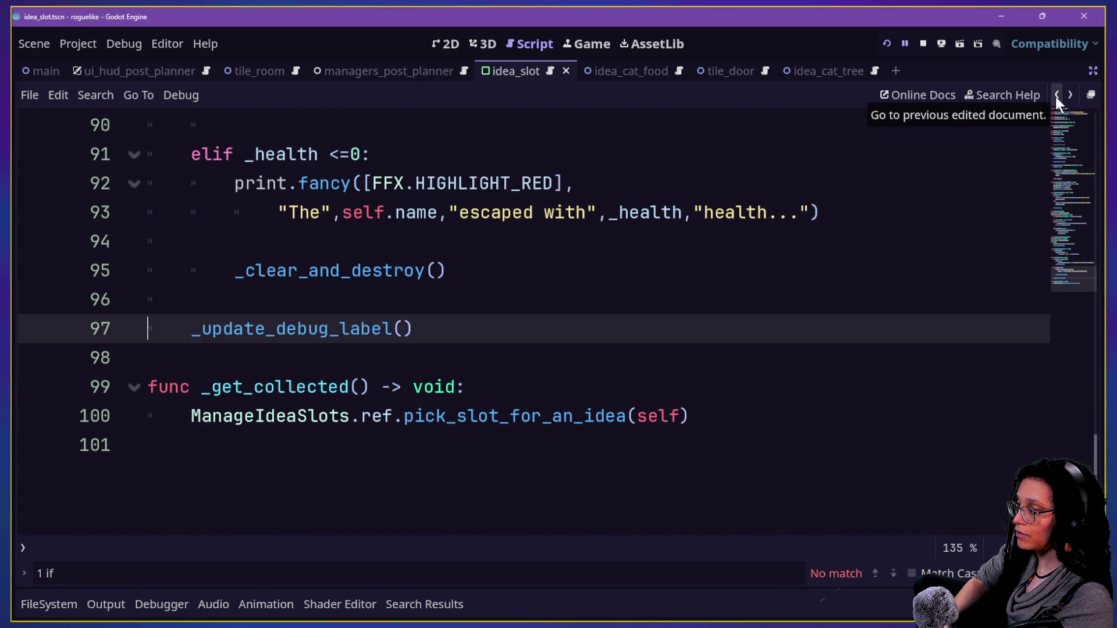
pyautogui.click(1055, 96)
pyautogui.click(1056, 96)
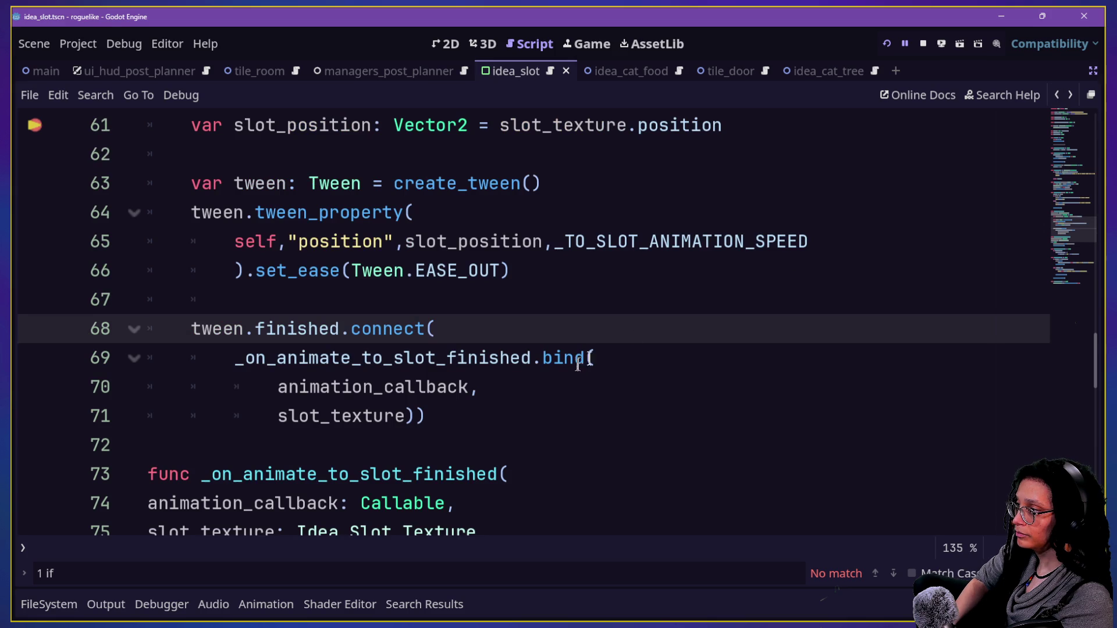
pyautogui.click(1055, 96)
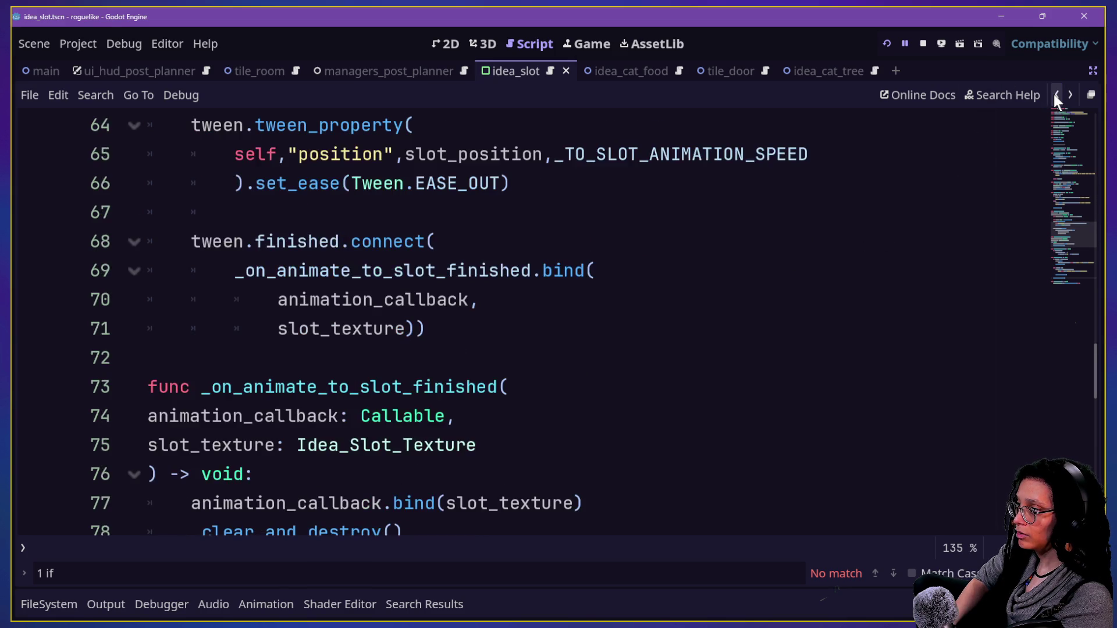
pyautogui.click(1055, 97)
pyautogui.scroll(3, 634, 310)
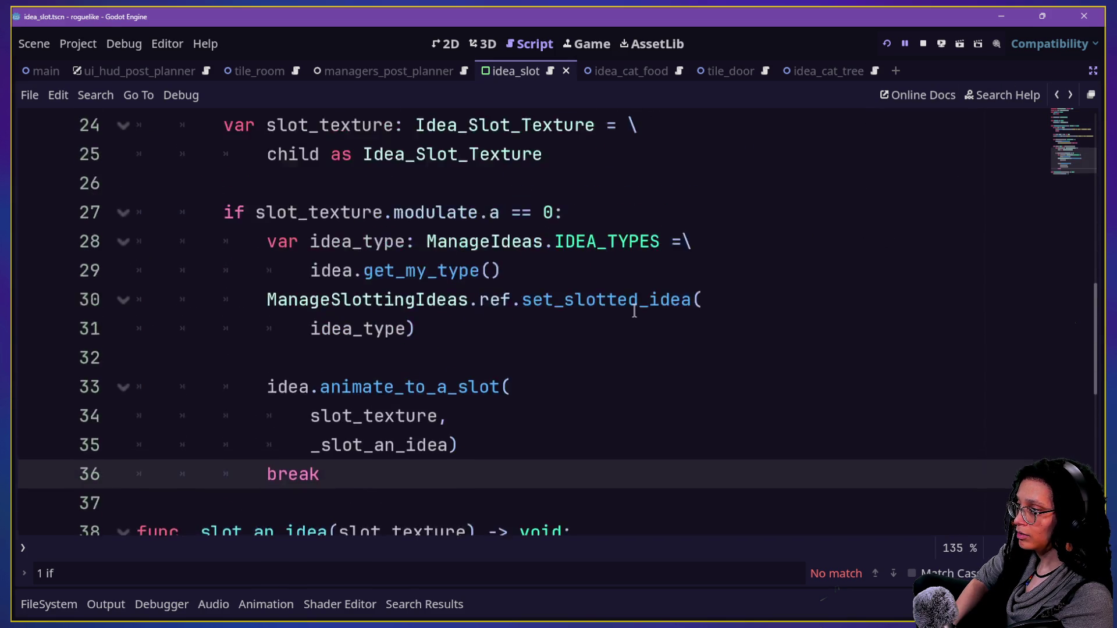
pyautogui.scroll(-1, 647, 339)
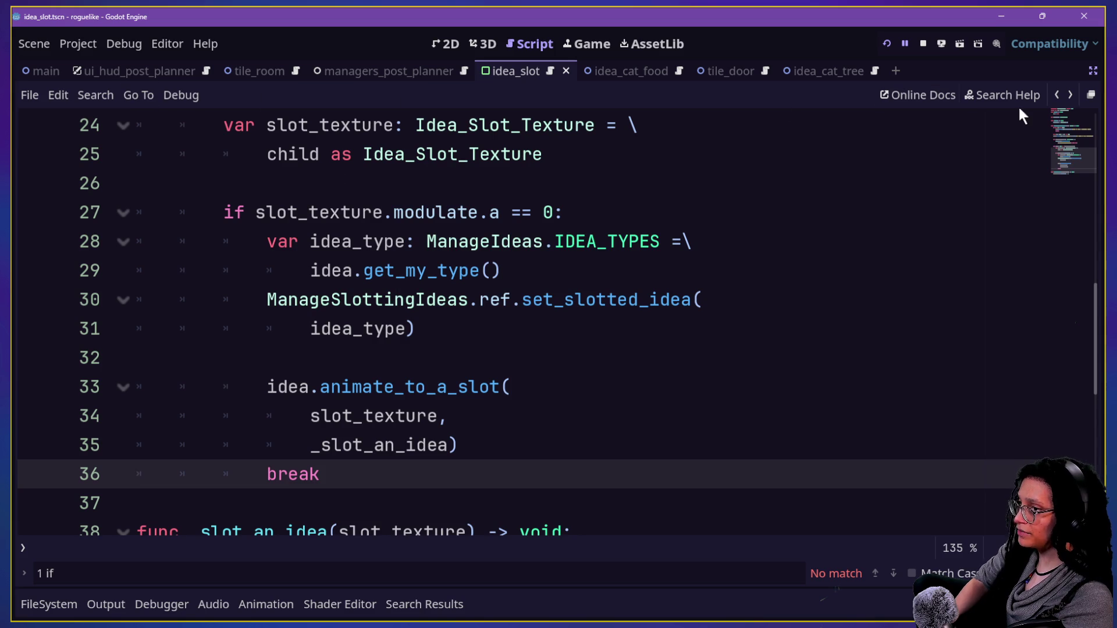
pyautogui.click(1070, 94)
pyautogui.click(1071, 94)
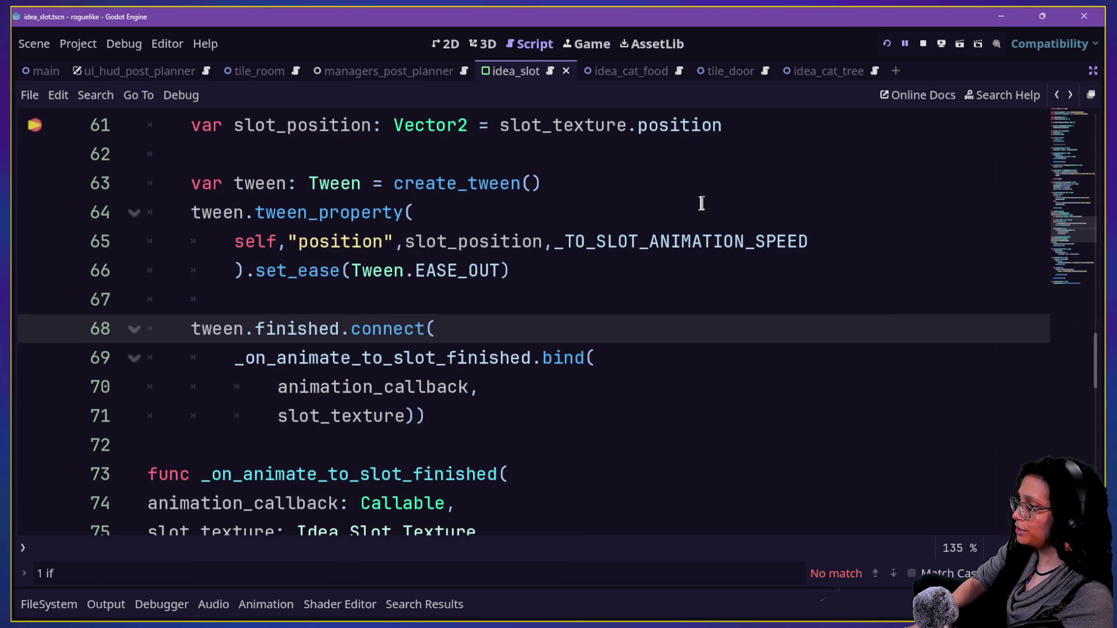
# Step: Place the caret after slot_texture on line 61 in animate_to_a_slot
pyautogui.moveTo(668, 230)
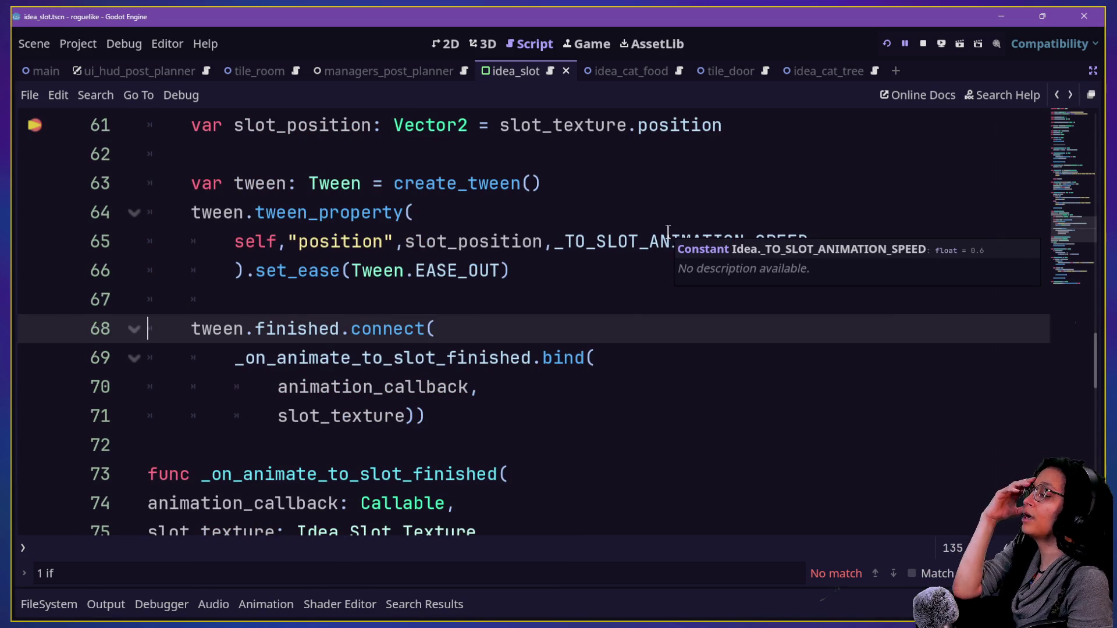
pyautogui.click(623, 293)
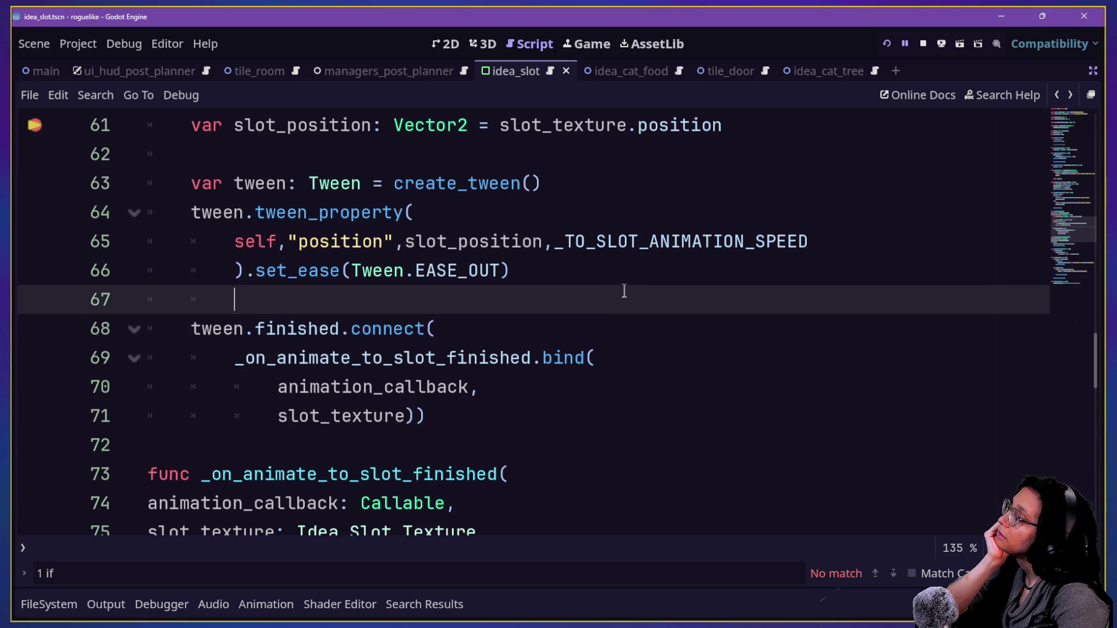
pyautogui.scroll(1, 624, 291)
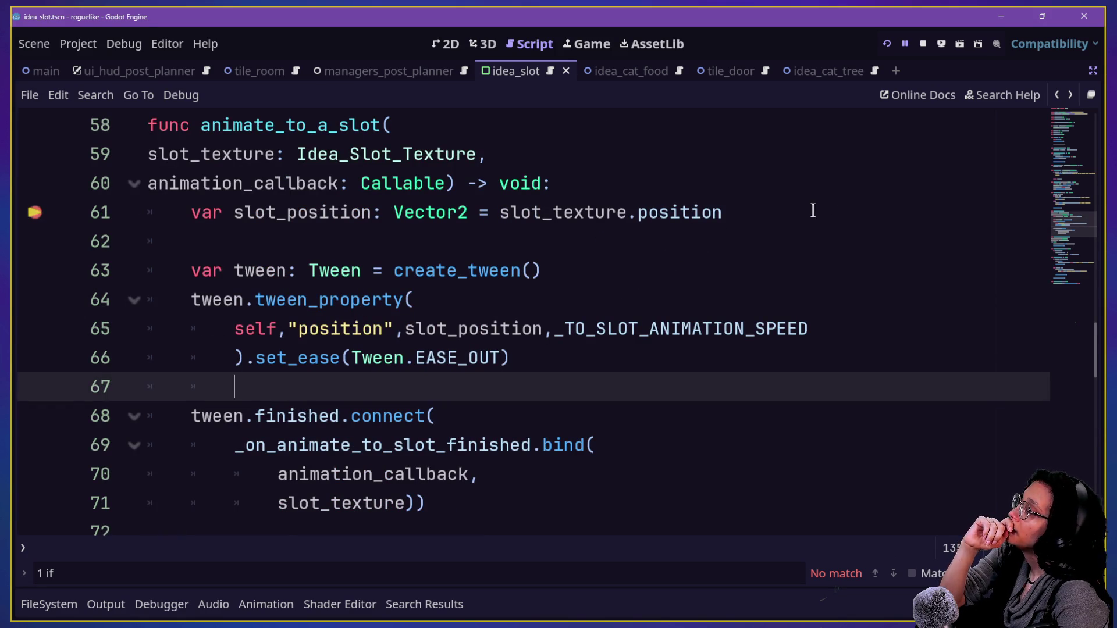
pyautogui.click(766, 179)
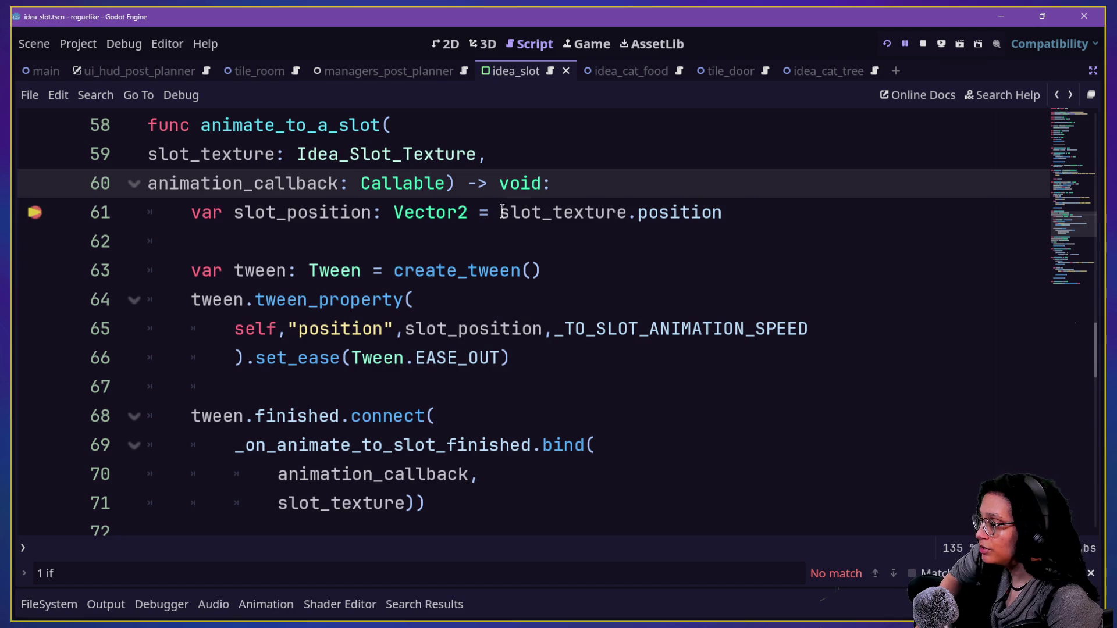
pyautogui.click(626, 213)
# Step: Change line 61 to slot_texture.get_parent().position, rerun with Mewsky, and inspect the paused slot texture
pyautogui.write('.get_p')
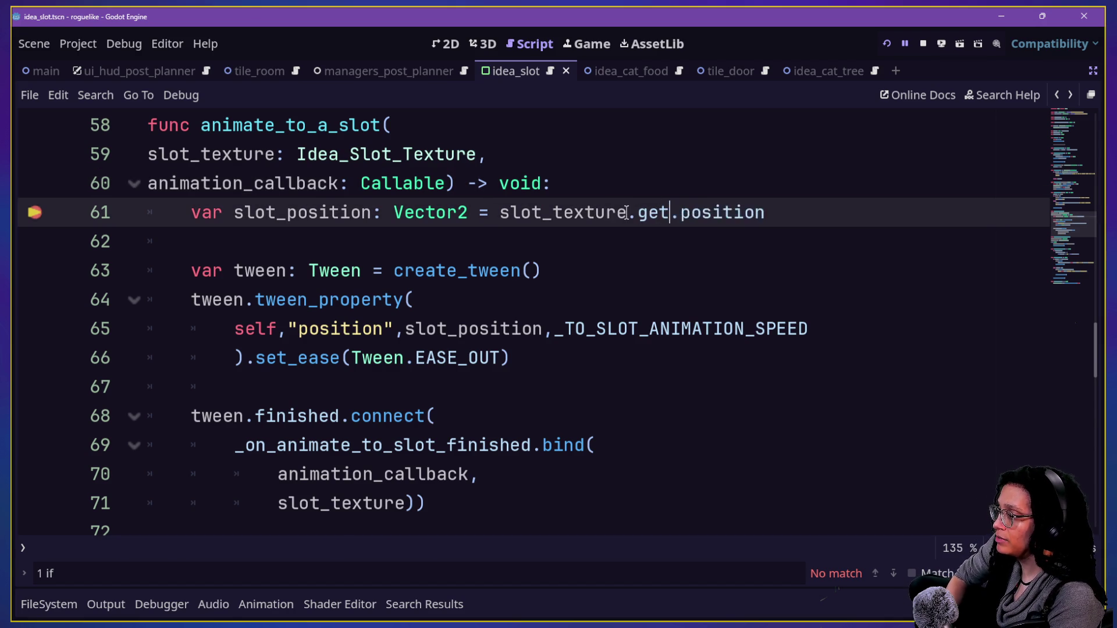
pyautogui.write('arent()')
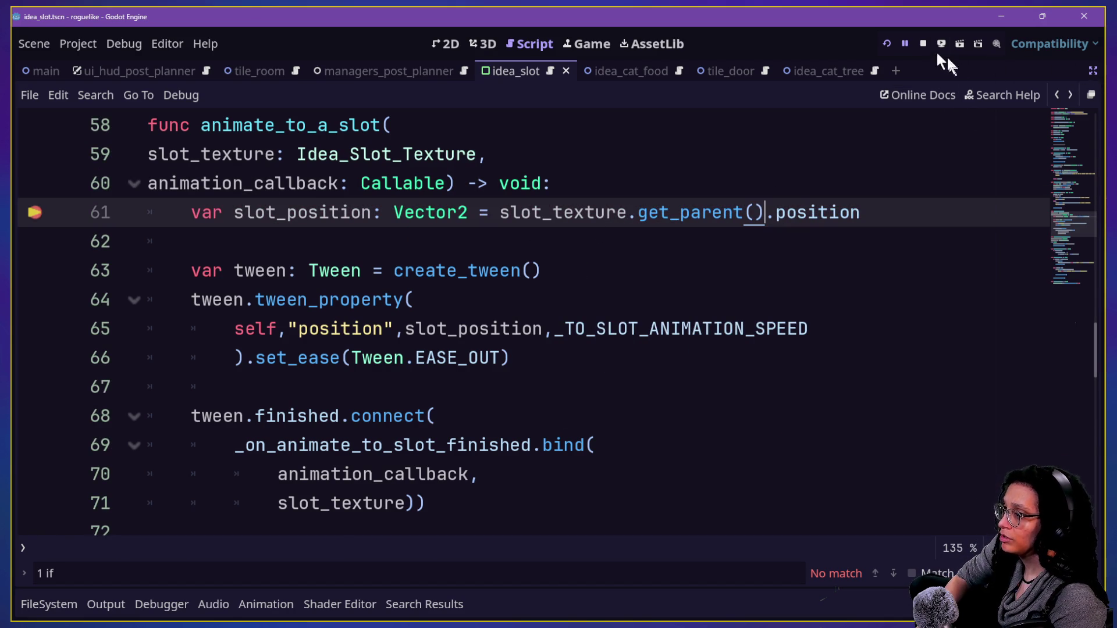
pyautogui.click(884, 42)
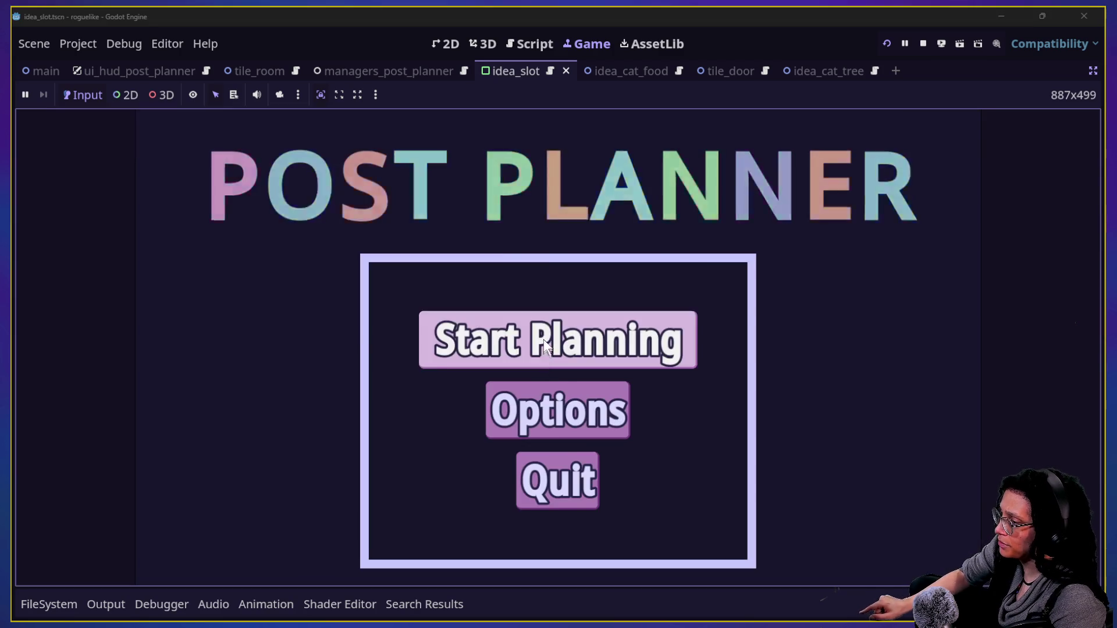
pyautogui.click(543, 340)
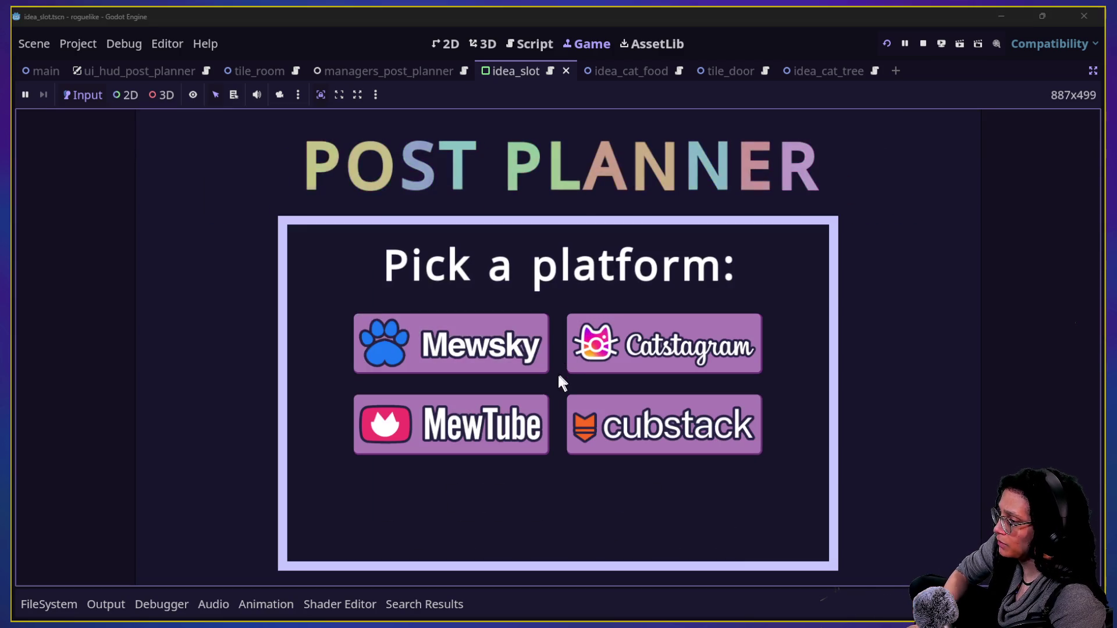
pyautogui.click(535, 357)
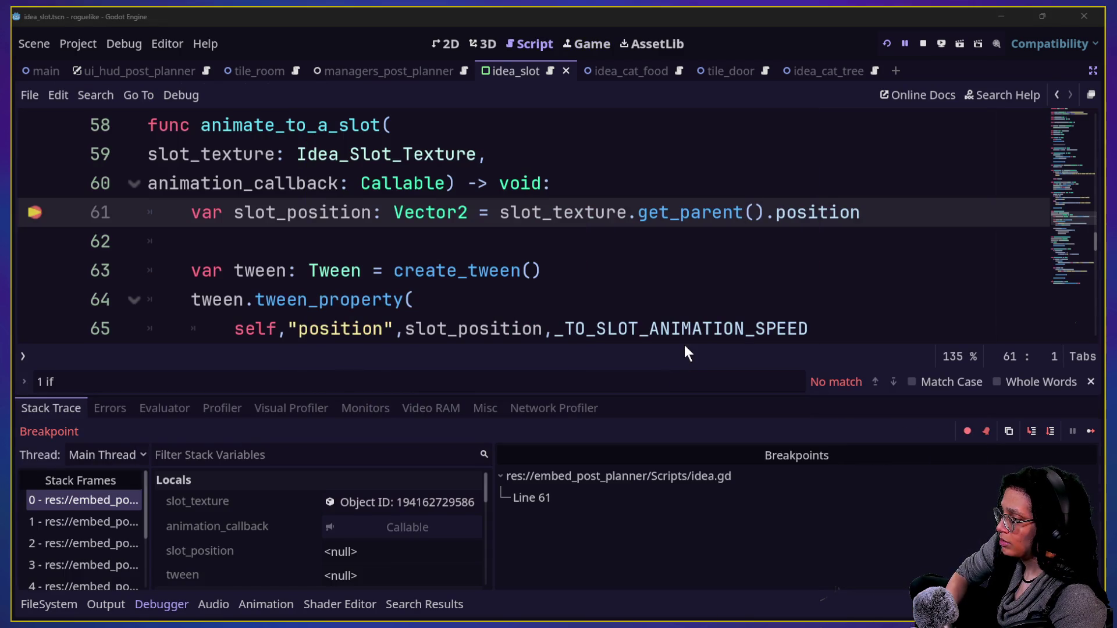
pyautogui.click(417, 503)
pyautogui.click(416, 501)
pyautogui.scroll(-5, 954, 528)
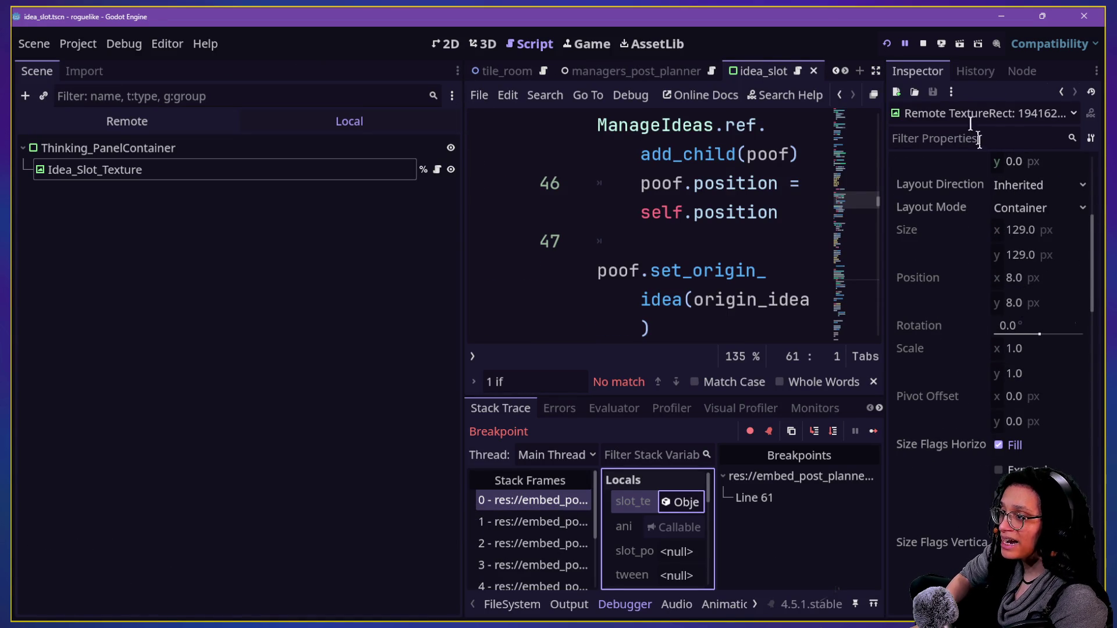
# Step: Toggle distraction-free mode and the bottom panel while reviewing the paused code at line 61
pyautogui.click(673, 214)
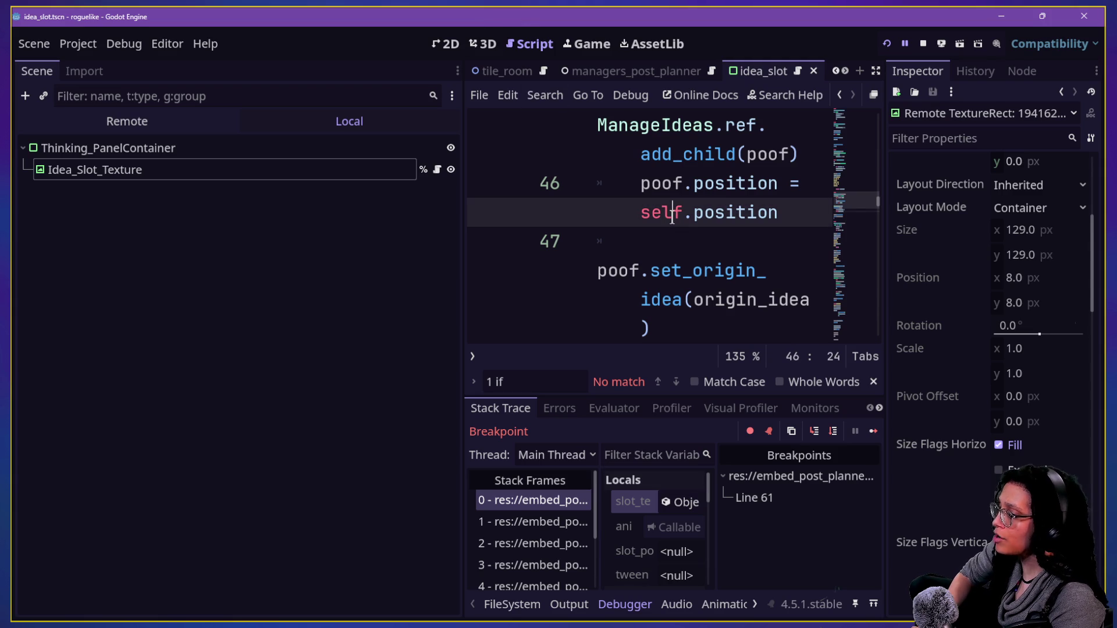
pyautogui.hotkey('ctrl', 'shift', 'F11')
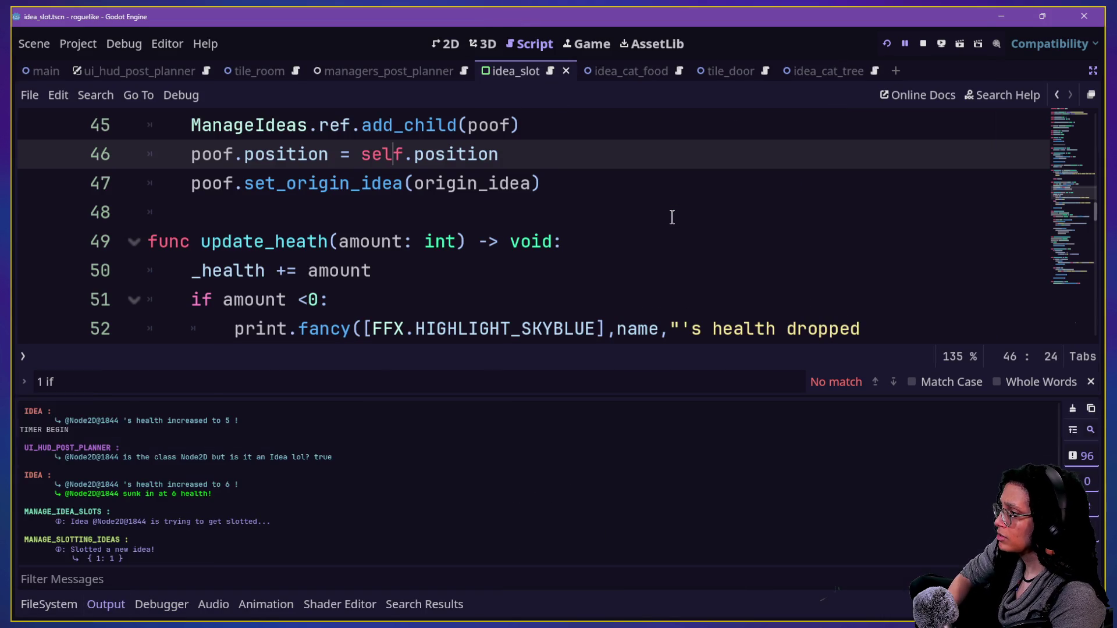
pyautogui.hotkey('ctrl', 'j')
pyautogui.scroll(3, 537, 384)
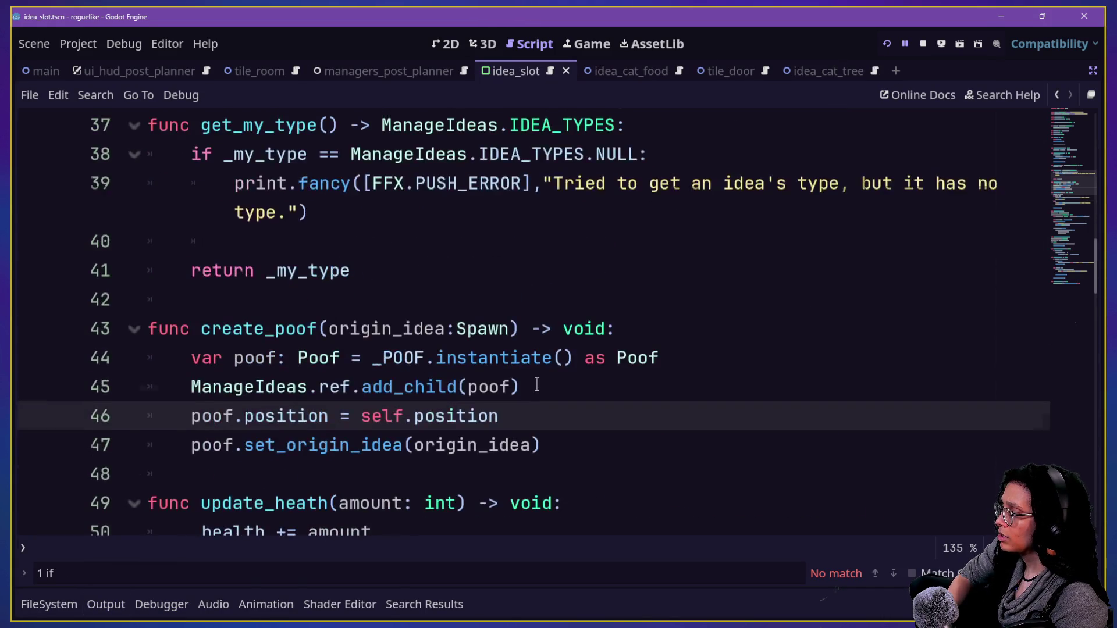
pyautogui.scroll(-3, 536, 384)
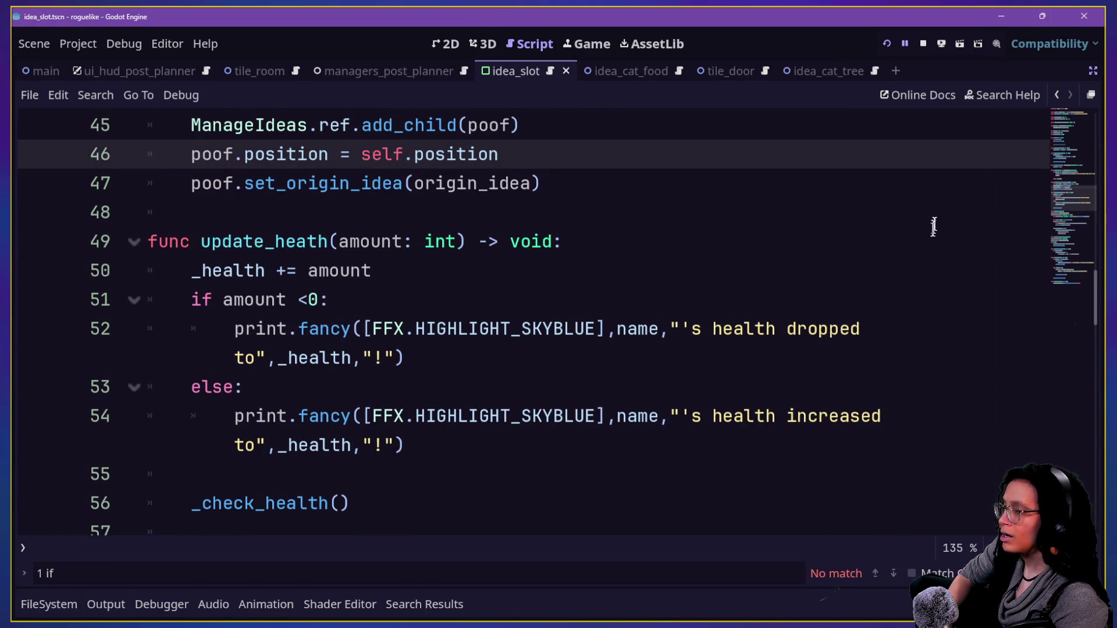
pyautogui.click(1092, 71)
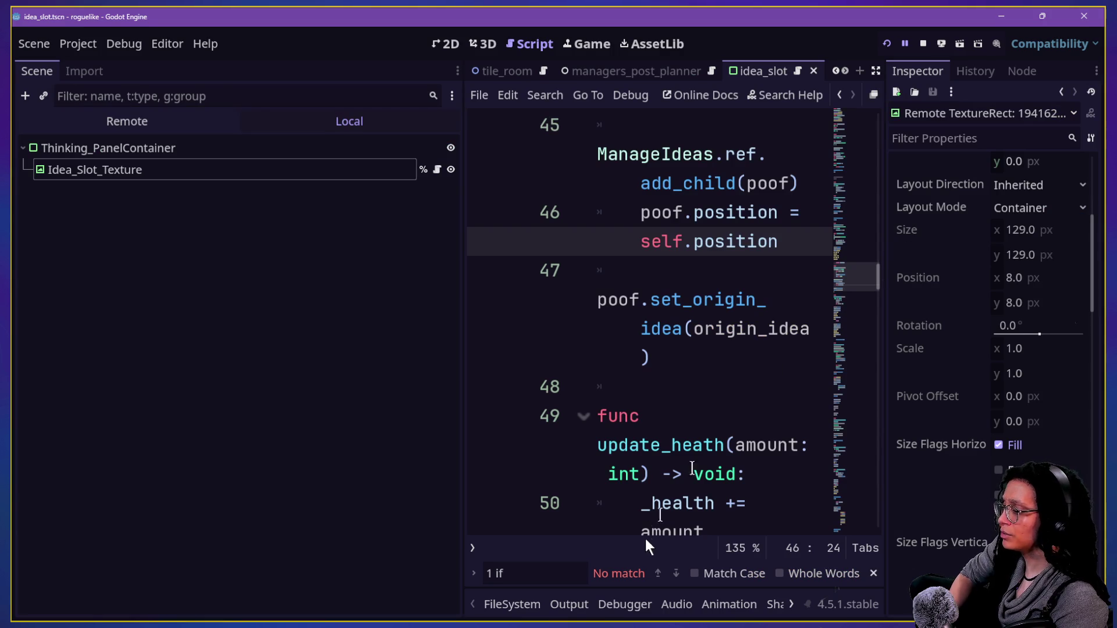
pyautogui.hotkey('ctrl', 'shift', 'F11')
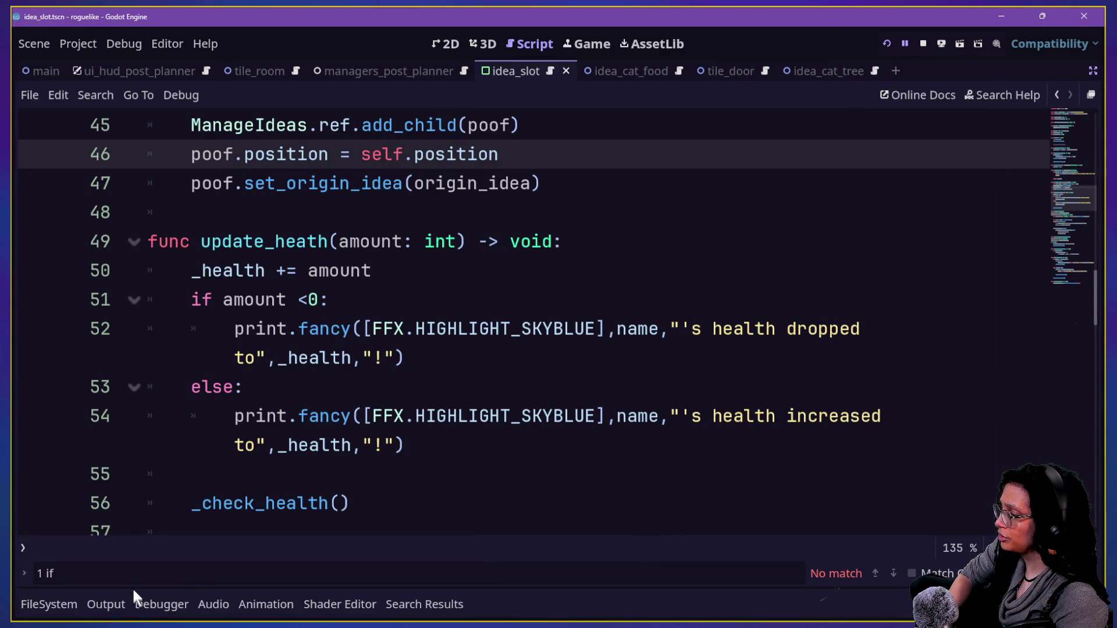
# Step: Step over line 61 in the Debugger to get slot_position x 294.0, y 0.0, then continue
pyautogui.click(104, 605)
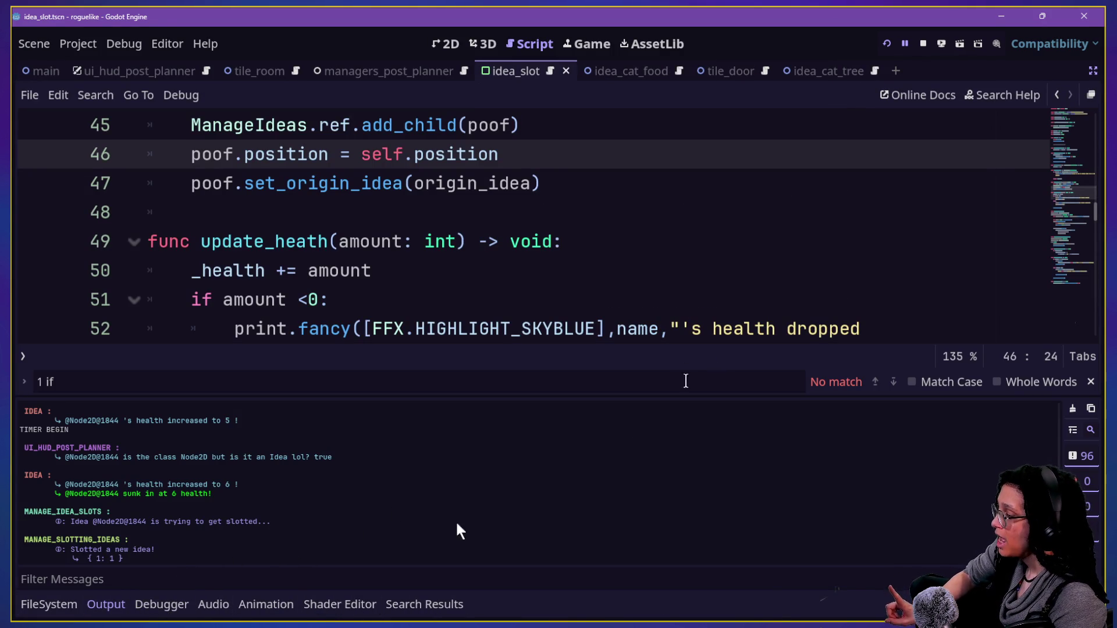
pyautogui.click(161, 602)
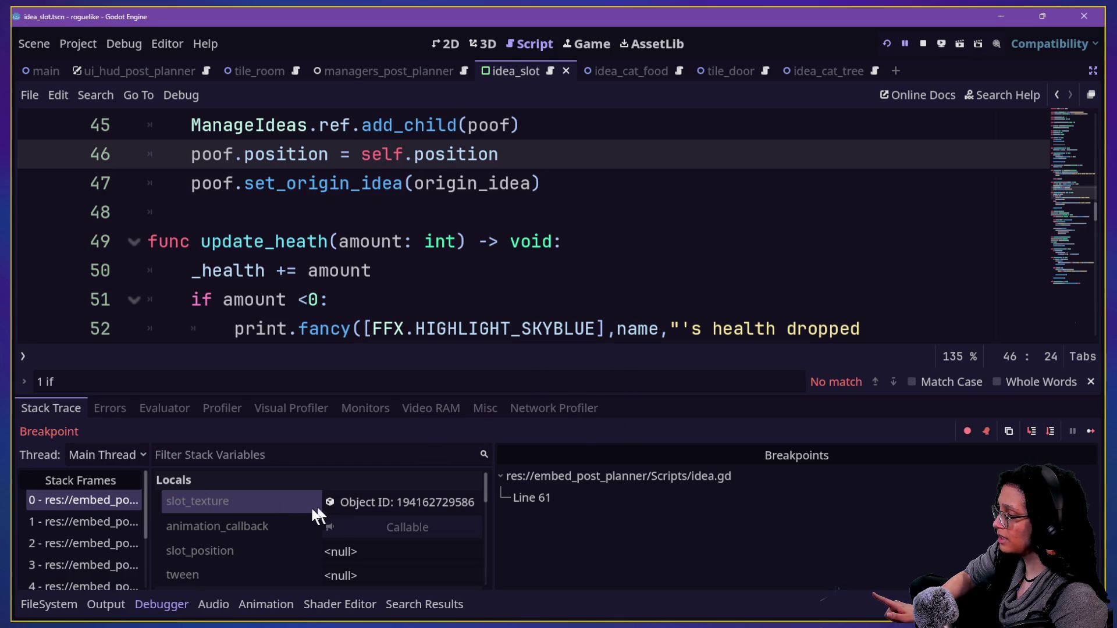
pyautogui.scroll(-1, 312, 515)
pyautogui.scroll(-2, 319, 512)
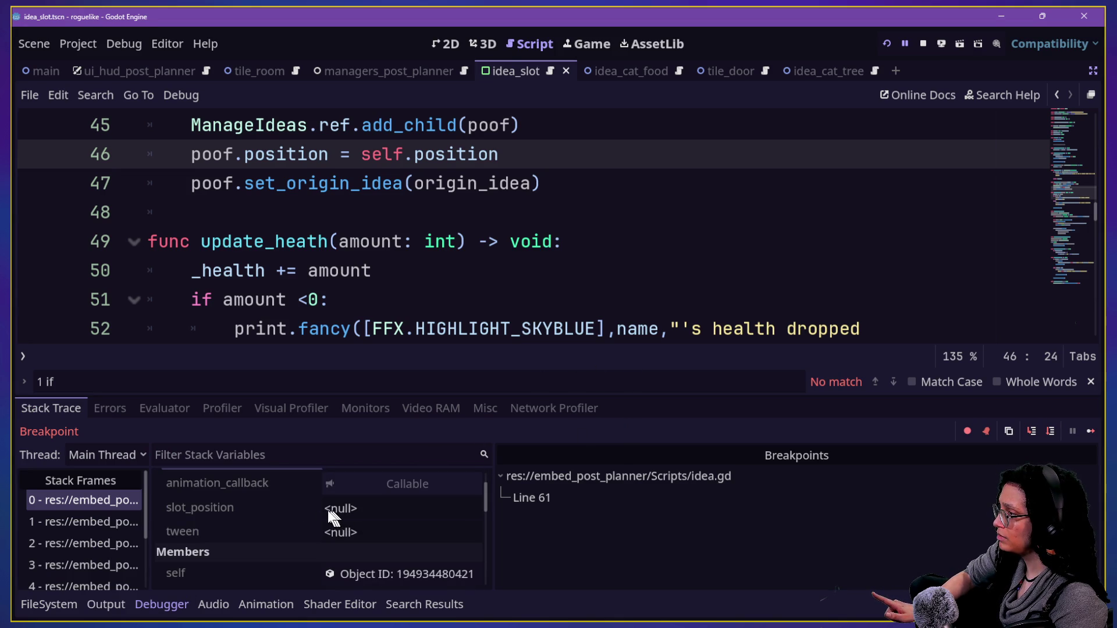
pyautogui.click(1033, 432)
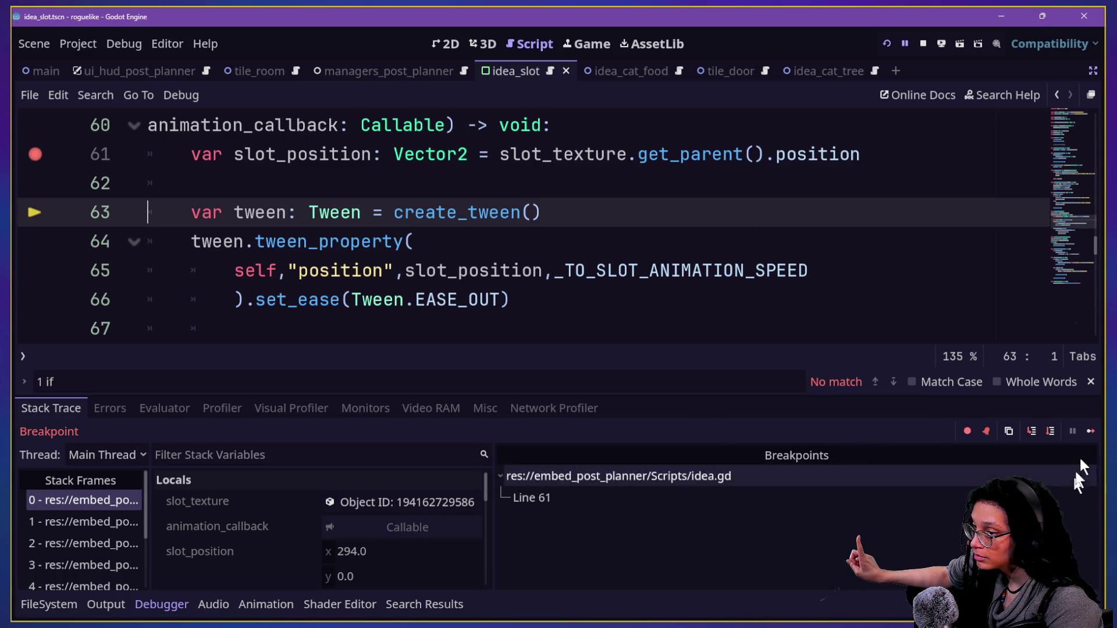
pyautogui.click(1088, 432)
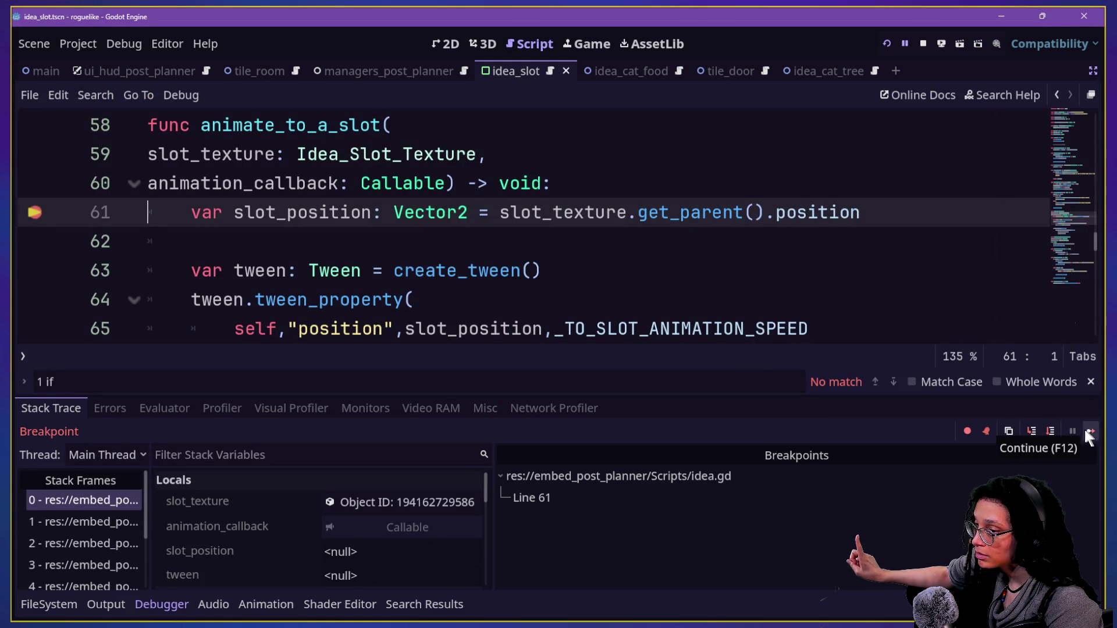
# Step: Resume the game, remove the line 61 breakpoint, and show the game beside the Scene and Inspector docks
pyautogui.click(1086, 433)
pyautogui.click(1086, 435)
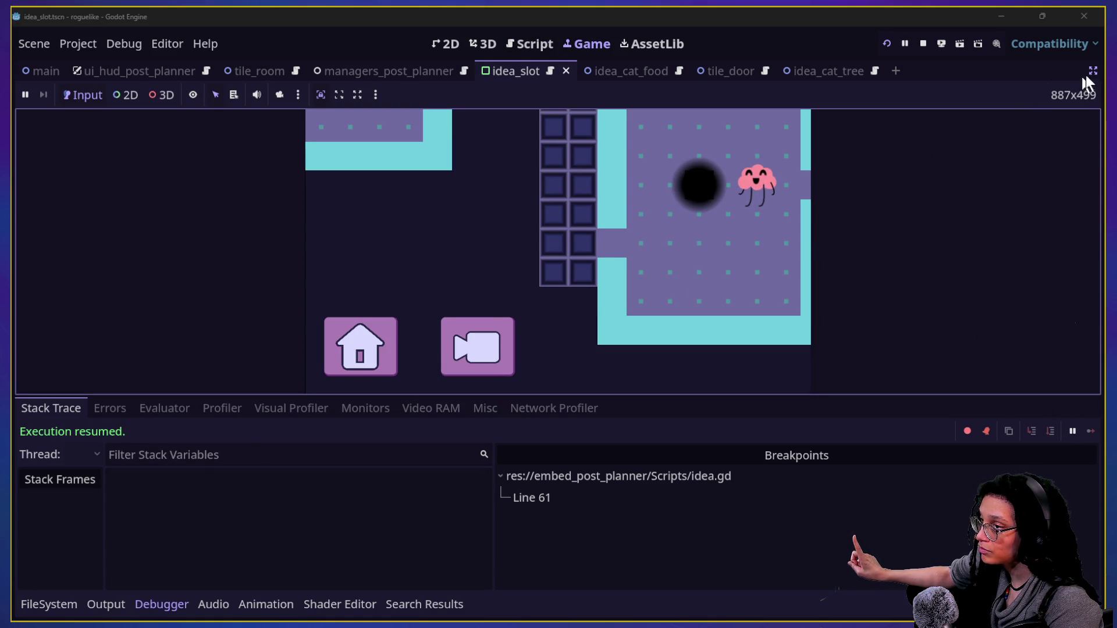
pyautogui.click(504, 42)
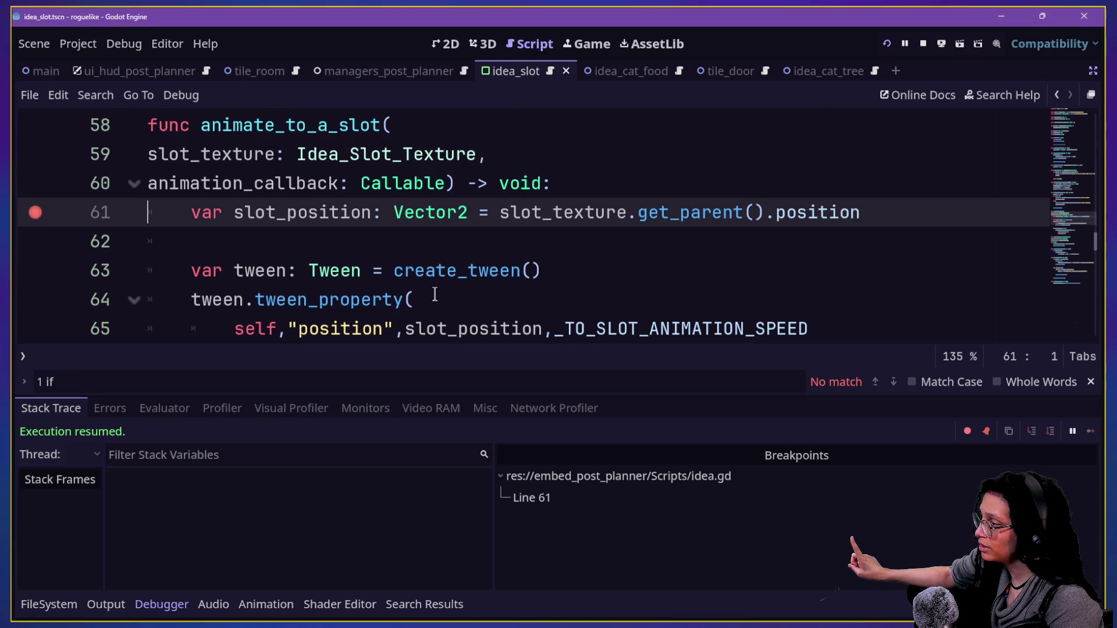
pyautogui.click(40, 223)
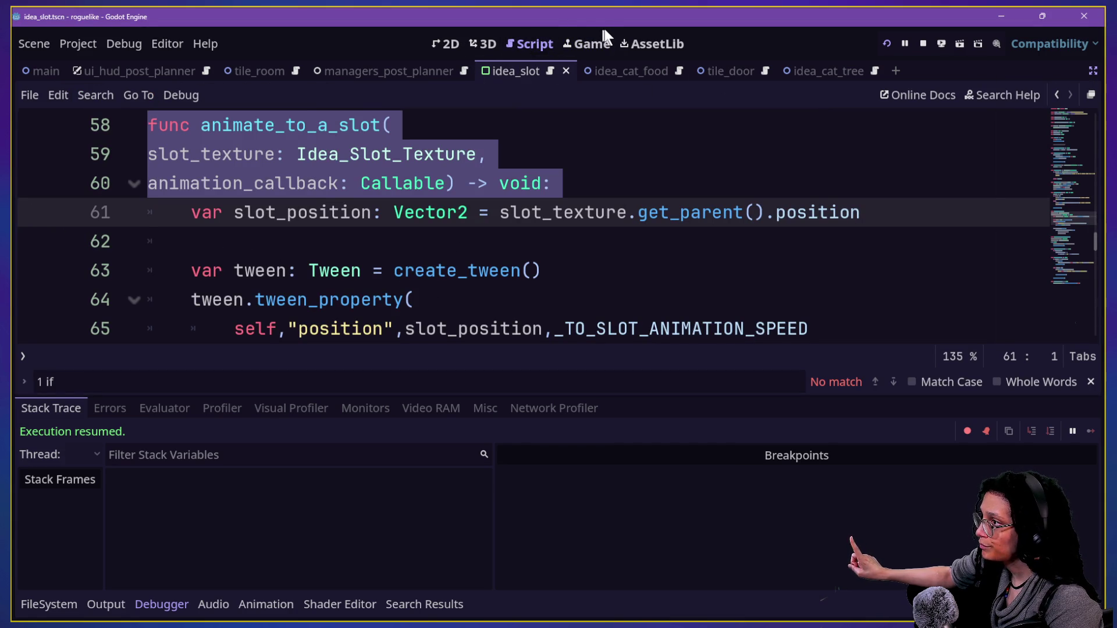
pyautogui.click(604, 36)
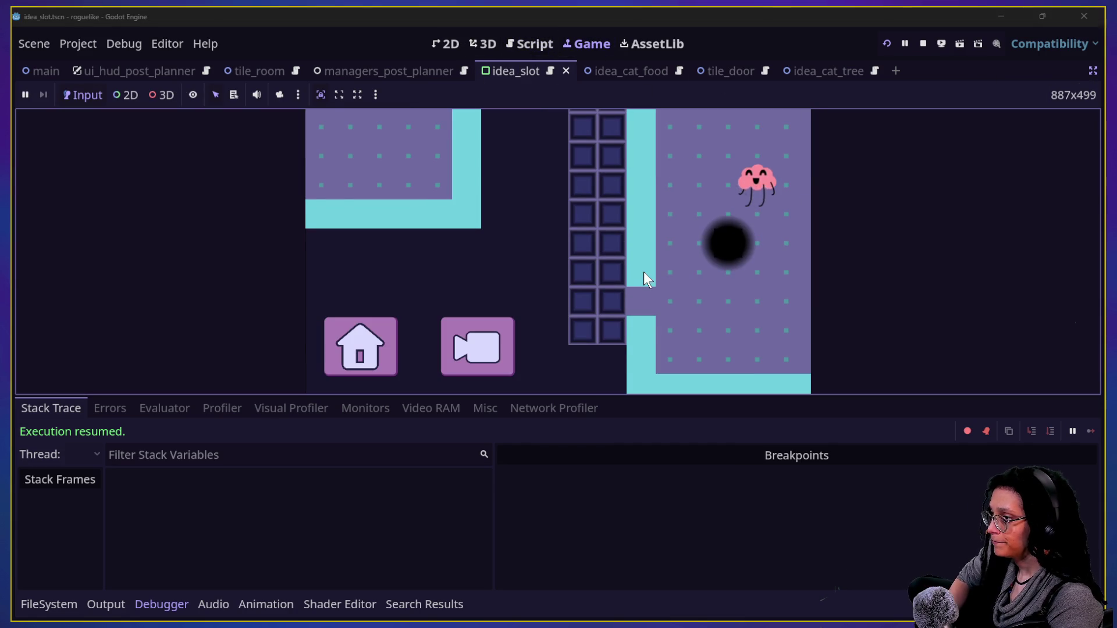
pyautogui.click(1092, 72)
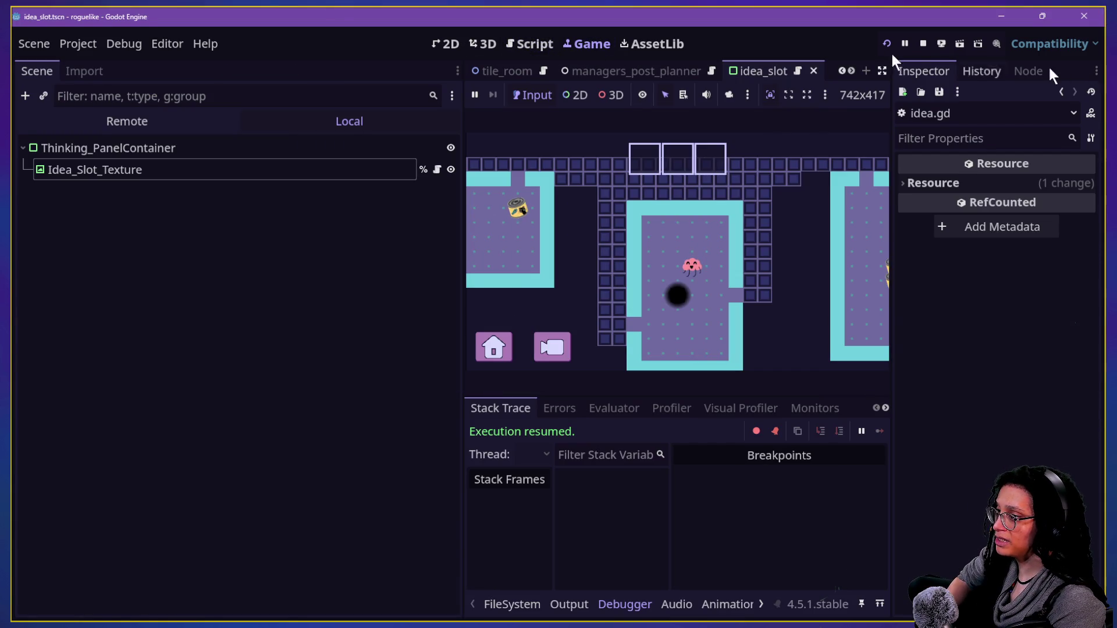
# Step: Focus the running game and enlarge it by hiding the side panels and debugger
pyautogui.click(816, 116)
pyautogui.click(882, 70)
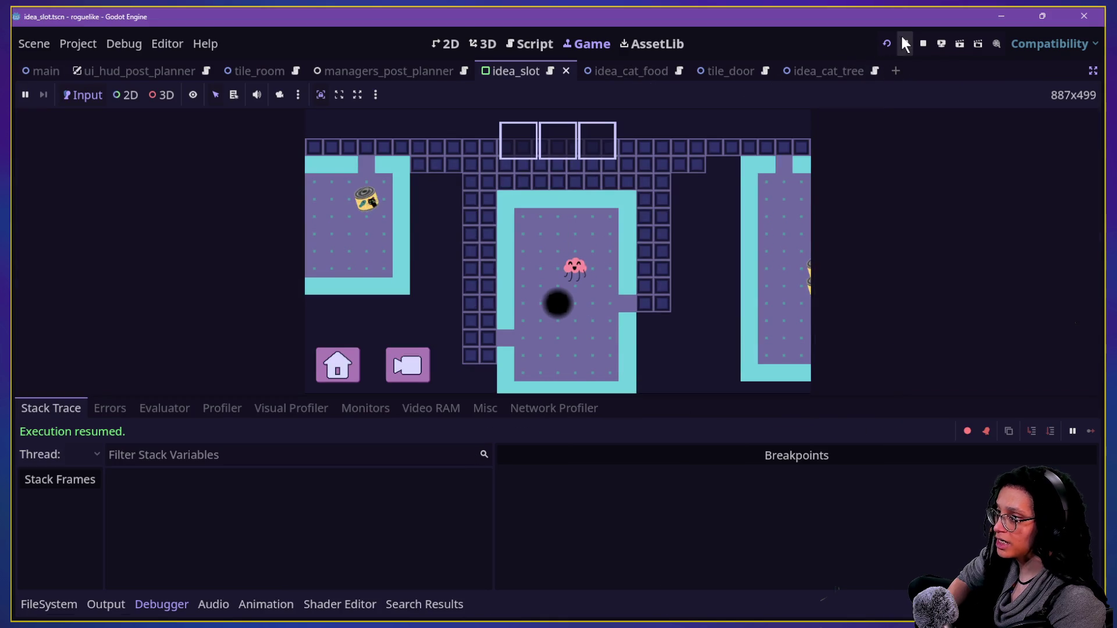
pyautogui.click(645, 529)
pyautogui.hotkey('ctrl', 'j')
pyautogui.click(645, 532)
# Step: Walk the brain right, up and down between rooms and over to the cat food cans
pyautogui.press('d')
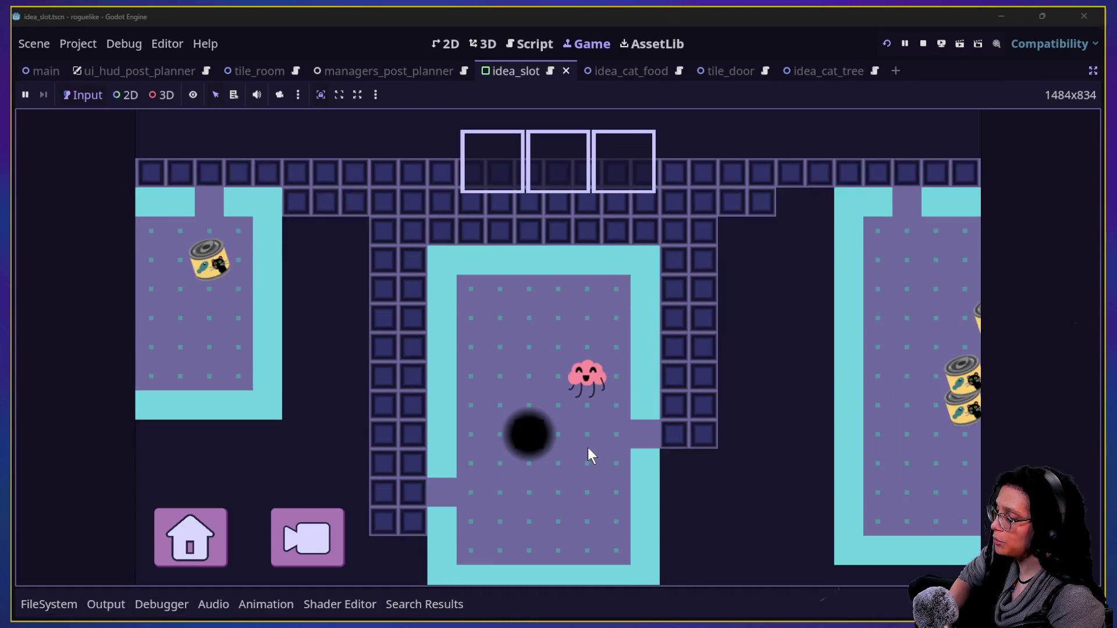
pyautogui.press('w')
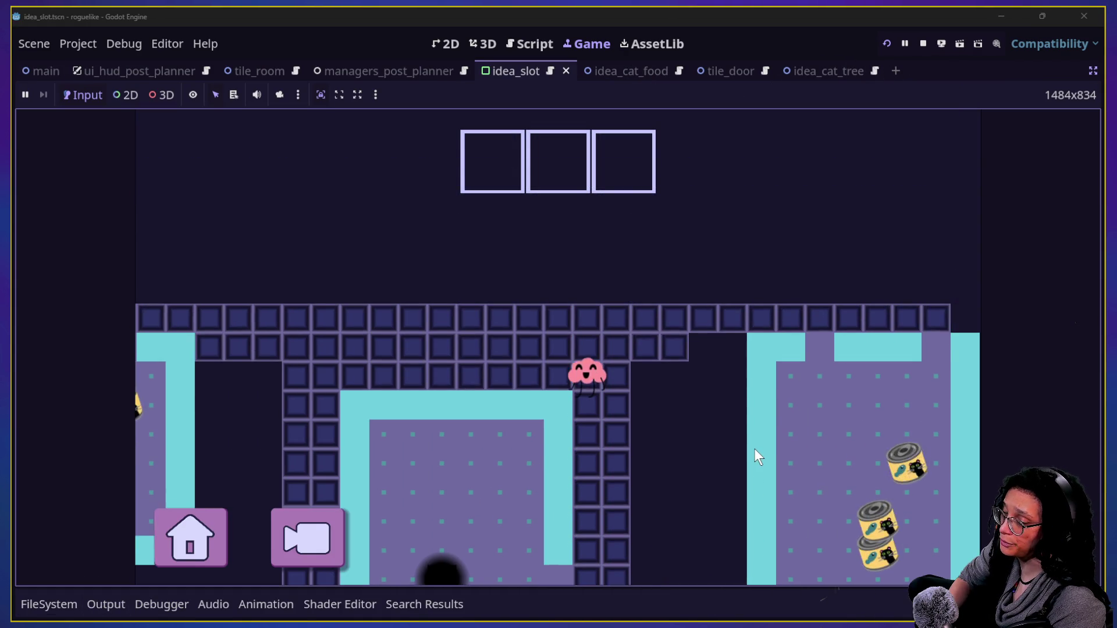
pyautogui.press('d')
pyautogui.press('s')
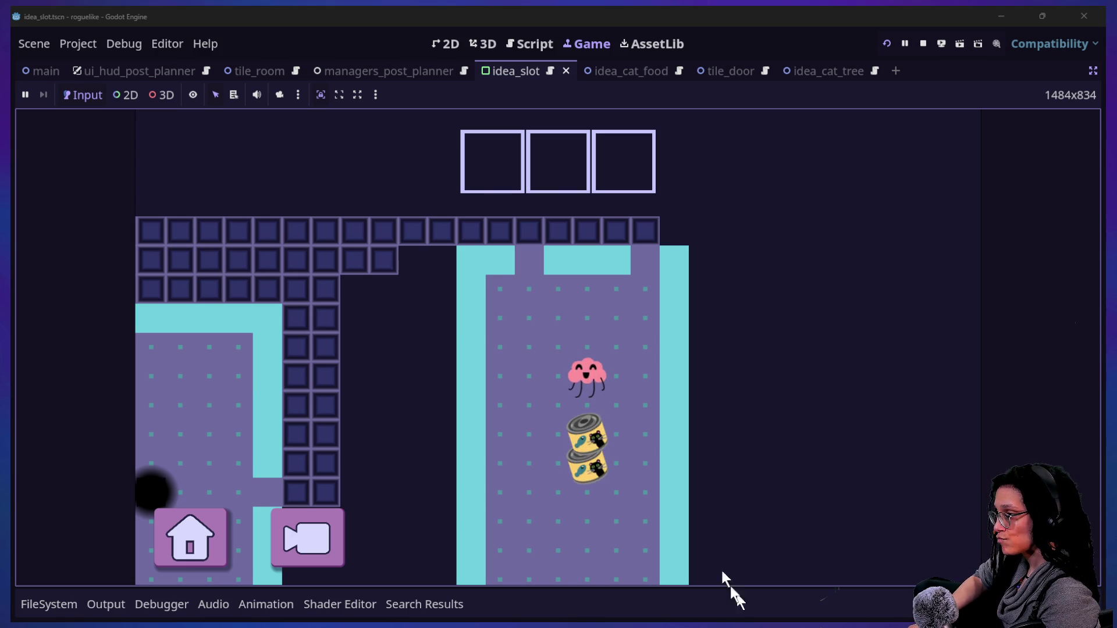
pyautogui.click(644, 409)
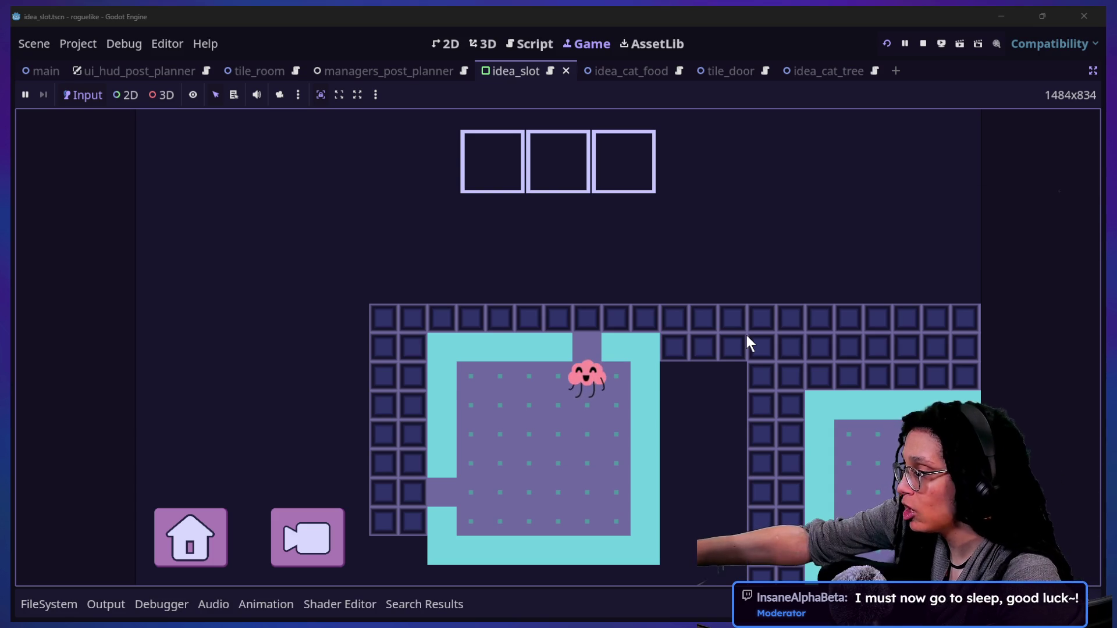
pyautogui.press('Up')
pyautogui.press('Right')
pyautogui.press('Right')
pyautogui.press('Right')
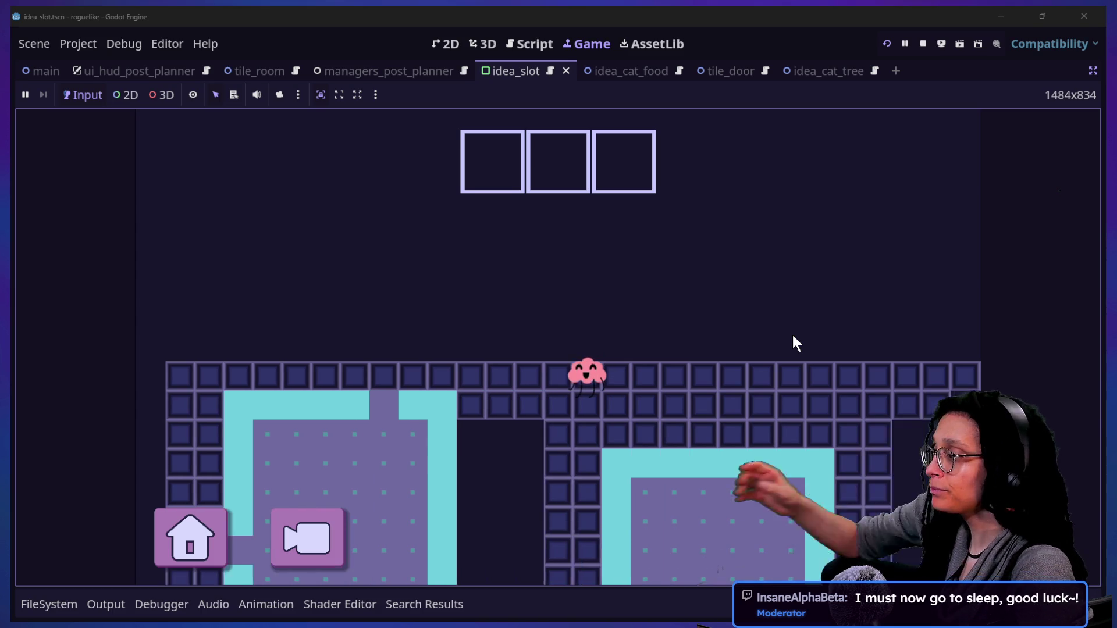
pyautogui.press('Down')
pyautogui.press('Down')
pyautogui.press('Down')
pyautogui.press('Down')
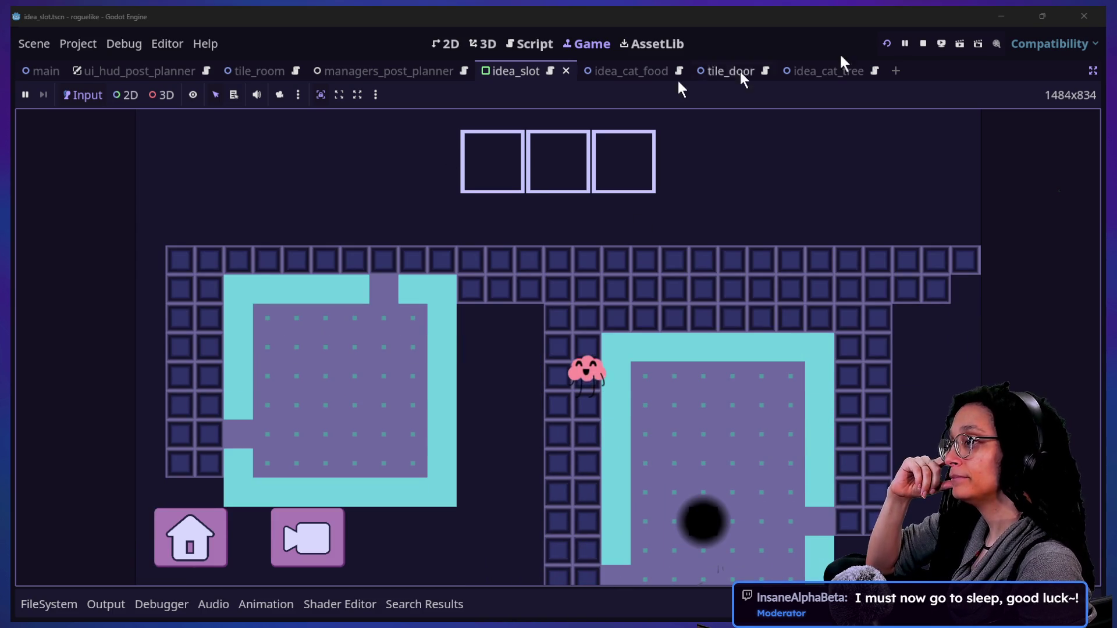
# Step: Check line 63 of the script, return to the game, restore the docks and narrow the Scene dock
pyautogui.click(534, 54)
pyautogui.click(602, 282)
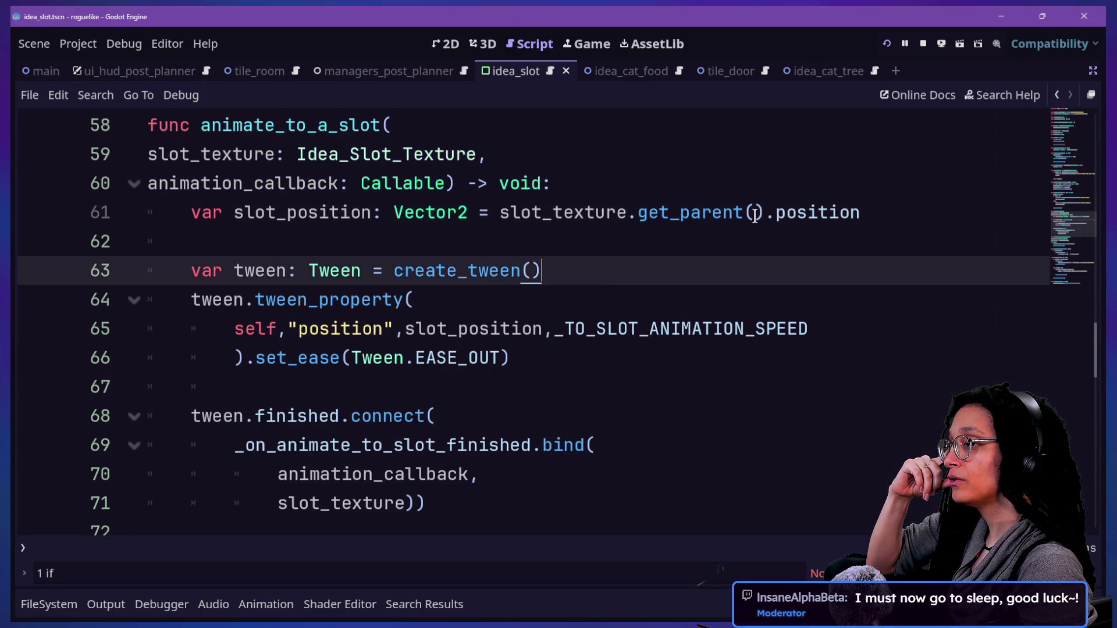
pyautogui.click(1092, 70)
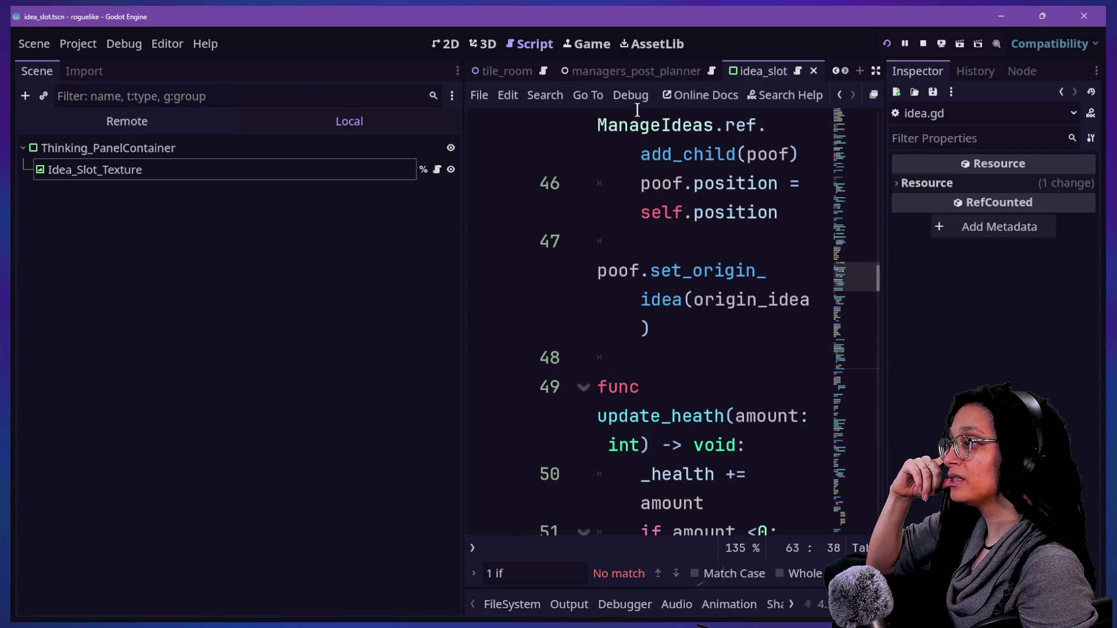
pyautogui.click(459, 50)
pyautogui.click(579, 46)
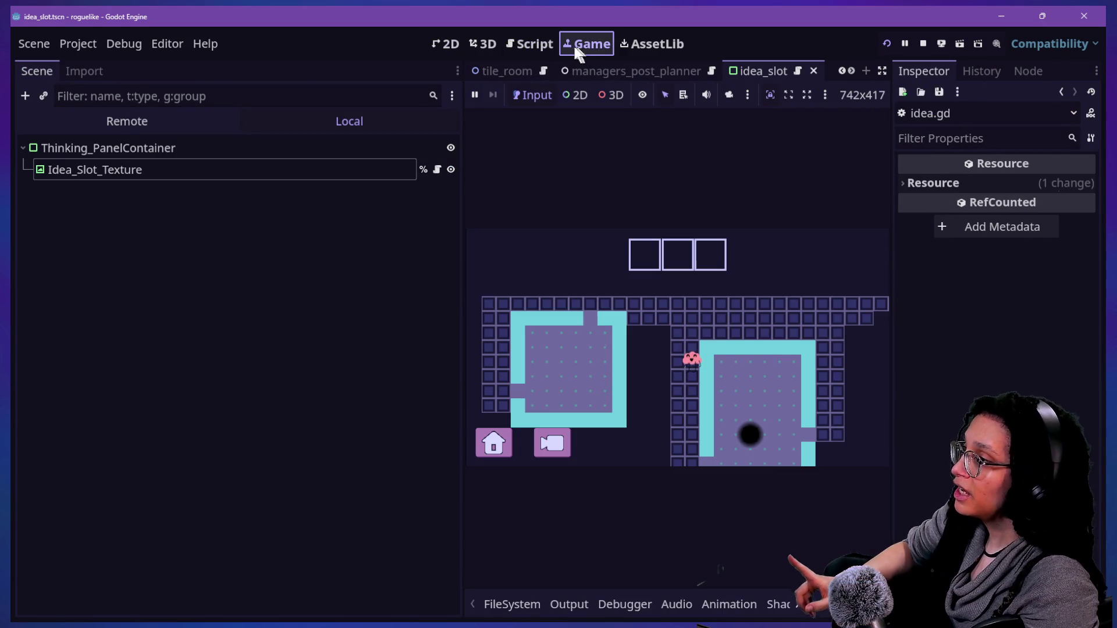
pyautogui.hotkey('ctrl', 'shift', 'F11')
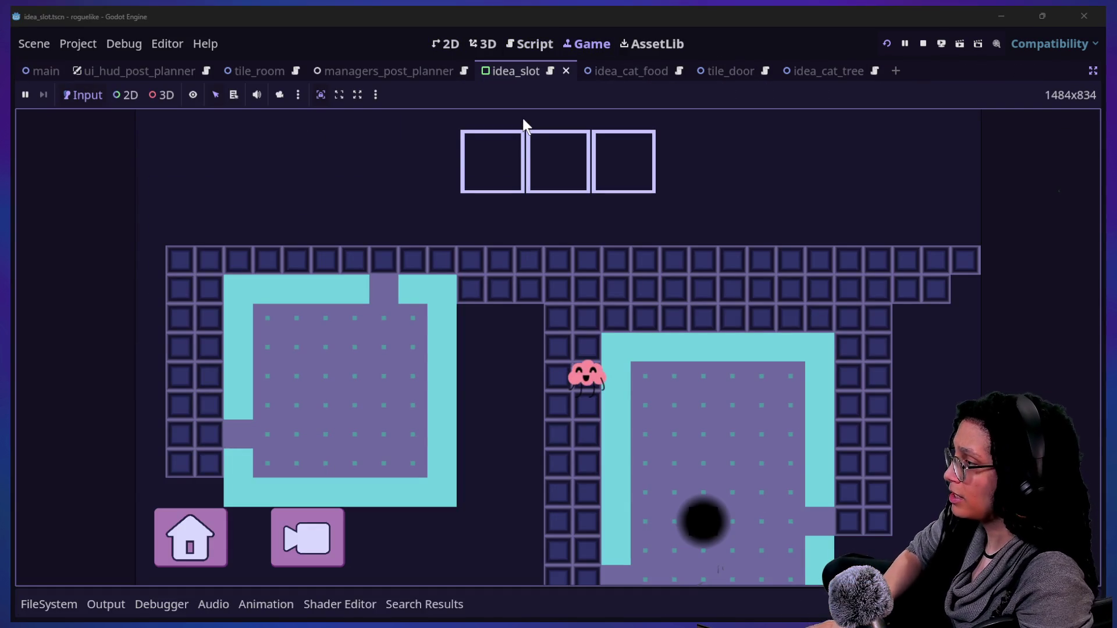
pyautogui.click(1092, 75)
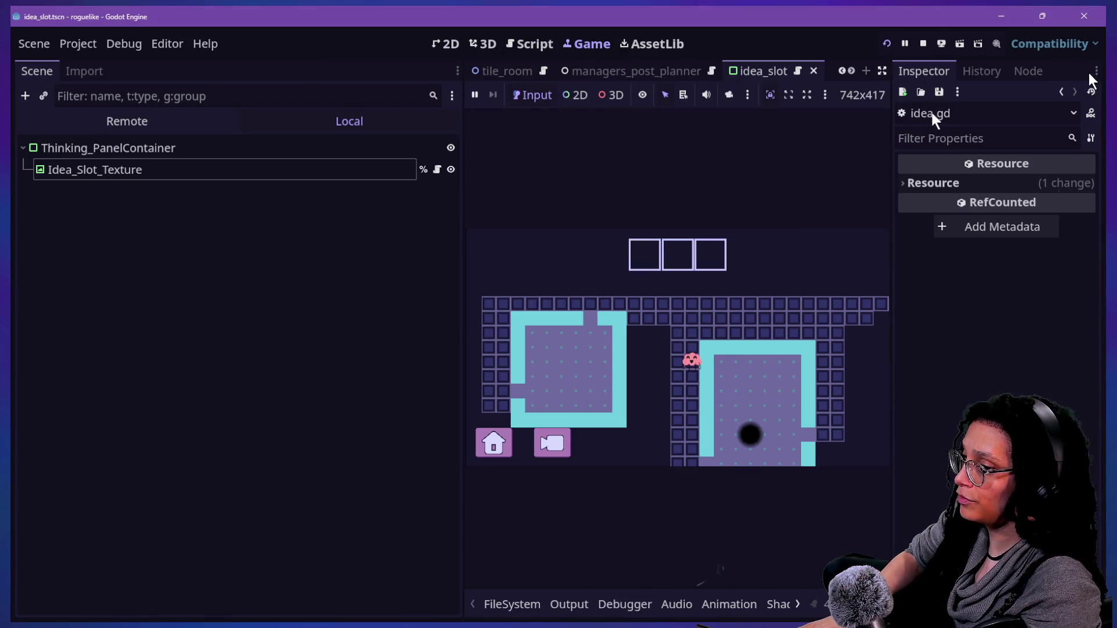
pyautogui.moveTo(462, 274); pyautogui.dragTo(202, 288)
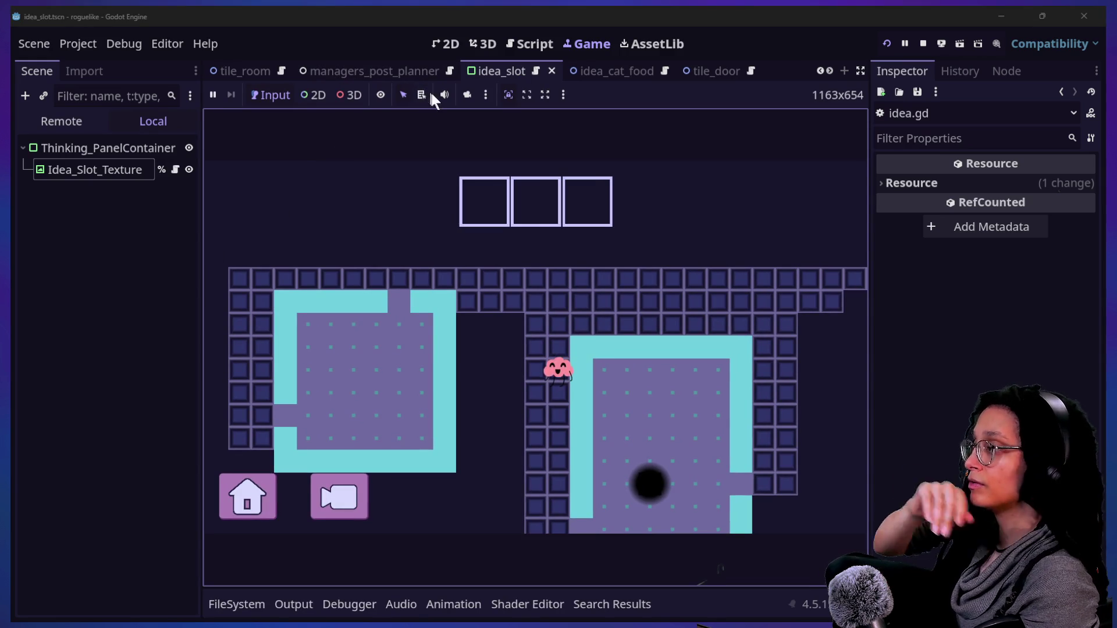
pyautogui.click(313, 98)
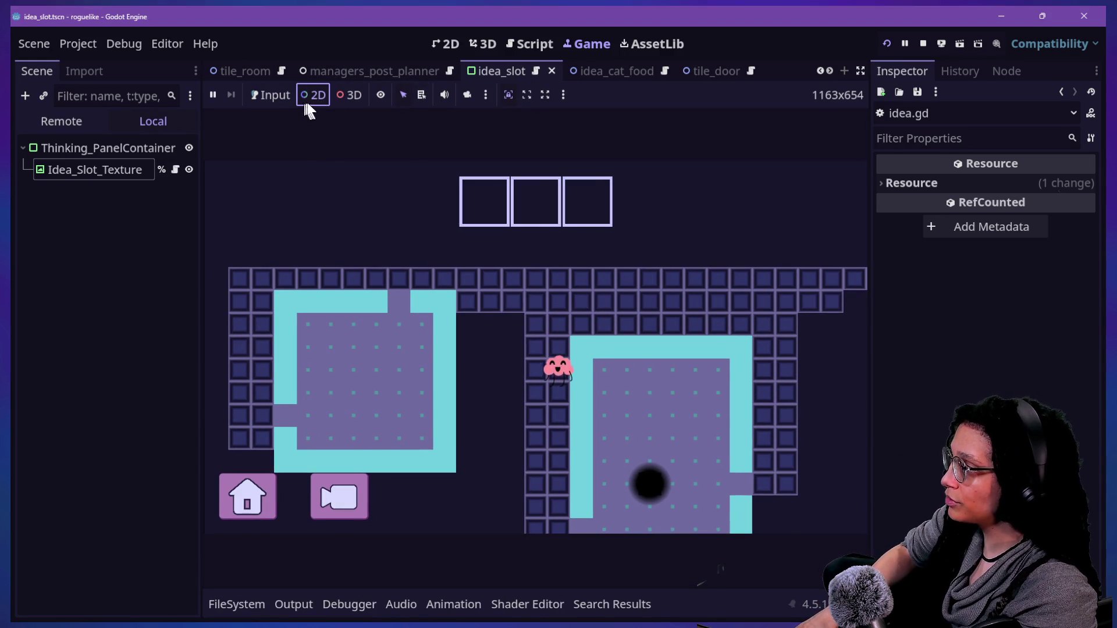
# Step: In the running game, inspect the first idea slot's remote TextureRect and its surrounding container
pyautogui.click(481, 182)
pyautogui.click(481, 179)
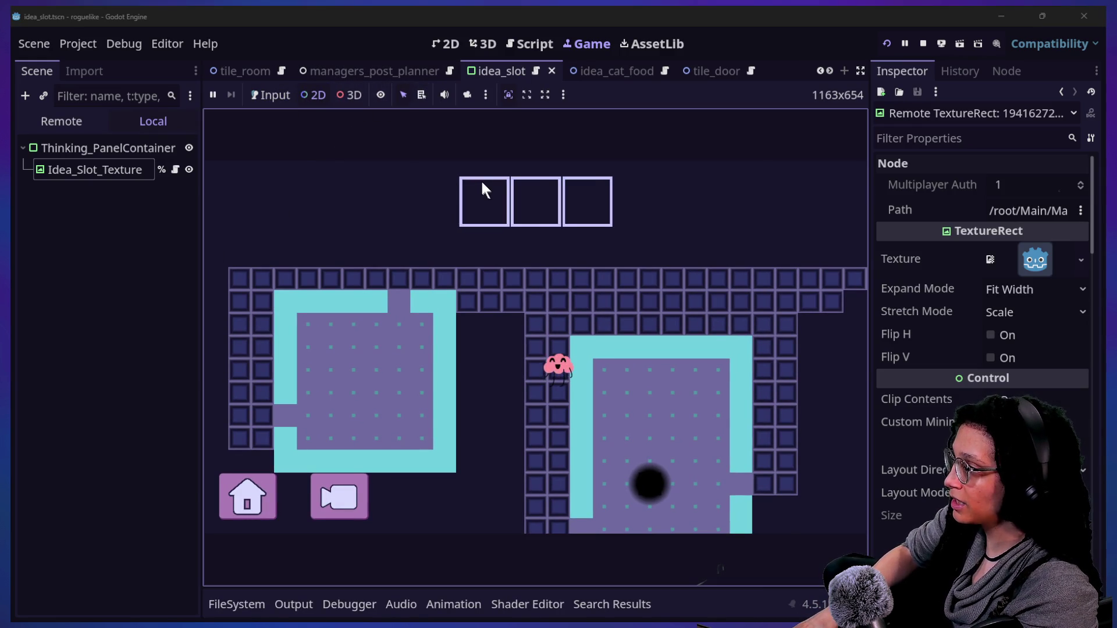
pyautogui.click(475, 176)
pyautogui.click(480, 188)
pyautogui.scroll(-5, 929, 345)
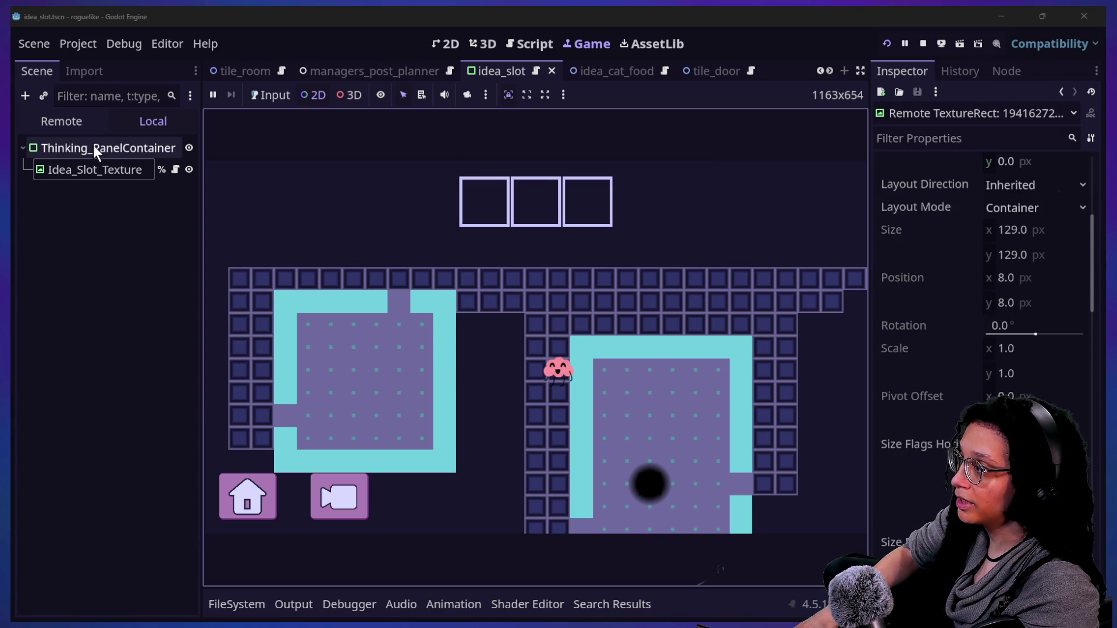
# Step: Expand Transform for Thinking_PanelContainer in the Inspector and review its values
pyautogui.click(108, 149)
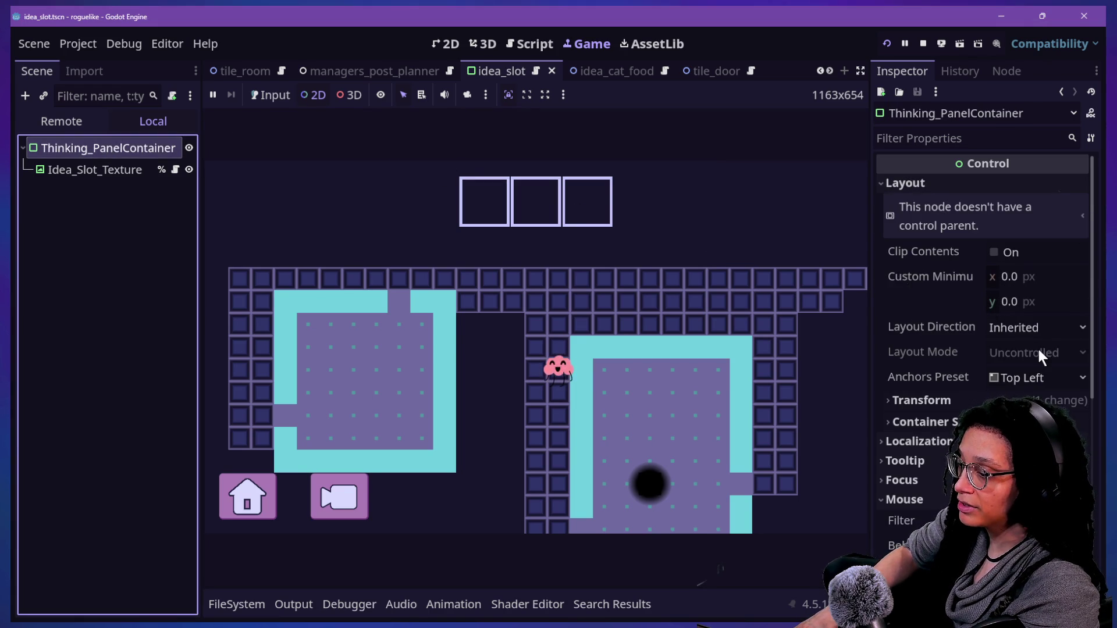
pyautogui.scroll(-8, 1037, 346)
pyautogui.scroll(3, 1038, 346)
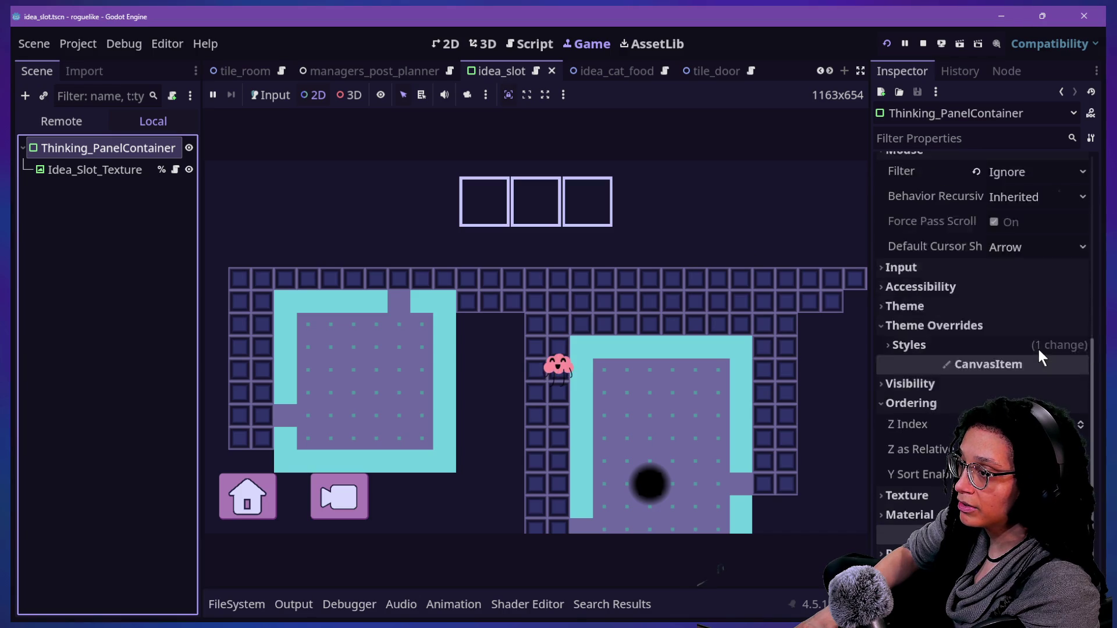
pyautogui.scroll(3, 987, 309)
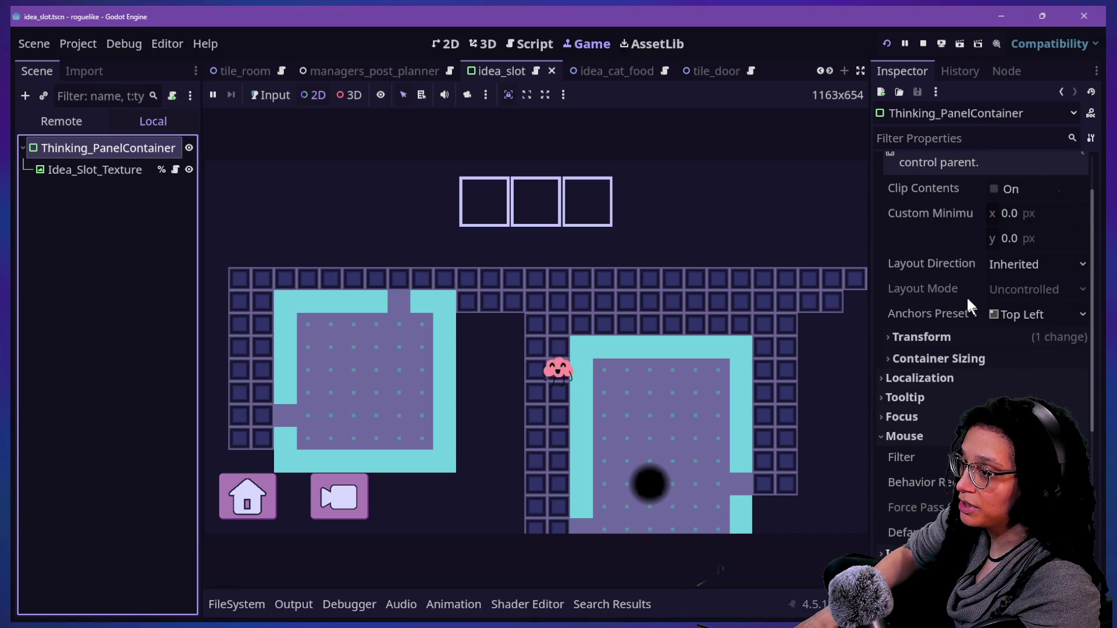
pyautogui.click(972, 340)
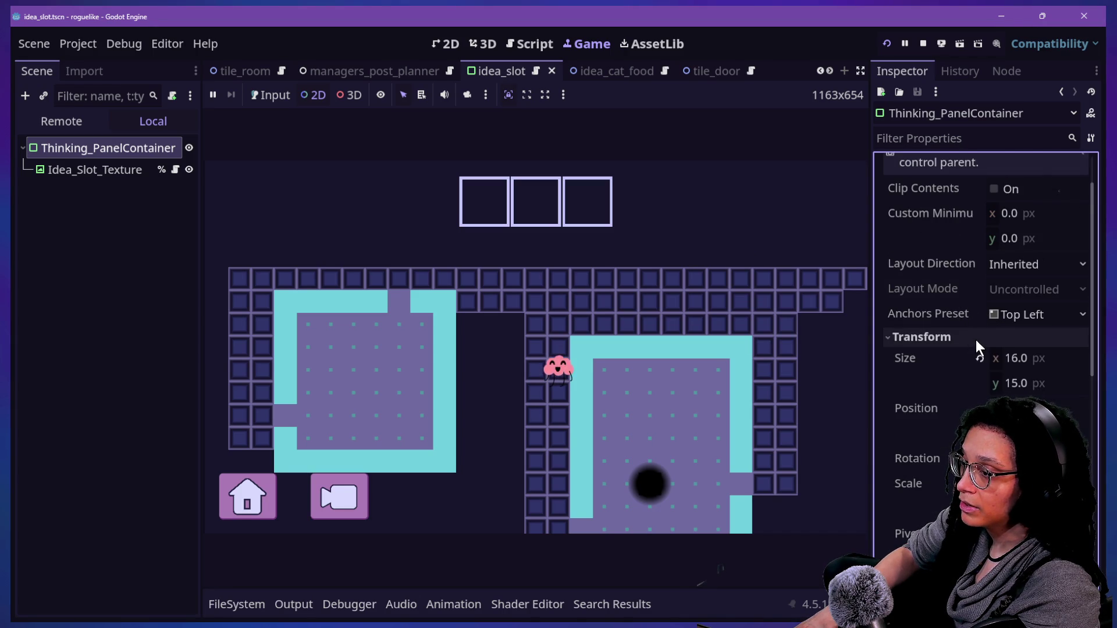
pyautogui.scroll(-2, 976, 340)
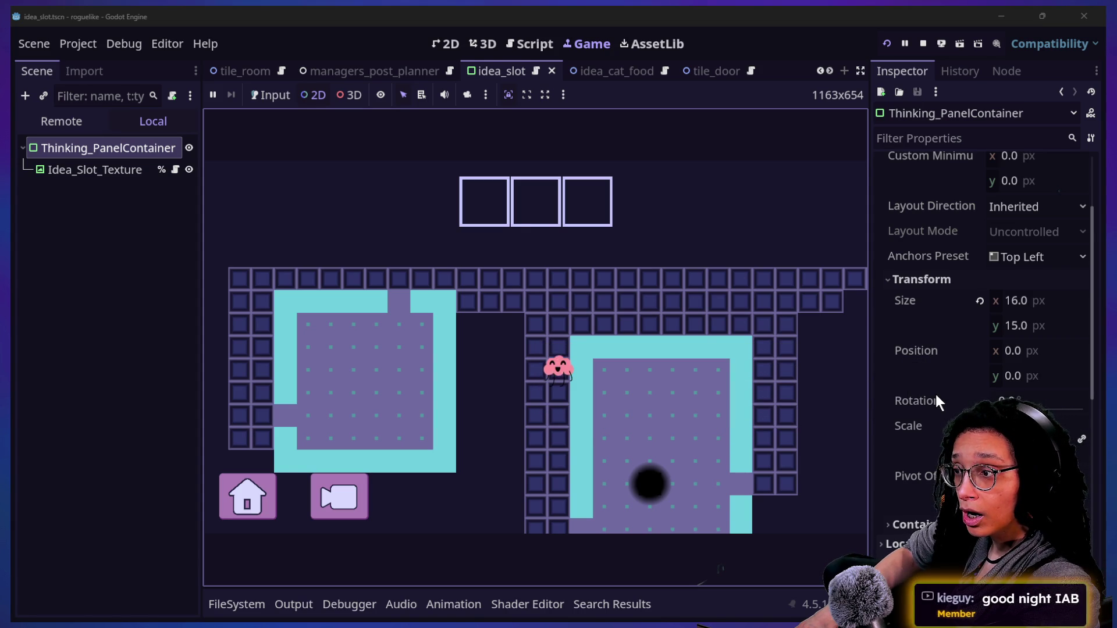
pyautogui.scroll(4, 935, 393)
pyautogui.scroll(-10, 934, 392)
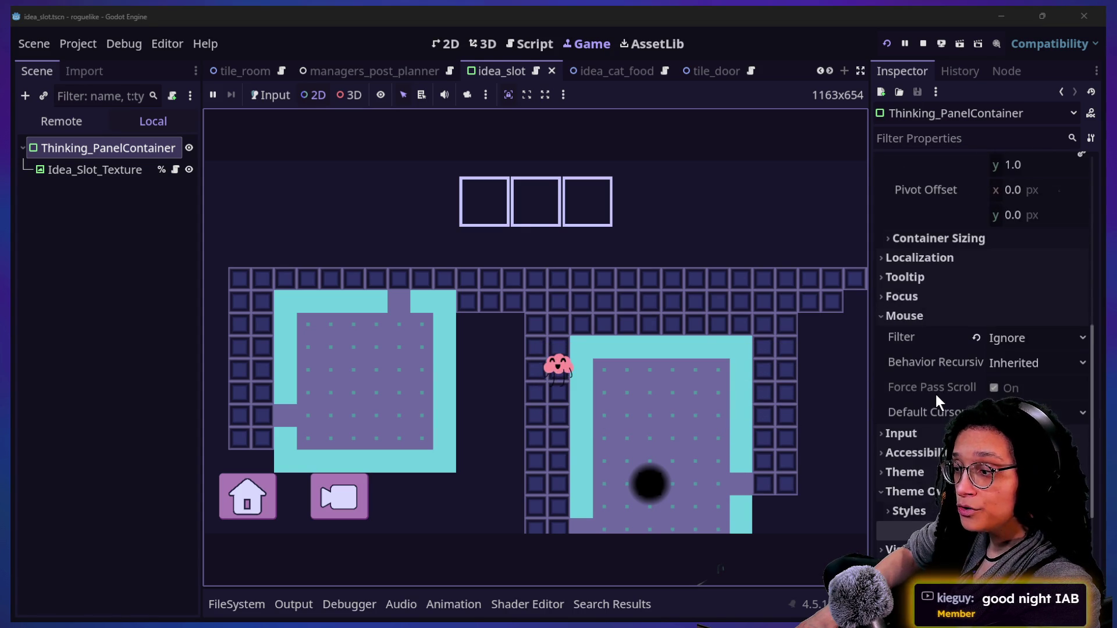
pyautogui.scroll(-5, 934, 392)
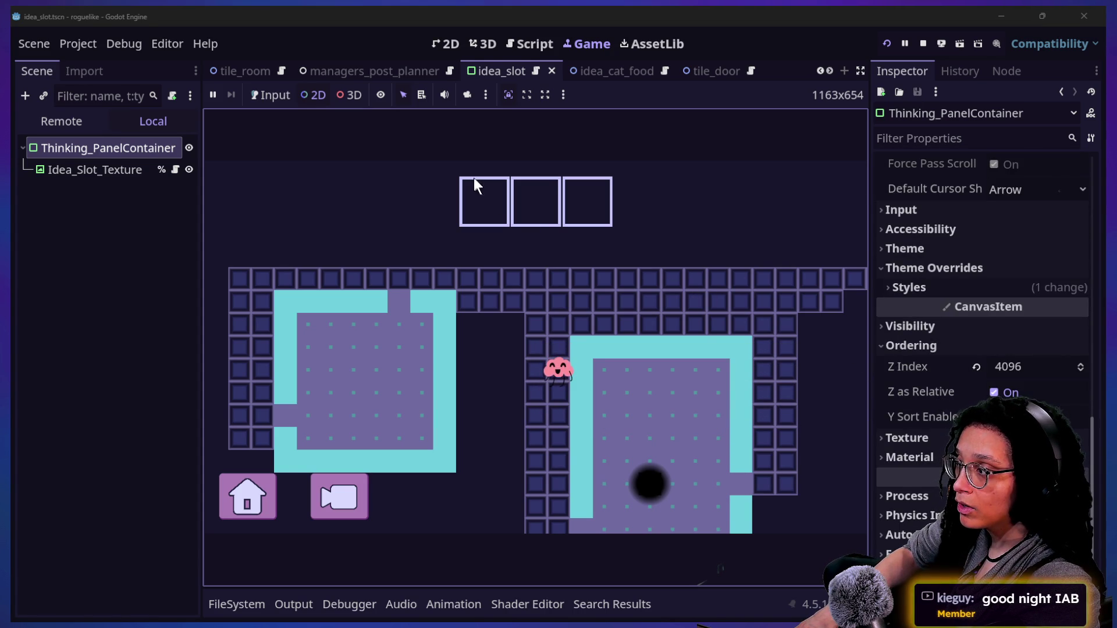
# Step: Compare the remote slot panel with the local Idea_Slot_Texture and Thinking_PanelContainer properties
pyautogui.click(491, 220)
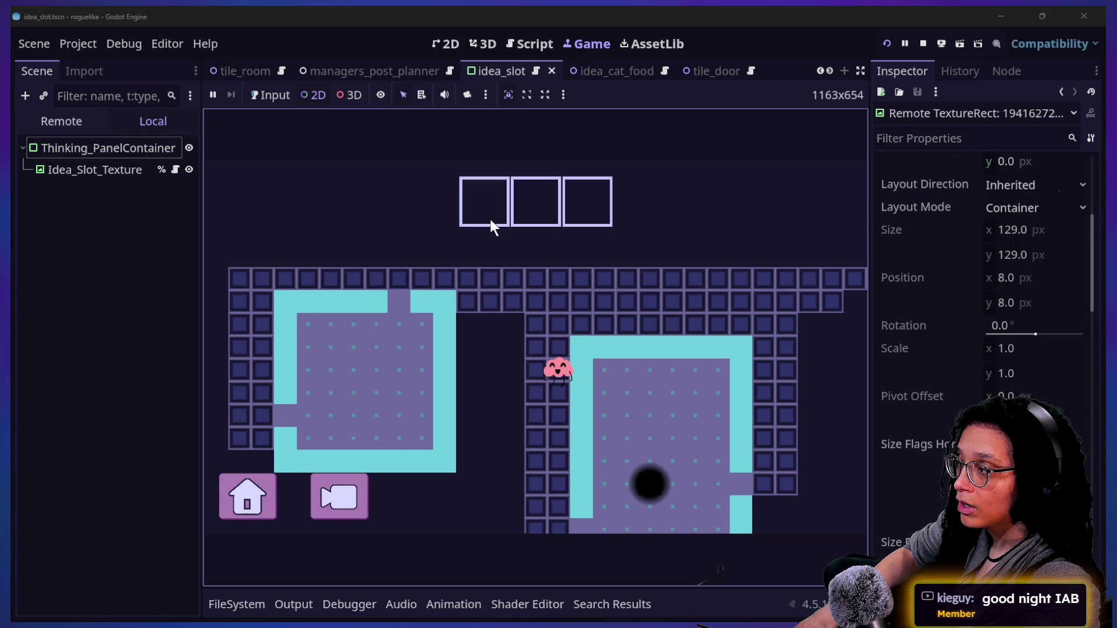
pyautogui.click(465, 175)
pyautogui.click(111, 148)
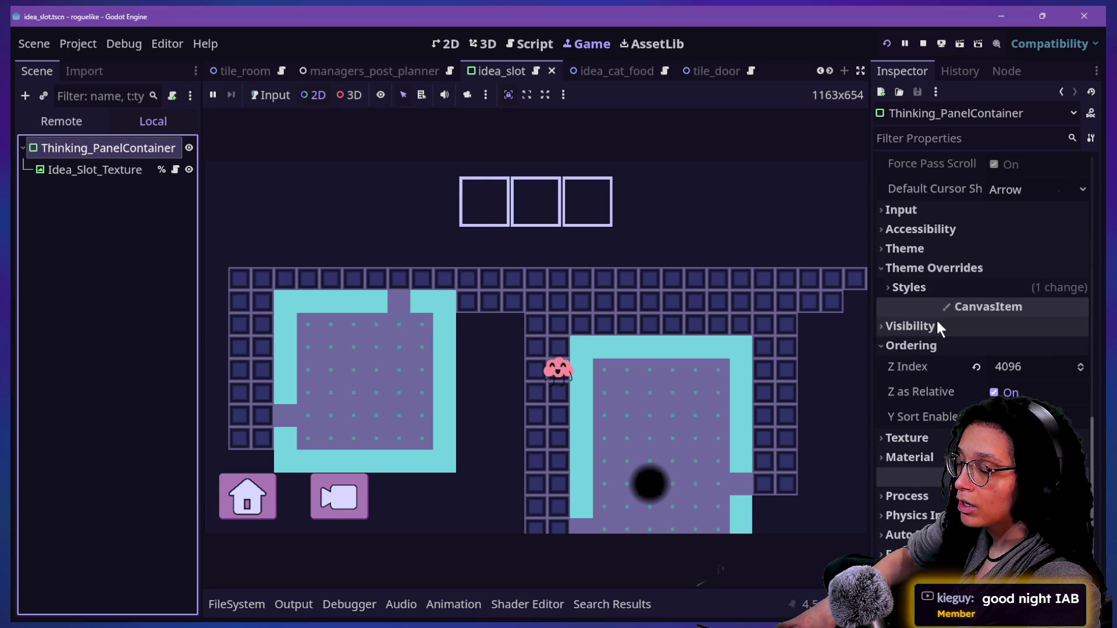
pyautogui.scroll(8, 938, 324)
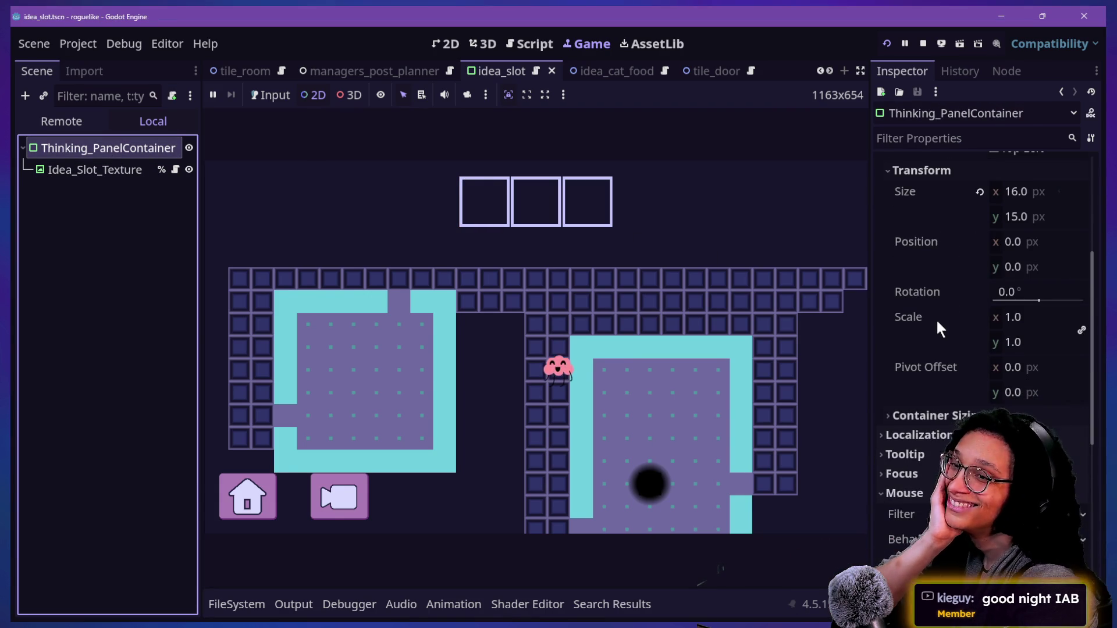
pyautogui.click(701, 299)
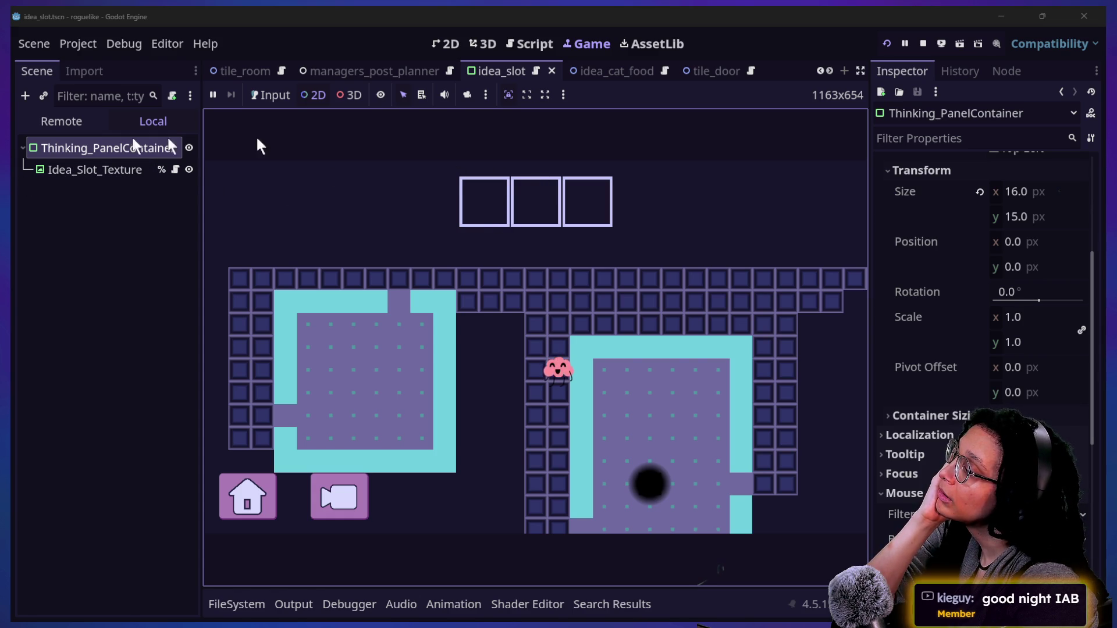
pyautogui.click(83, 171)
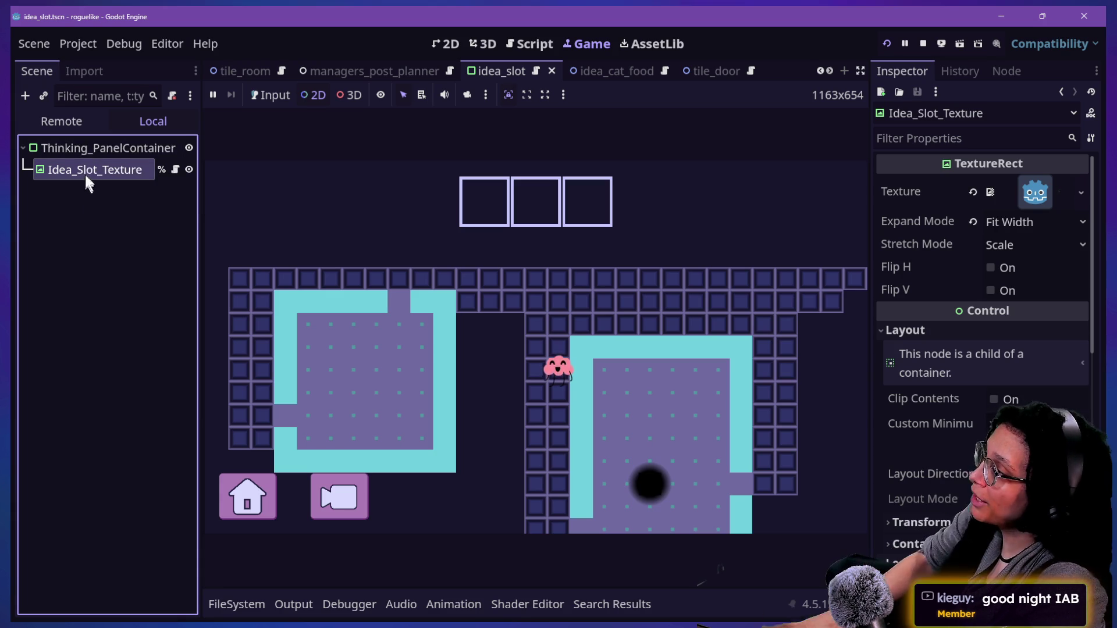
pyautogui.click(83, 151)
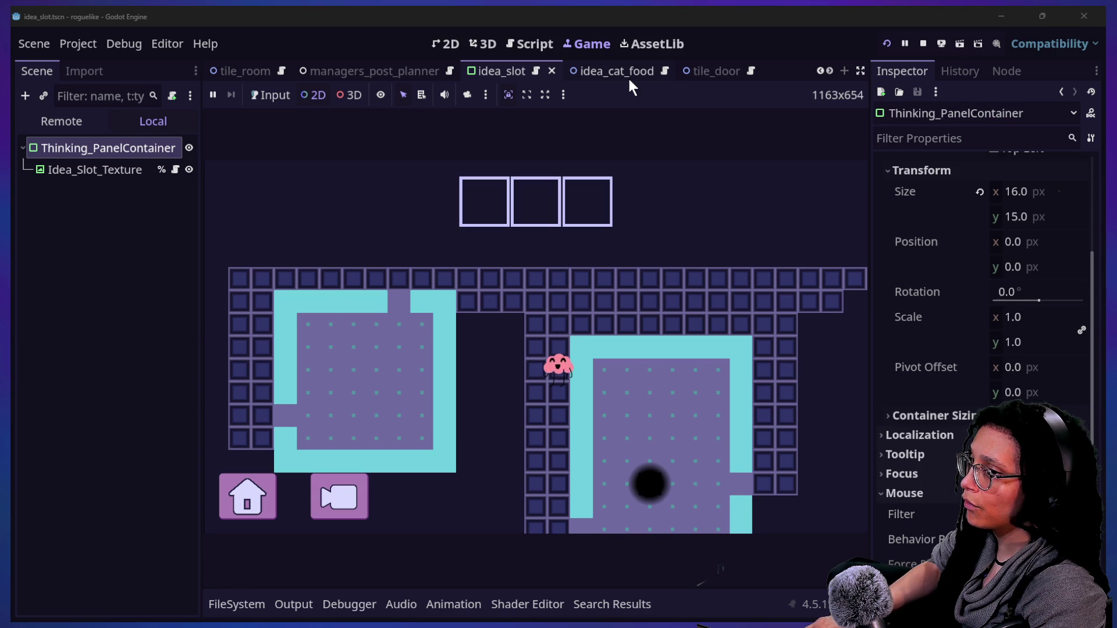
pyautogui.hotkey('alt', 'Tab')
# Step: Search the web for 'gdscript convert control position to node2d position'
pyautogui.hotkey('ctrl', 'l')
pyautogui.write('convert')
pyautogui.hotkey('ctrl', 'a')
pyautogui.write('gdscript convert canvas')
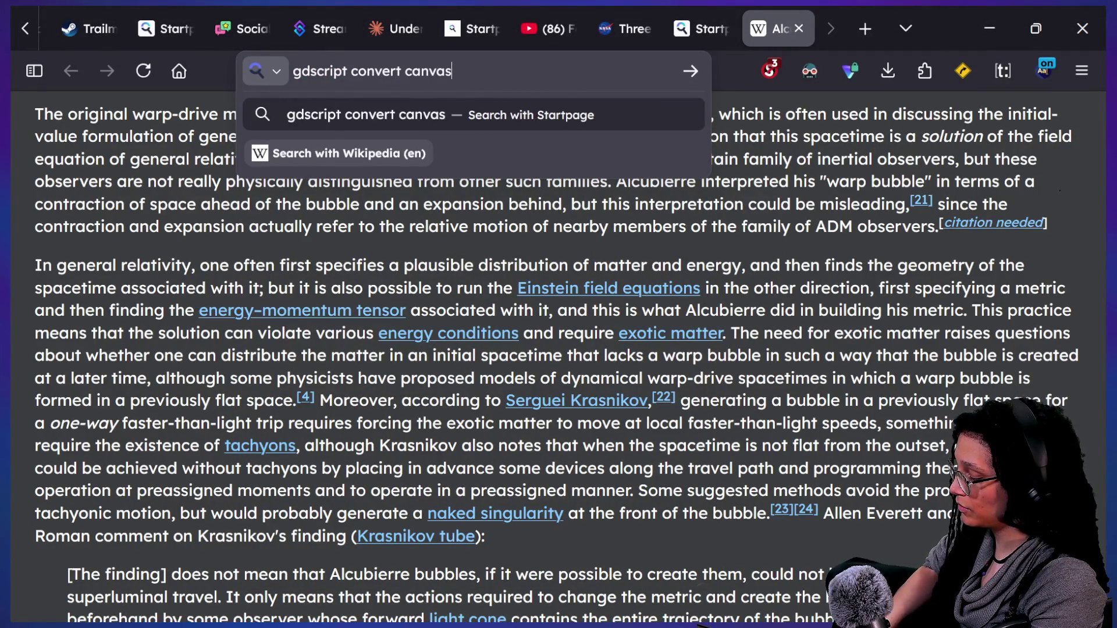
pyautogui.press('BackSpace')
pyautogui.press('BackSpace')
pyautogui.press('BackSpace')
pyautogui.press('BackSpace')
pyautogui.press('BackSpace')
pyautogui.write('o')
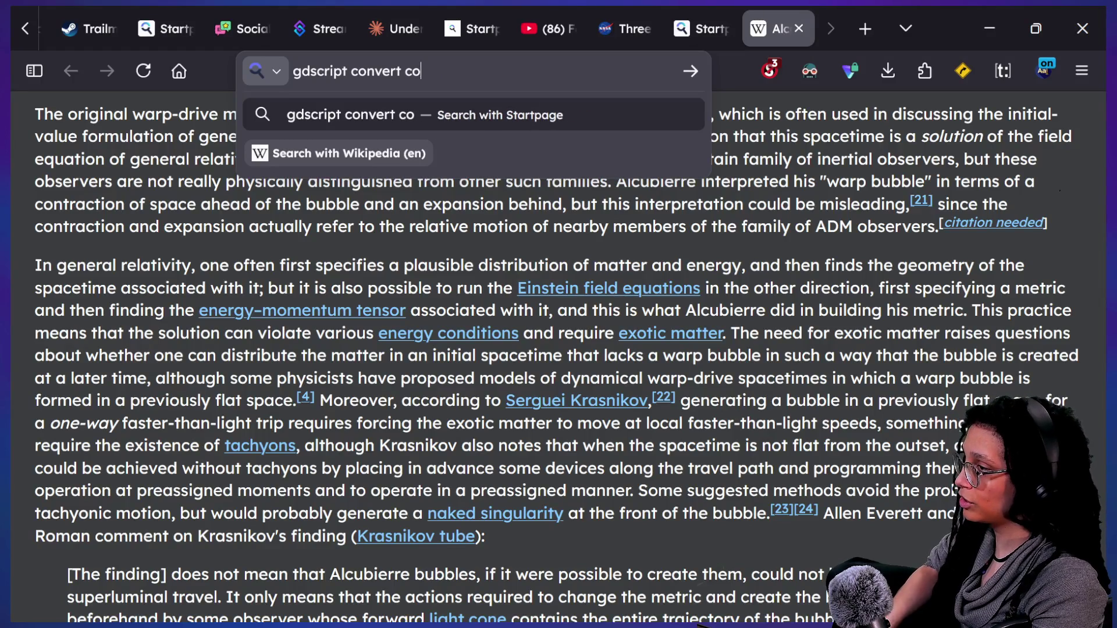
pyautogui.write('ntrol position ')
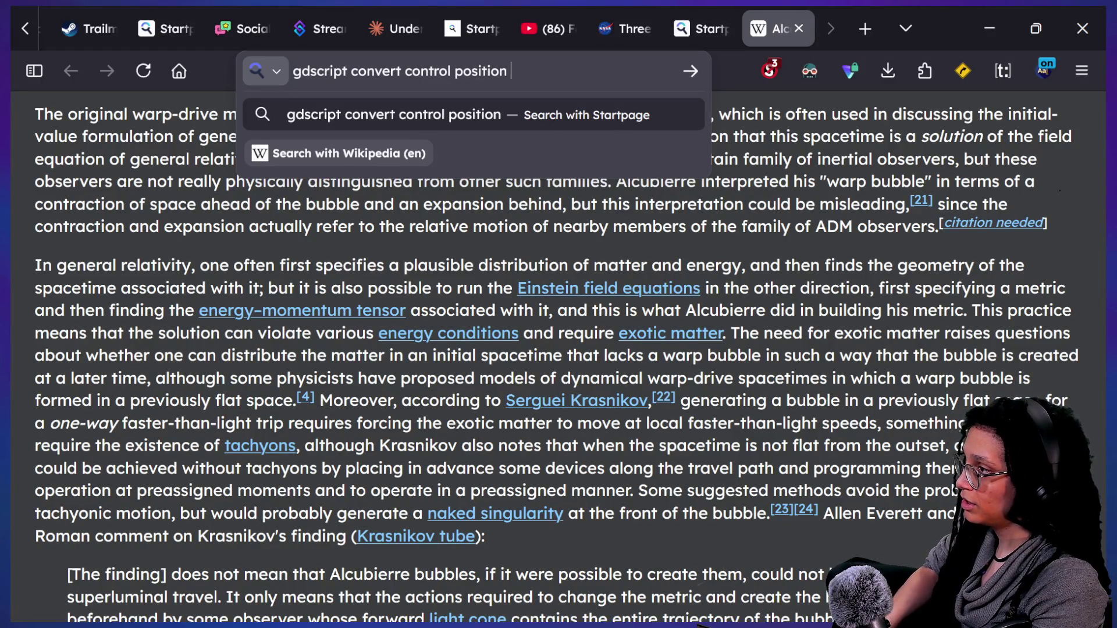
pyautogui.write('to node2d position')
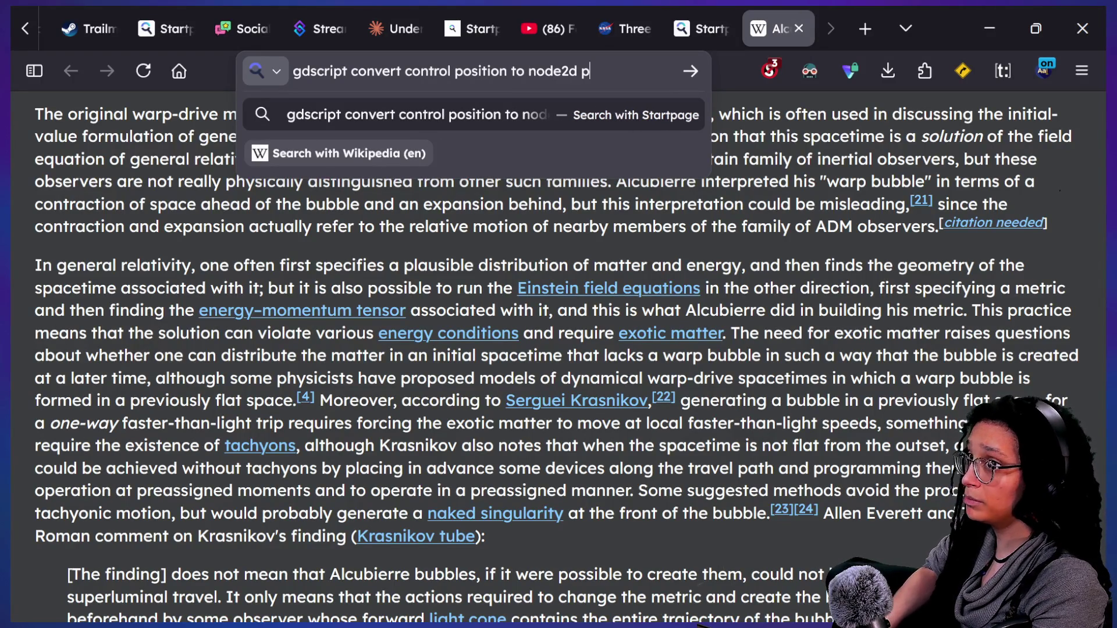
pyautogui.press('Return')
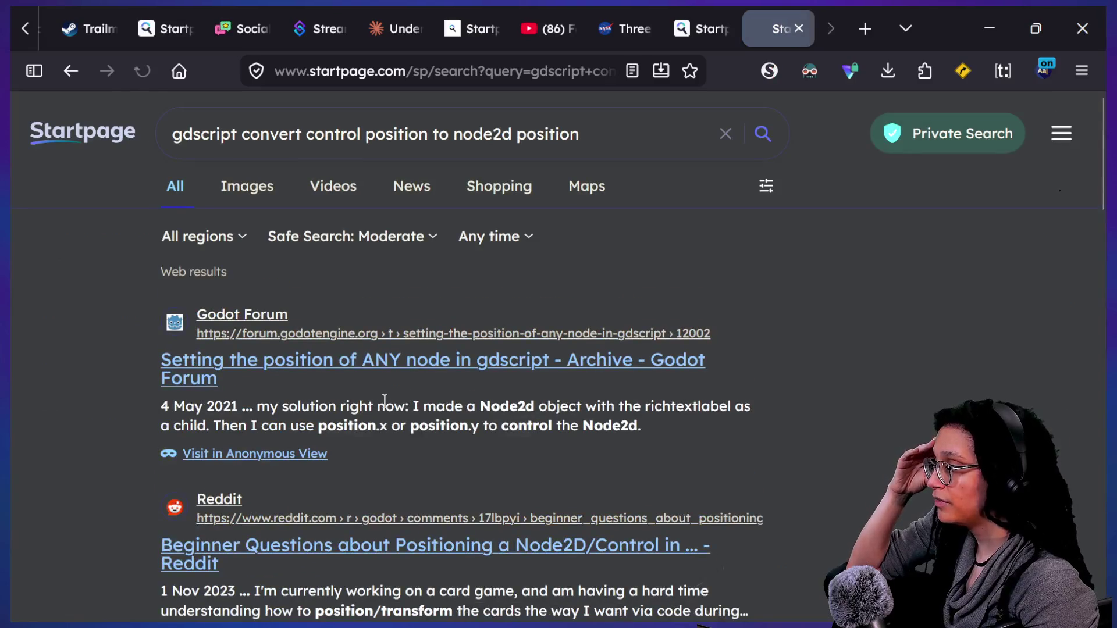
# Step: Scroll through the search results, reading the Reddit snippet
pyautogui.scroll(-3, 385, 402)
pyautogui.scroll(-1, 378, 413)
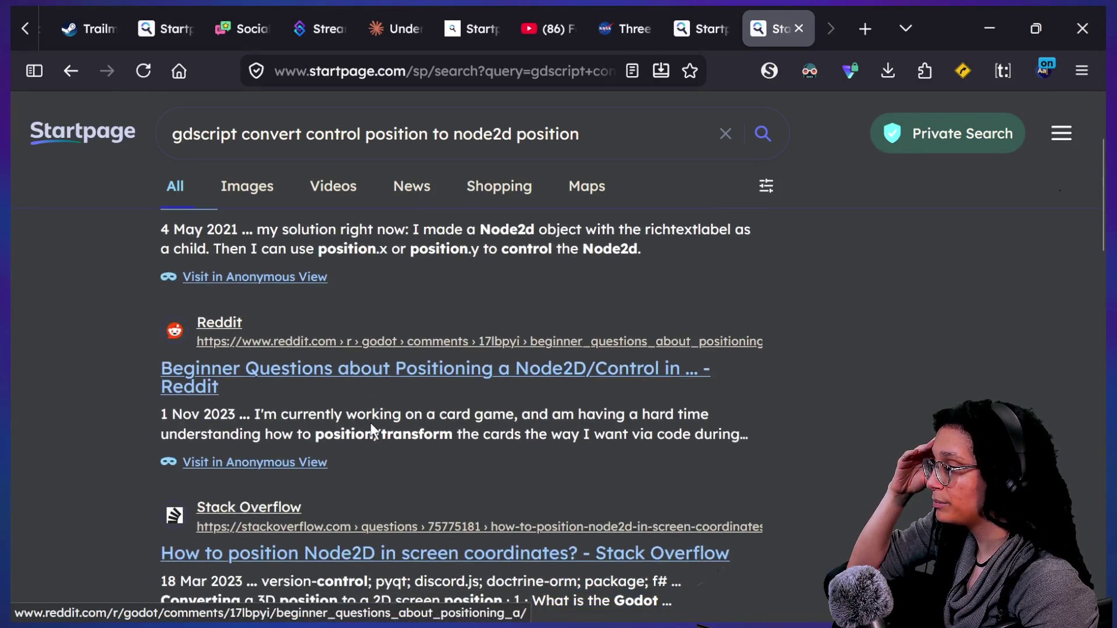
pyautogui.scroll(5, 371, 423)
pyautogui.scroll(-1, 370, 422)
pyautogui.scroll(-3, 370, 428)
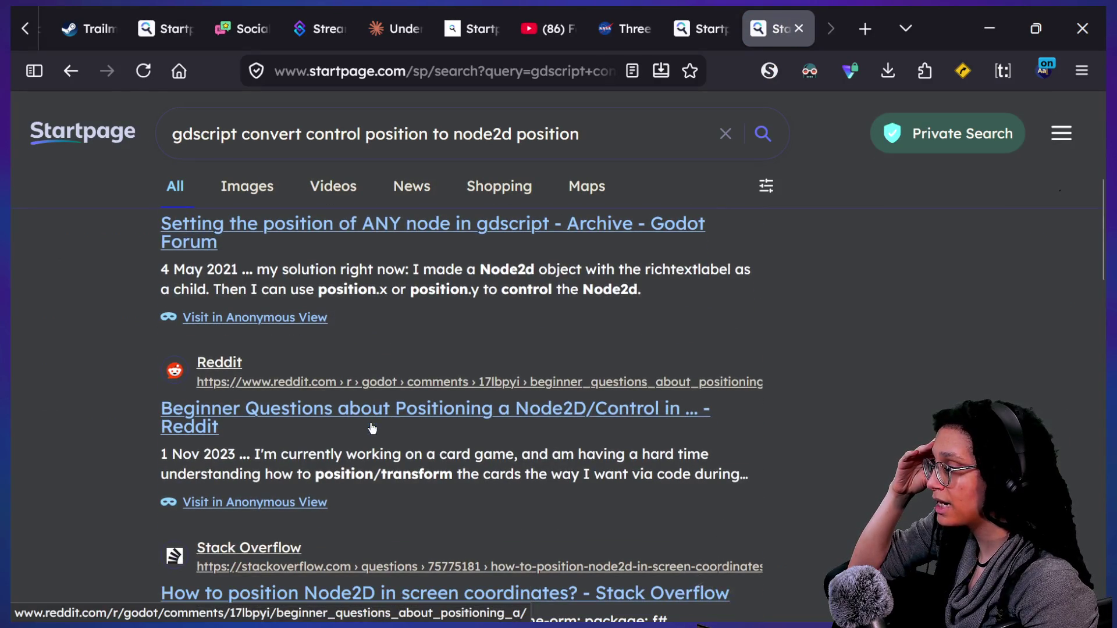
pyautogui.moveTo(252, 455); pyautogui.dragTo(560, 462)
pyautogui.moveTo(186, 474); pyautogui.dragTo(584, 474)
pyautogui.scroll(-3, 563, 468)
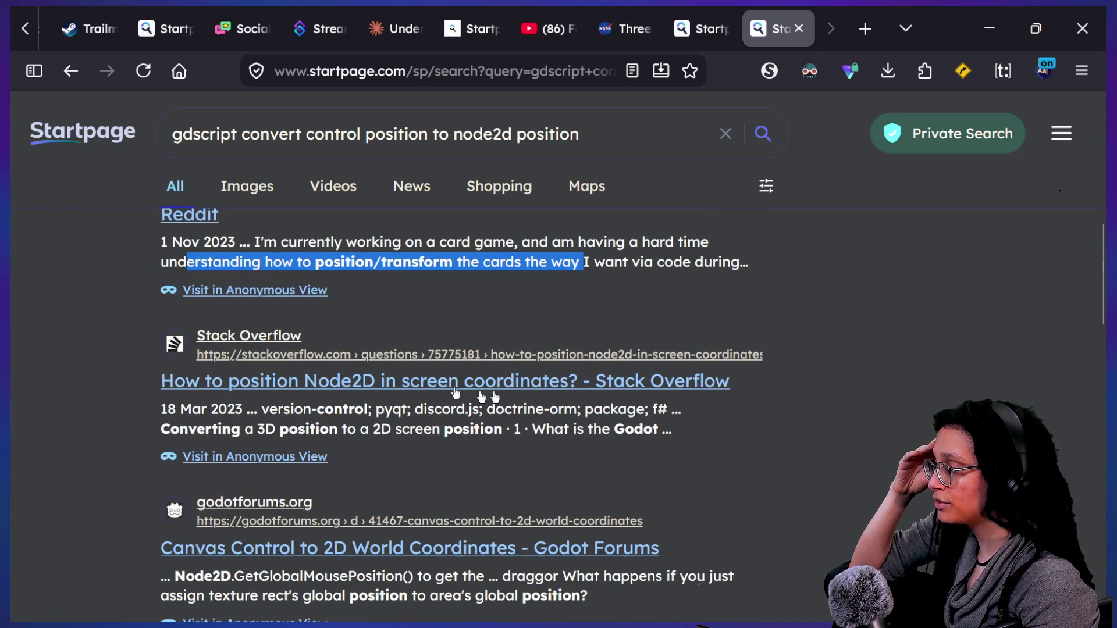
# Step: Open the Stack Overflow question on Node2D screen coordinates and scroll to the answer's code
pyautogui.click(405, 393)
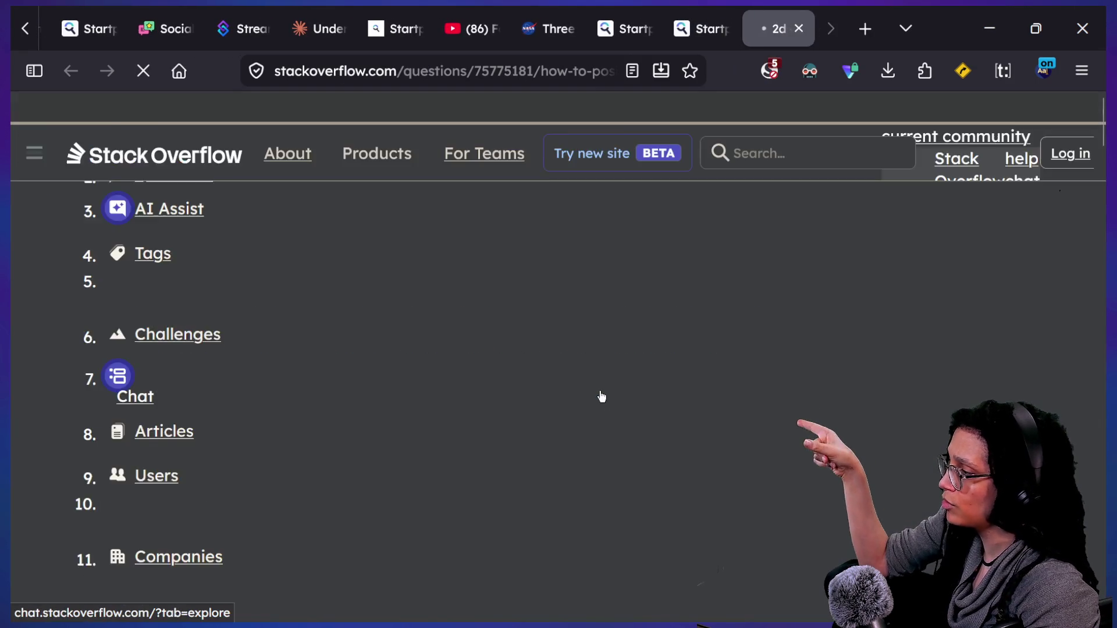
pyautogui.scroll(-3, 599, 390)
pyautogui.scroll(-10, 599, 390)
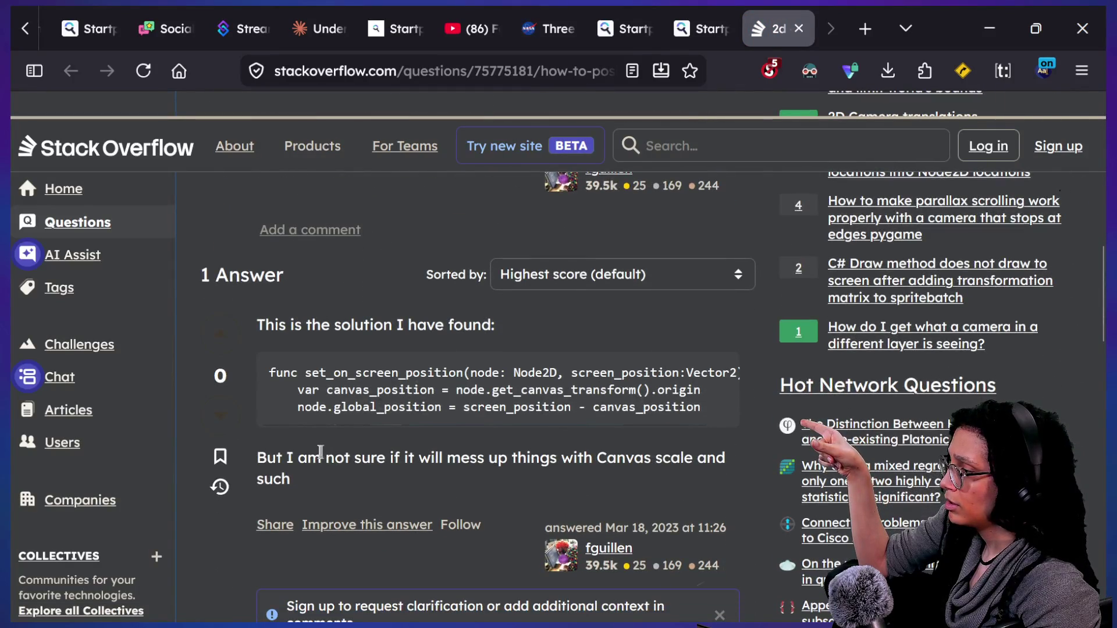
pyautogui.scroll(-5, 312, 452)
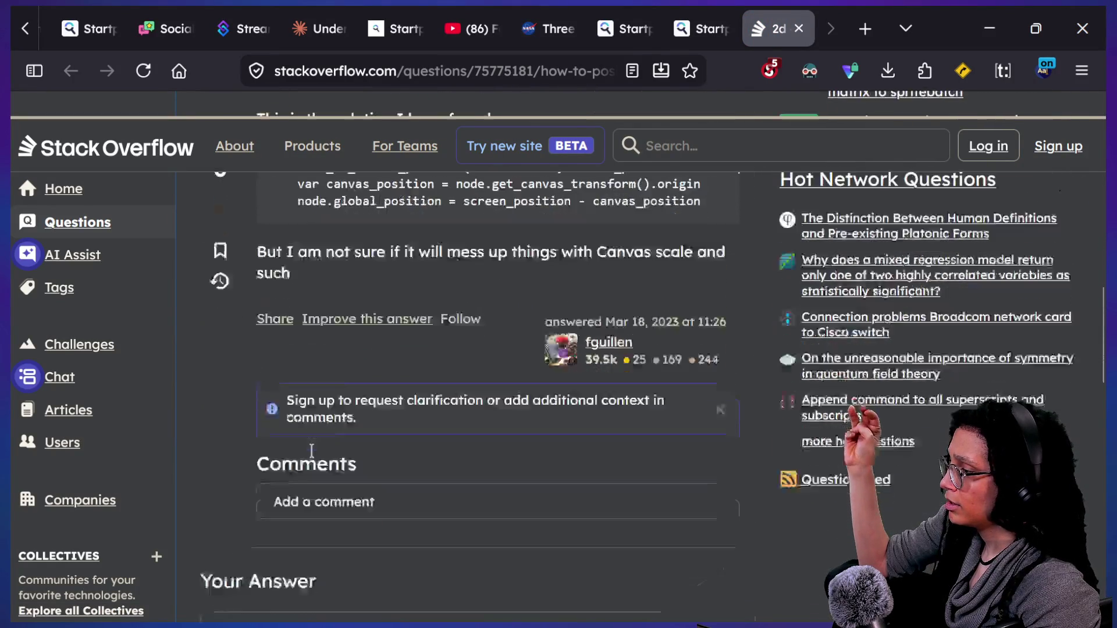
pyautogui.scroll(4, 311, 451)
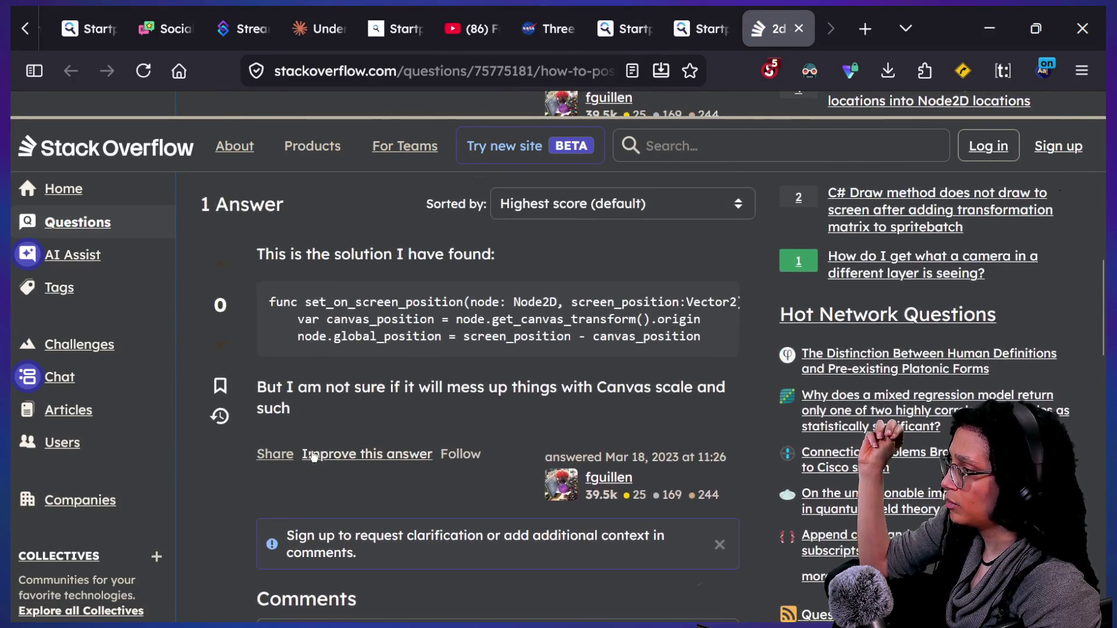
pyautogui.moveTo(379, 293); pyautogui.dragTo(487, 324)
pyautogui.click(487, 327)
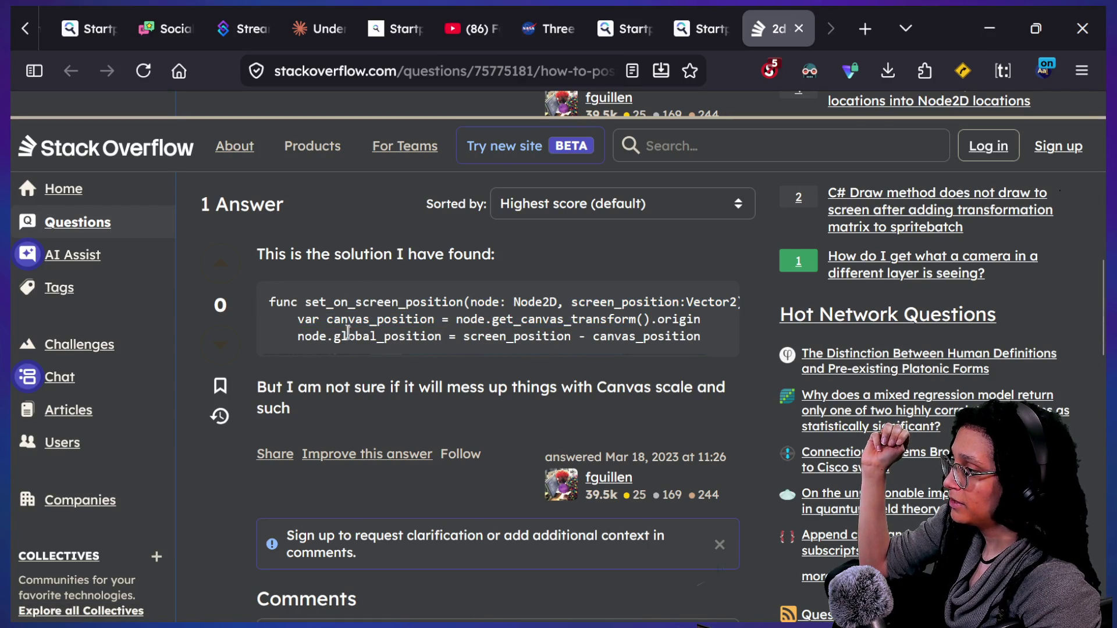
# Step: Return to the Stack Overflow answer and zoom the page to 120%
pyautogui.hotkey('ctrl', '2')
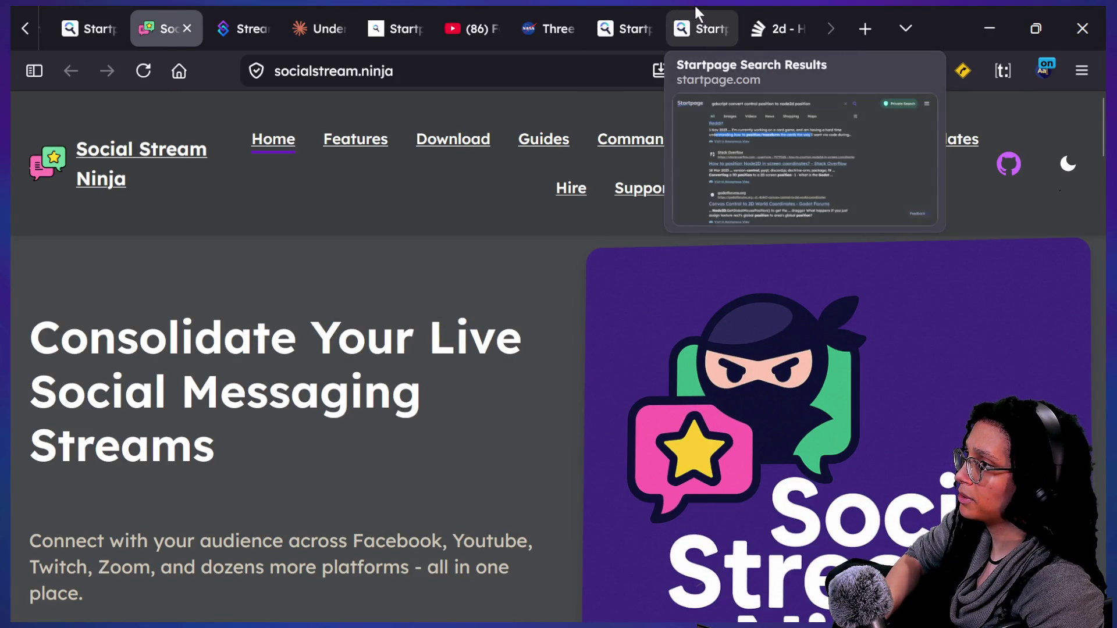
pyautogui.click(745, 8)
pyautogui.hotkey('ctrl', '2')
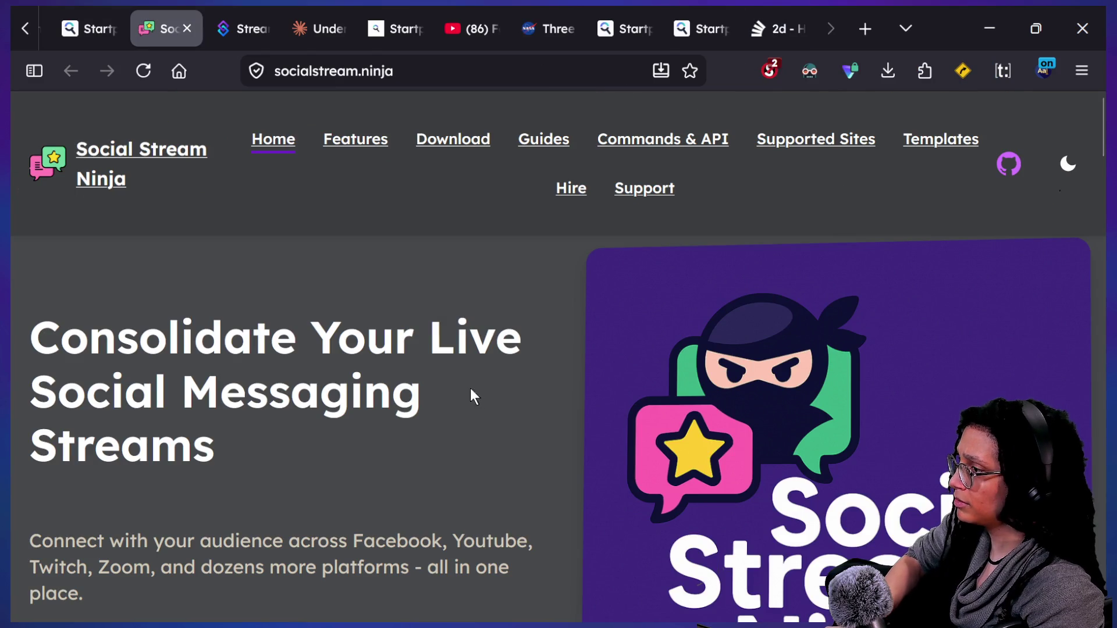
pyautogui.click(760, 14)
pyautogui.hotkey('ctrl', '+')
pyautogui.hotkey('ctrl', '+')
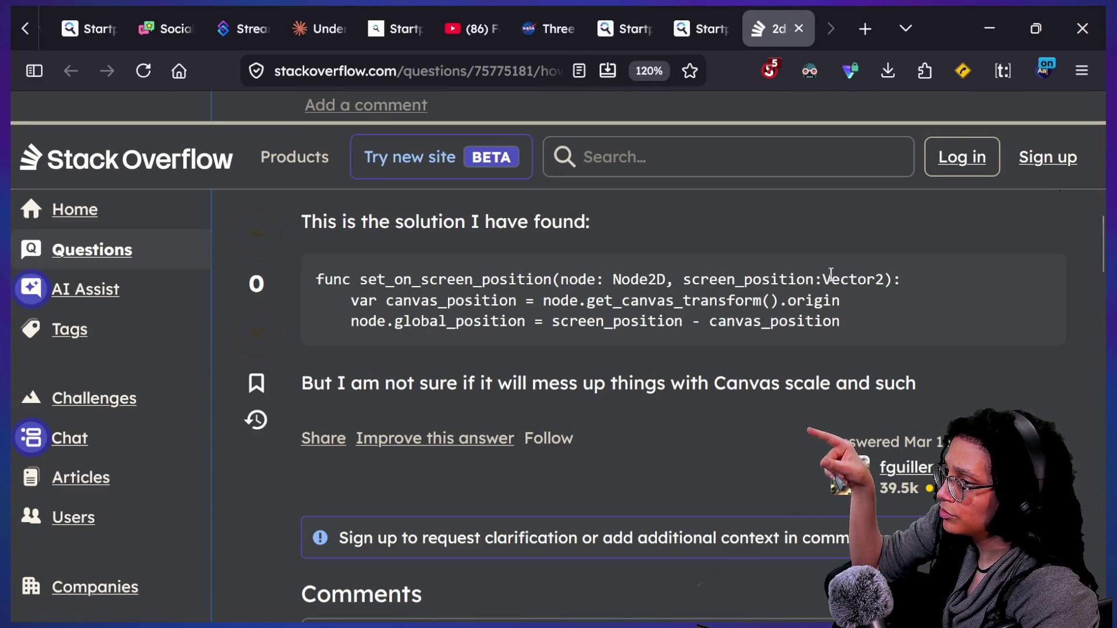
# Step: Read the set_on_screen_position code, noting node.global and get_canvas_transform().origin
pyautogui.moveTo(421, 300)
pyautogui.mouseDown()
pyautogui.moveTo(761, 280)
pyautogui.moveTo(317, 300)
pyautogui.moveTo(455, 321)
pyautogui.mouseUp()
pyautogui.click(615, 295)
pyautogui.click(693, 318)
pyautogui.click(456, 321)
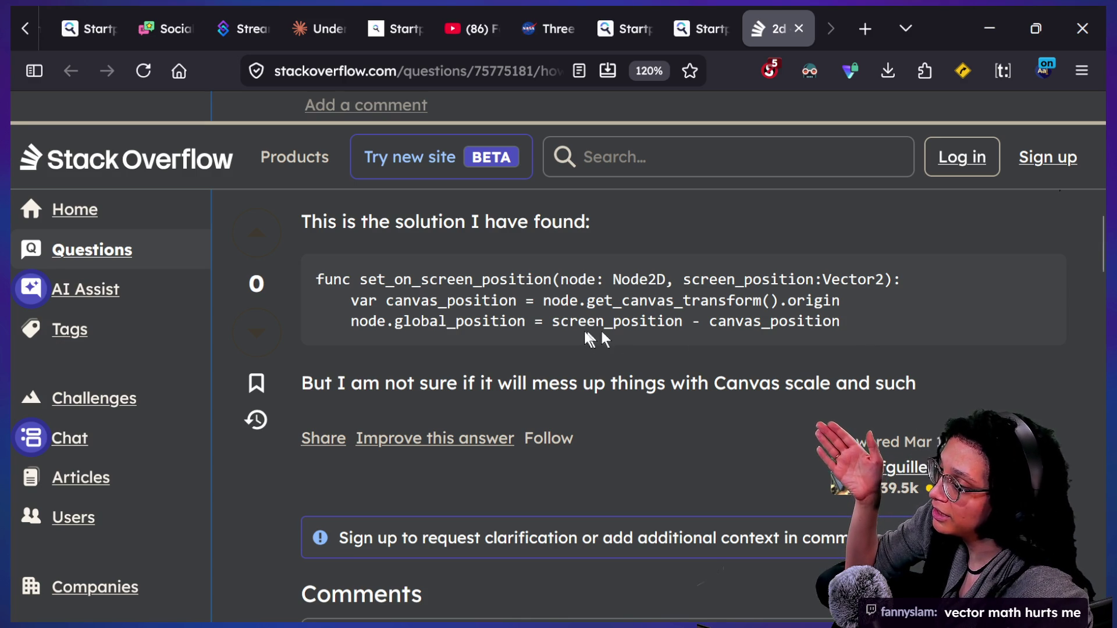
pyautogui.moveTo(586, 300); pyautogui.dragTo(722, 299)
pyautogui.click(817, 298)
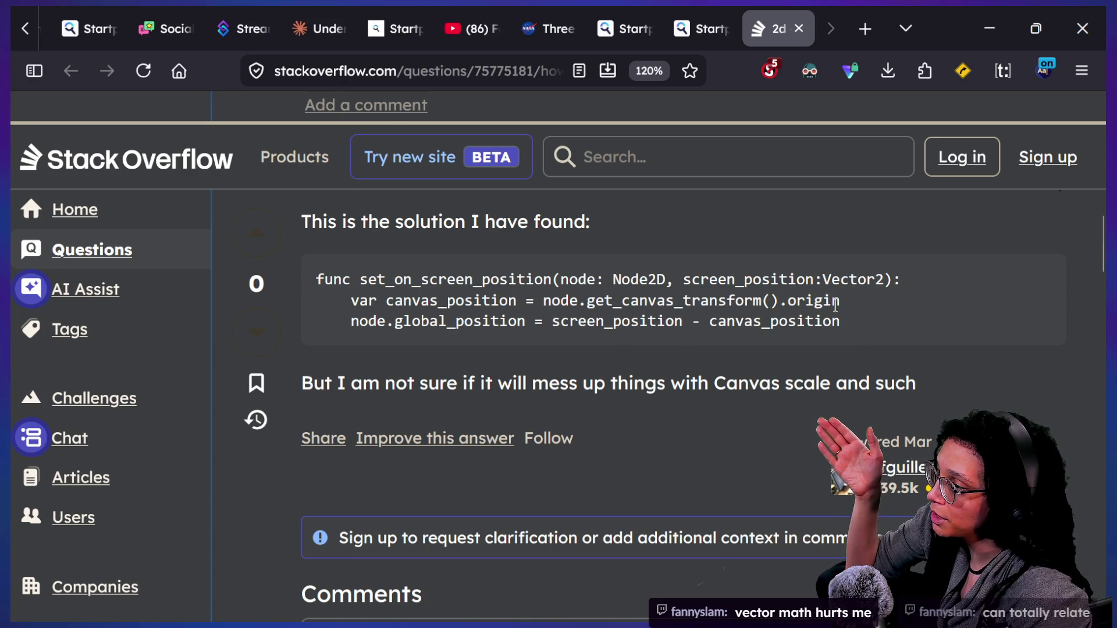